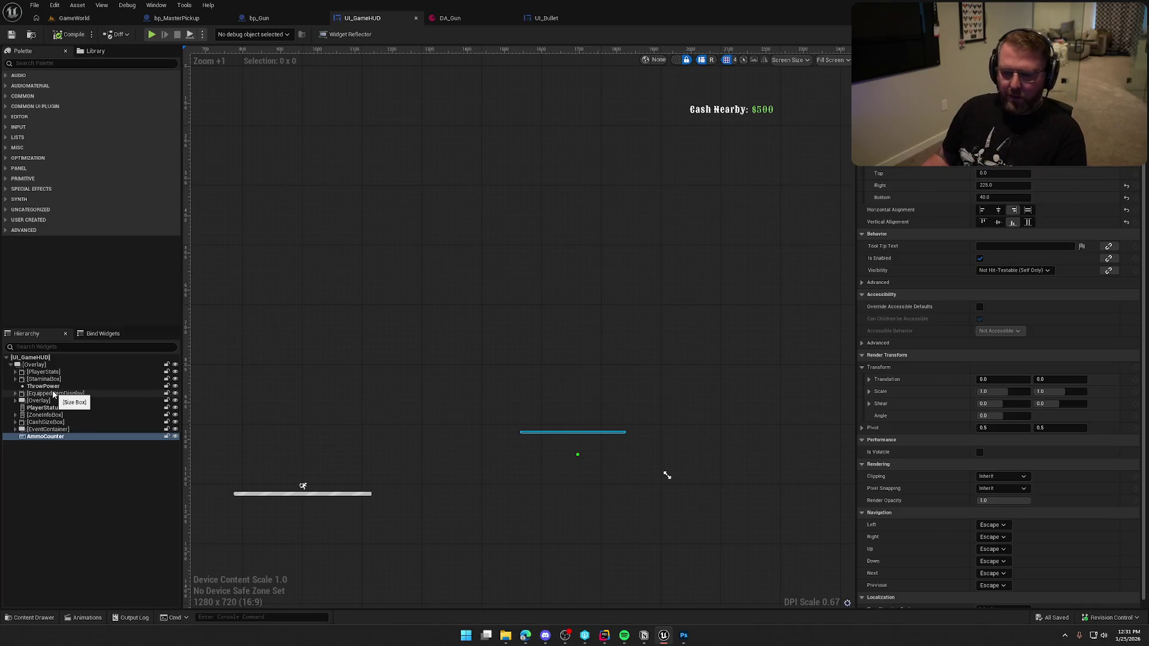
Wrap the AmmoCounter widget in a new Overlay from the Hierarchy.
right_click(54, 438)
mouse_move(90, 532)
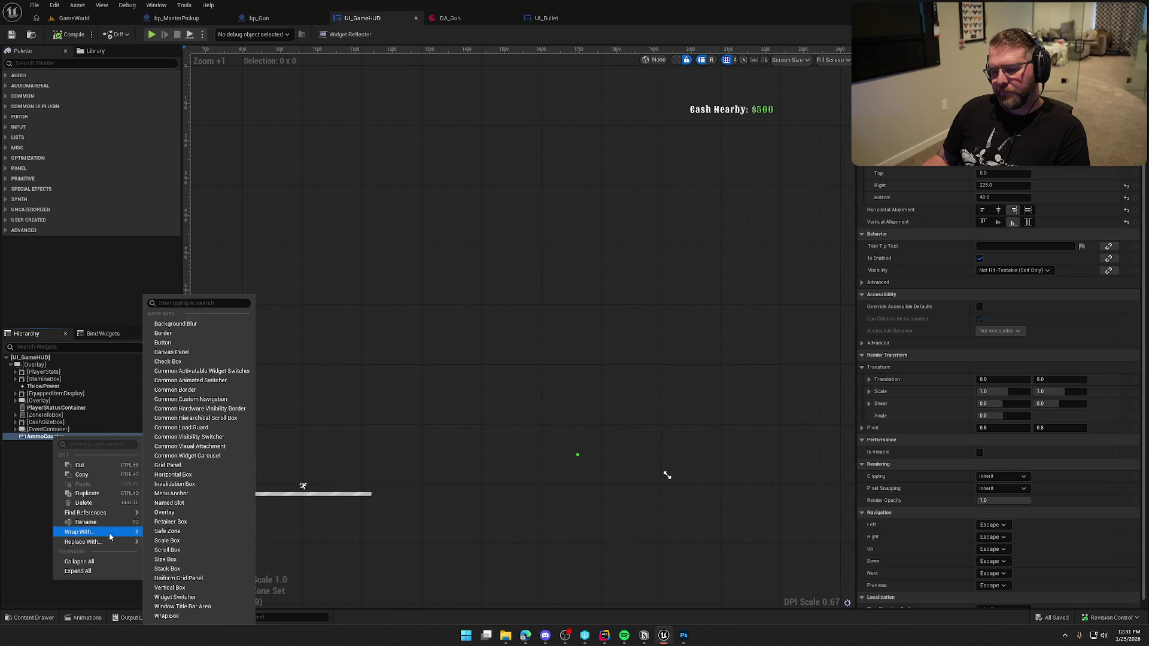
left_click(189, 516)
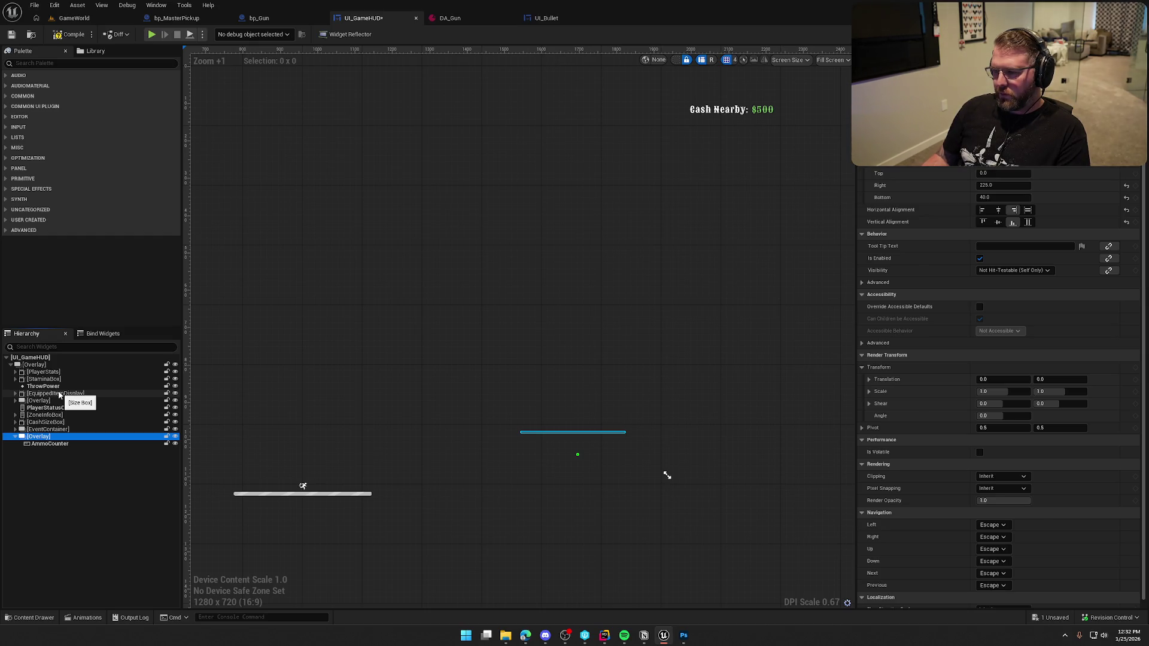
left_click(60, 395)
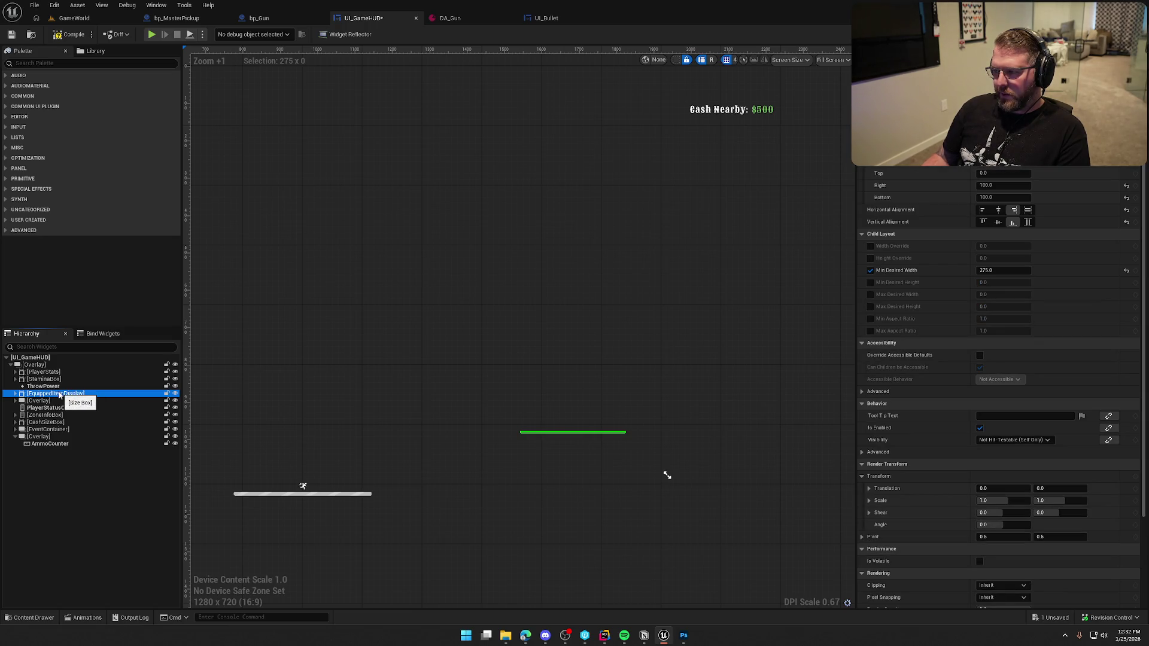
Give the new Overlay a right padding of 375.
left_click(56, 437)
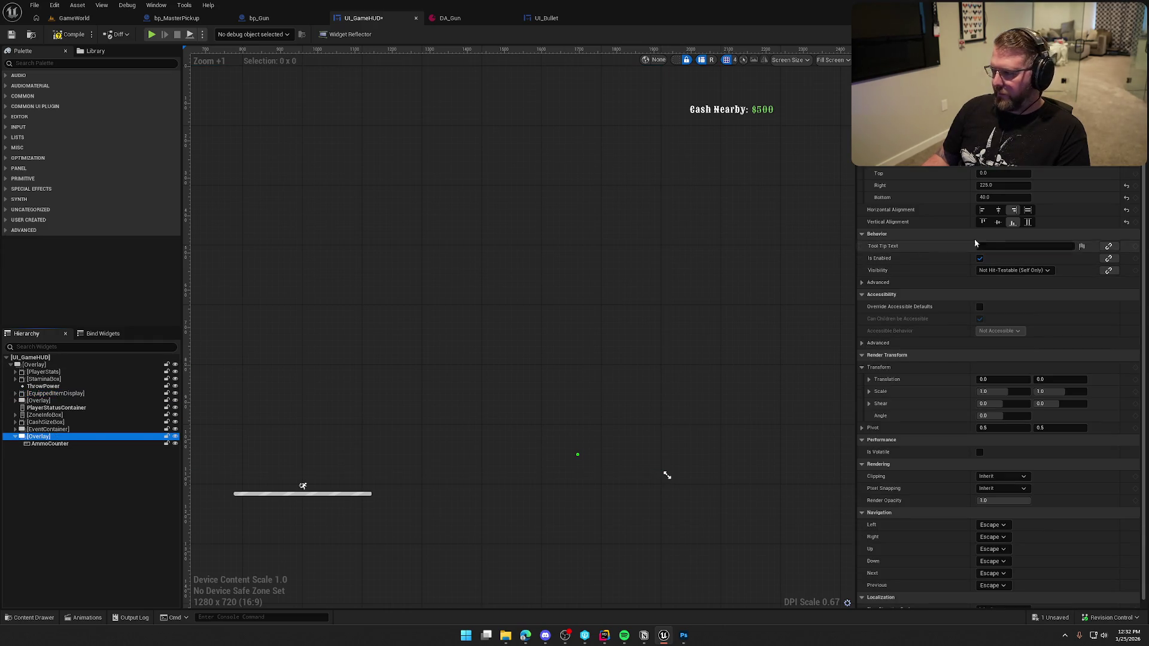
left_click(994, 186)
type("375")
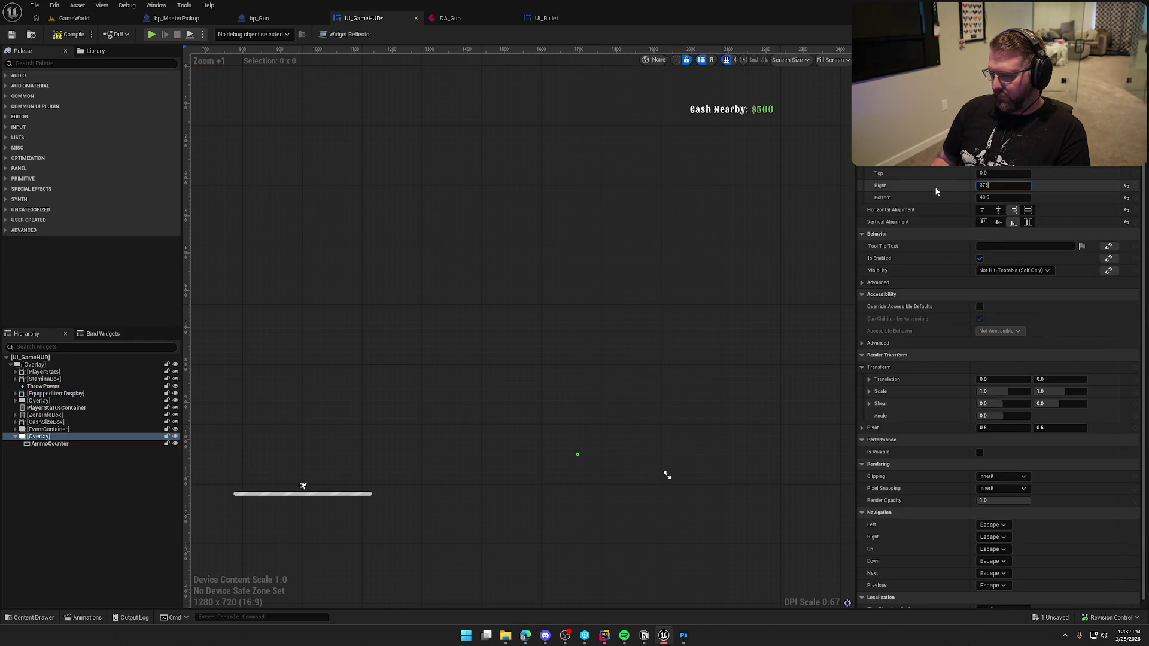
key("Return")
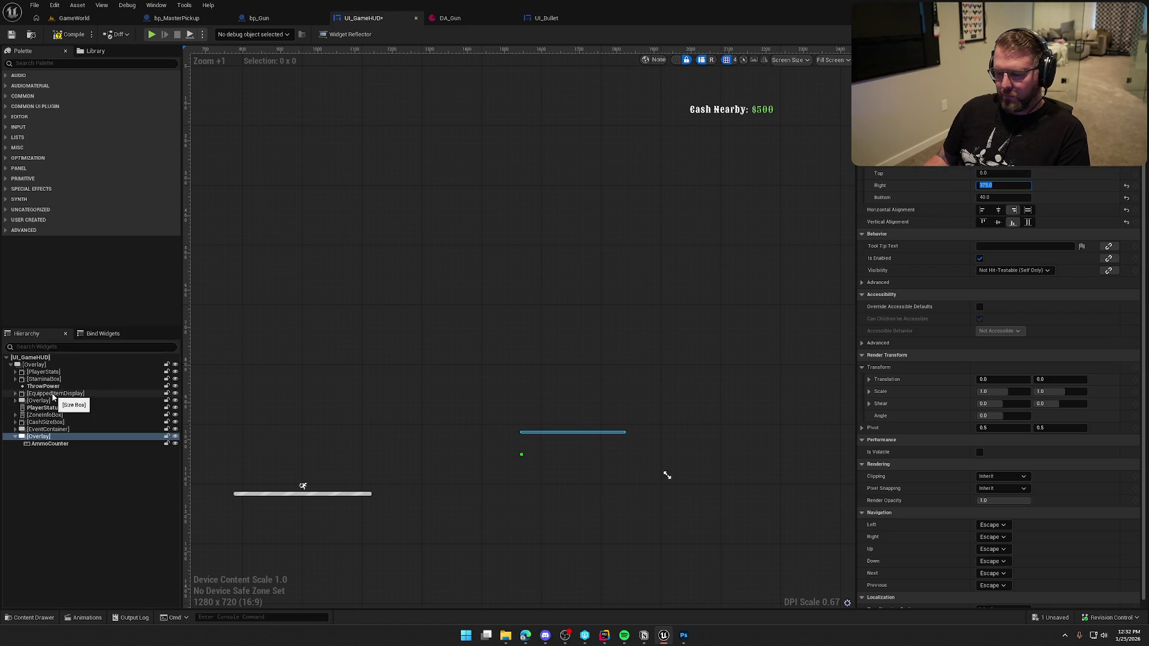
left_click(58, 445)
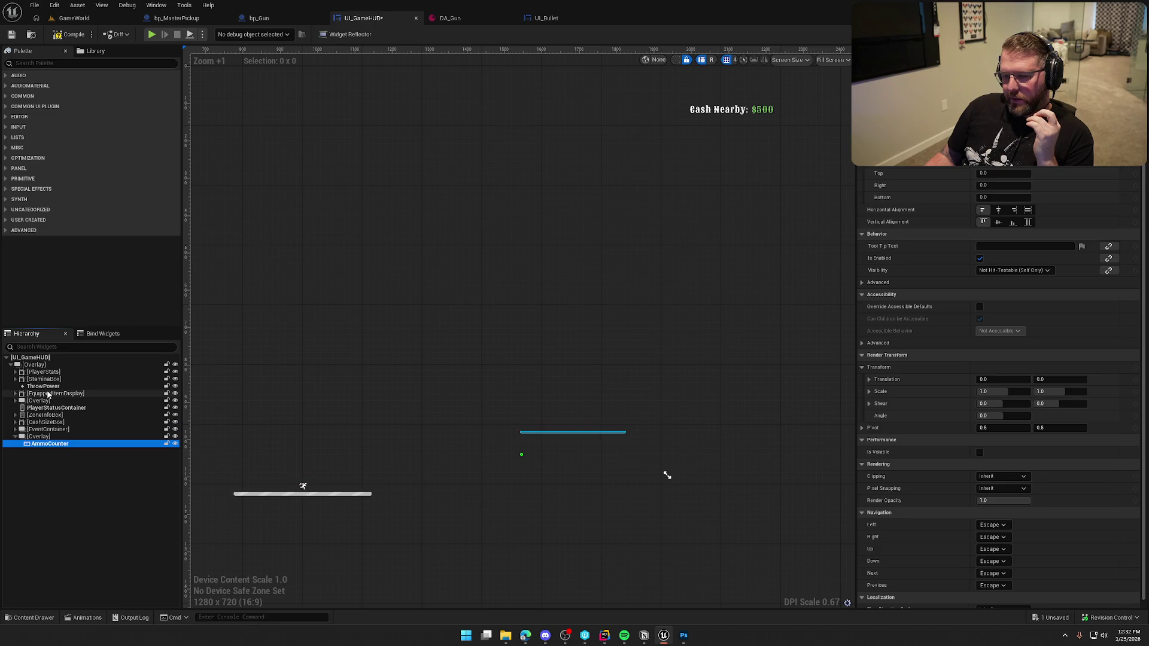
left_click(49, 394)
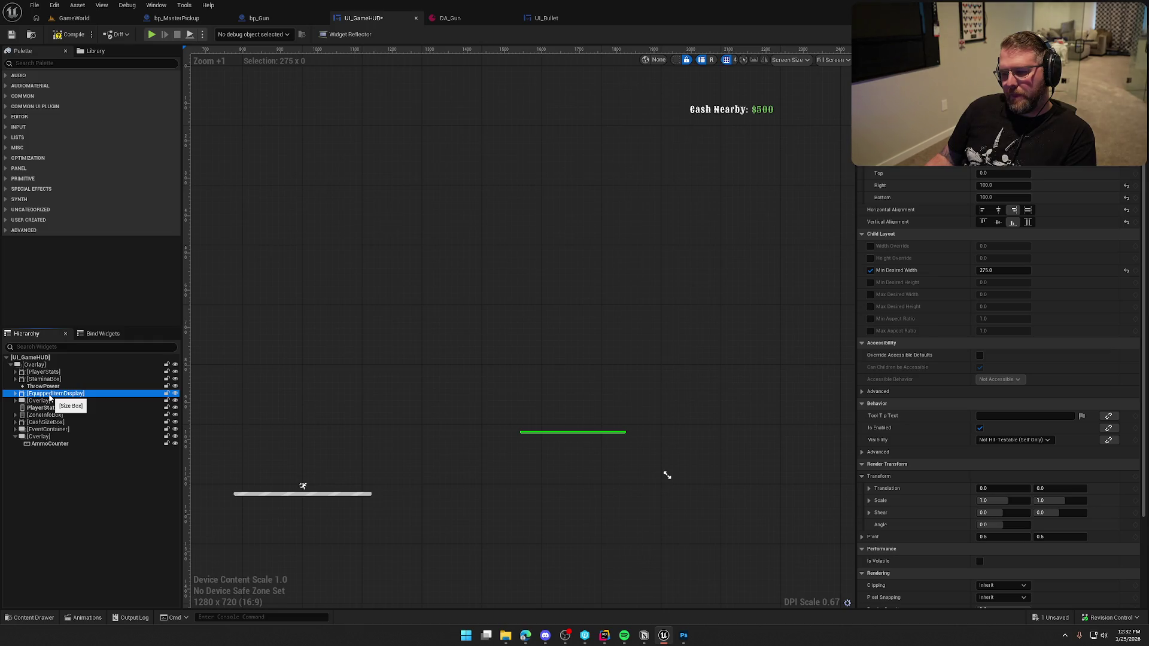
Wrap EquippedItemDisplay in a new Vertical Box.
right_click(50, 396)
mouse_move(105, 491)
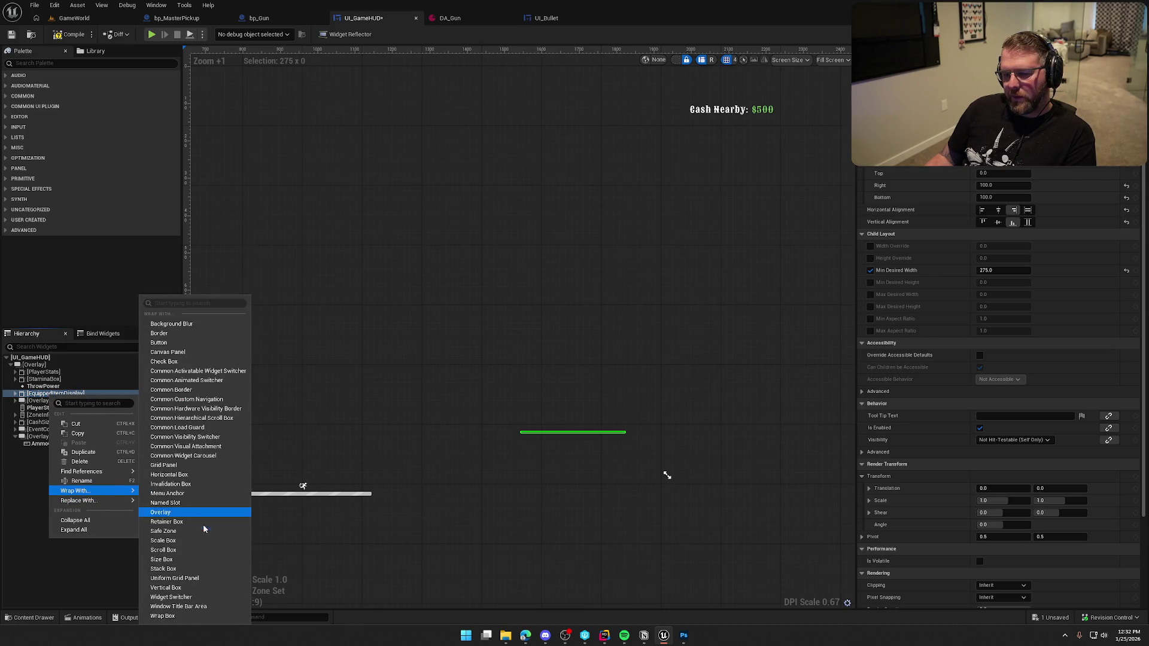
left_click(170, 588)
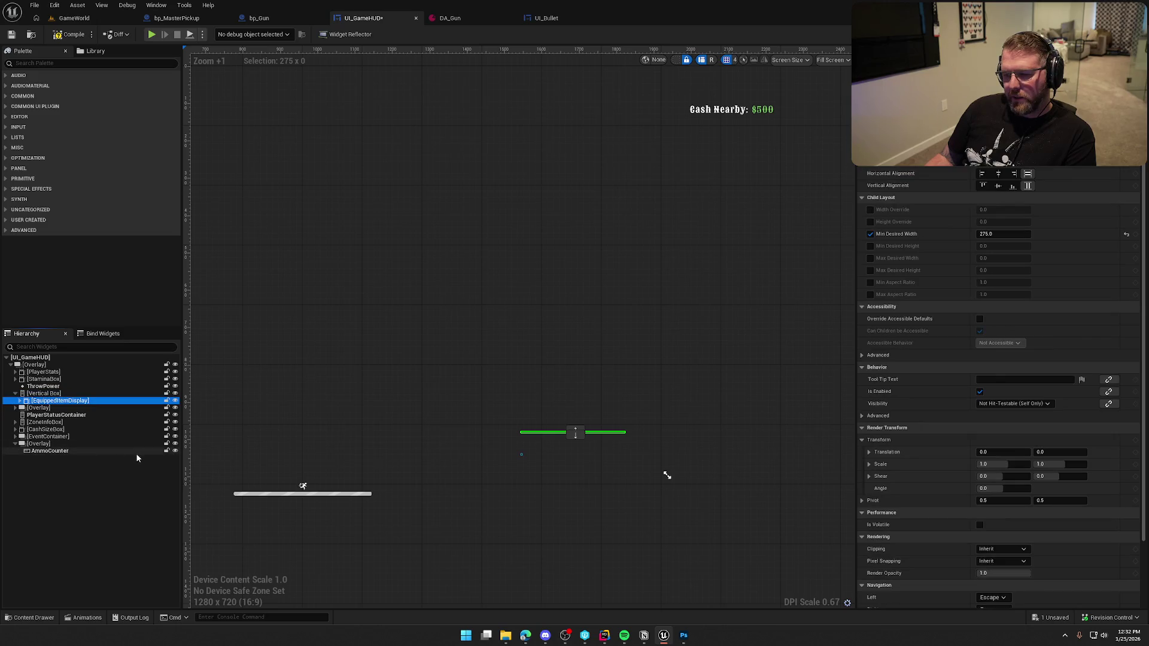
Replace AmmoCounter's Overlay with its child and move AmmoCounter into the Vertical Box.
left_click(38, 445)
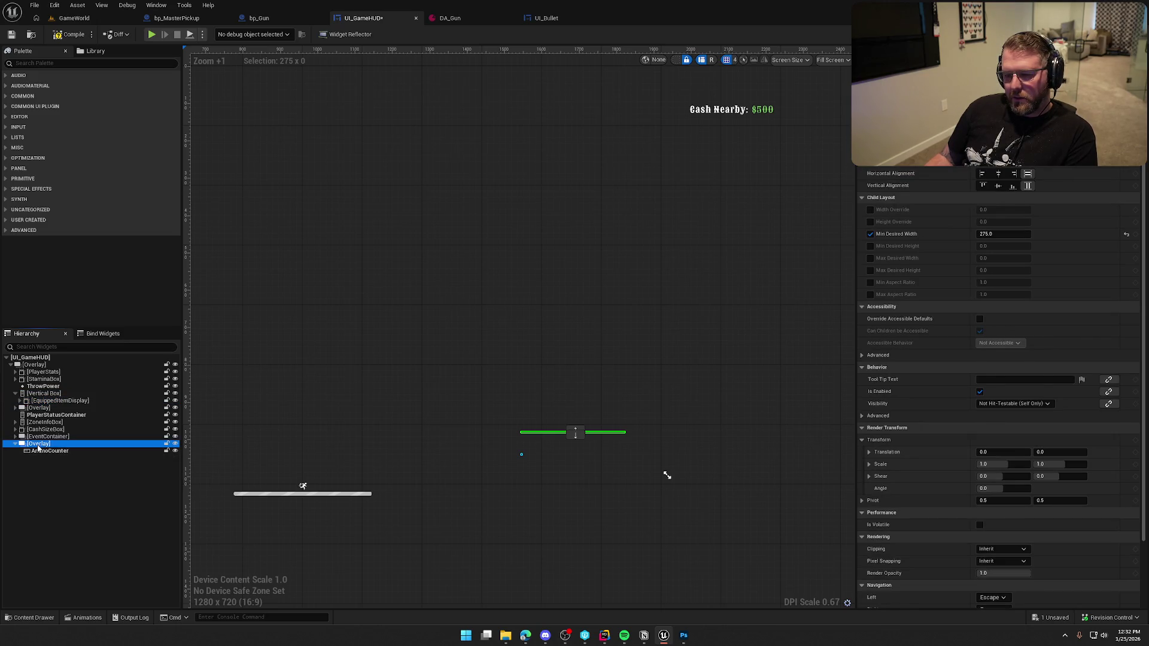
right_click(38, 446)
mouse_move(79, 551)
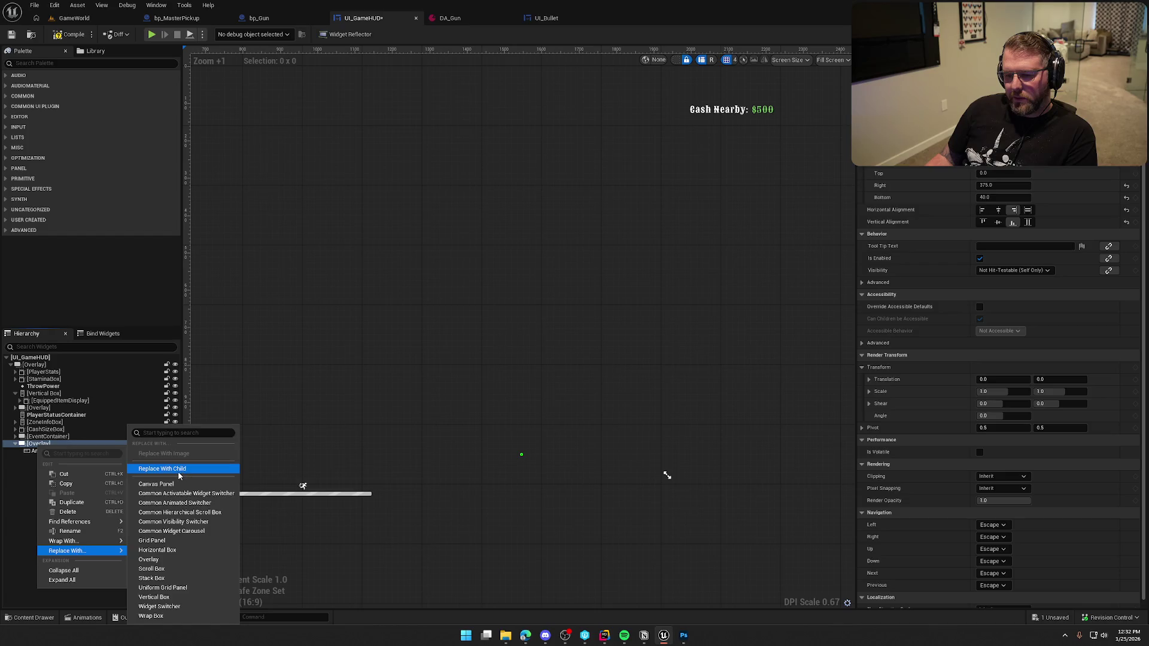
left_click(179, 470)
left_click_drag(43, 444, 49, 399)
Compare the layout settings of the Vertical Box, AmmoCounter and EquippedItemDisplay.
left_click(50, 394)
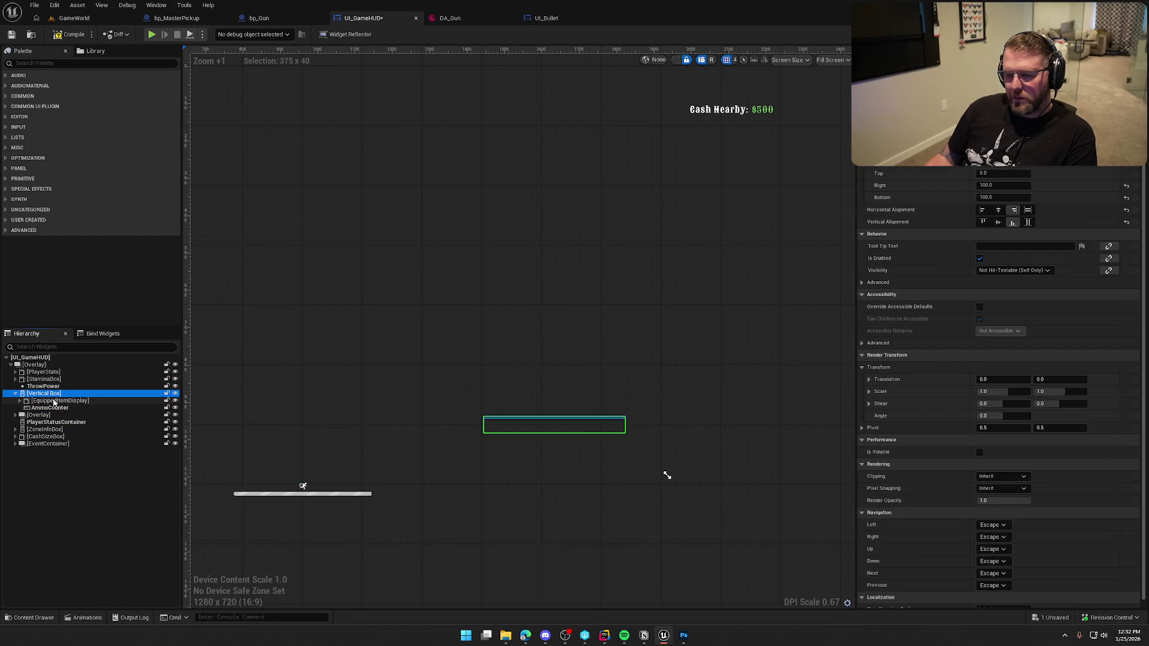
left_click(54, 408)
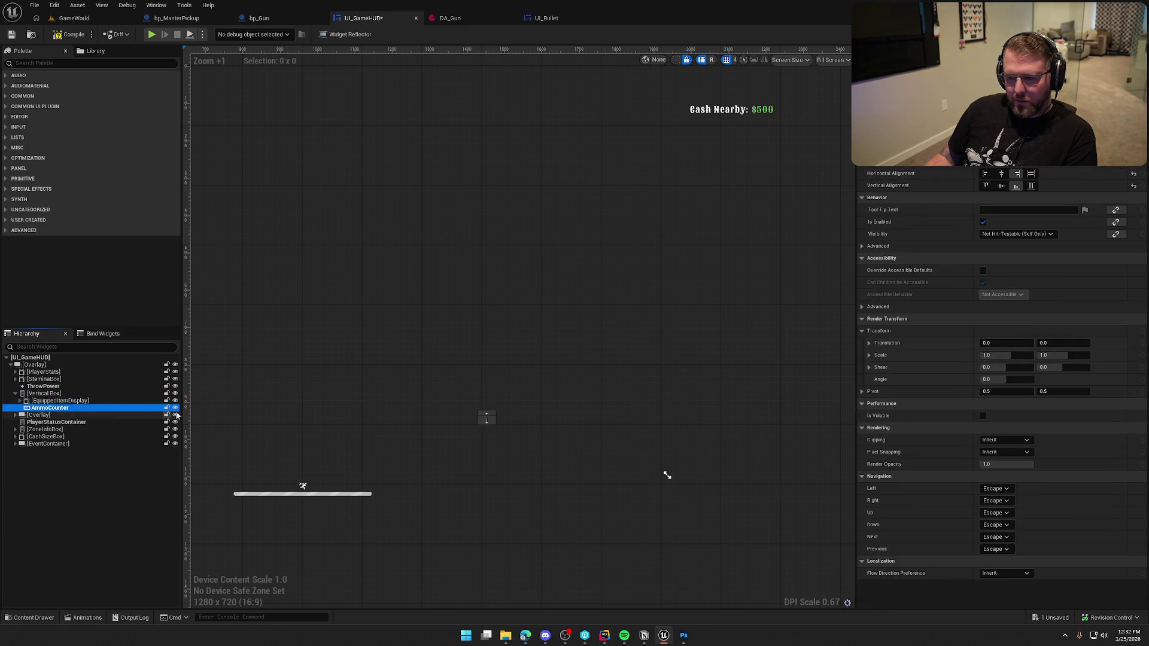
left_click(60, 401)
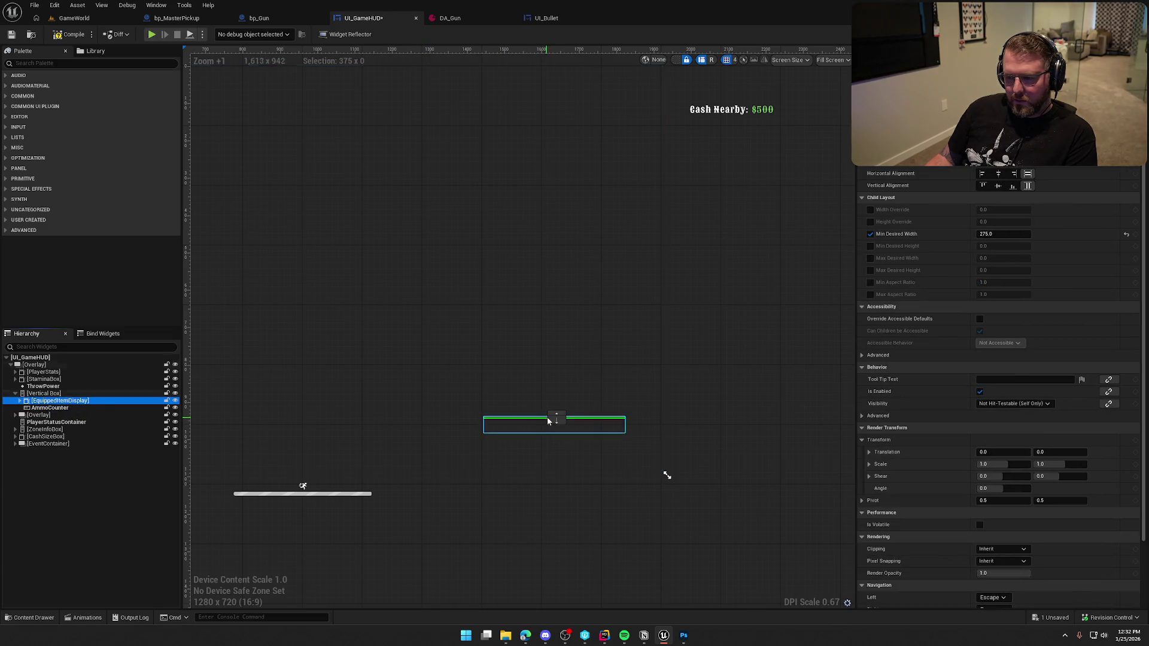
left_click(48, 394)
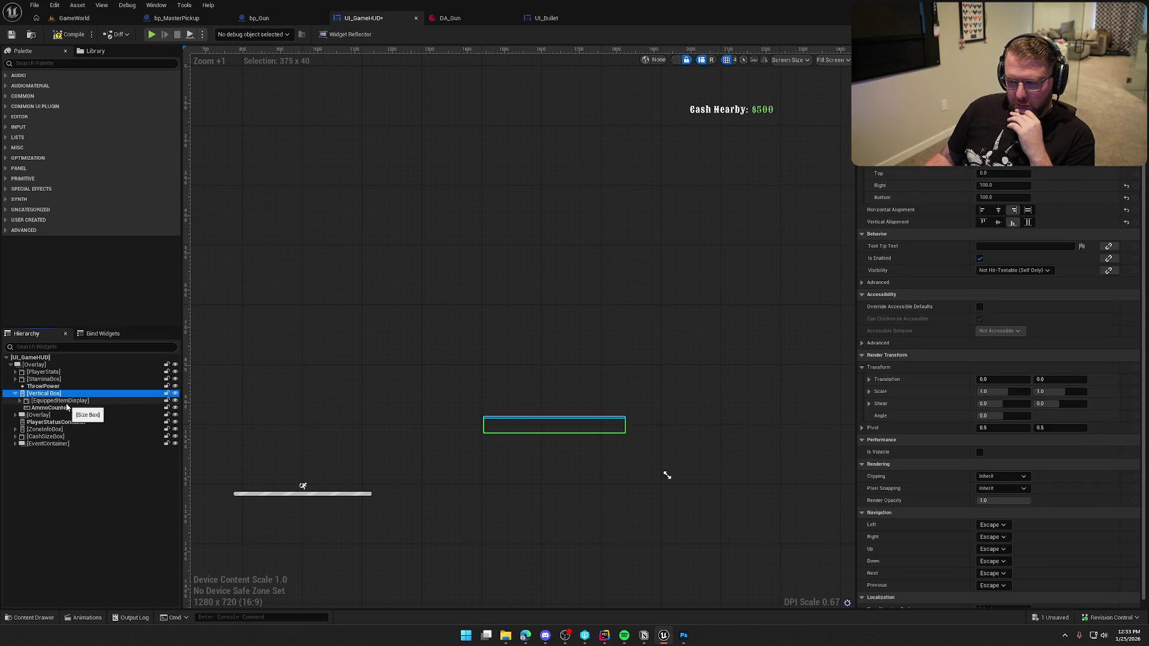
left_click(66, 408)
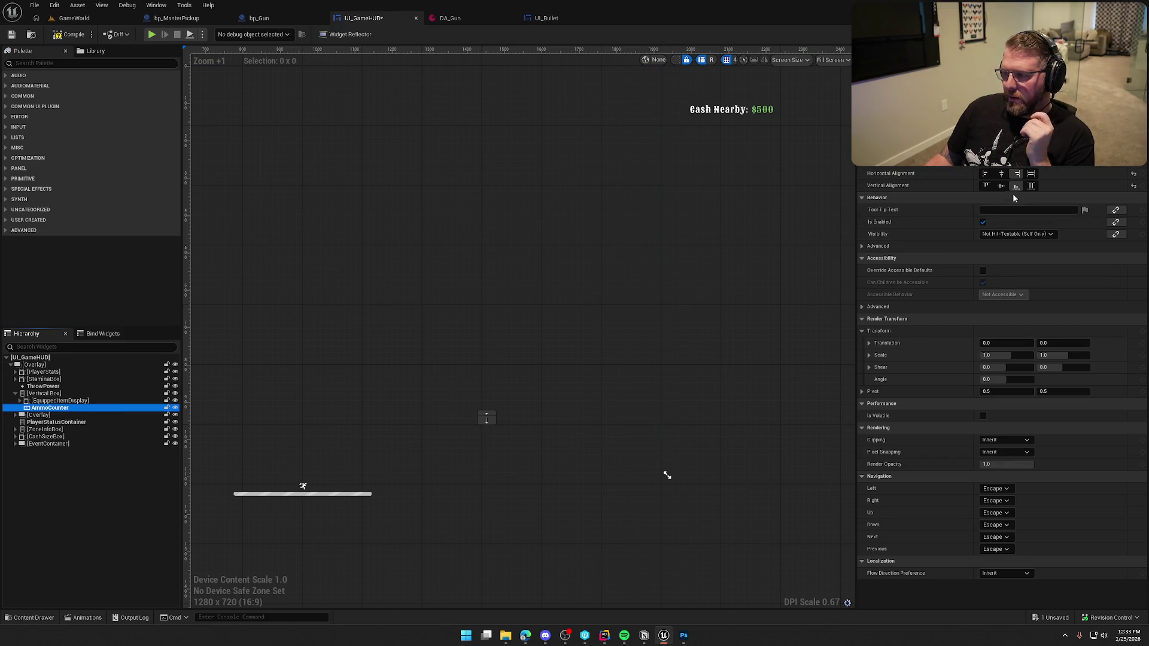
left_click(1015, 168)
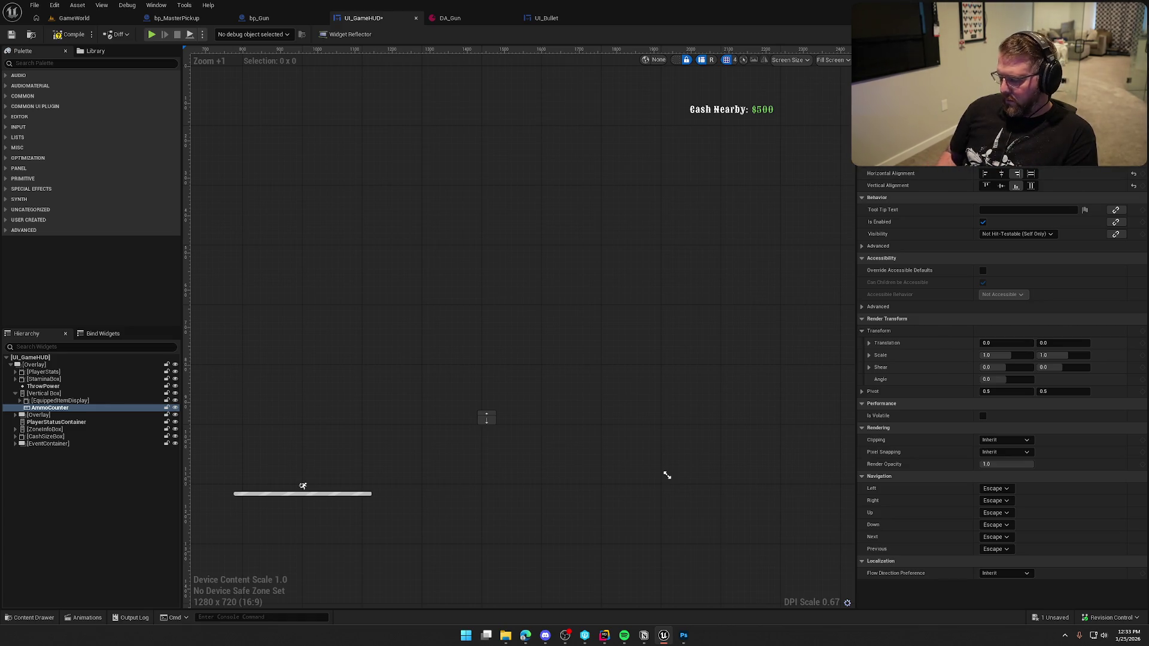
left_click(44, 395)
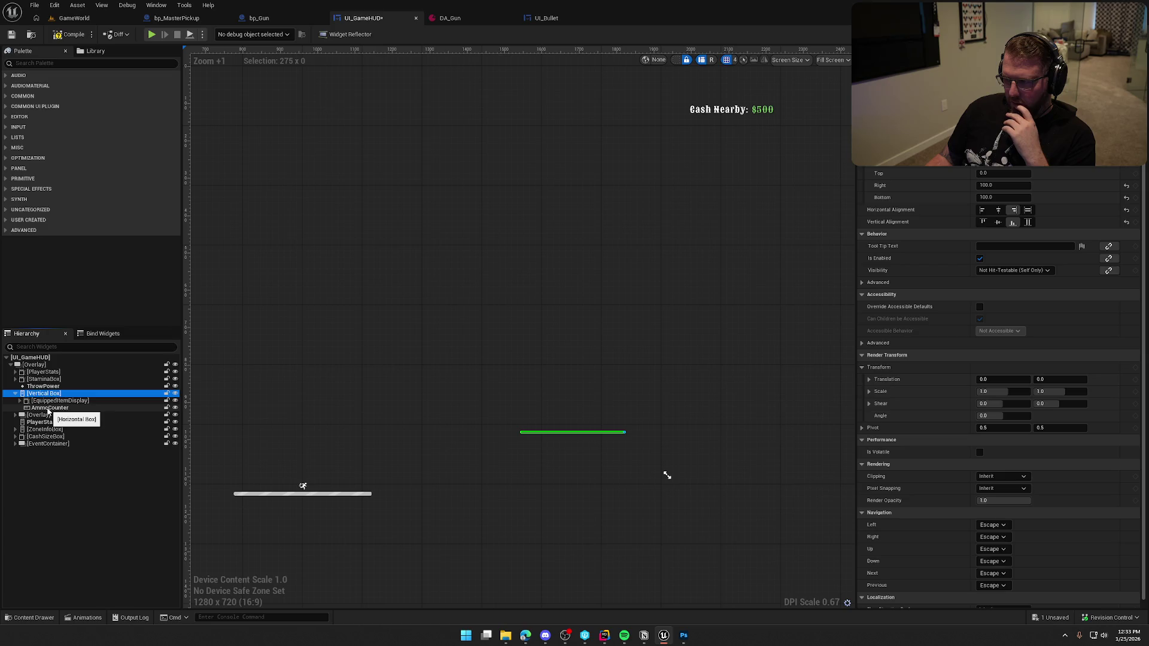
left_click(48, 409)
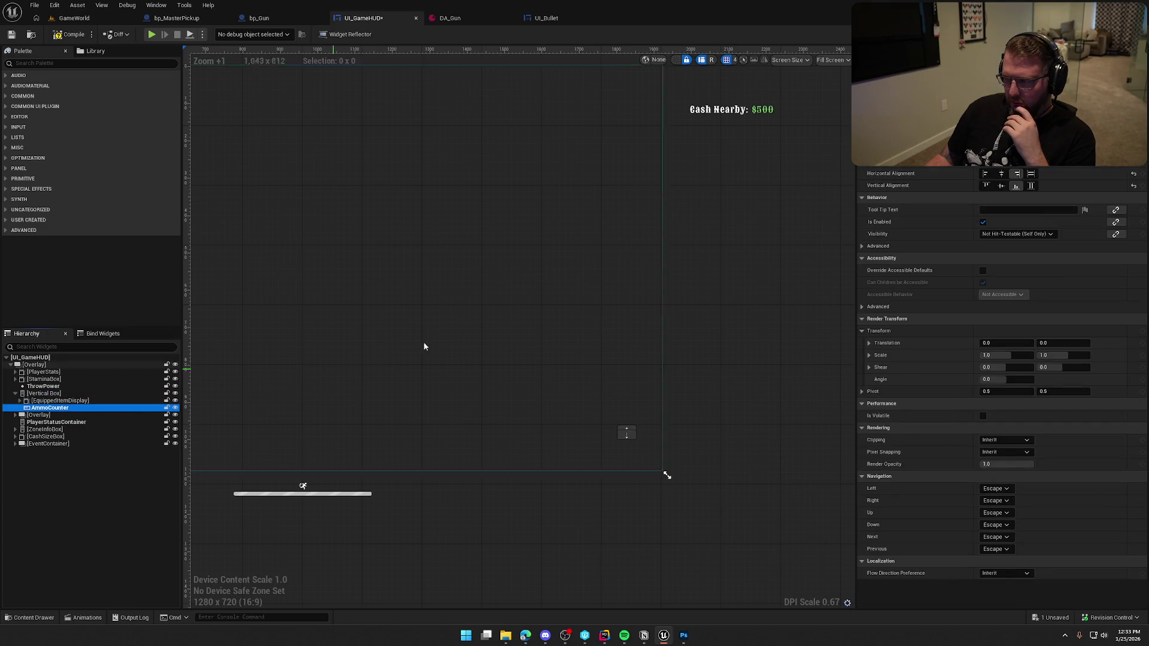
Align AmmoCounter left and vertically centred, then compile and save the HUD.
left_click(989, 176)
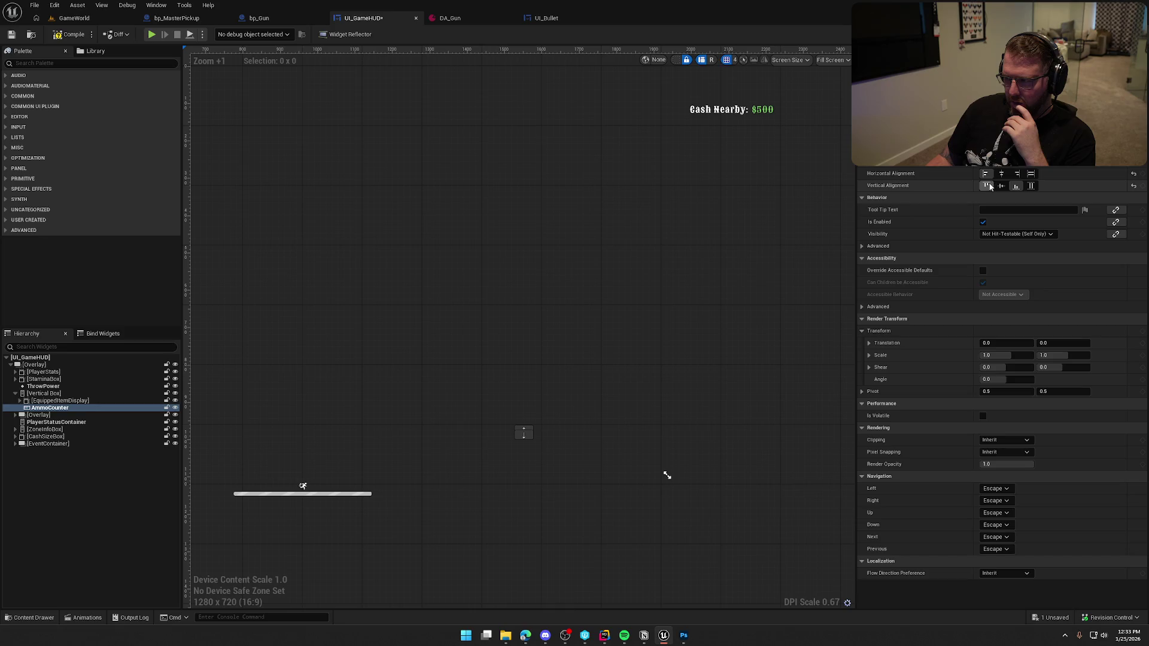
left_click(1032, 187)
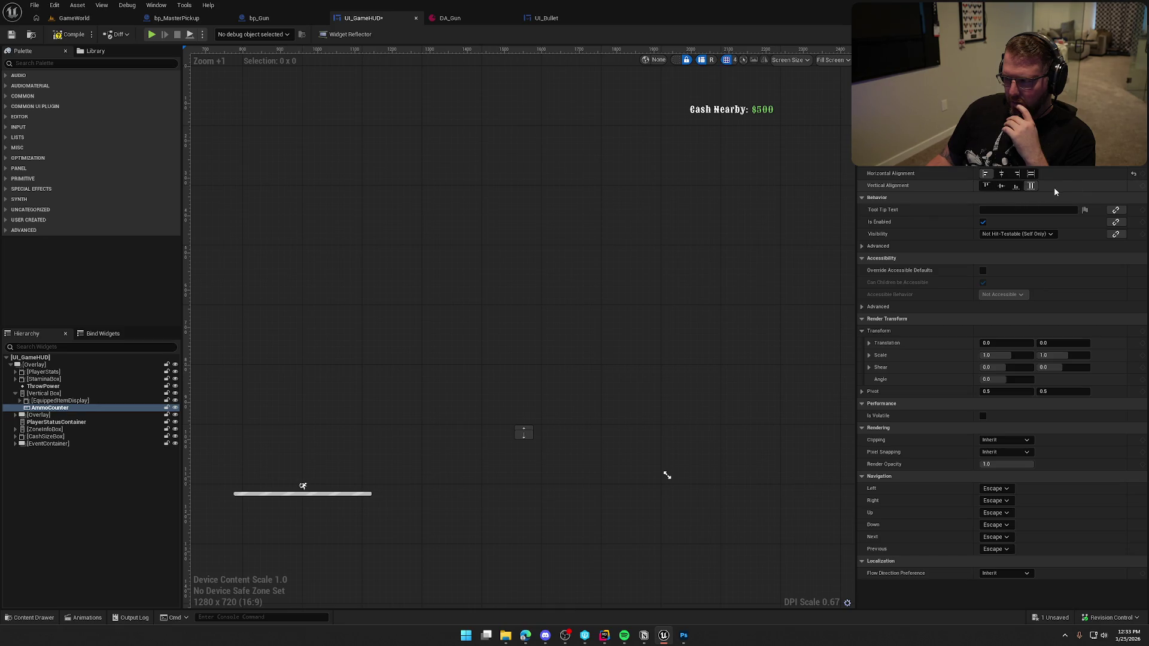
left_click(1001, 187)
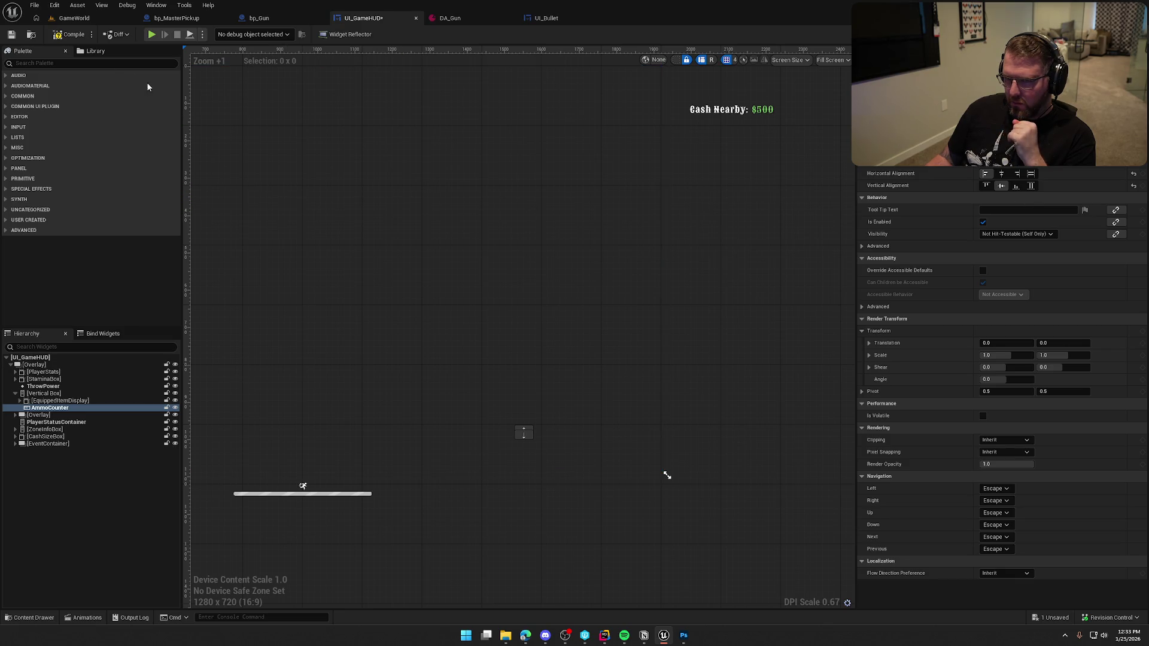
left_click(70, 34)
left_click(152, 34)
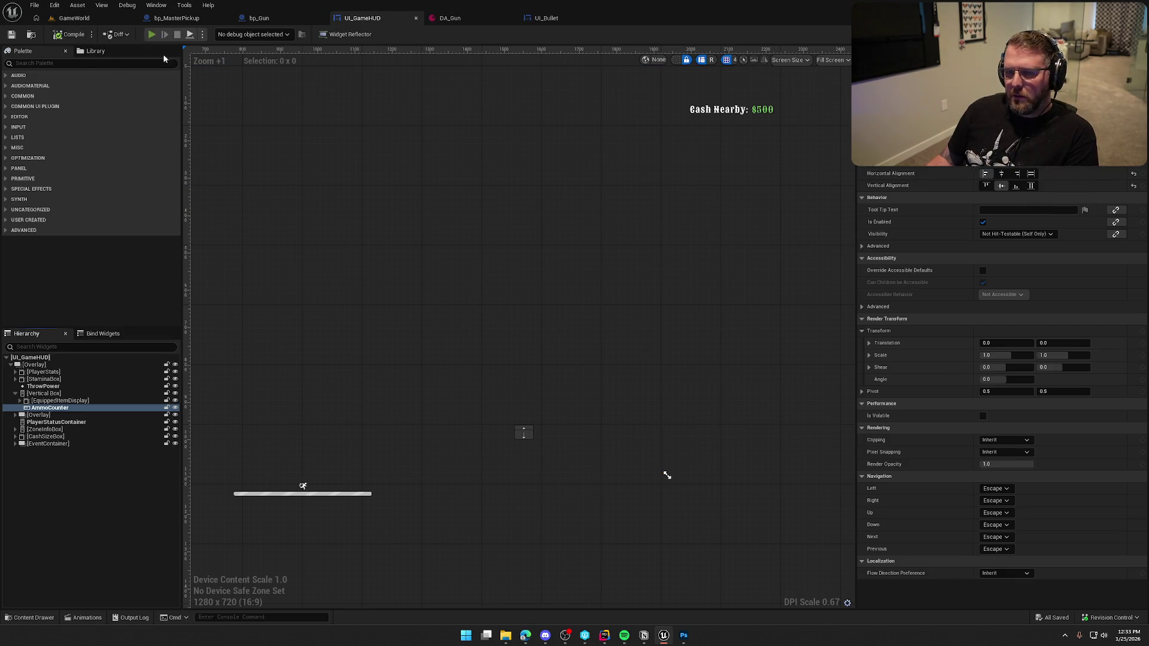
key("w")
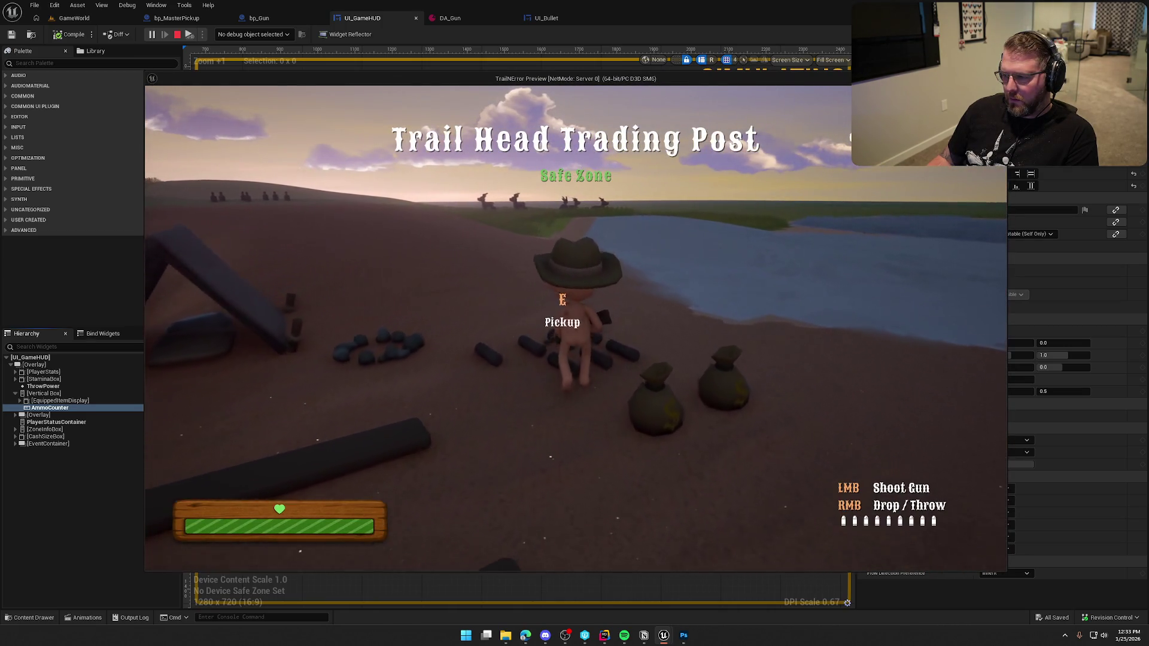
key("e")
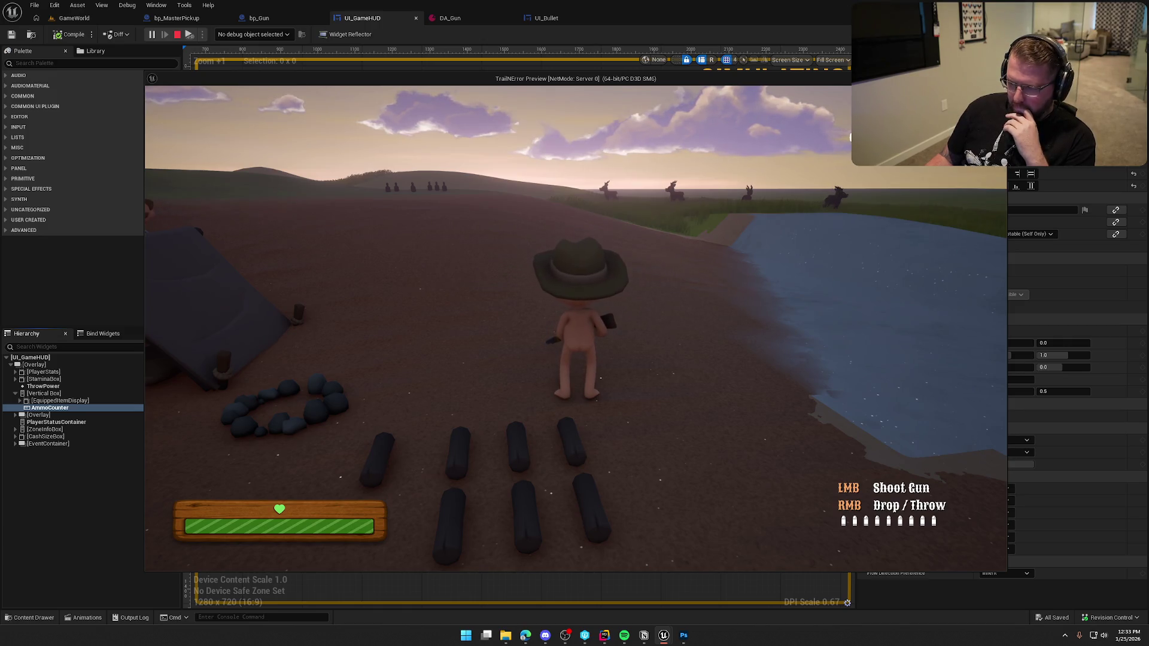
left_click(576, 323)
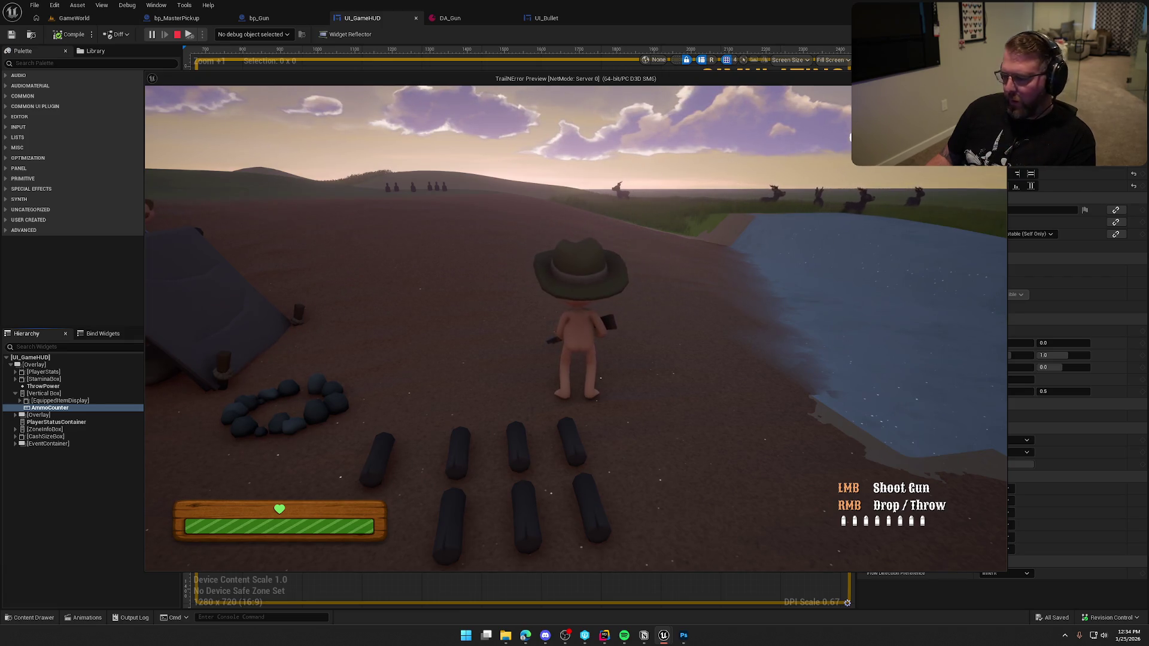
key("Escape")
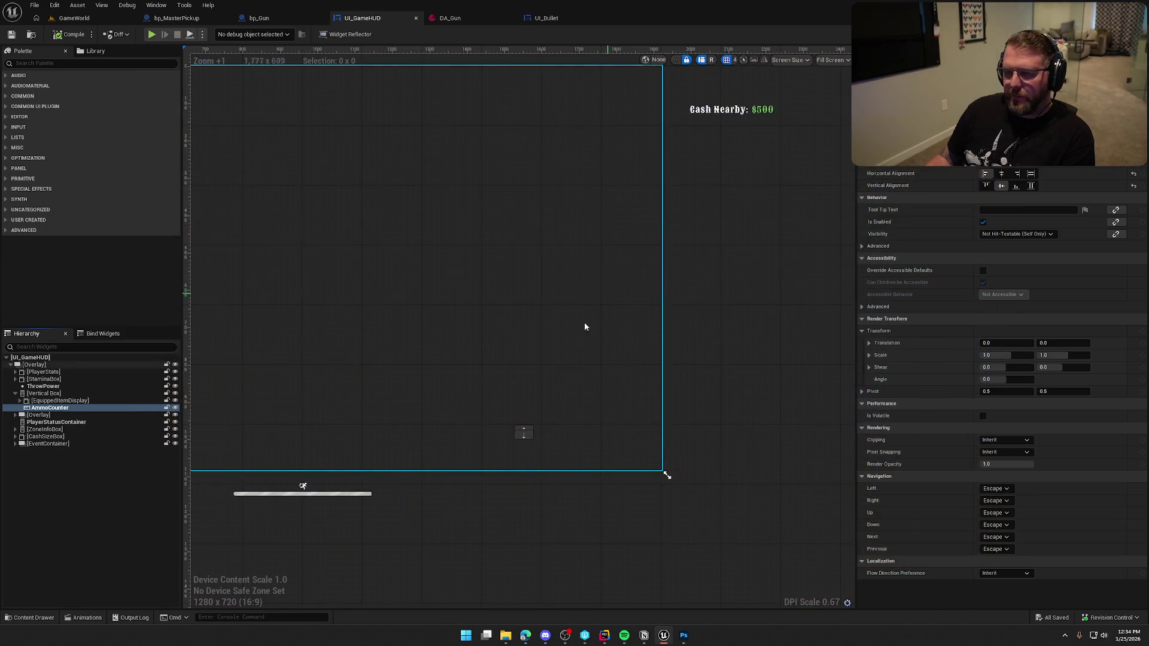
Set EquippedItemDisplay's bottom padding to 75 and save UI_GameHUD.
left_click(120, 400)
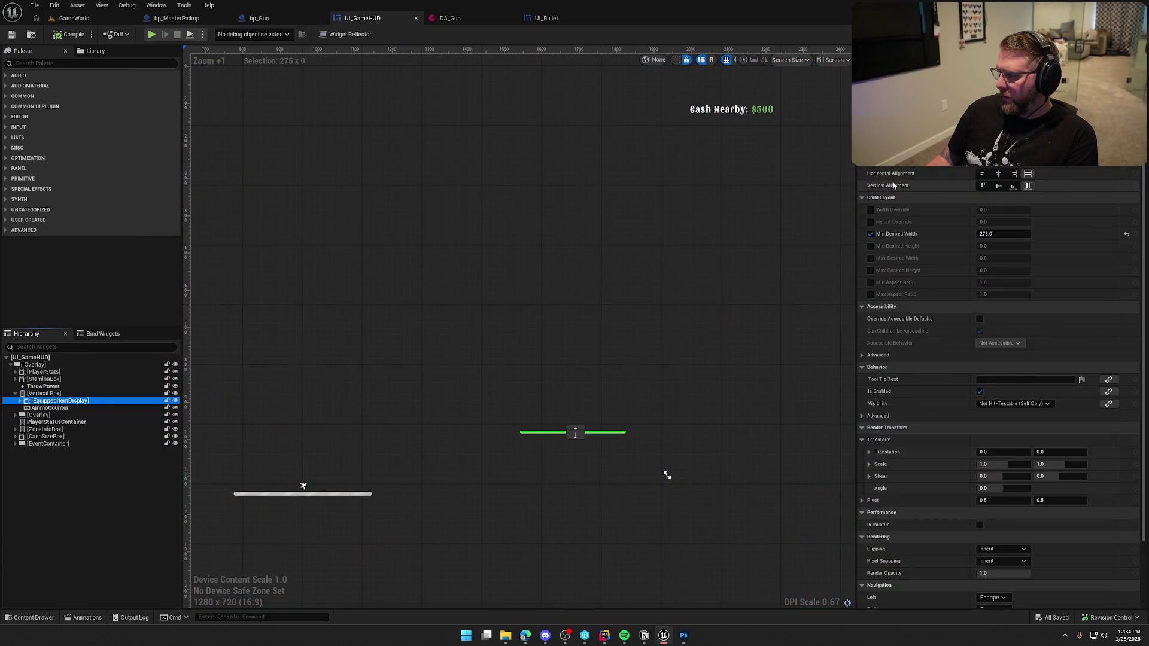
scroll(957, 207, "up", 2)
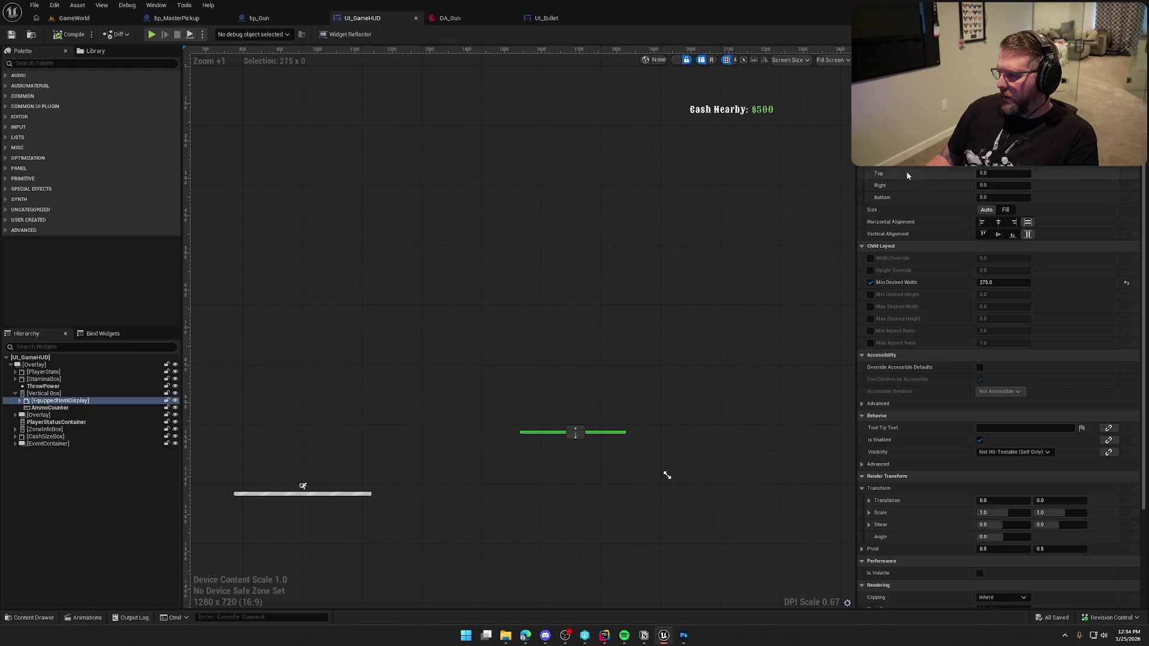
left_click(995, 198)
type("75")
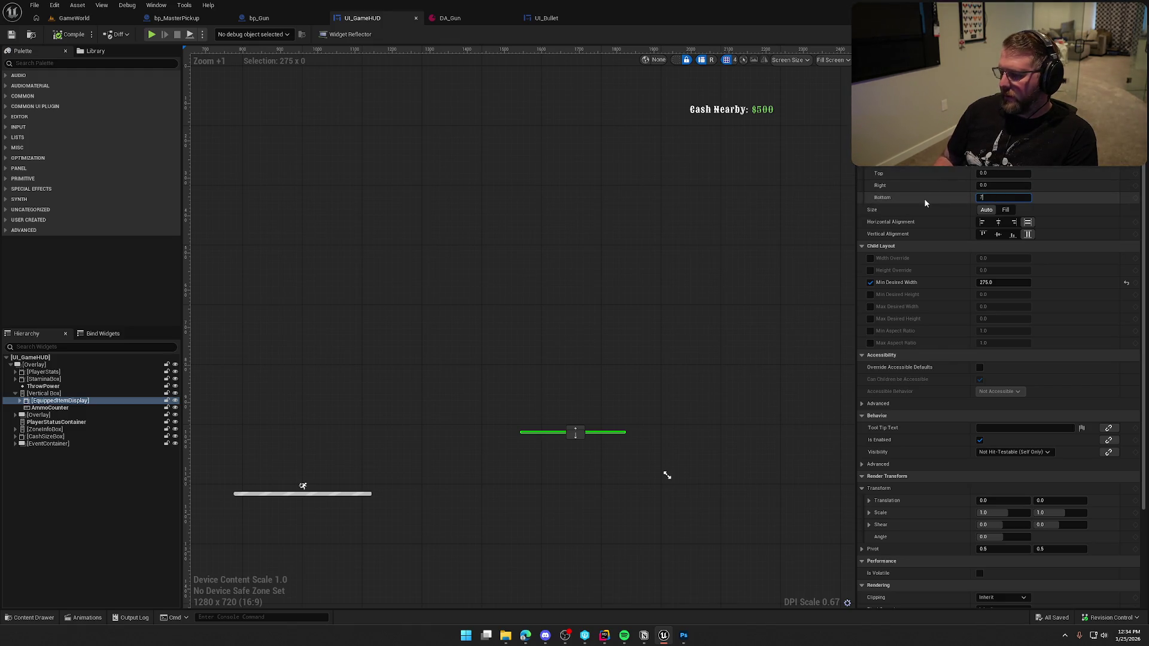
key("Return")
key("ctrl+s")
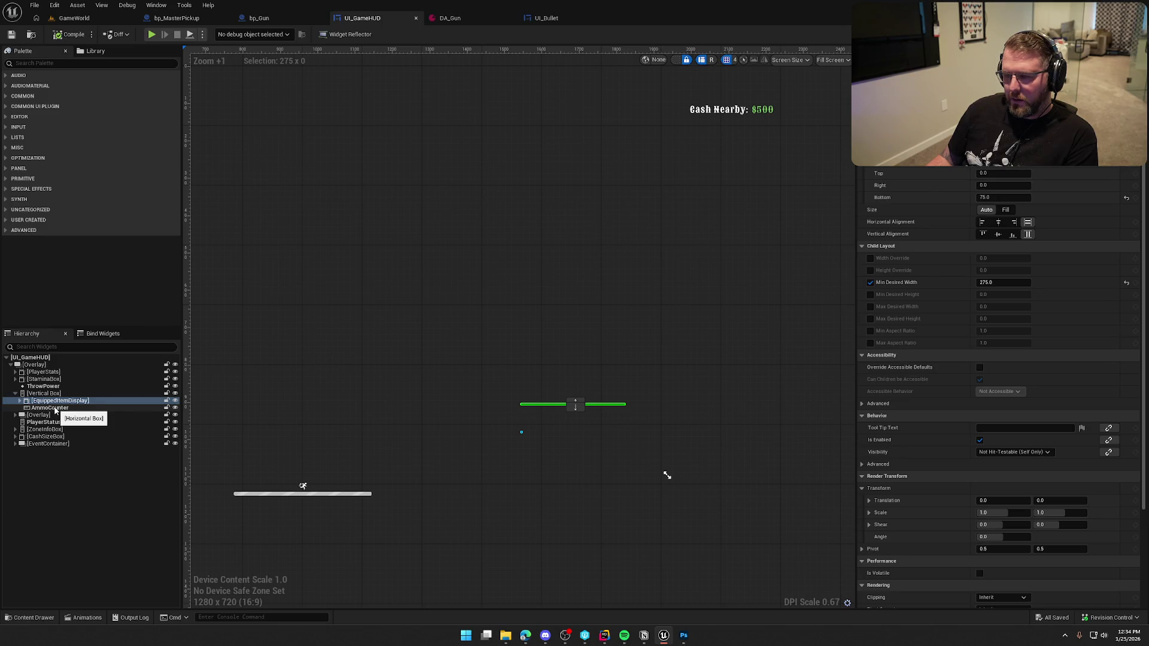
left_click(275, 20)
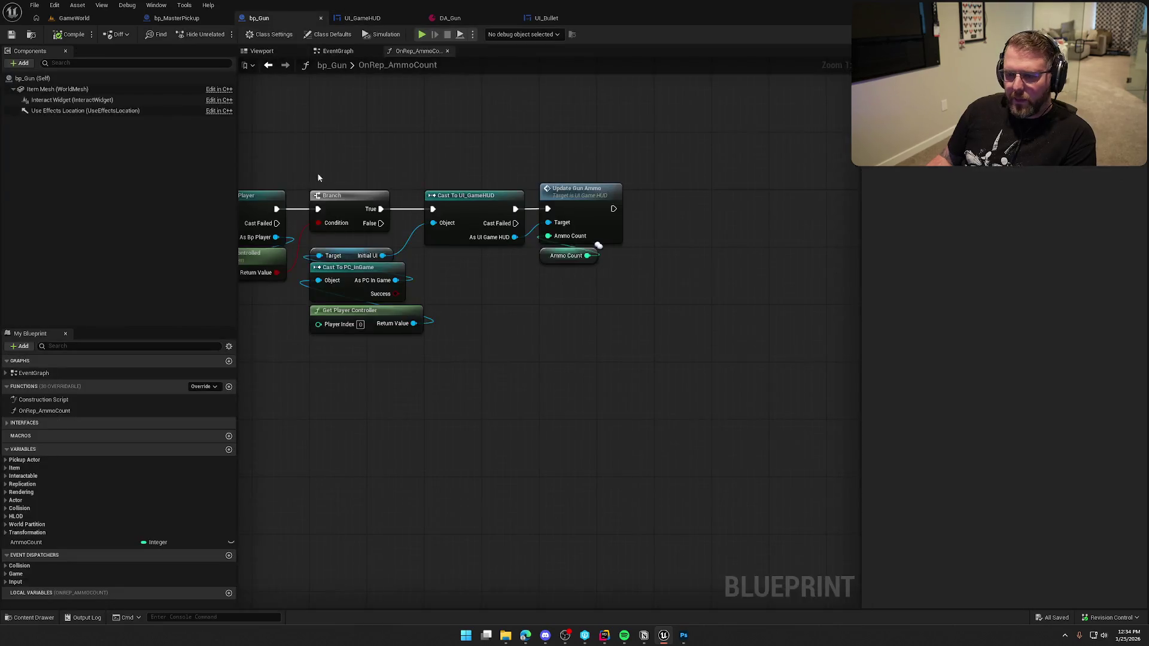
left_click(339, 51)
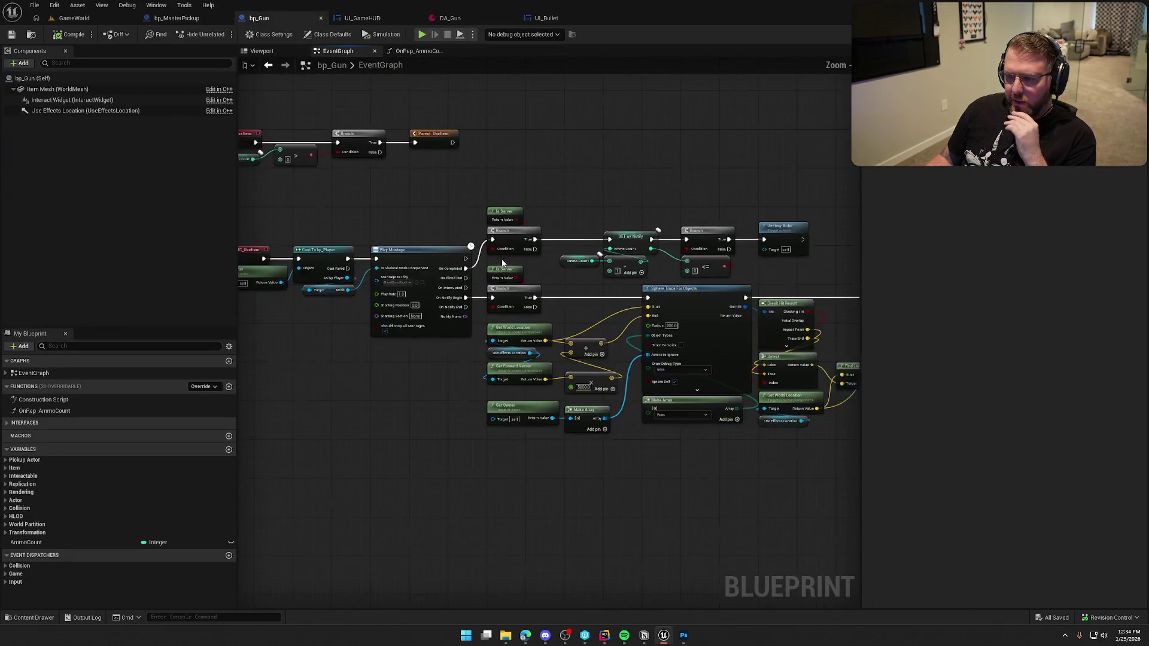
scroll(460, 296, "up", 3)
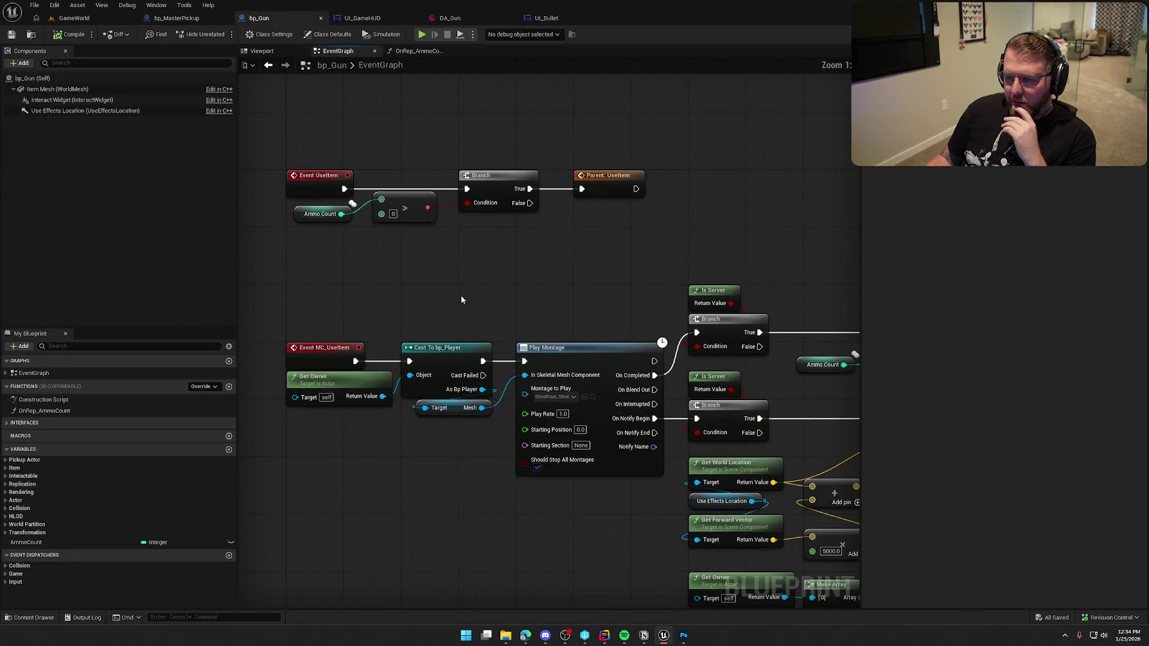
left_click(204, 386)
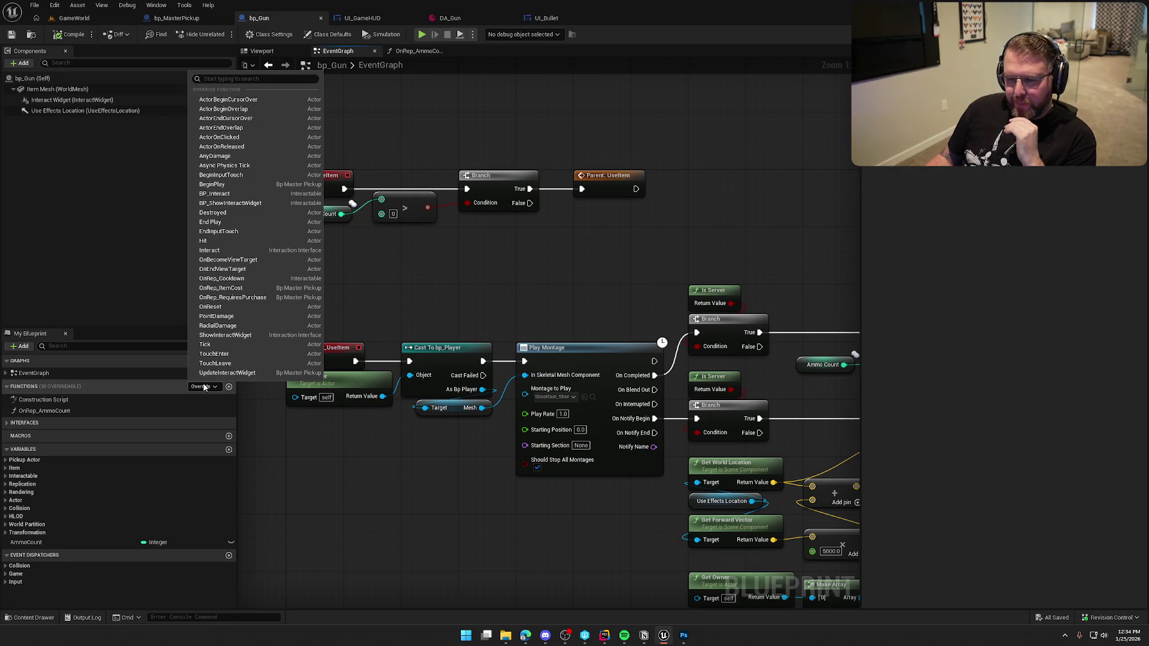
left_click(445, 301)
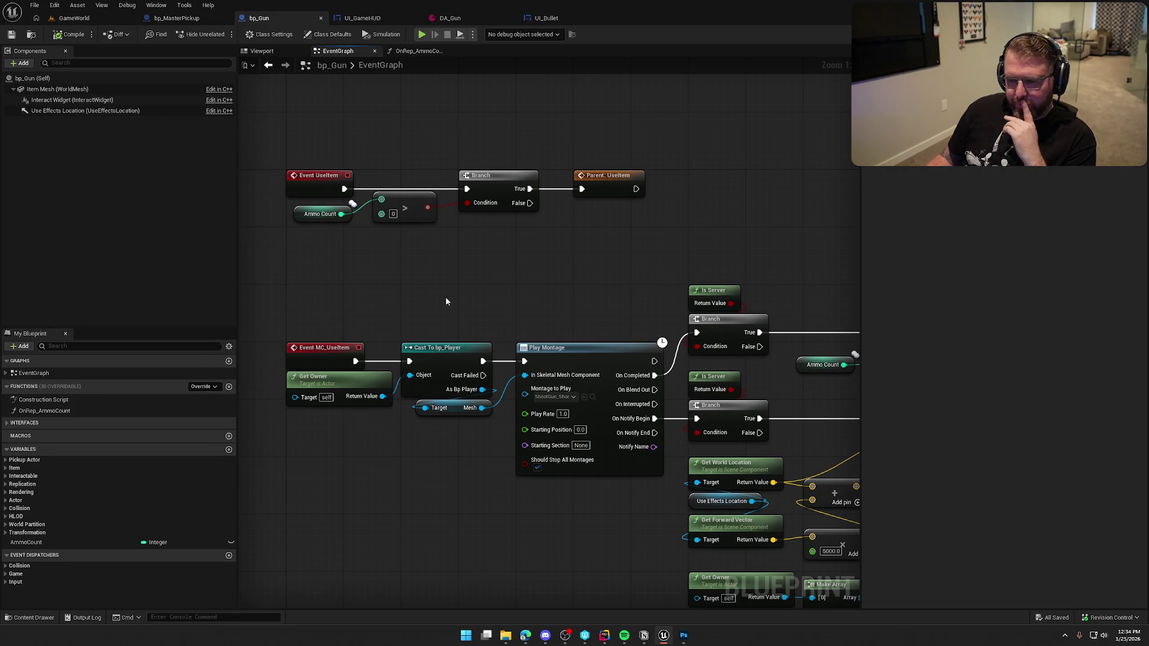
left_click(386, 18)
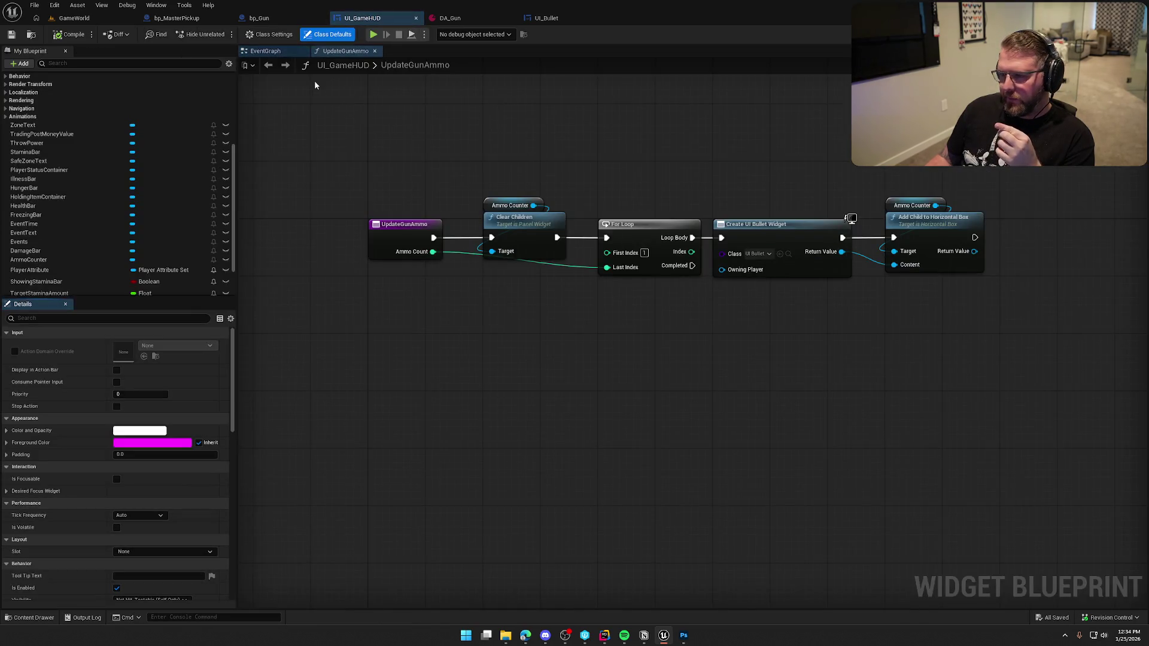
Look over the UI_GameHUD event graph's Bind Event, Delay and StaminaChanged logic.
left_click(272, 52)
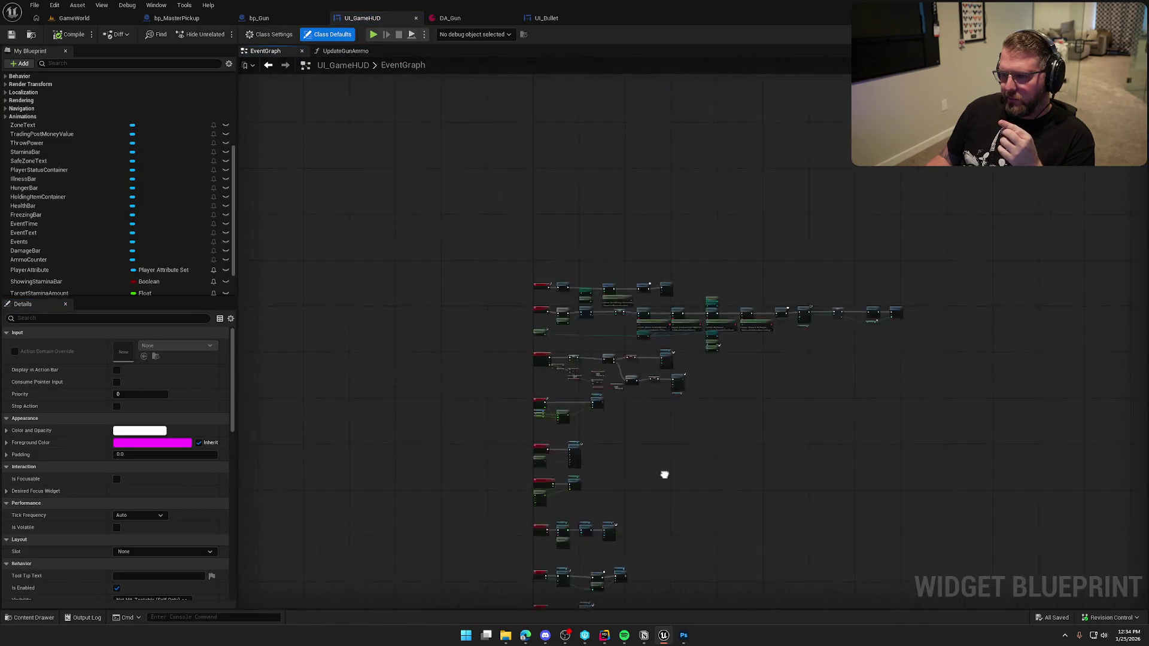
scroll(662, 472, "up", 5)
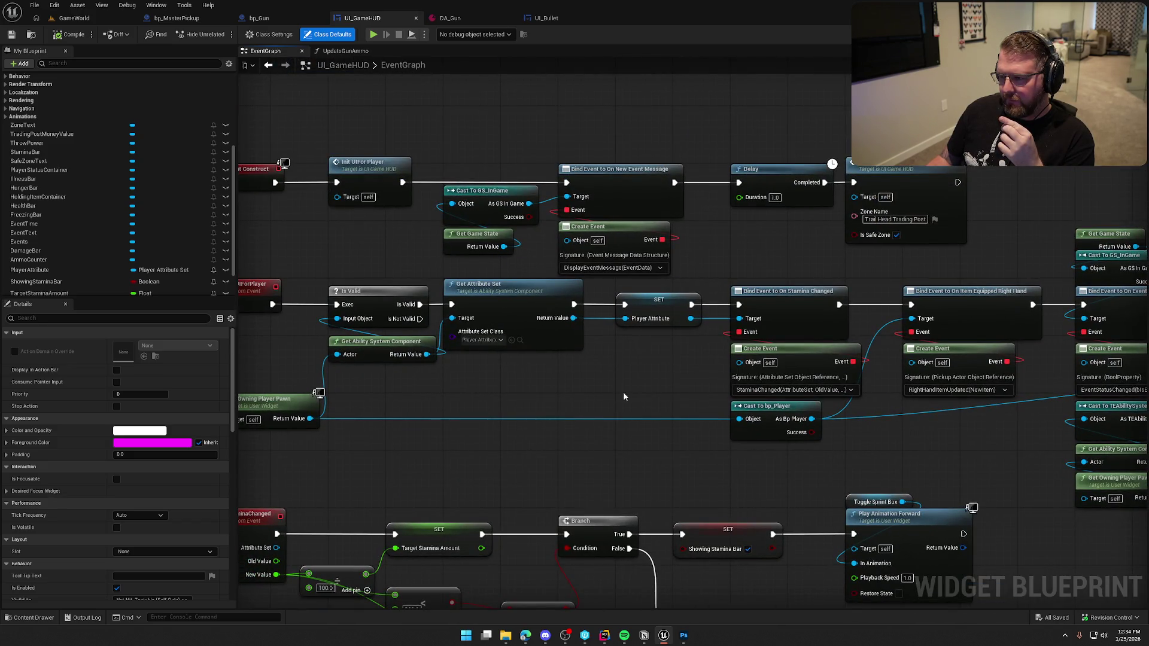
left_click_drag(624, 396, 545, 382)
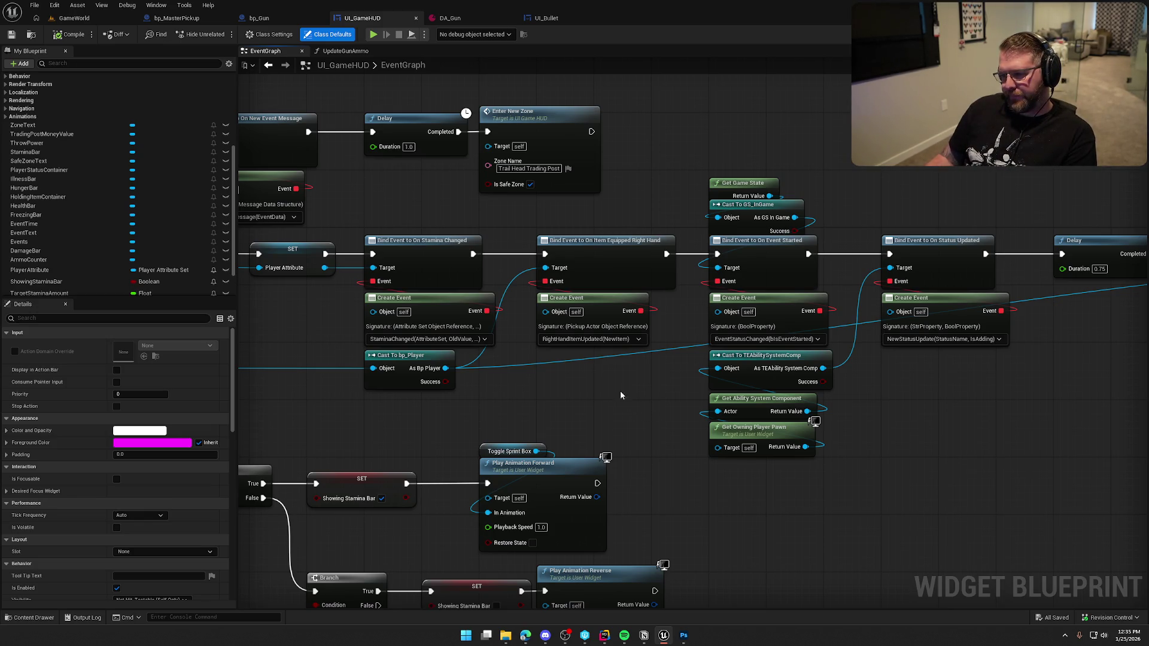
mouse_move(564, 340)
left_mouse_down()
mouse_move(757, 320)
mouse_move(1049, 242)
left_mouse_up()
scroll(112, 226, "up", 5)
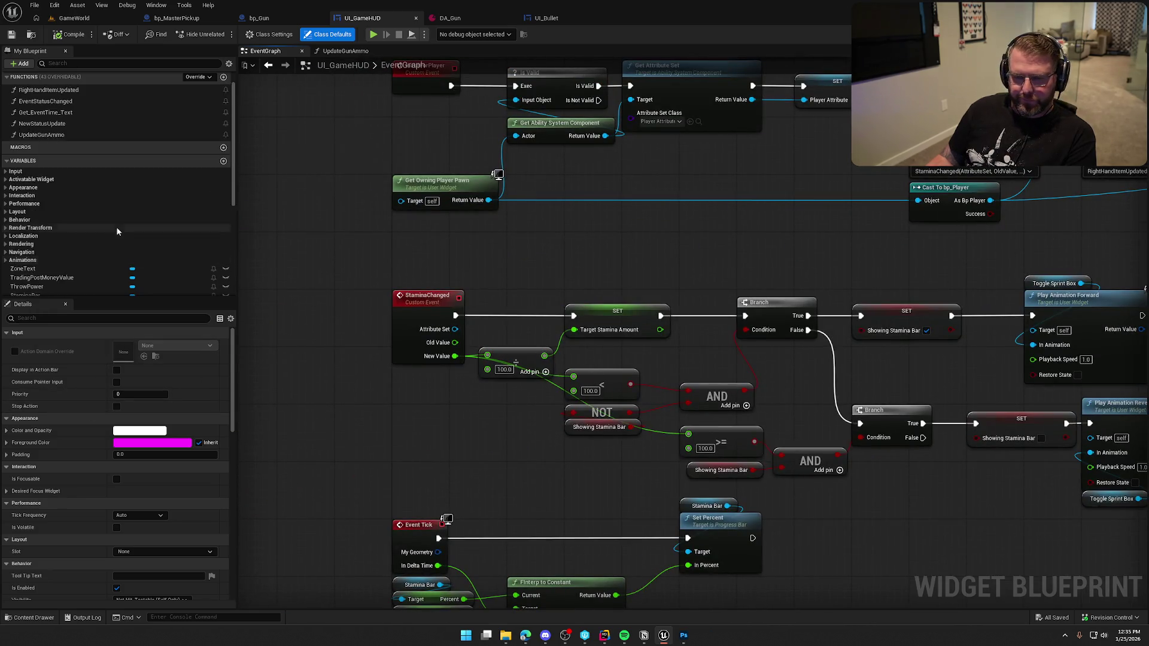
Open the RightHandItemUpdated function graph, then return to bp_Gun.
double_click(59, 118)
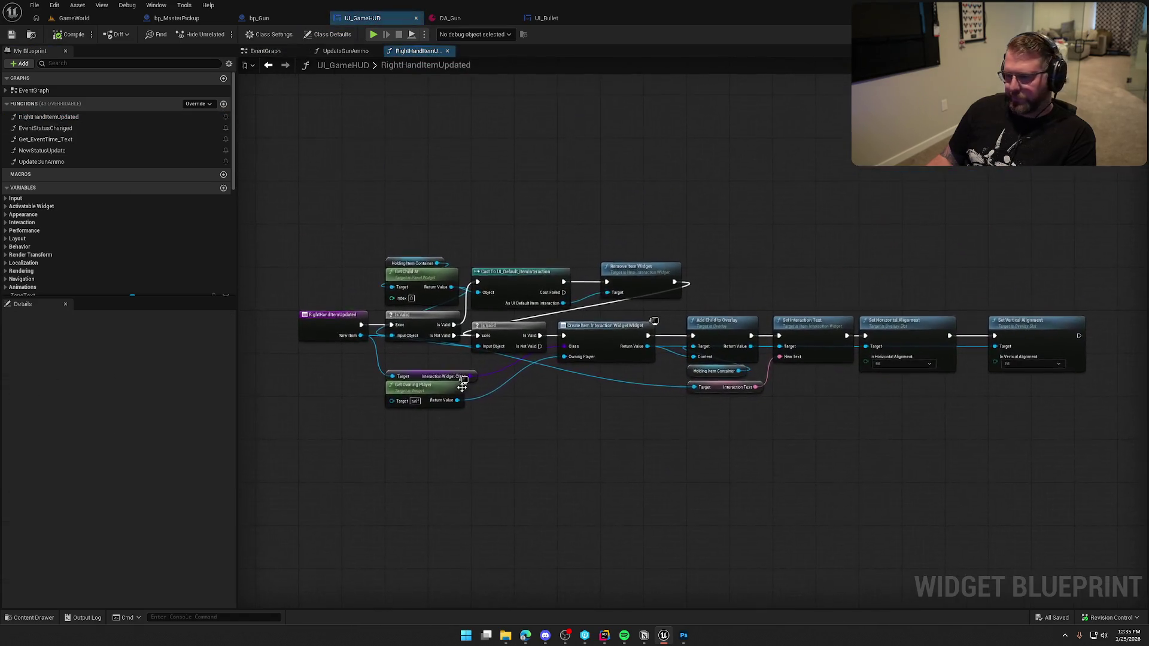
scroll(506, 420, "up", 2)
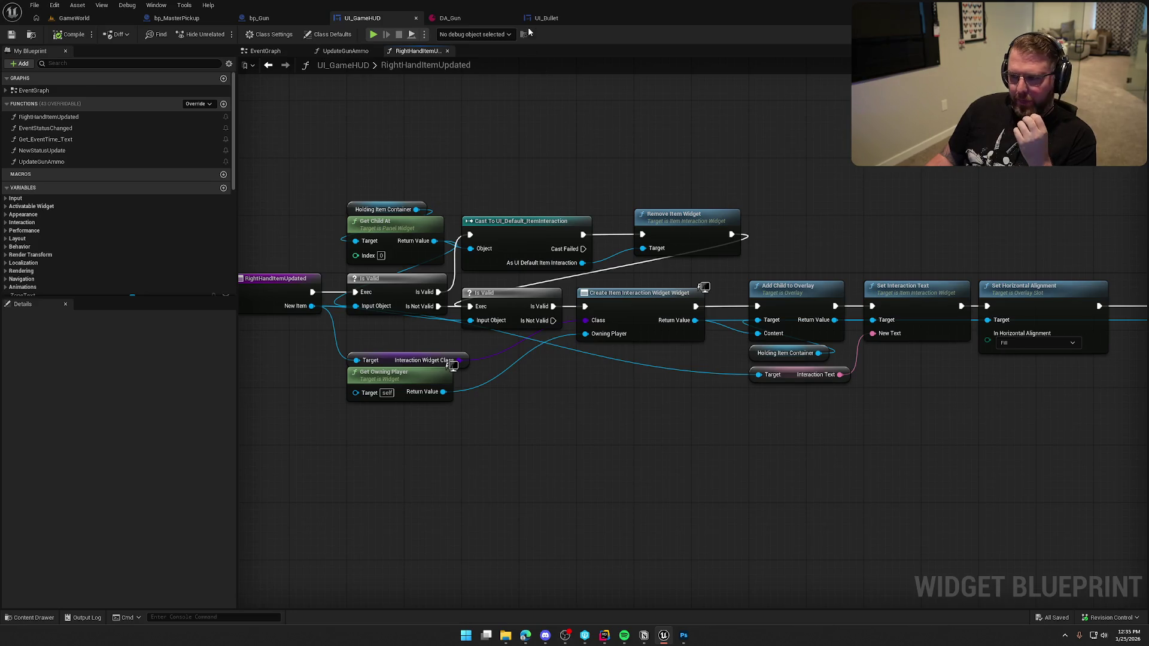
left_click(280, 18)
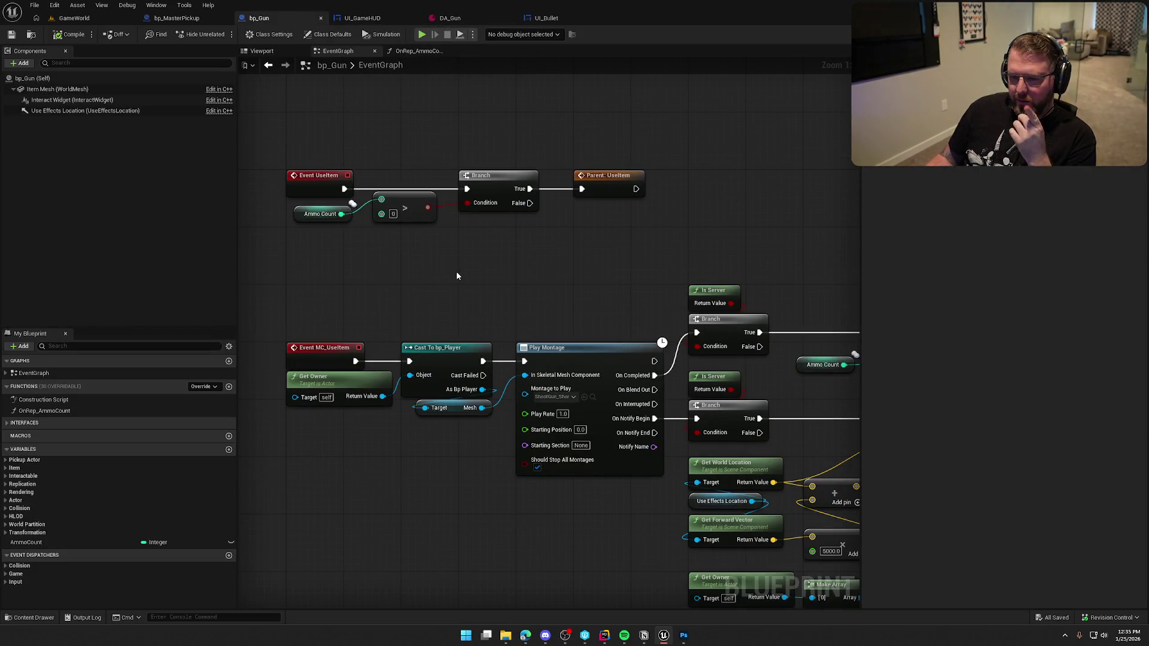
Collapse all OnRep_AmmoCount nodes into a new function named UpdateAmmoUI.
left_click(45, 410)
double_click(44, 411)
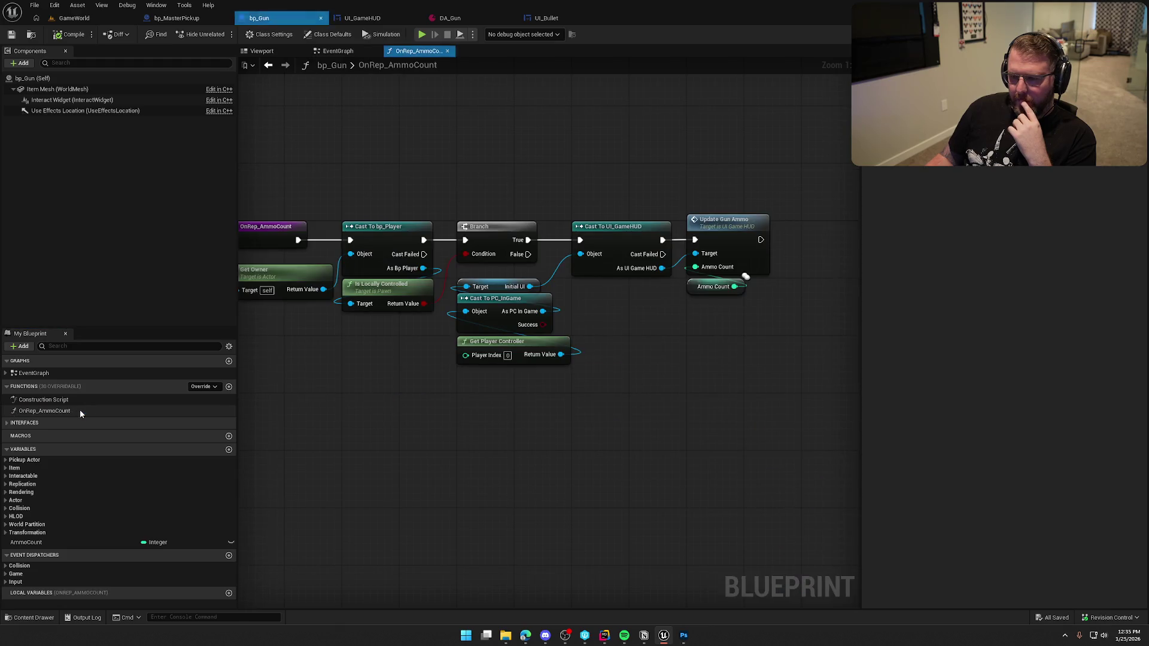
mouse_move(320, 205)
left_mouse_down()
mouse_move(436, 279)
mouse_move(725, 386)
left_mouse_up()
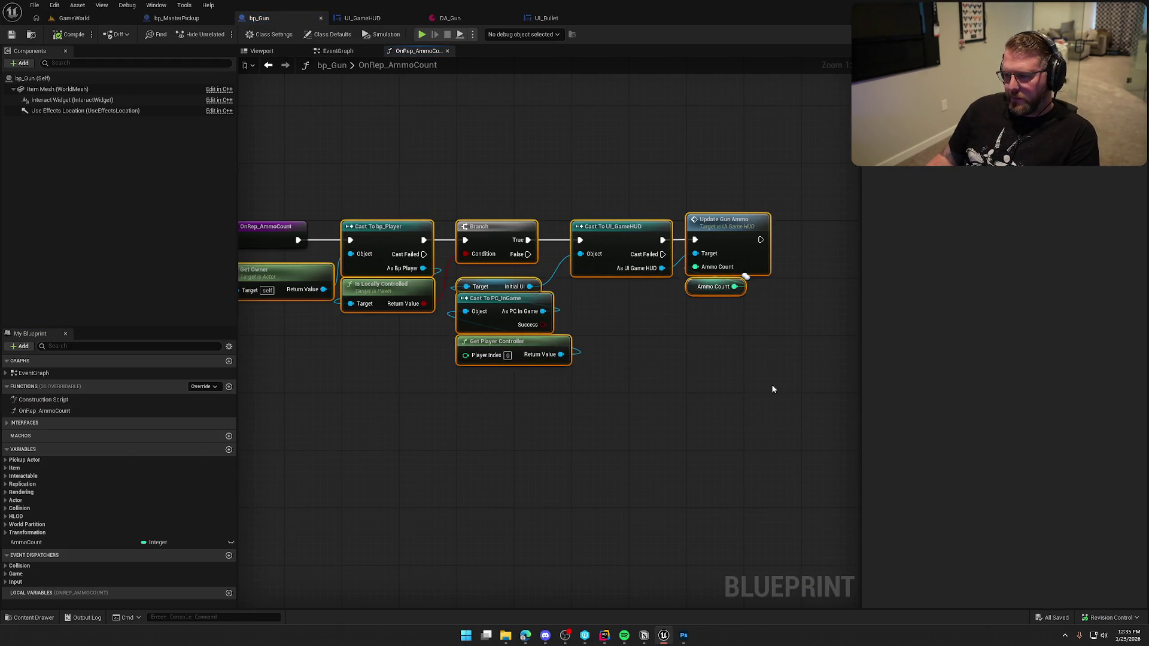
right_click(389, 237)
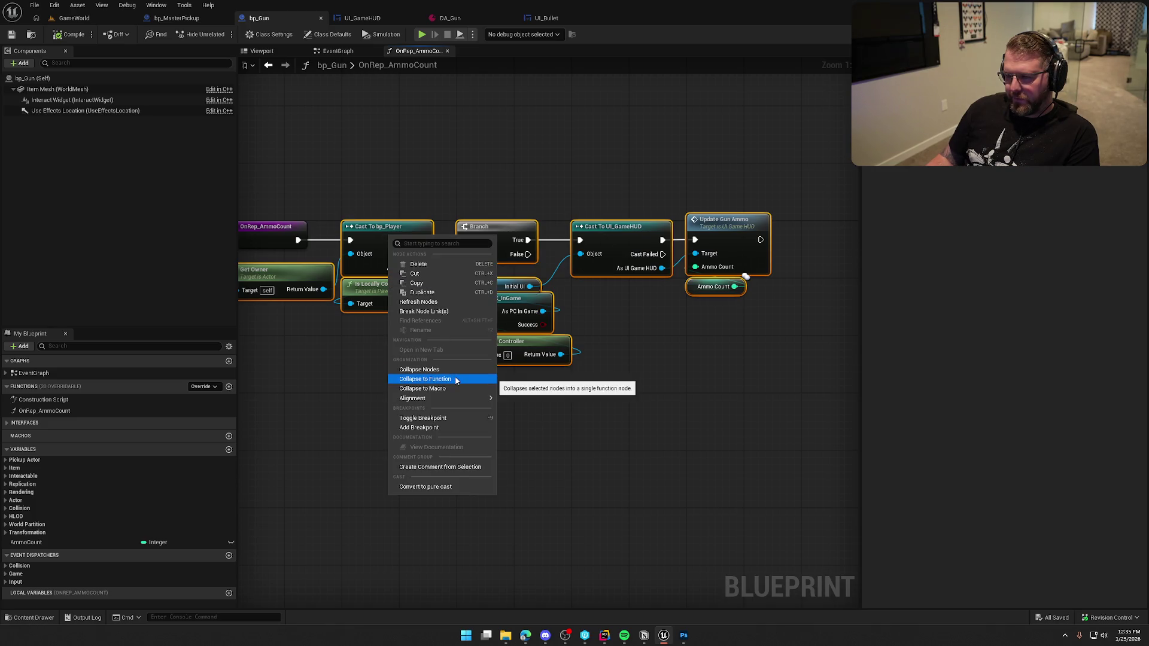
left_click(456, 380)
type("Upda")
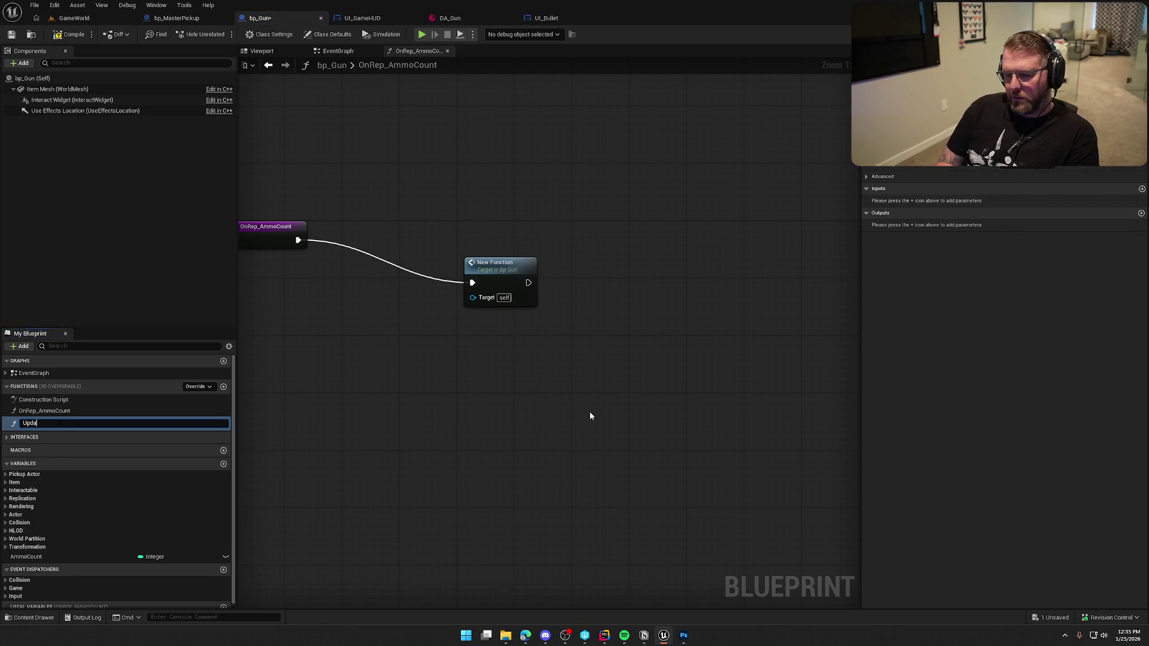
type("teAmmoUI")
key("Return")
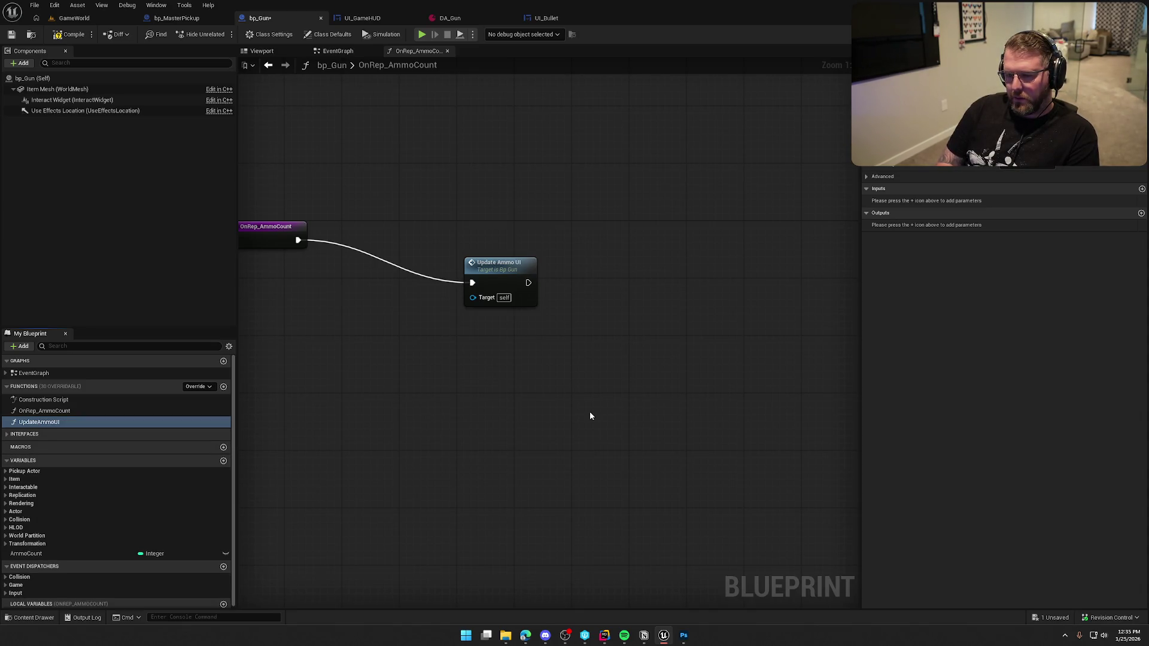
Place the Update Ammo UI call, open its graph, save bp_Gun, and show Interactions functions.
left_click_drag(497, 272, 374, 220)
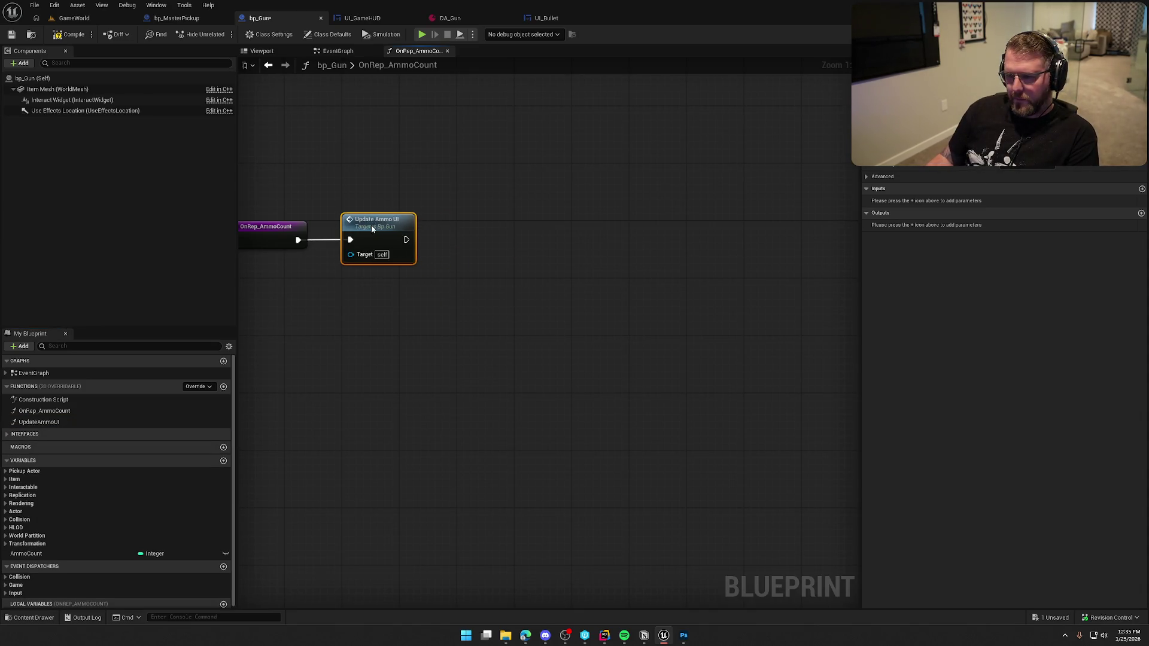
double_click(372, 224)
left_click(284, 180)
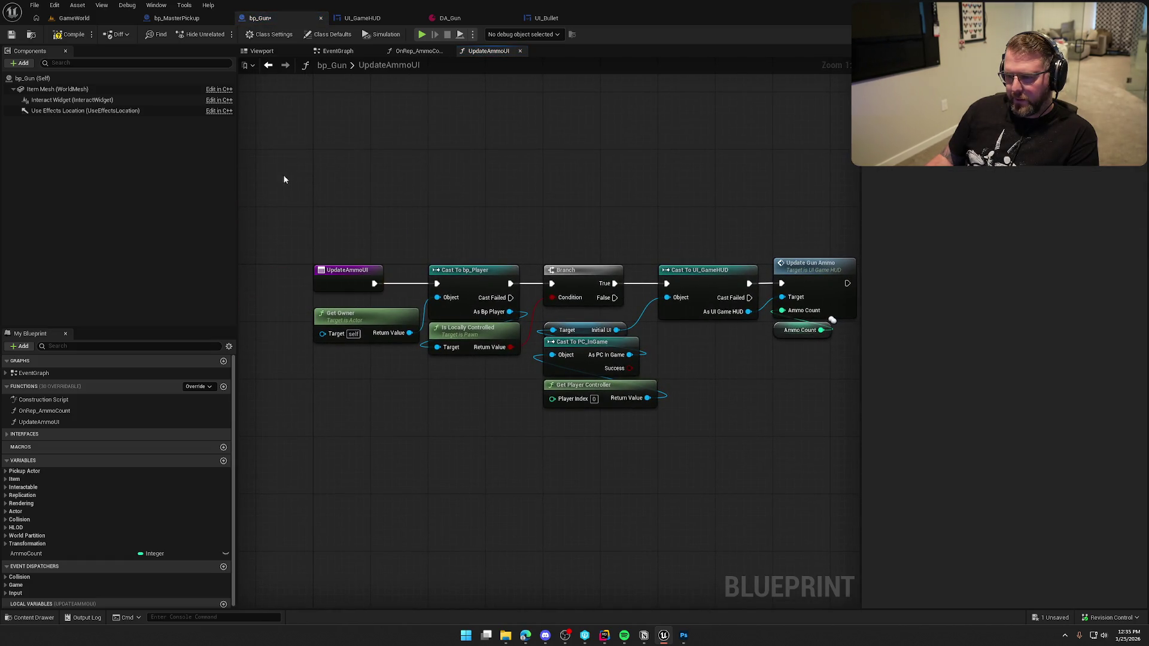
key("ctrl+s")
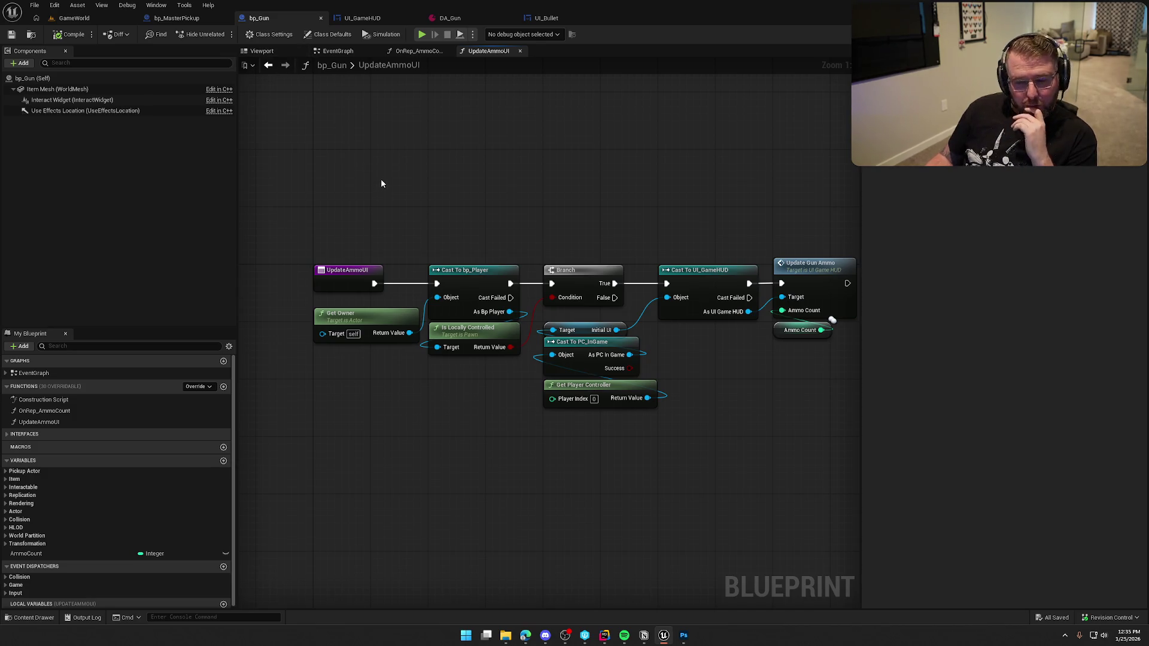
left_click(6, 434)
left_click(6, 445)
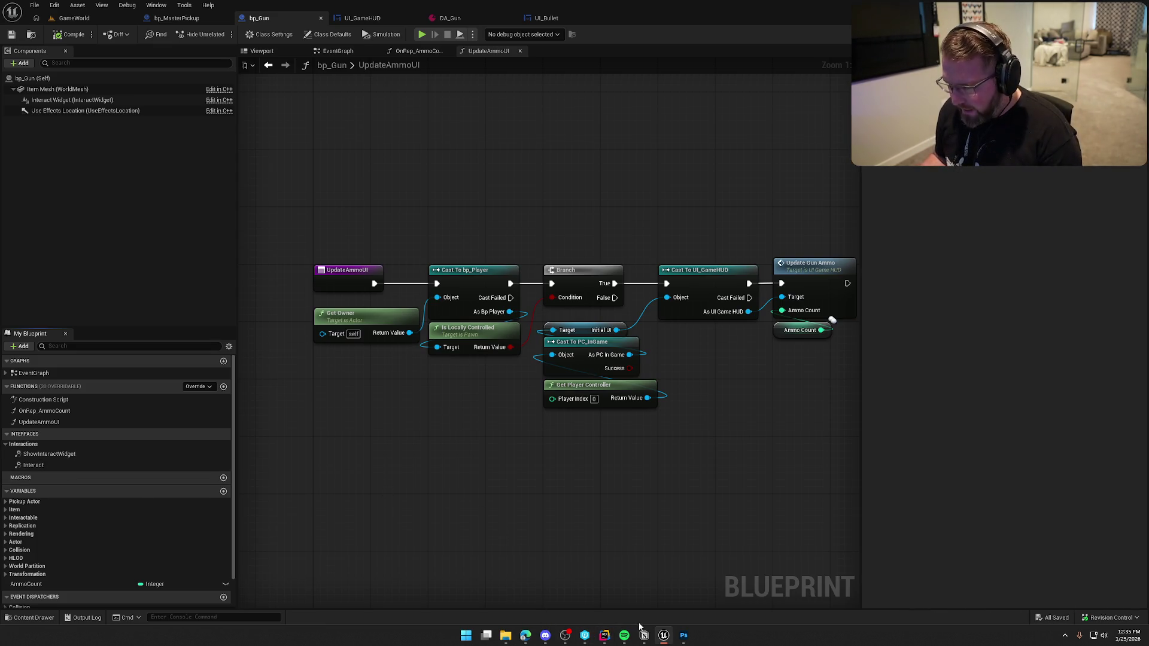
mouse_move(643, 606)
left_mouse_down()
mouse_move(651, 597)
mouse_move(629, 539)
mouse_move(618, 587)
left_mouse_up()
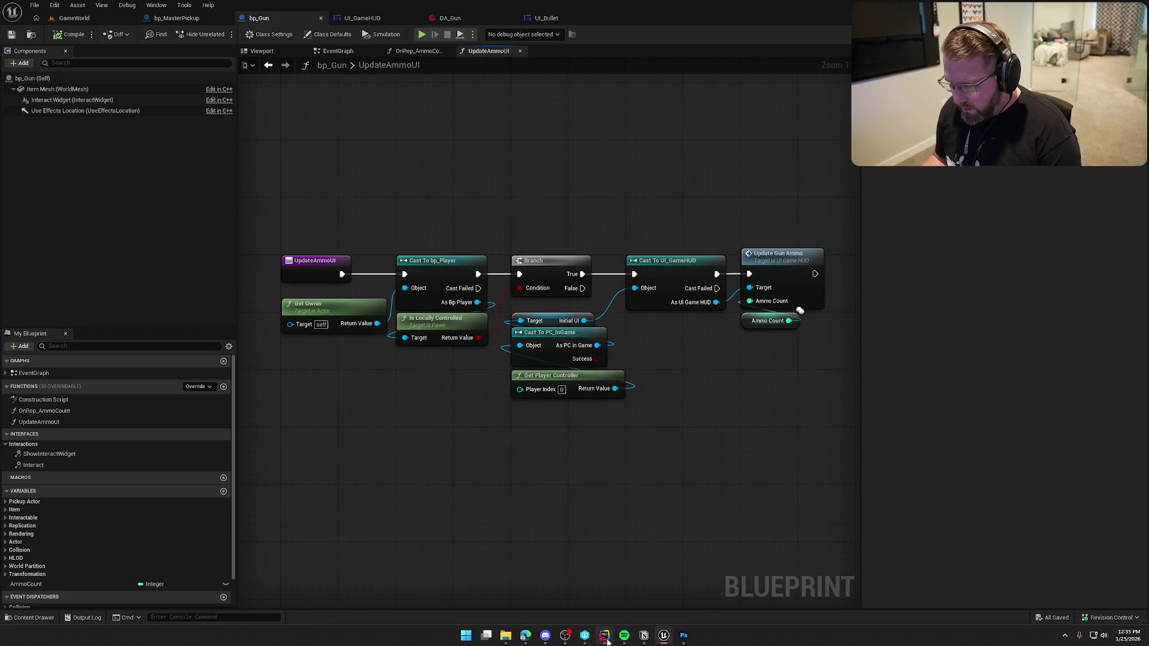
Open InteractionInterface.h from the Interfaces folder in Rider's left editor pane.
left_click(606, 639)
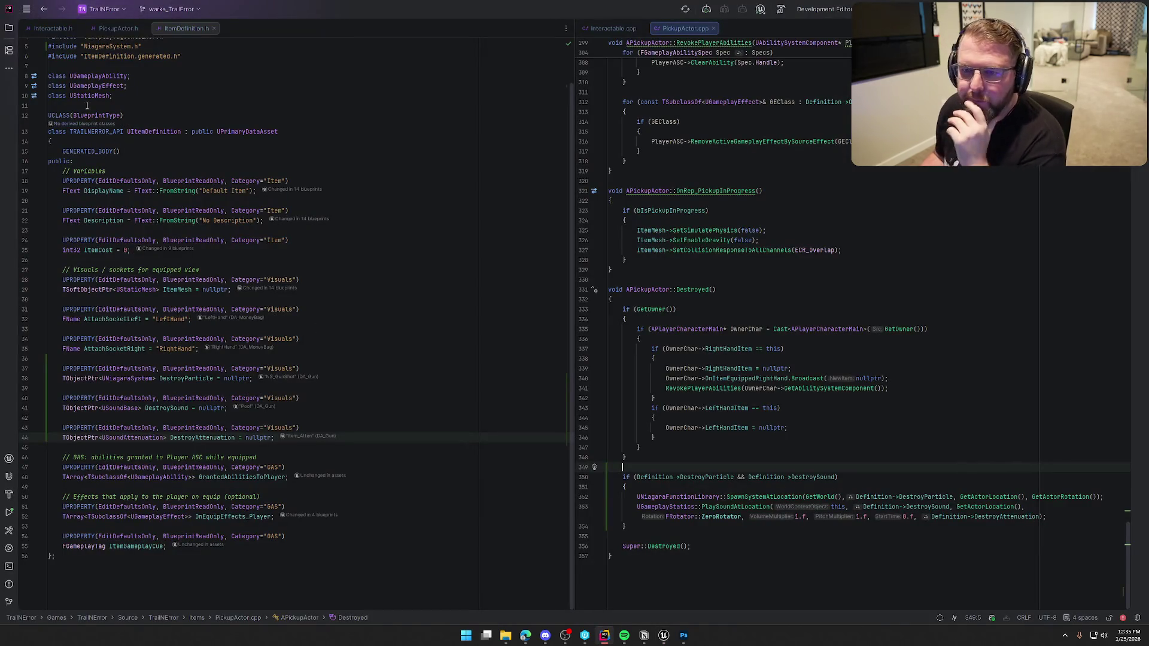
left_click(9, 28)
left_click(66, 184)
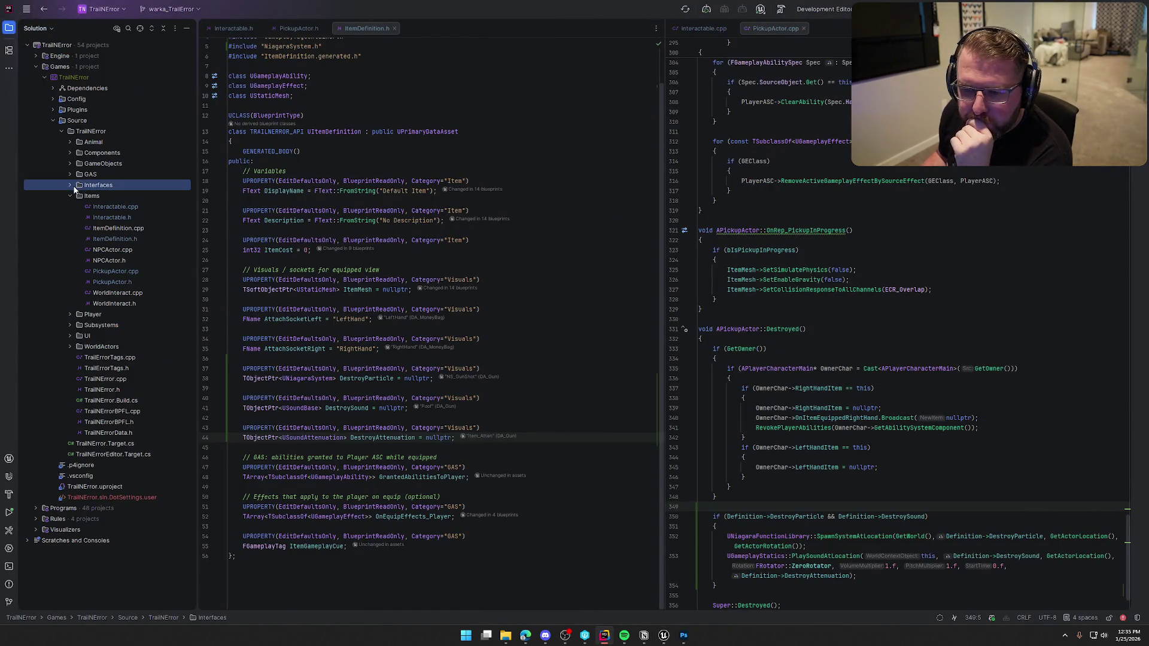
left_click(70, 185)
double_click(122, 207)
key("alt+1")
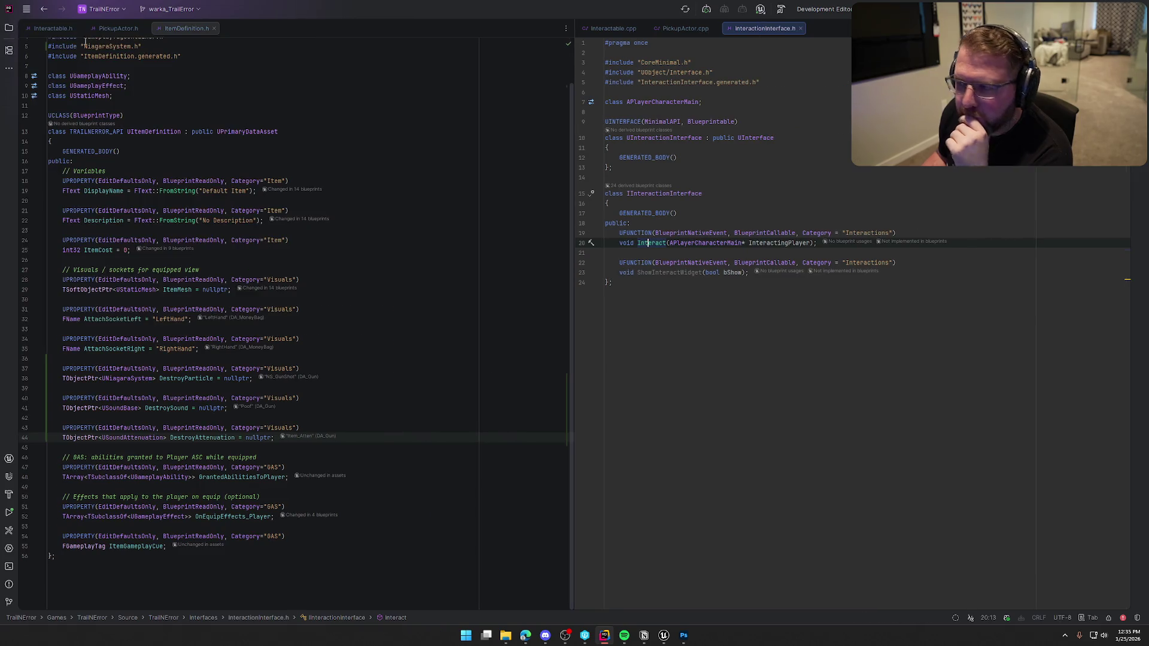
left_click_drag(770, 27, 281, 30)
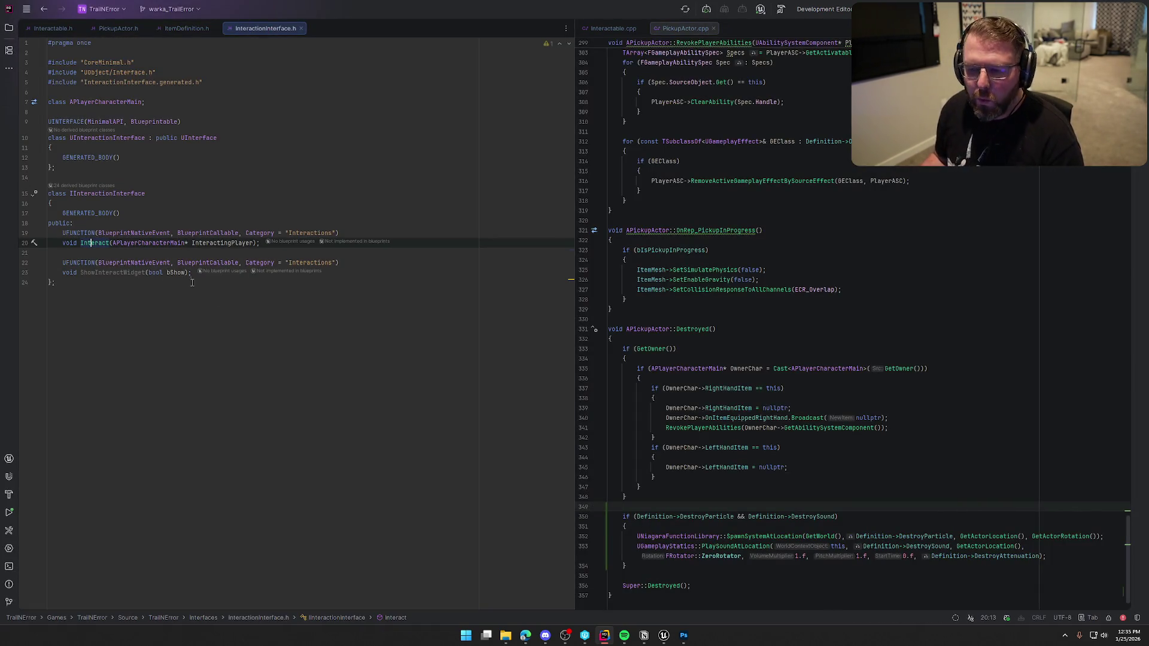
Declare a UFUNCTION void UpdateUIForItem() below ShowInteractWidget in the interface.
left_click(198, 273)
key("Return")
key("Return")
type("UFU")
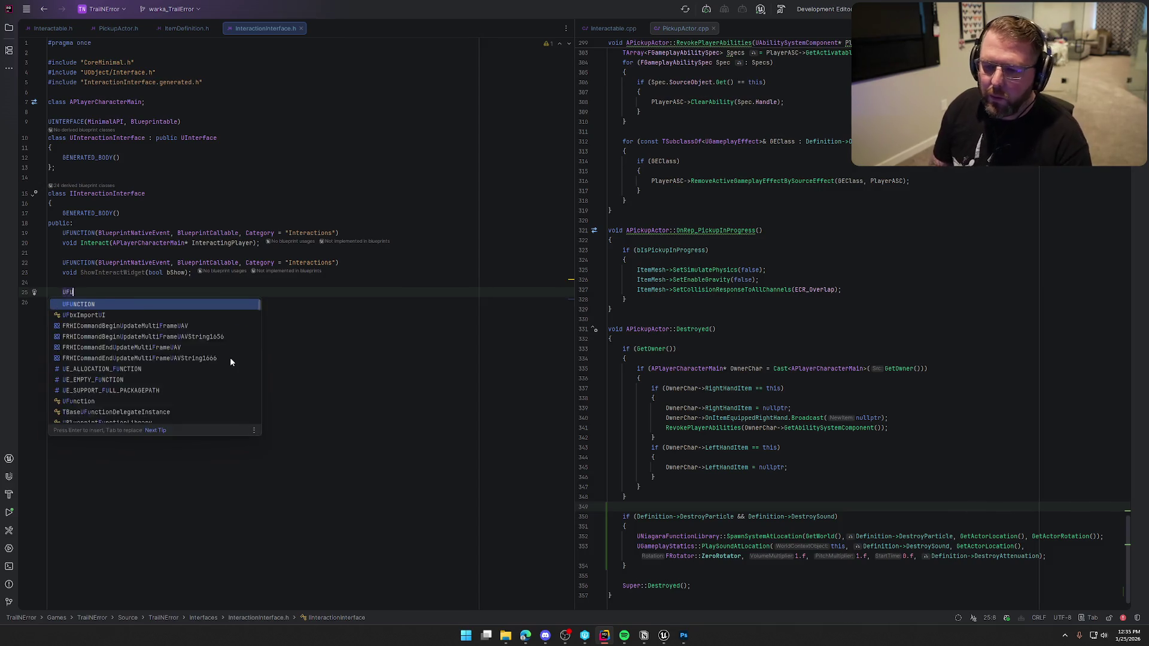
key("Tab")
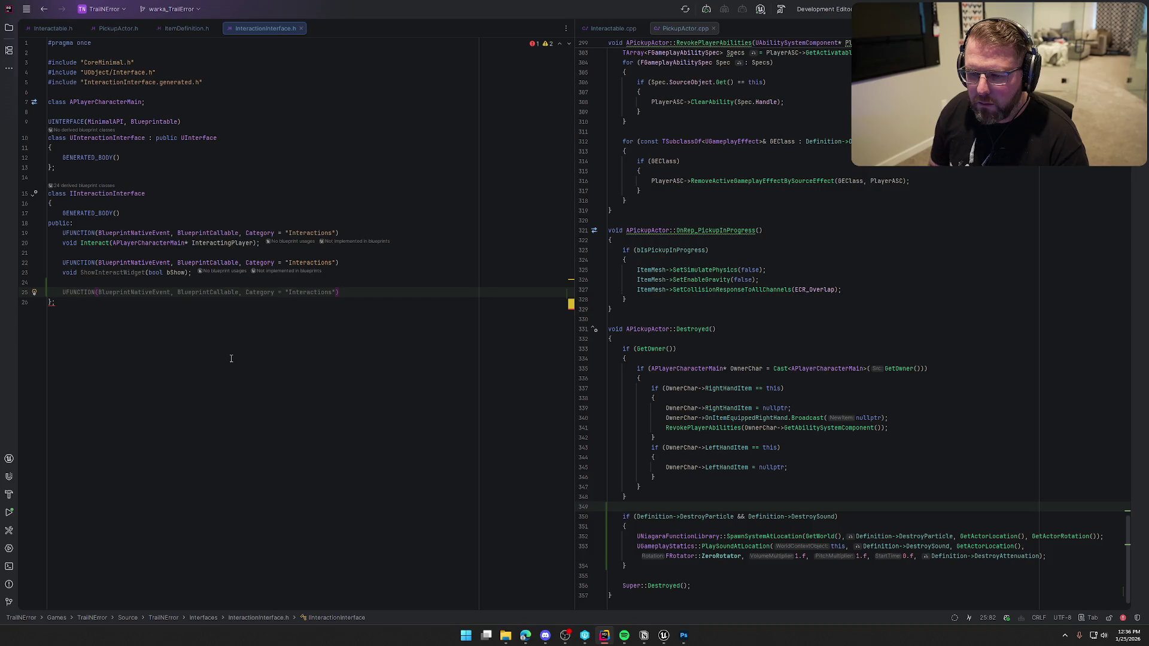
key("Return")
type("void ")
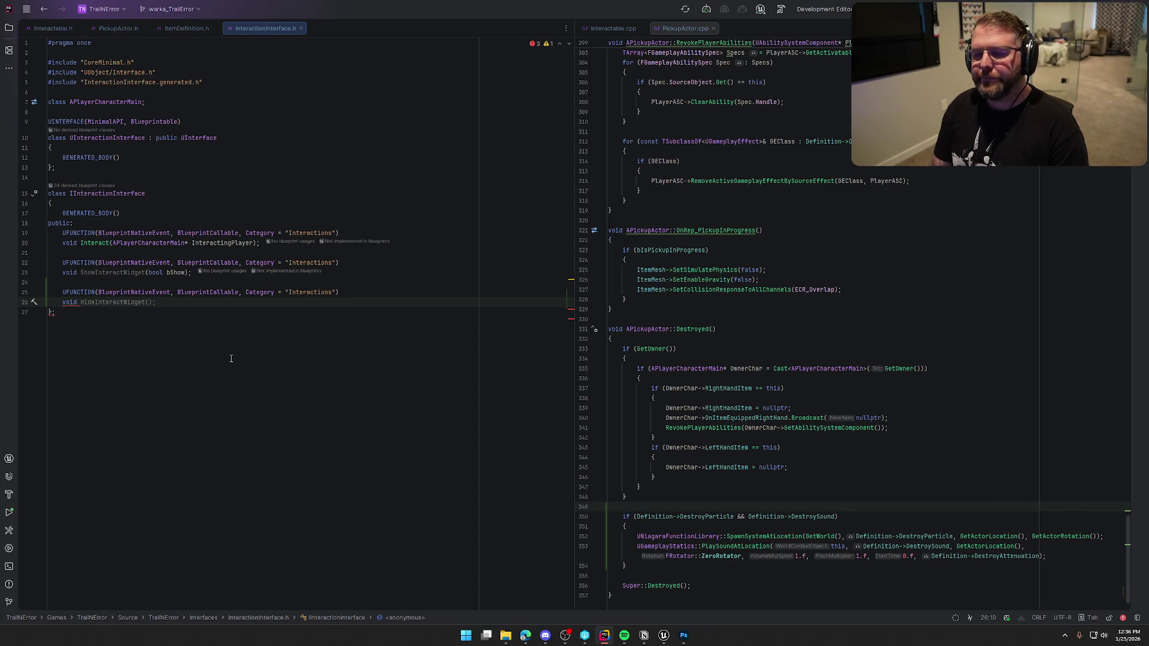
type("Update")
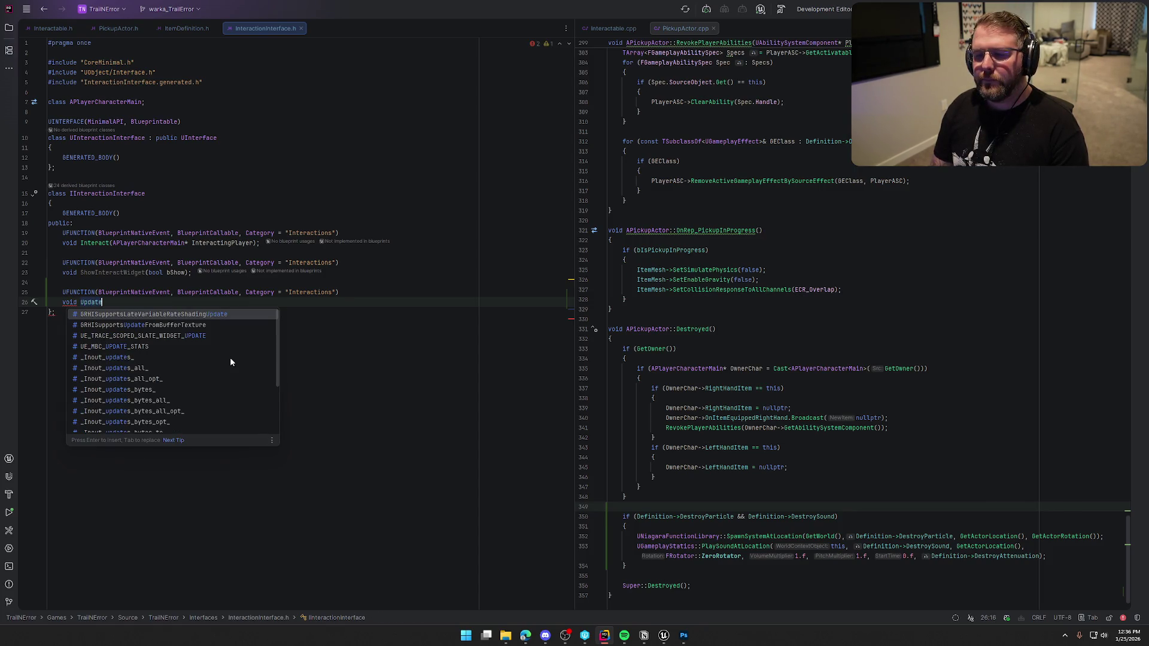
type("UIForItem")
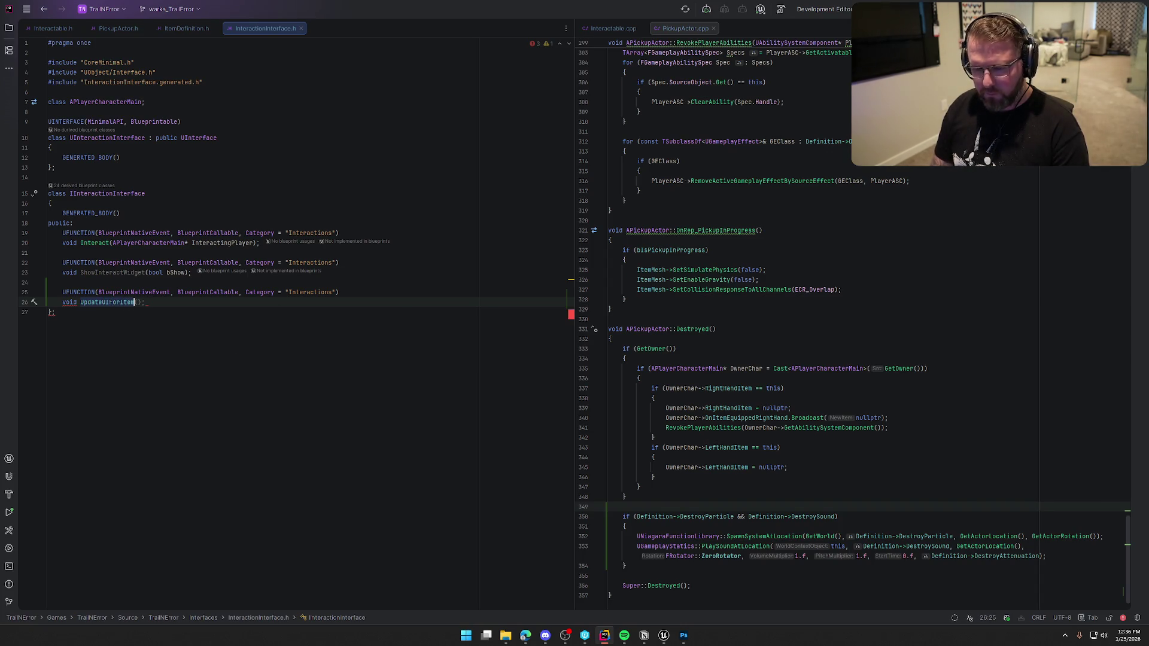
key("Tab")
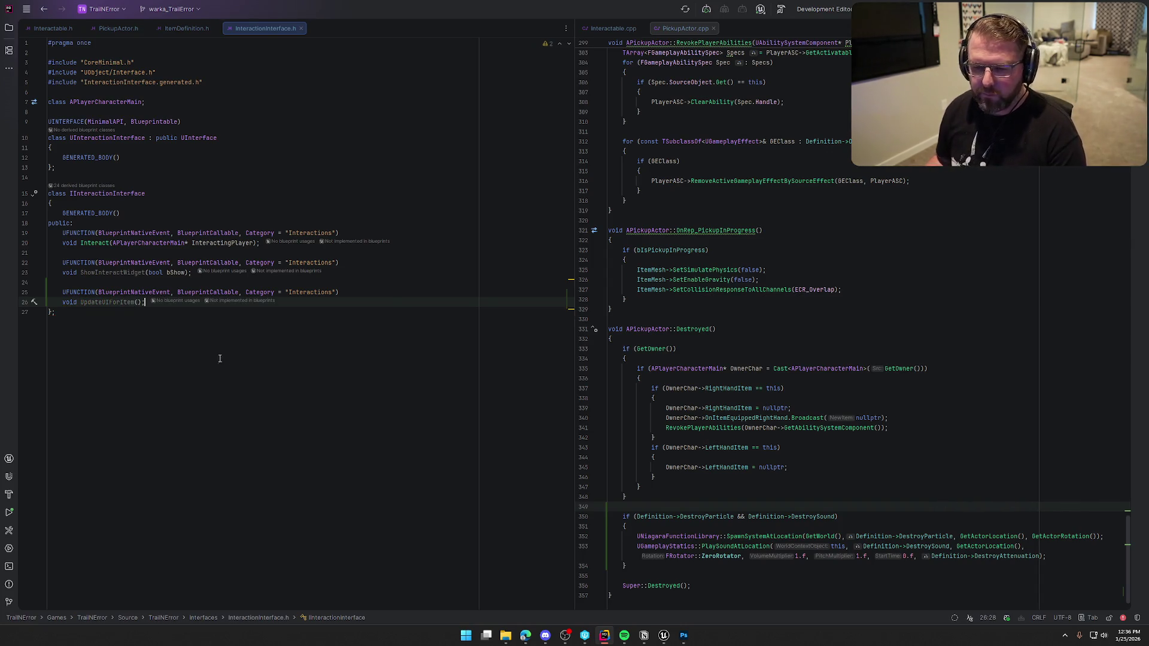
left_click(663, 635)
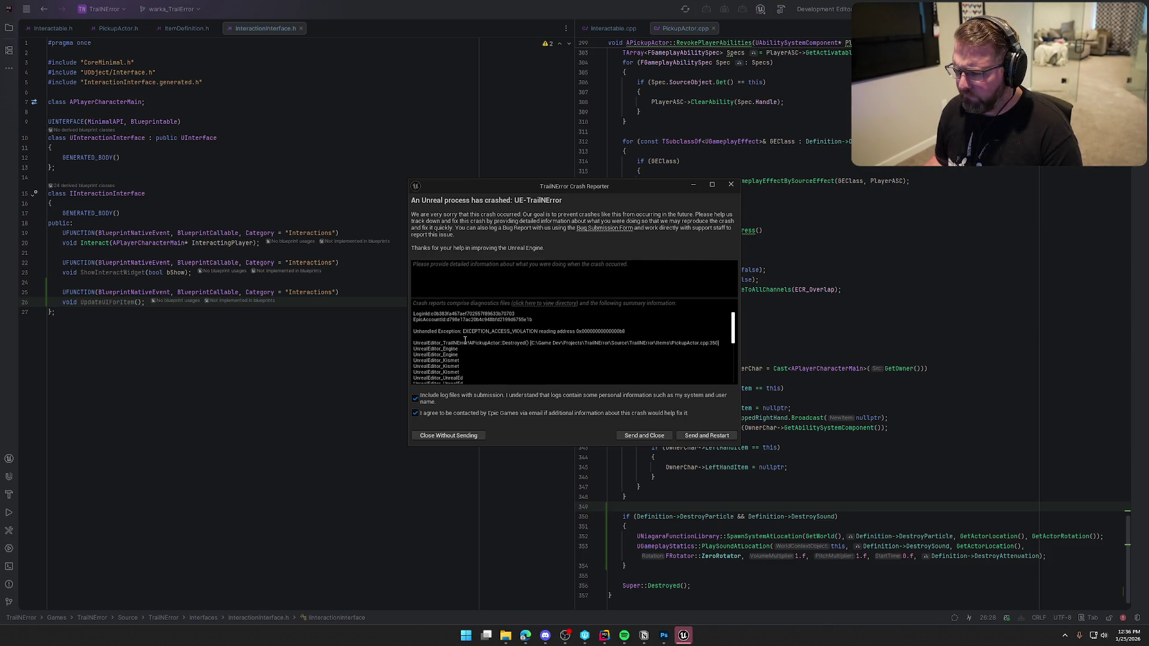
Close Unreal's crash report without sending and check Definition's use in Destroyed.
left_click_drag(419, 334, 645, 348)
left_click(605, 379)
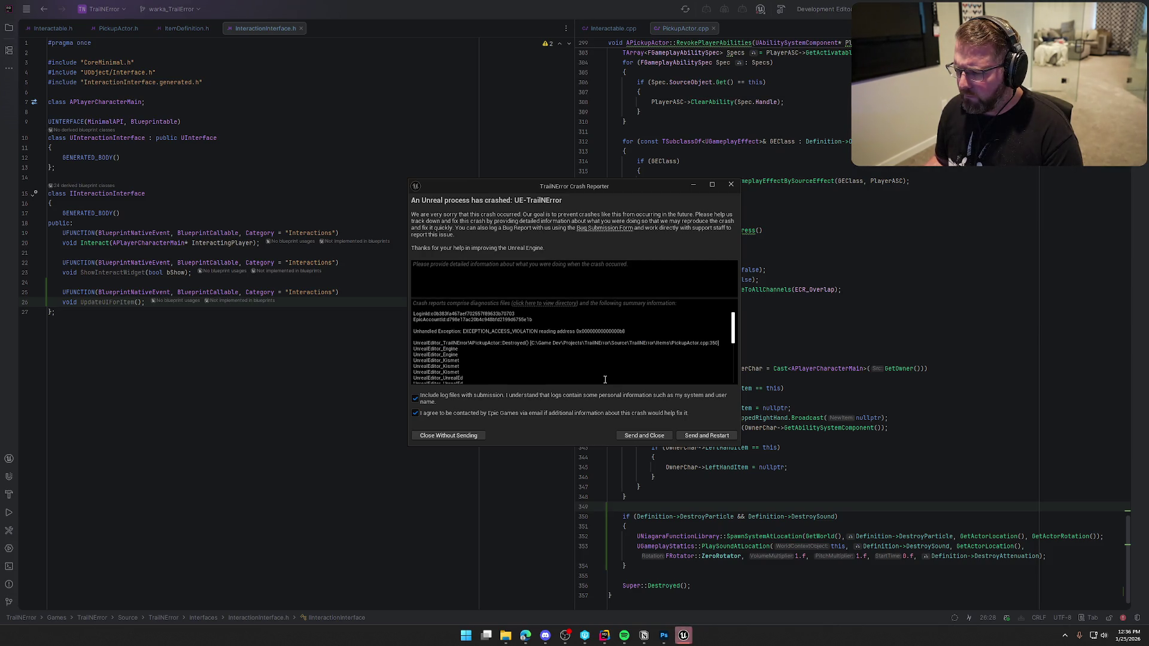
left_click(465, 437)
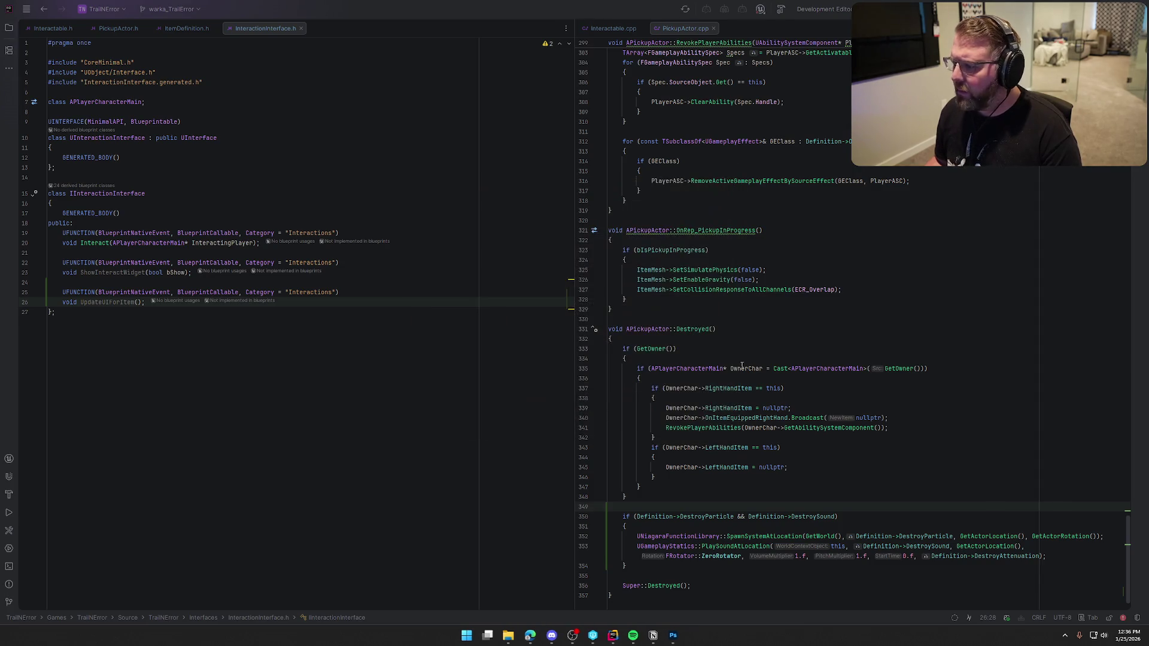
left_click(642, 516)
scroll(689, 523, "down", 2)
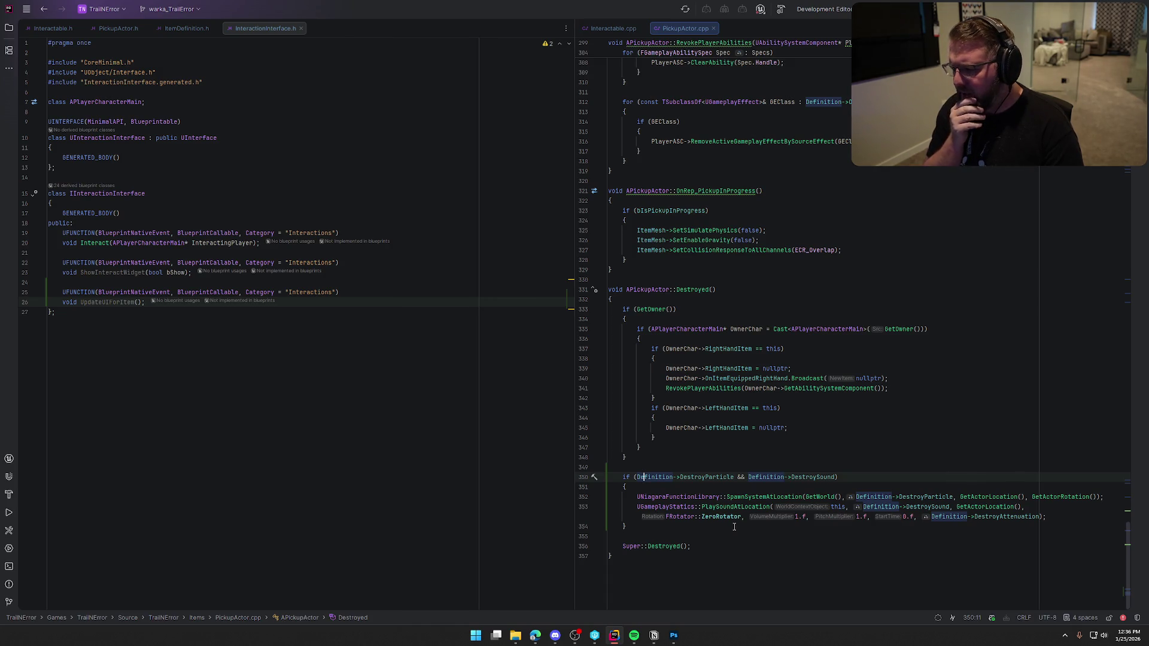
Move the particle-and-sound if-block inside a new if (Definition) block in Destroyed.
key("Home")
key("Return")
key("Up")
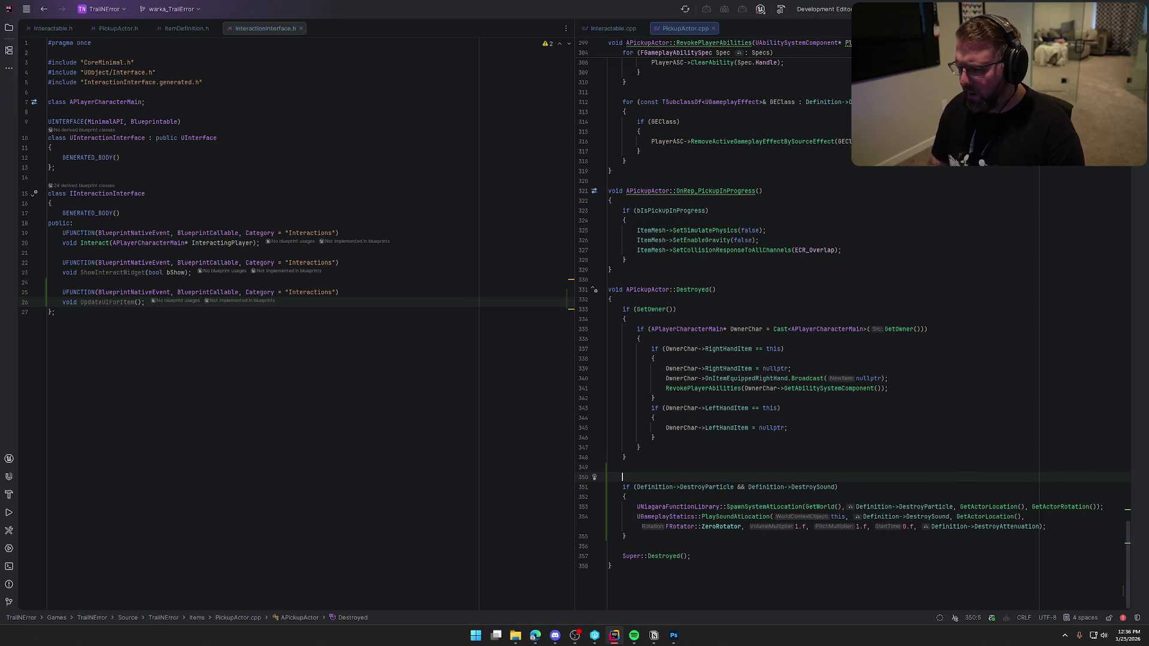
type("if (Definition){")
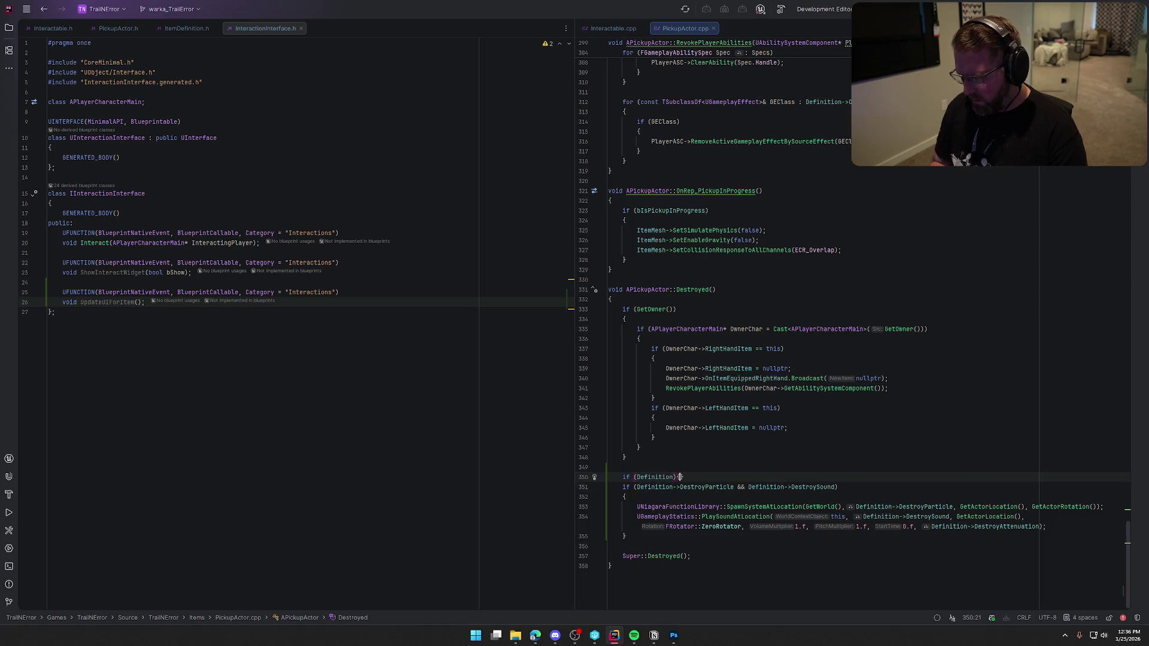
key("Return")
type("{")
key("Return")
key("Down")
key("Down")
key("shift+Down")
key("shift+Down")
key("shift+Down")
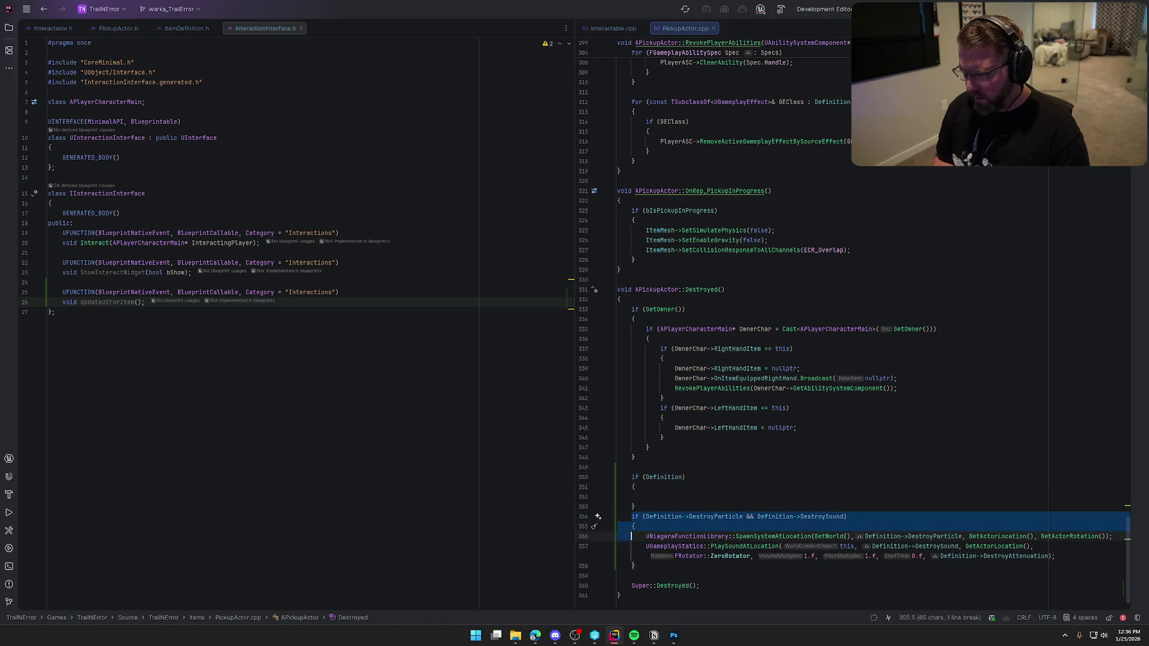
key("ctrl+x")
key("Up")
key("Up")
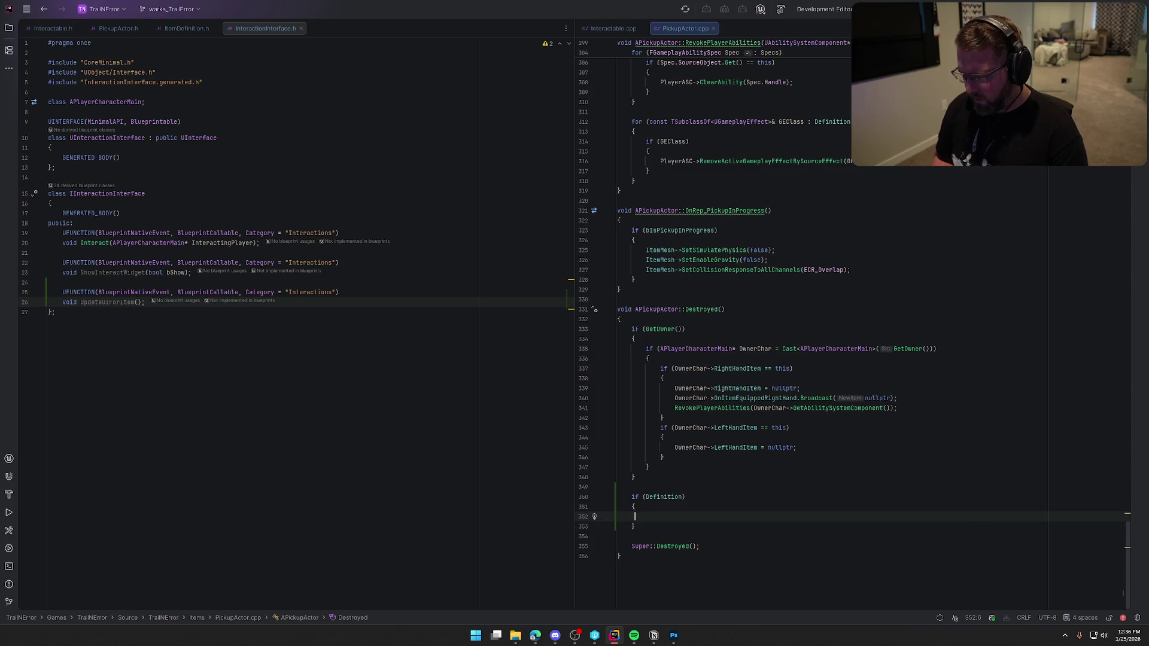
key("ctrl+v")
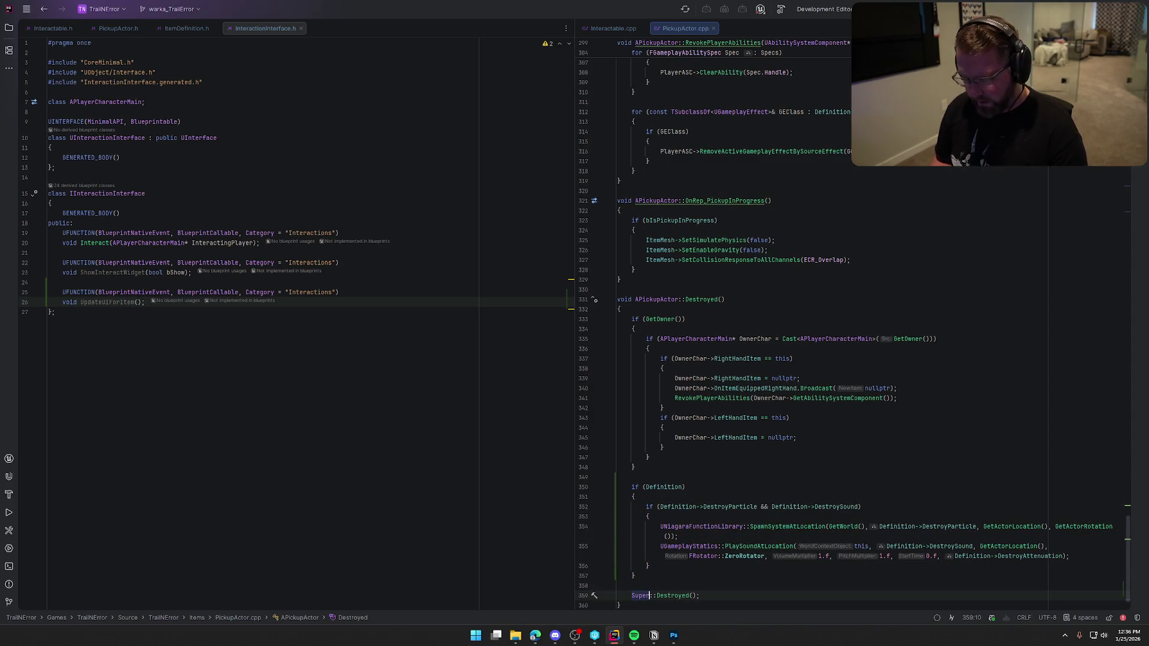
Close Photoshop without saving, build the project with Ctrl+Shift+B, and return to Unreal.
left_click(674, 636)
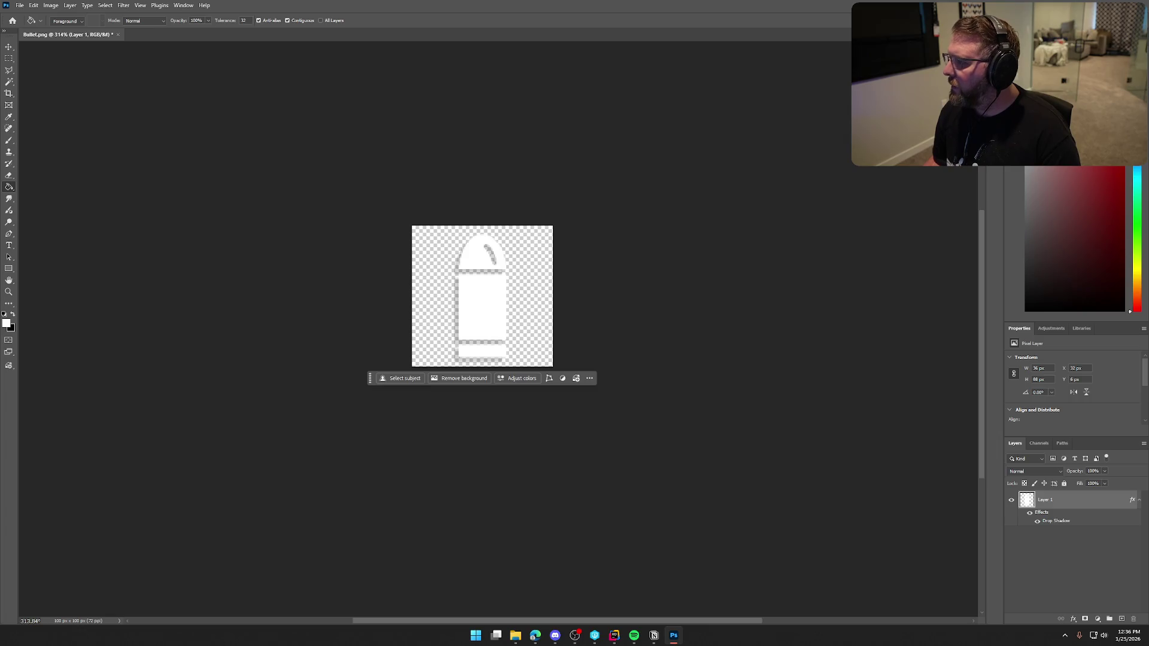
key("ctrl+q")
left_click(572, 228)
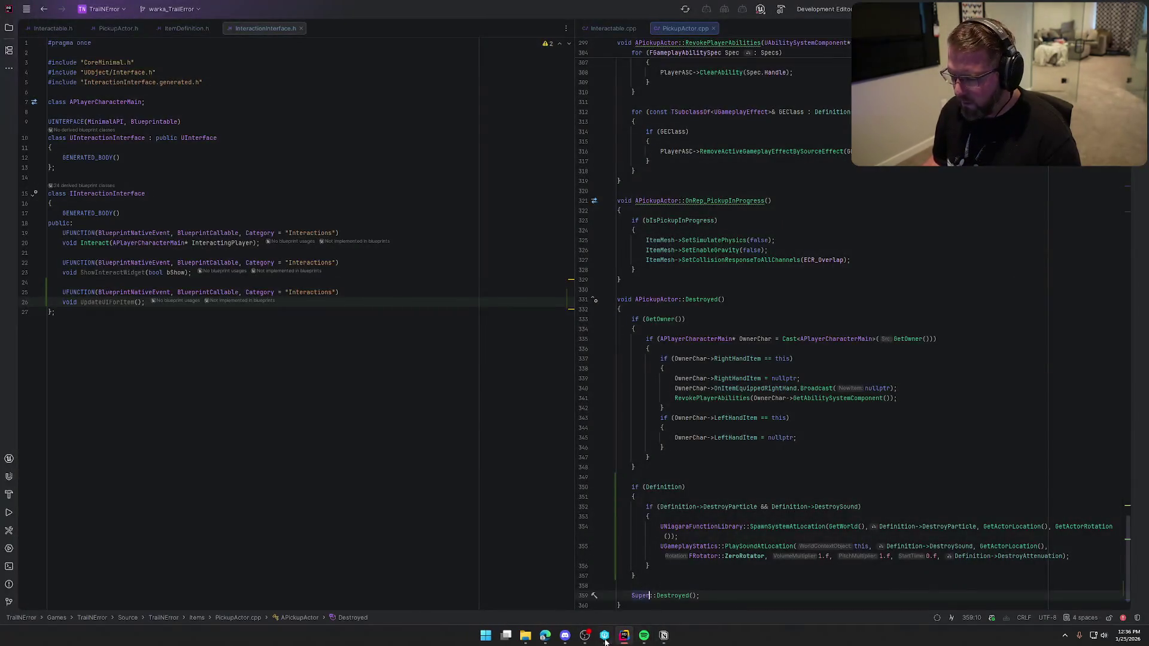
key("ctrl+shift+b")
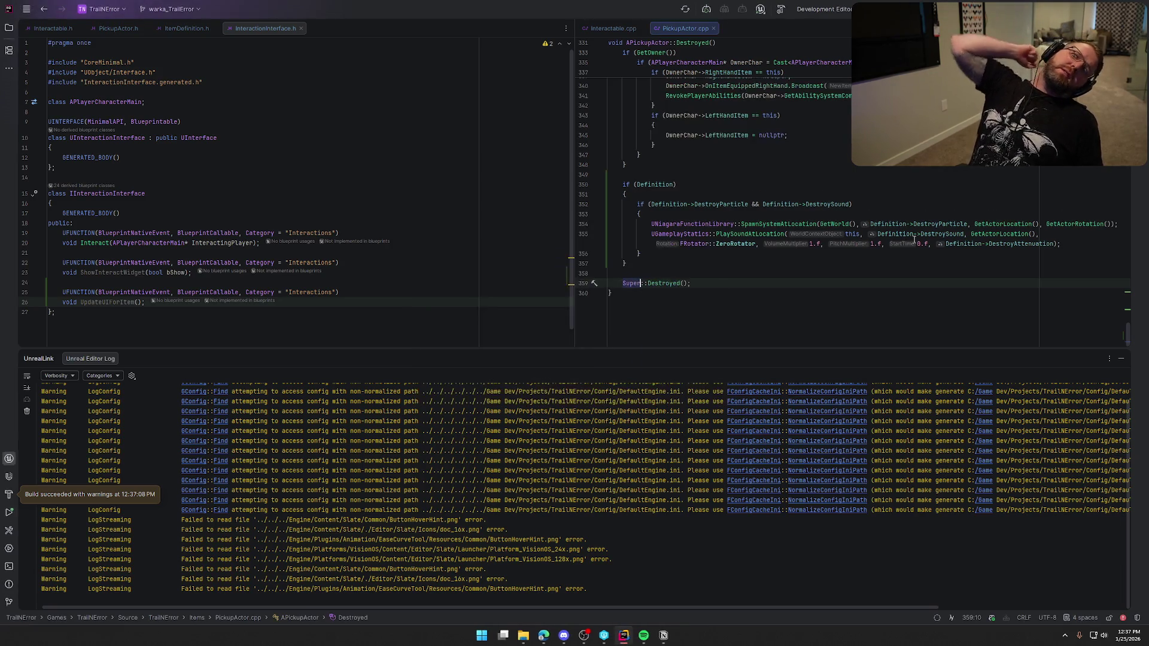
left_click(1121, 358)
left_click(674, 639)
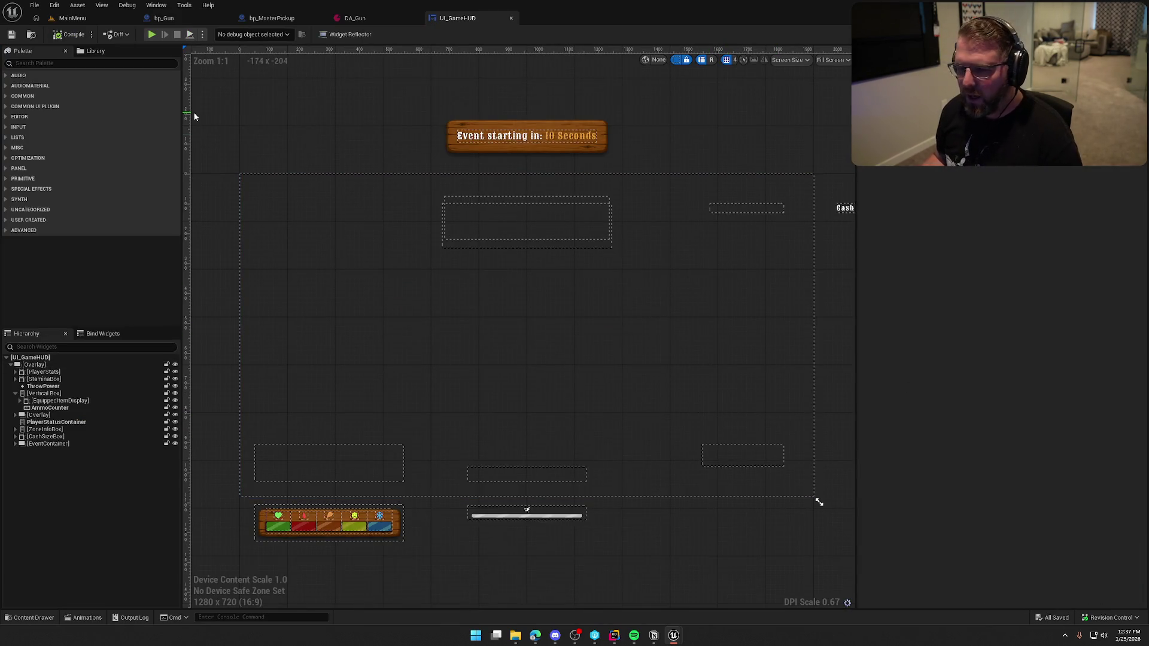
Implement bp_Gun's UpdateUIForItem event calling Update Ammo UI, then compile and save.
left_click(182, 19)
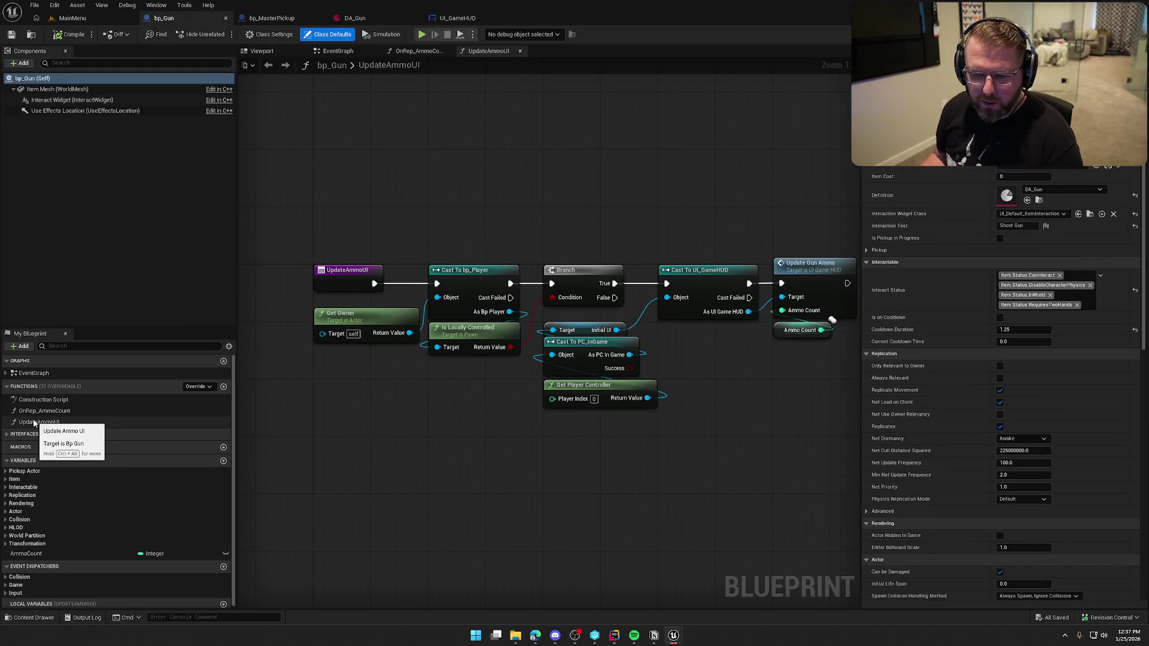
left_click(24, 434)
left_click(7, 444)
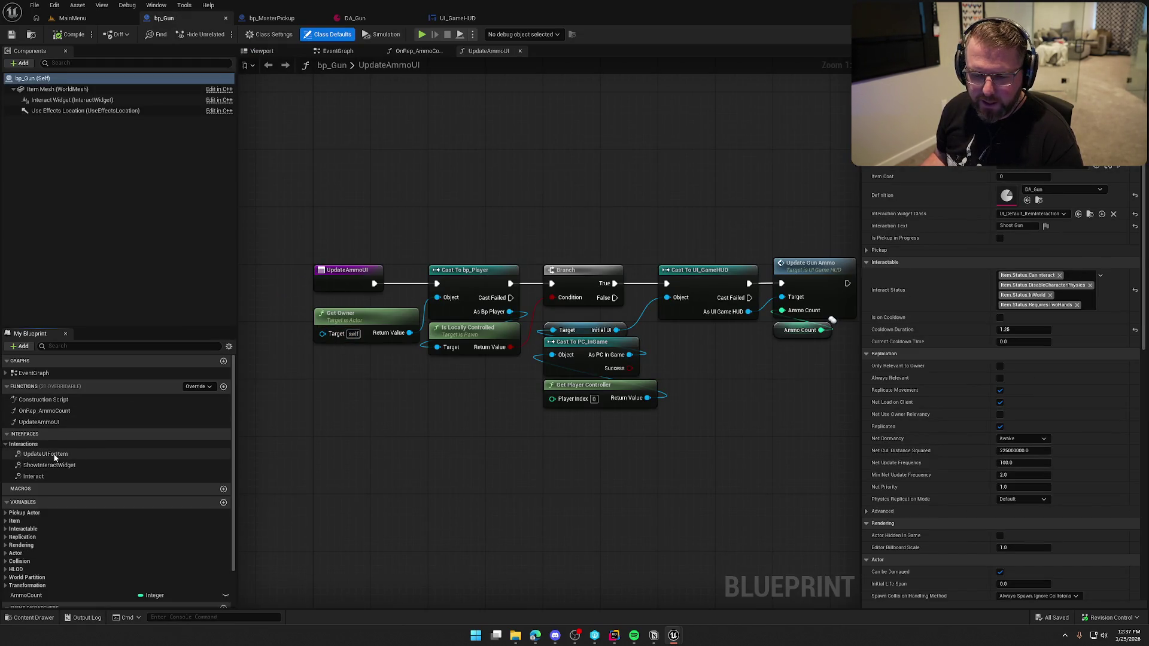
double_click(54, 456)
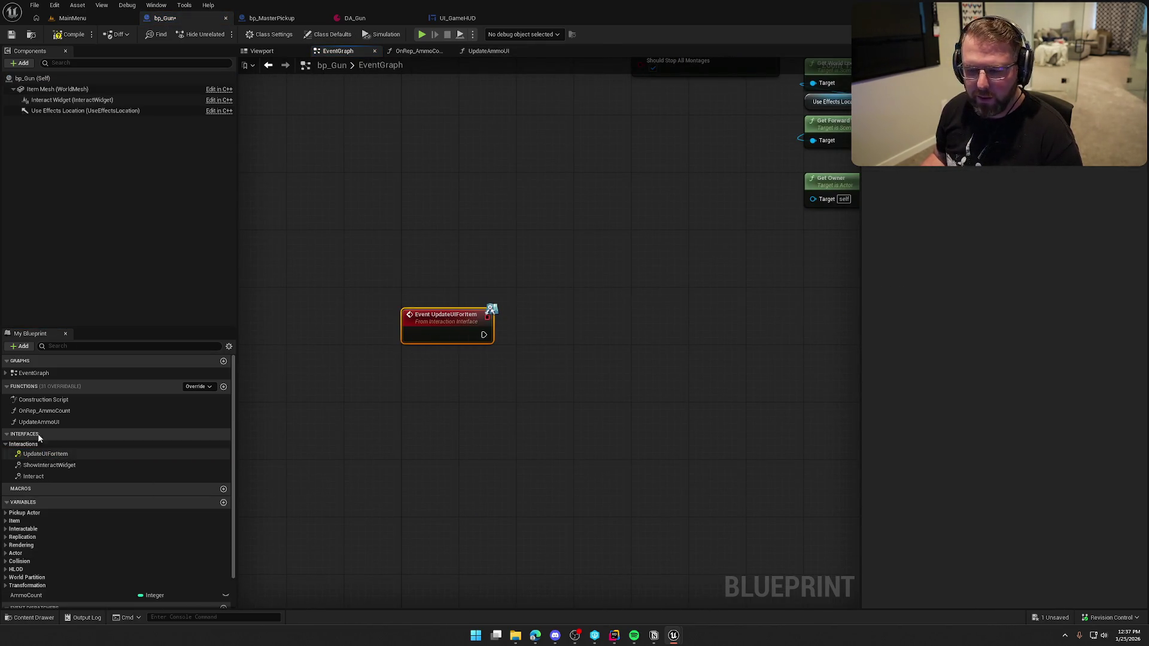
mouse_move(39, 422)
left_mouse_down()
mouse_move(323, 411)
mouse_move(520, 313)
mouse_move(484, 335)
left_mouse_up()
left_click(341, 213)
key("F7")
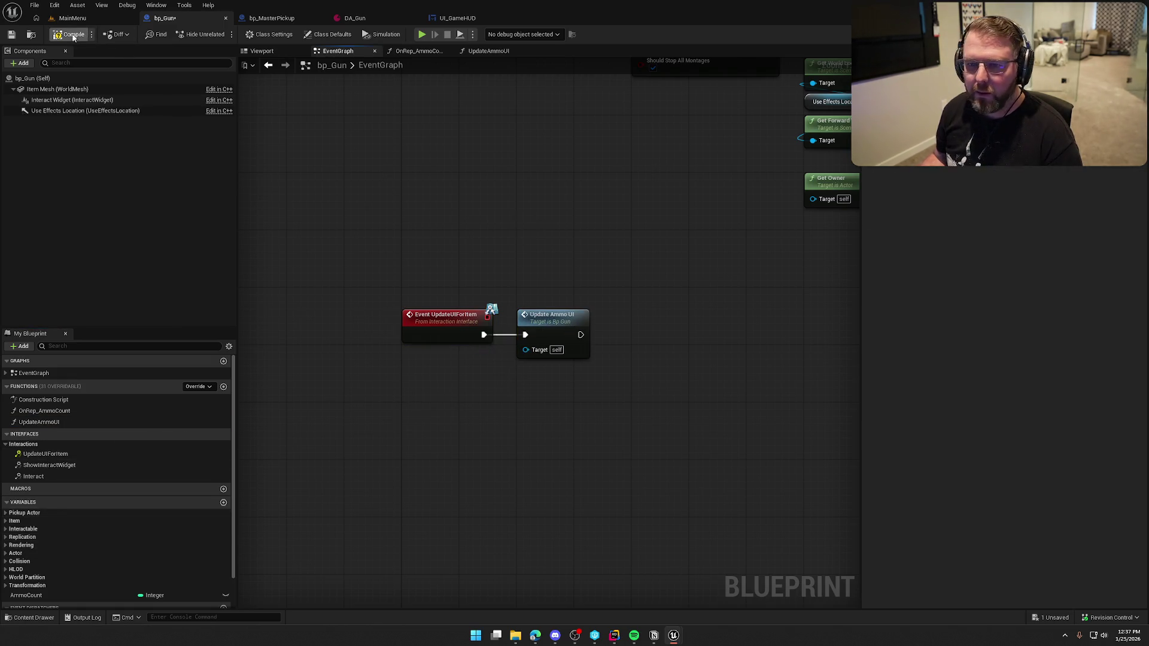
key("ctrl+s")
left_click(275, 18)
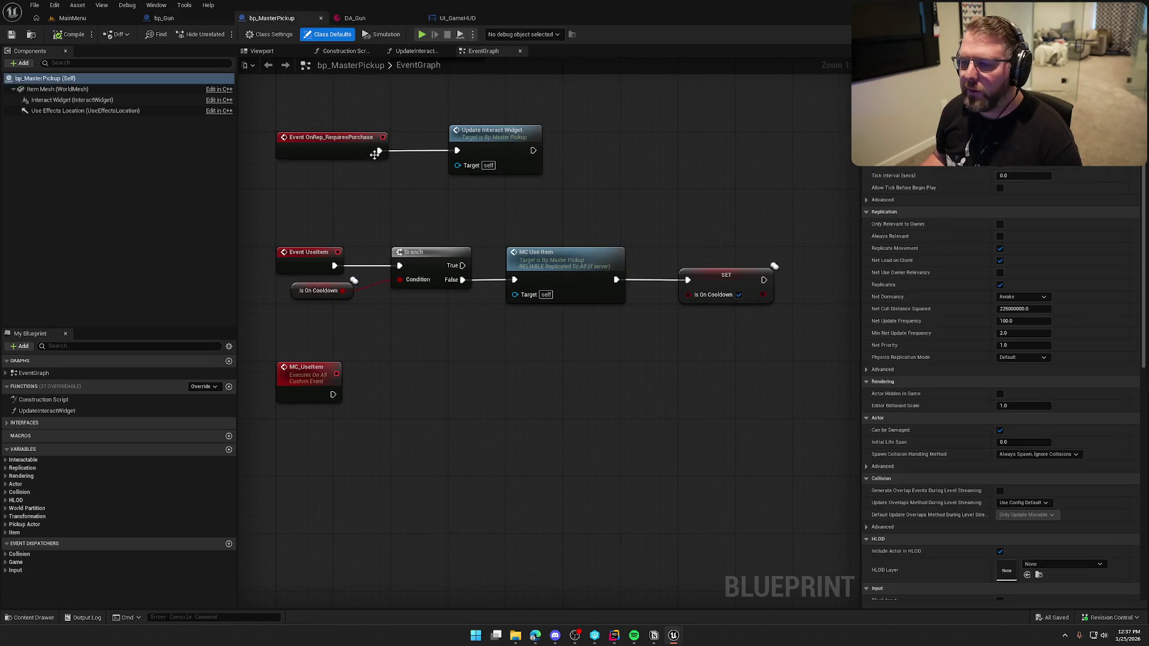
Open UI_GameHUD's RightHandItemUpdated graph and pan to the alignment nodes.
left_click(458, 17)
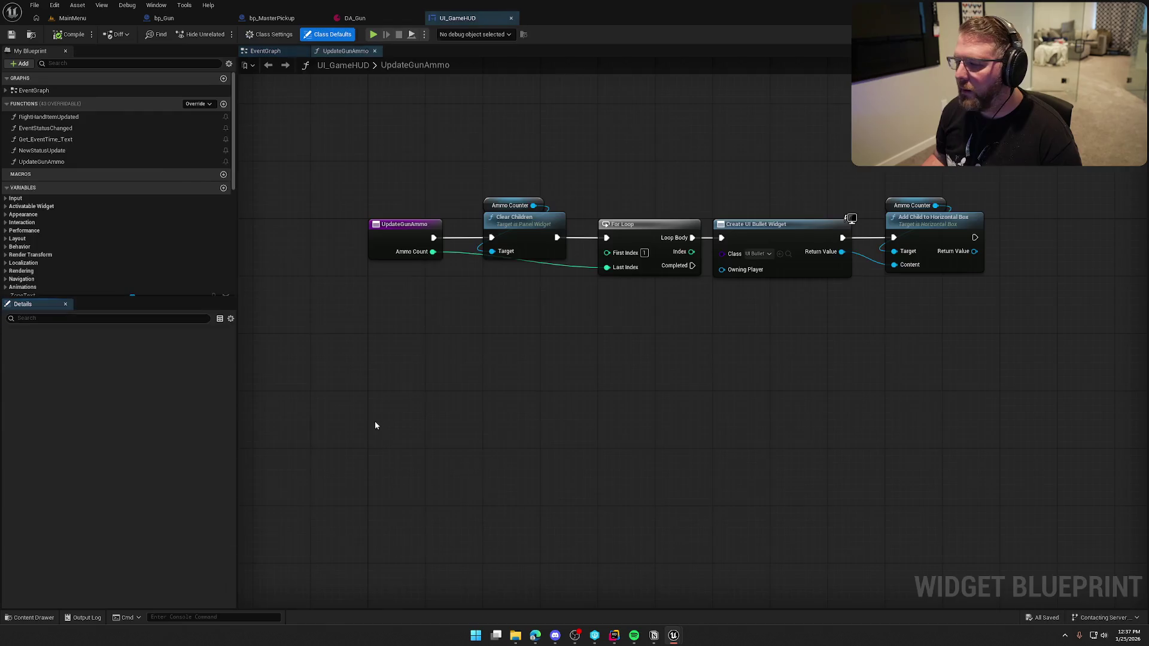
left_click(266, 51)
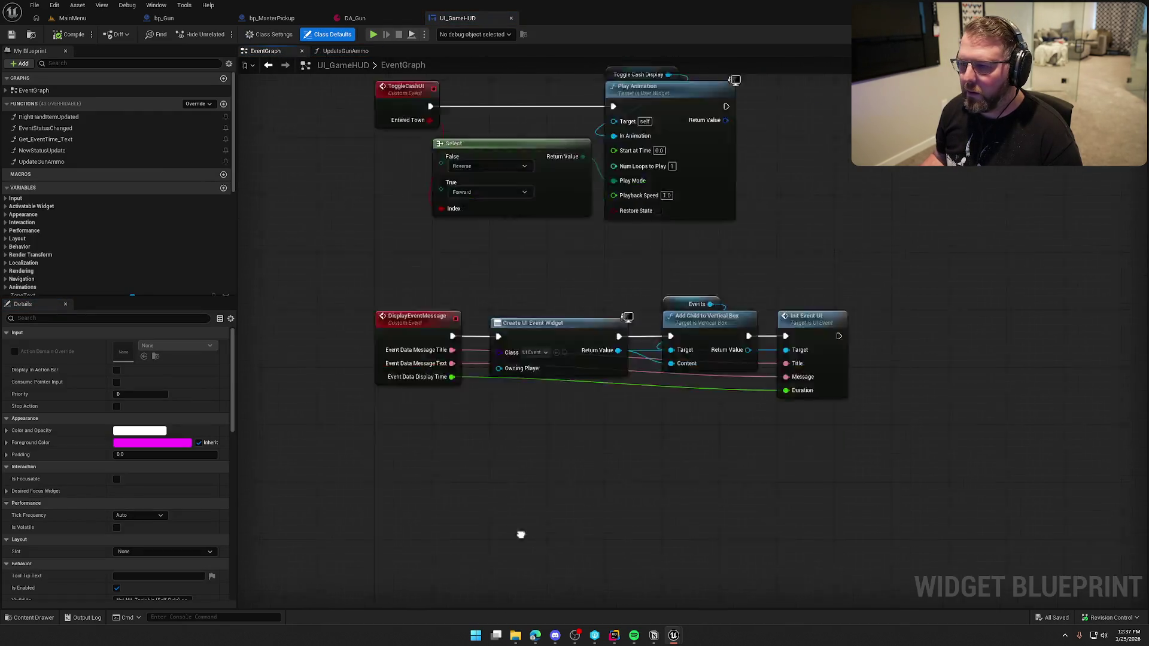
double_click(49, 117)
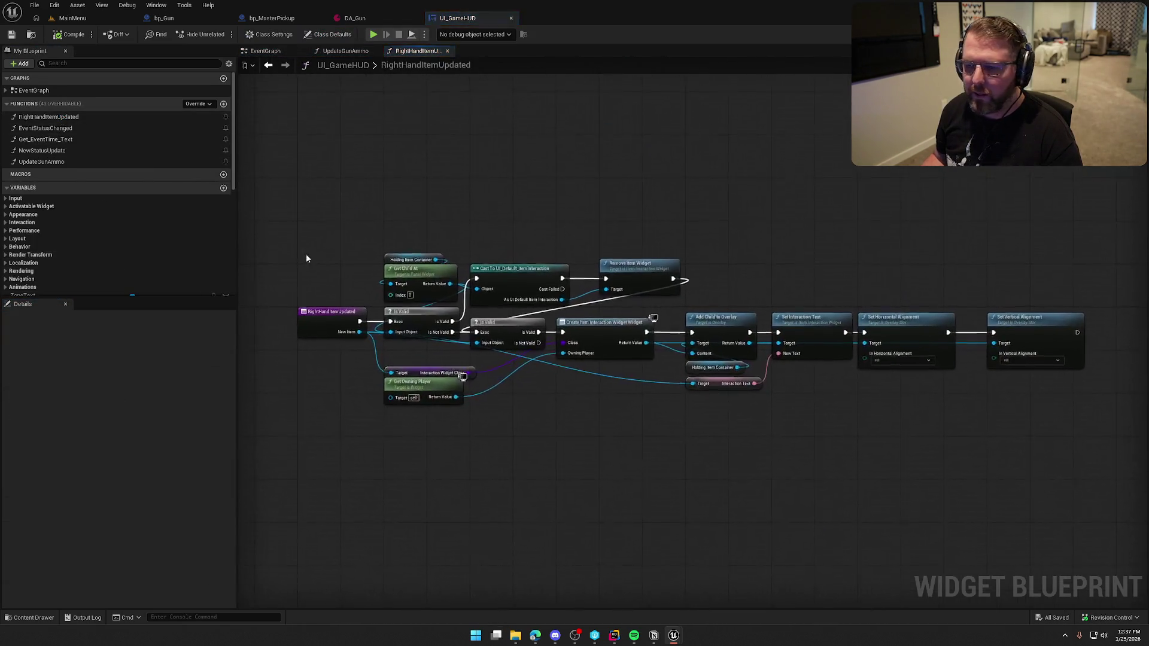
mouse_move(571, 444)
left_mouse_down()
mouse_move(555, 412)
mouse_move(576, 386)
left_mouse_up()
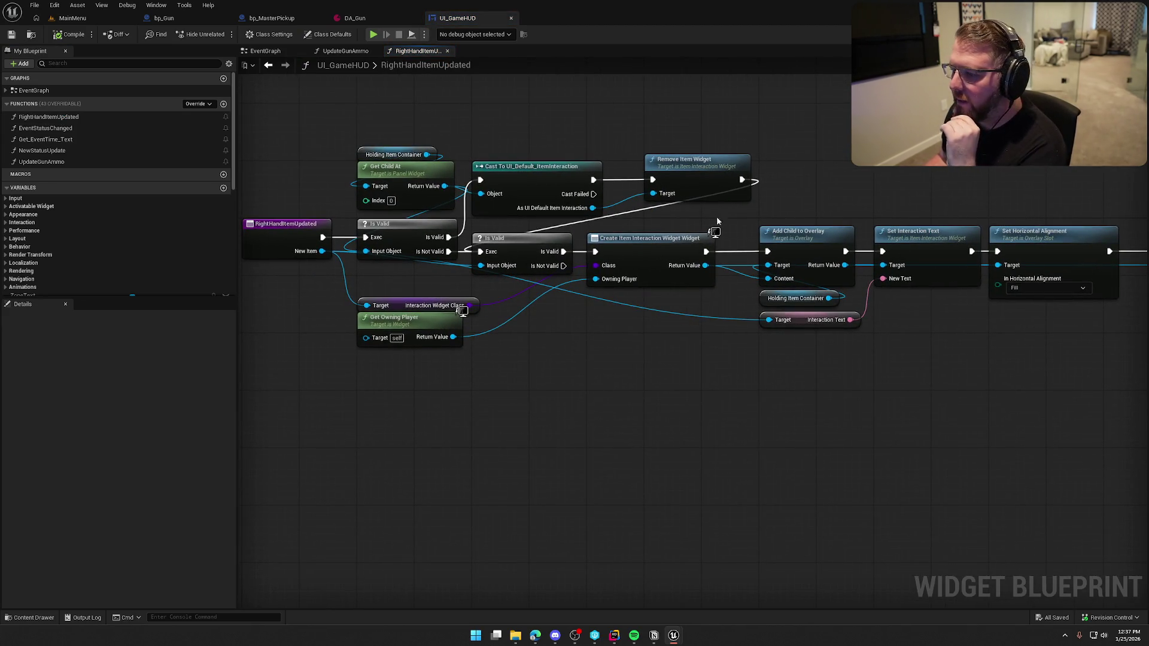
scroll(880, 453, "down", 1)
mouse_move(880, 453)
left_mouse_down()
mouse_move(796, 449)
mouse_move(668, 408)
left_mouse_up()
left_click_drag(850, 357, 810, 356)
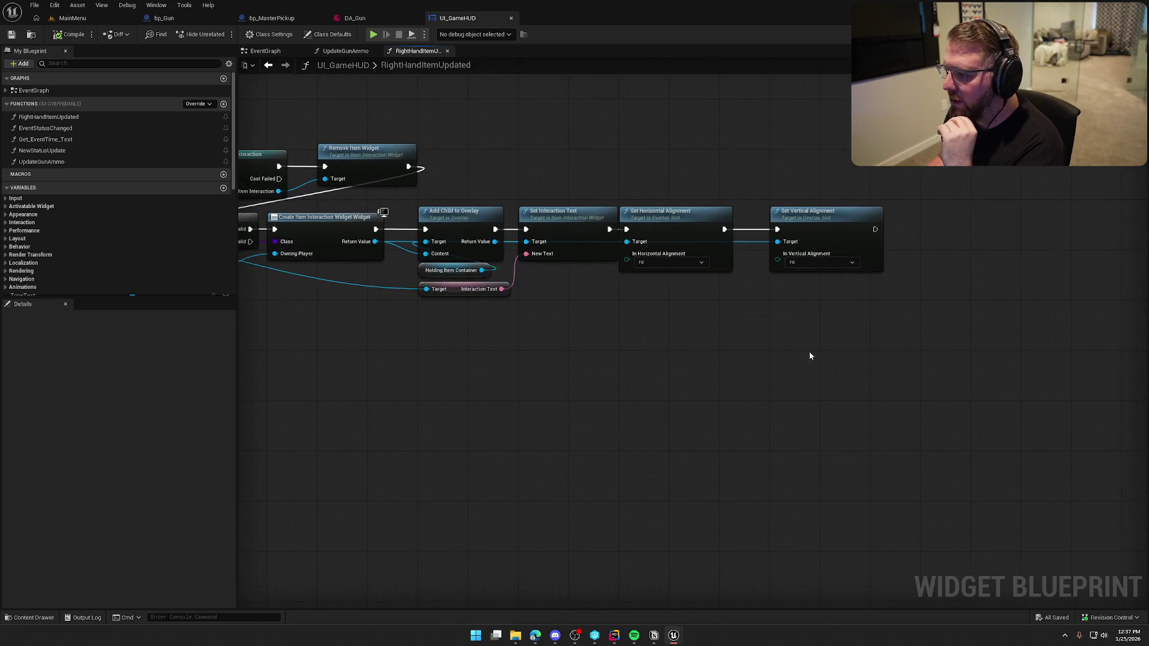
Move the two alignment nodes right to make room before them.
left_click_drag(907, 328, 664, 251)
left_click_drag(701, 213, 750, 217)
mouse_move(632, 143)
left_mouse_down()
mouse_move(668, 153)
mouse_move(825, 133)
left_mouse_up()
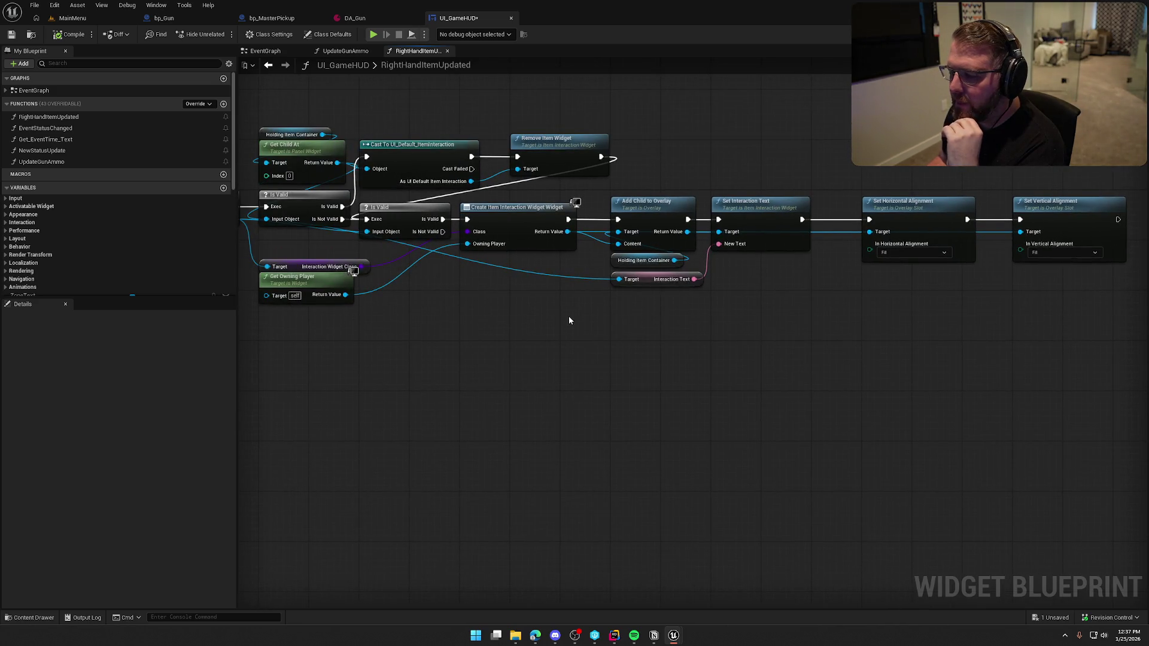
left_click_drag(570, 321, 708, 328)
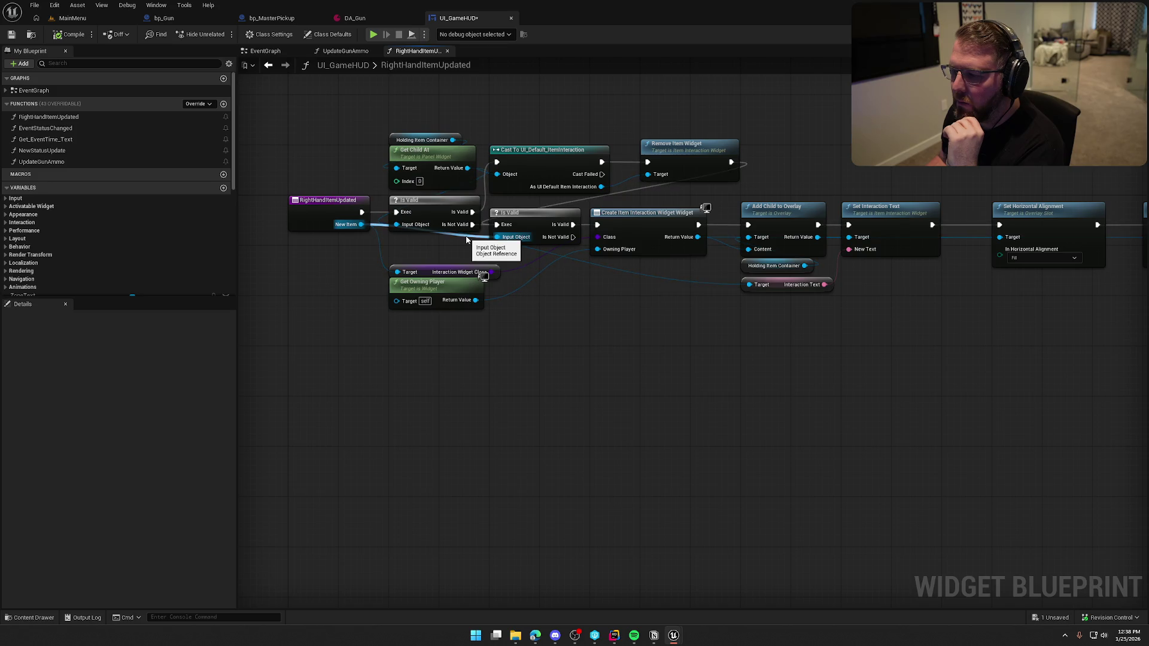
left_click_drag(723, 384, 535, 371)
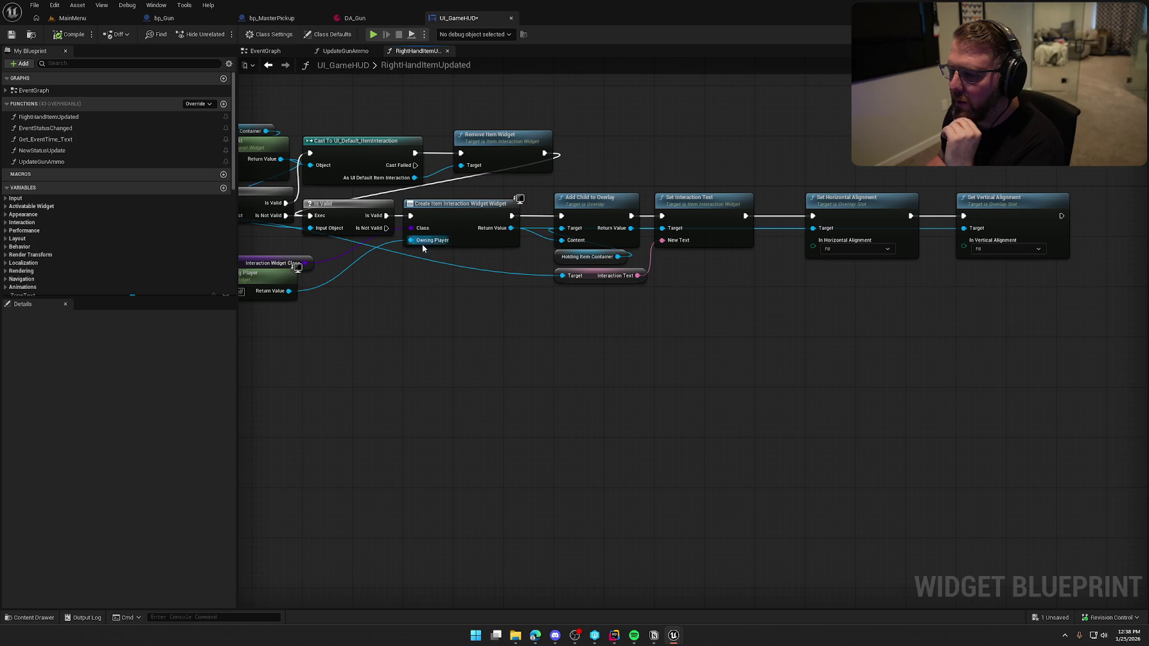
Shift the widget creation, owning player and alignment nodes further right.
left_click_drag(409, 316, 540, 314)
mouse_move(453, 320)
left_mouse_down()
mouse_move(367, 262)
mouse_move(478, 278)
left_mouse_up()
mouse_move(531, 197)
left_mouse_down()
mouse_move(718, 323)
mouse_move(1067, 318)
mouse_move(1110, 329)
left_mouse_up()
left_click_drag(496, 339, 541, 290)
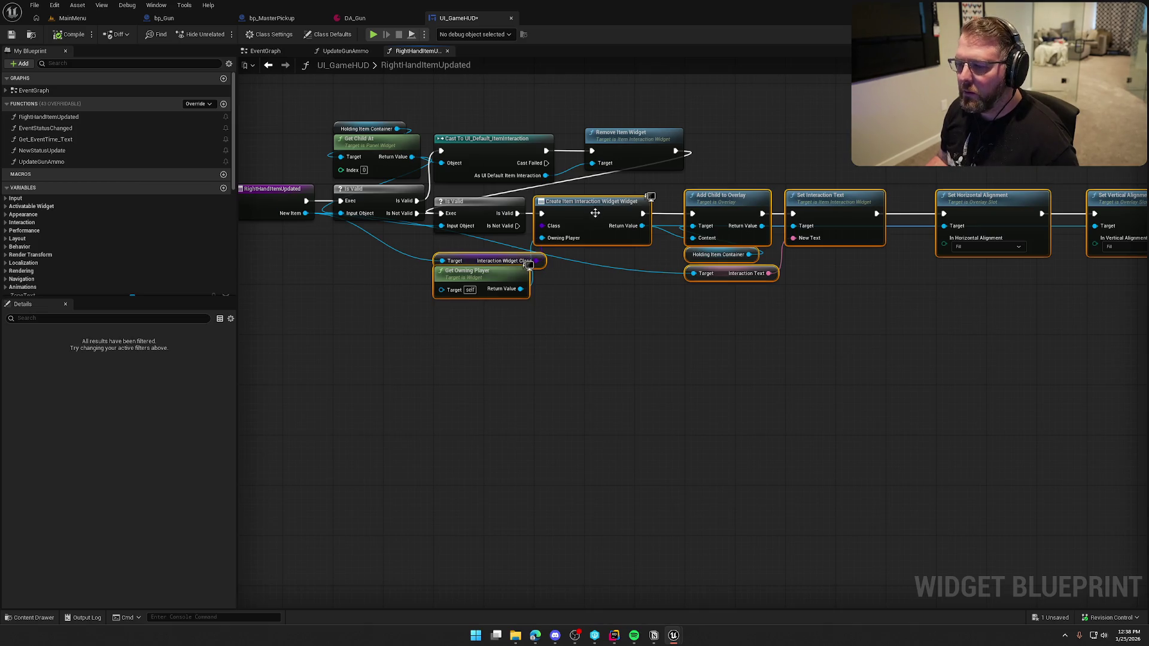
left_click_drag(596, 205, 748, 204)
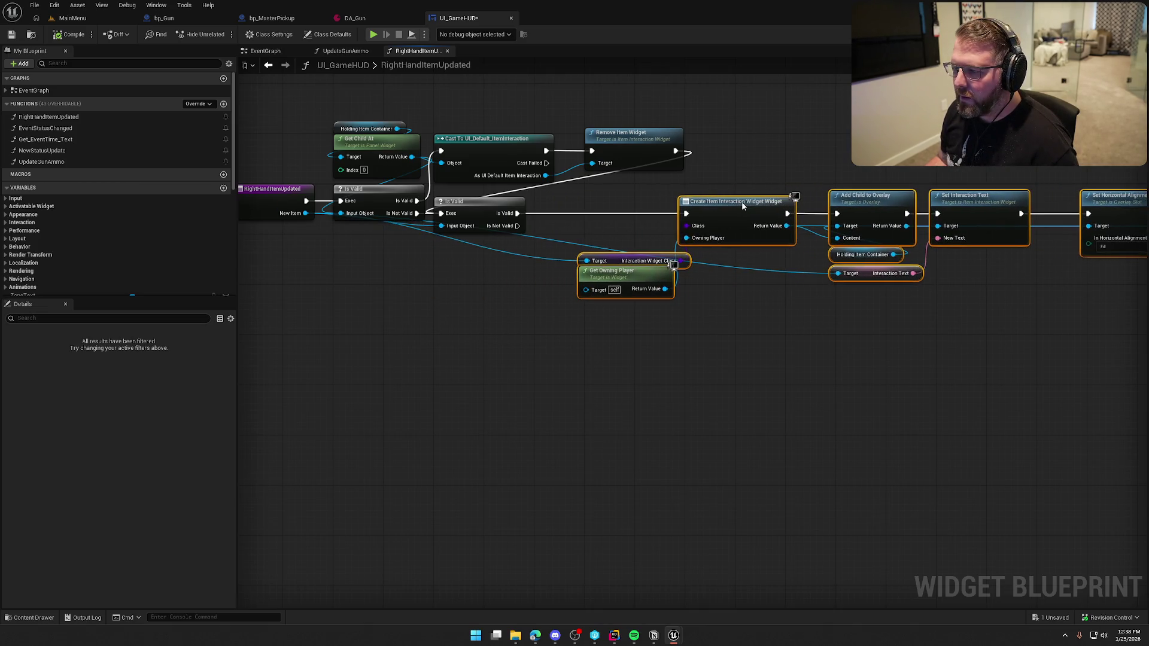
left_click(471, 276)
mouse_move(471, 275)
left_mouse_down()
mouse_move(501, 354)
mouse_move(393, 308)
left_mouse_up()
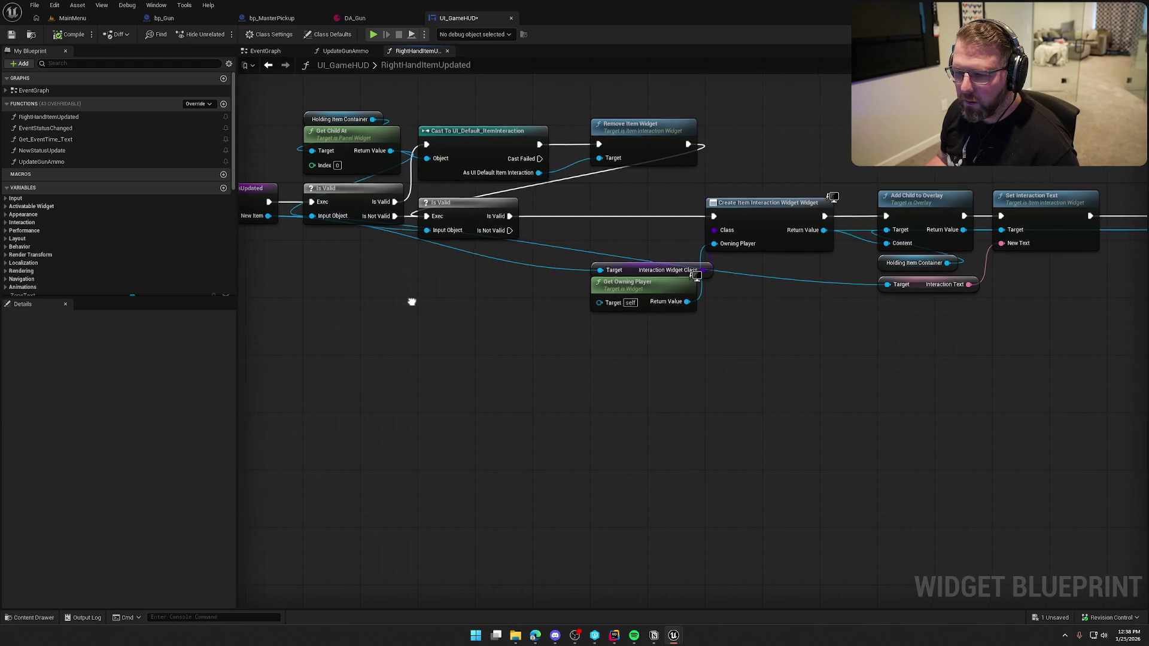
scroll(450, 278, "up", 1)
Nudge the right-hand node row back left to tidy the chain after Is Valid.
right_click(451, 278)
type("get")
left_click(436, 260)
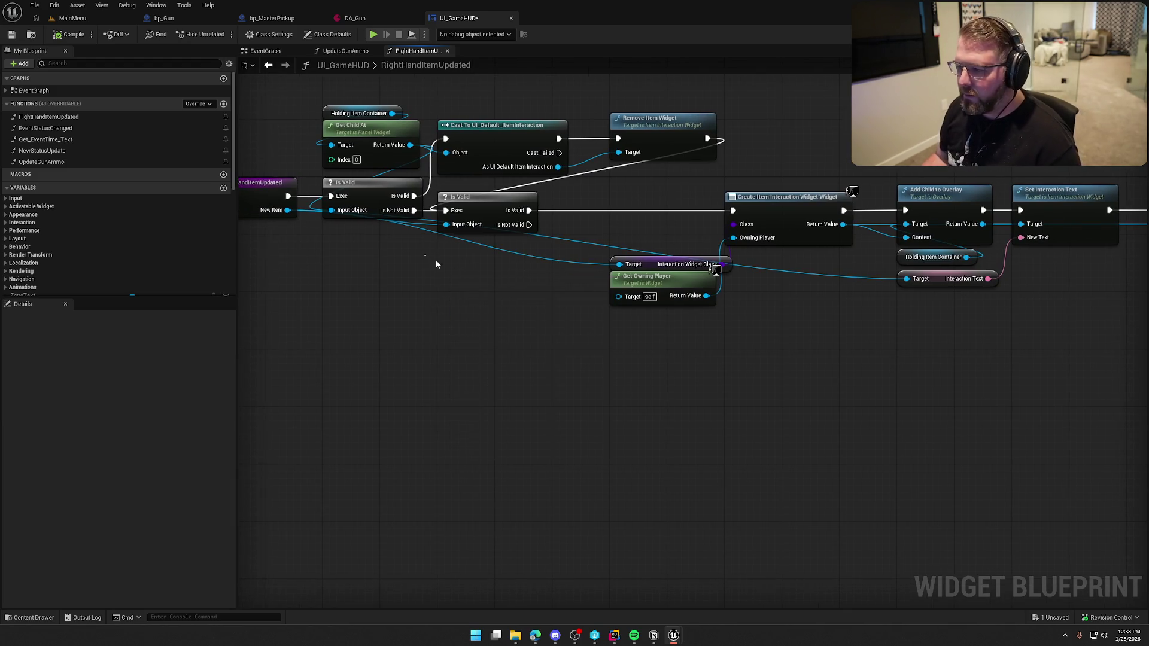
mouse_move(632, 183)
left_mouse_down()
mouse_move(802, 289)
mouse_move(1119, 340)
left_mouse_up()
left_click_drag(988, 355, 1054, 393)
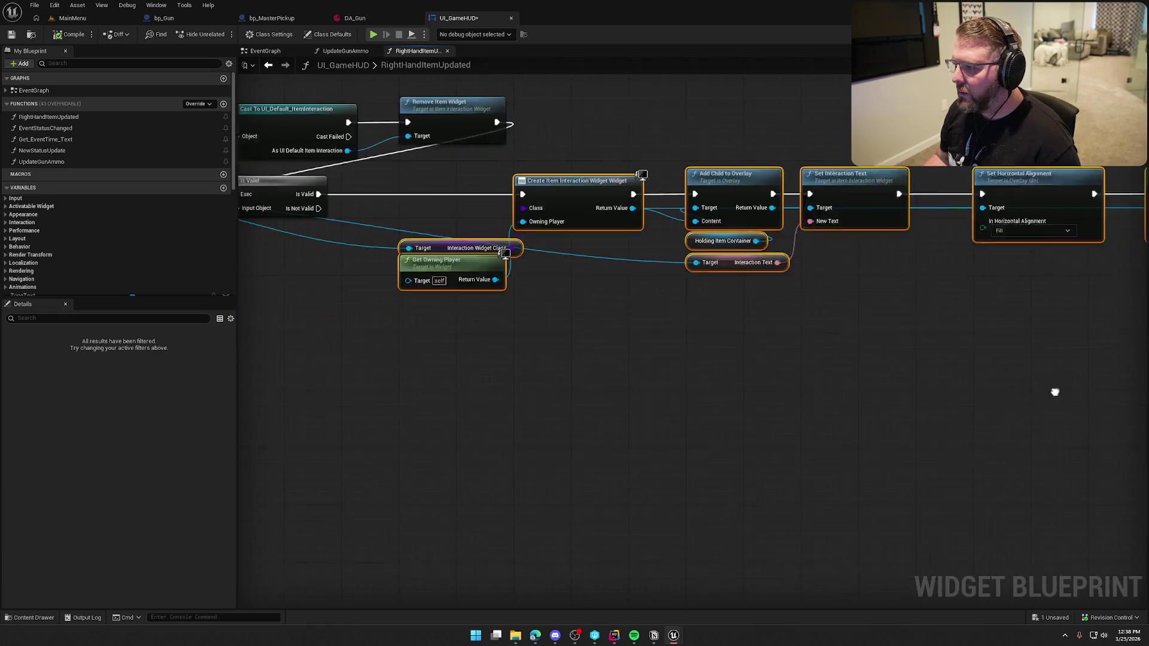
left_click_drag(638, 188, 480, 206)
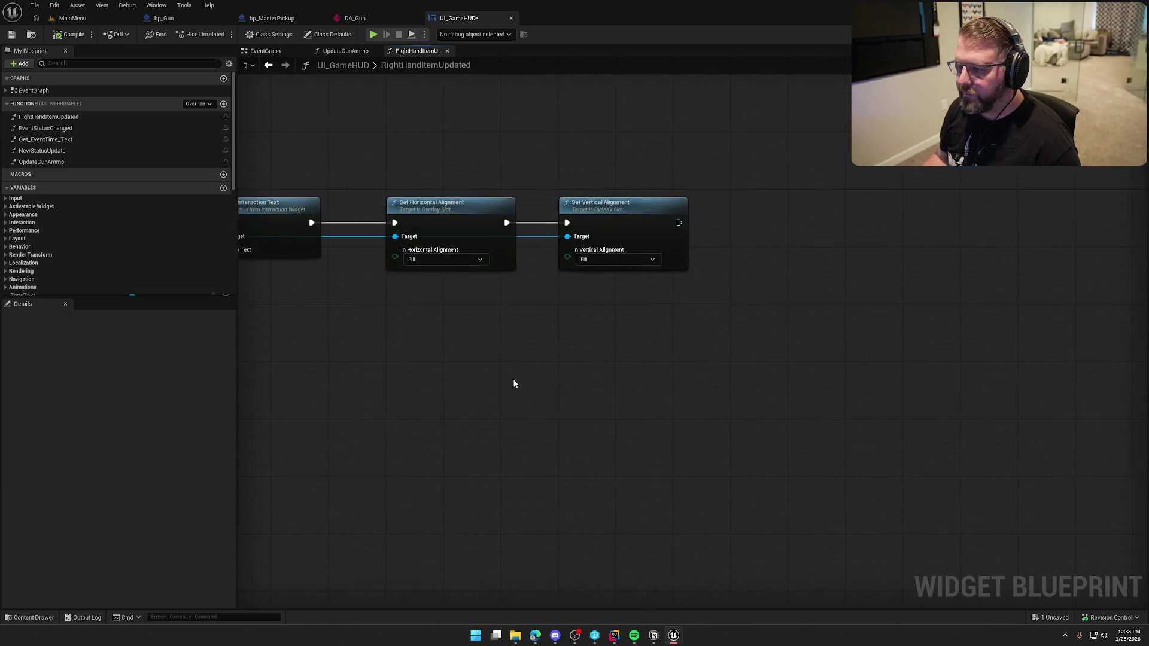
Add a New Item getter and wire it into an Update UIFor Item call.
right_click(563, 299)
type("get new i")
key("Return")
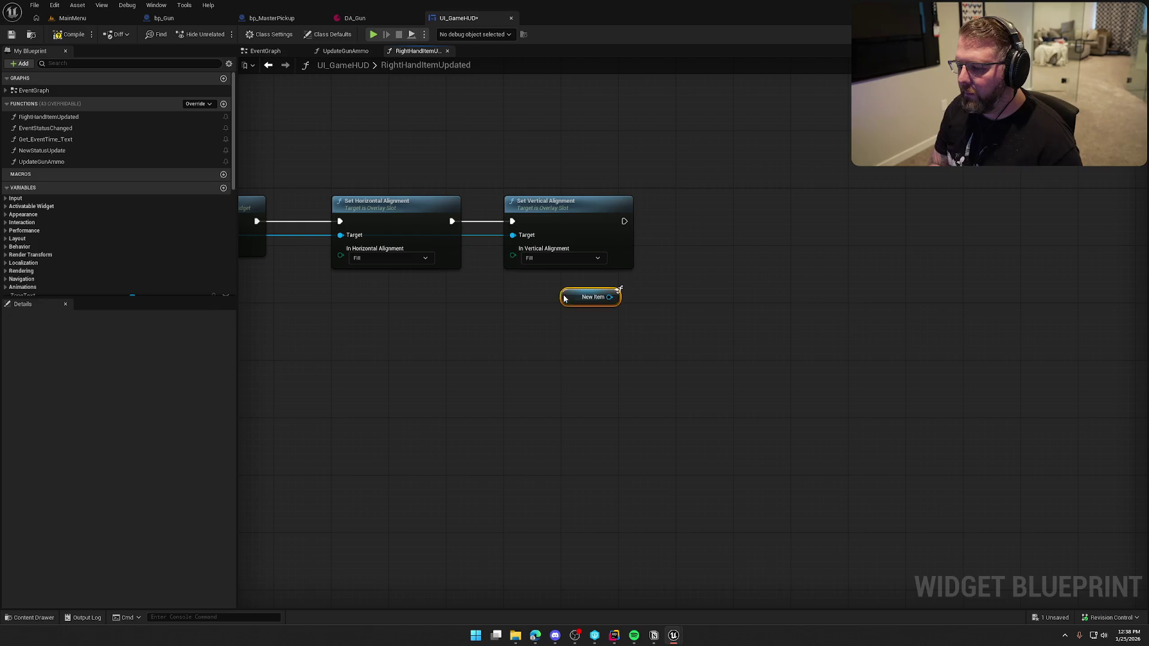
mouse_move(609, 297)
left_mouse_down()
mouse_move(622, 309)
mouse_move(674, 308)
left_mouse_up()
type("upda")
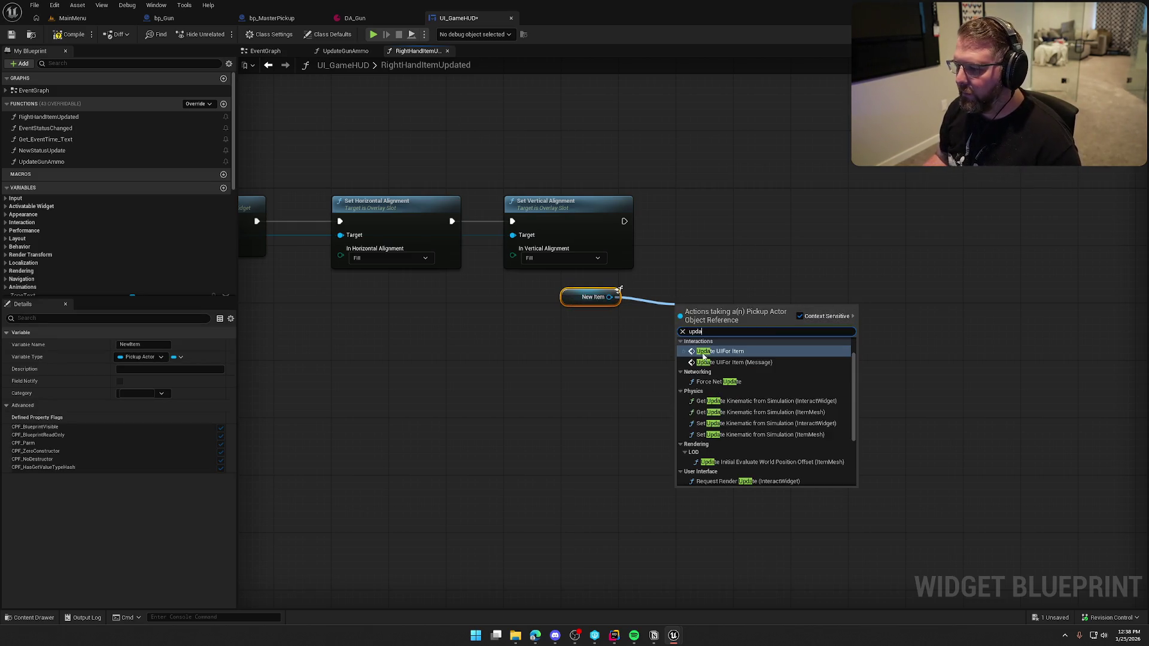
left_click(716, 353)
Place the call after Set Vertical Alignment, compile and save UI_GameHUD, then switch to bp_Gun.
left_click_drag(709, 310, 717, 203)
mouse_move(571, 297)
left_mouse_down()
mouse_move(691, 261)
mouse_move(685, 254)
left_mouse_up()
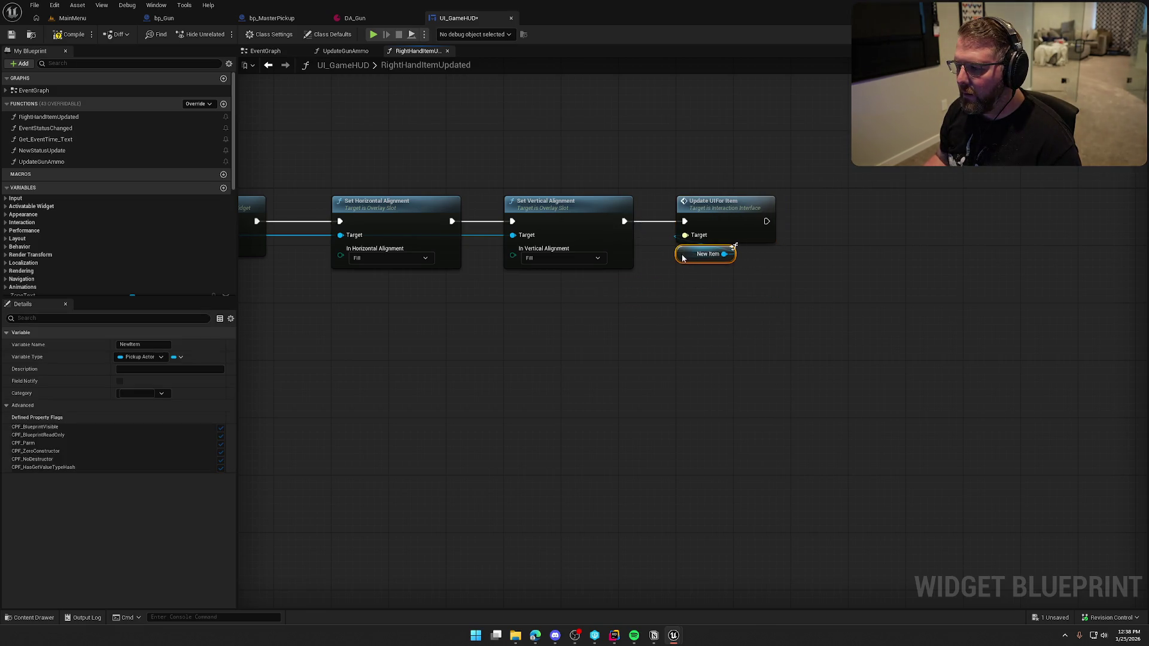
left_click(662, 158)
key("ctrl+s")
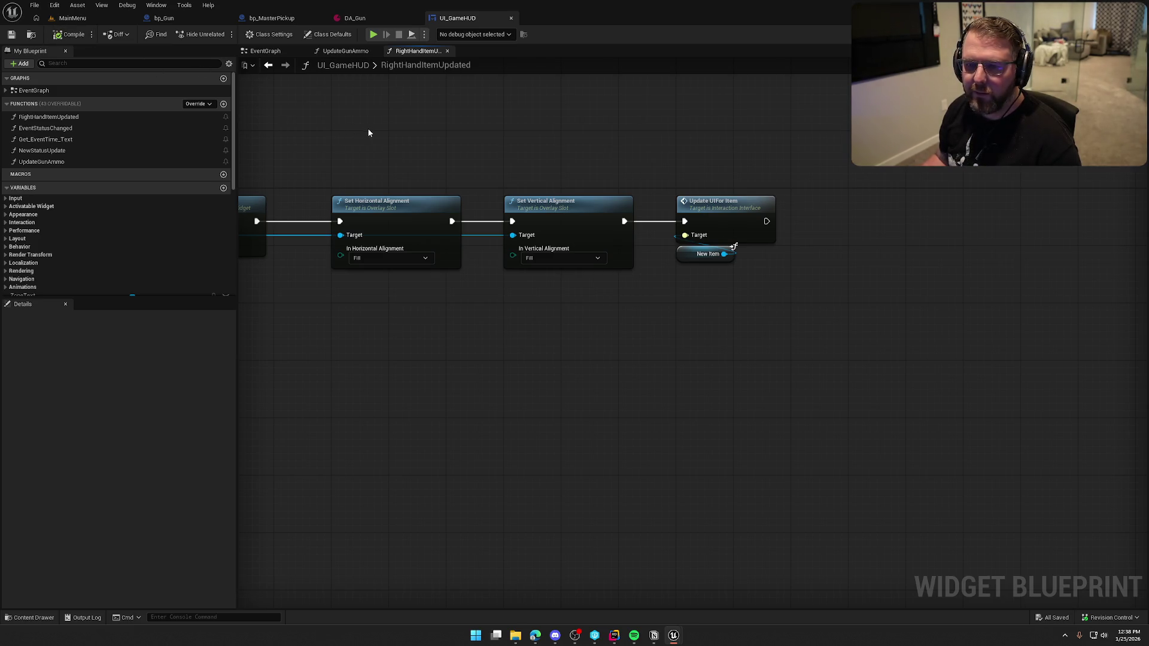
left_click(169, 18)
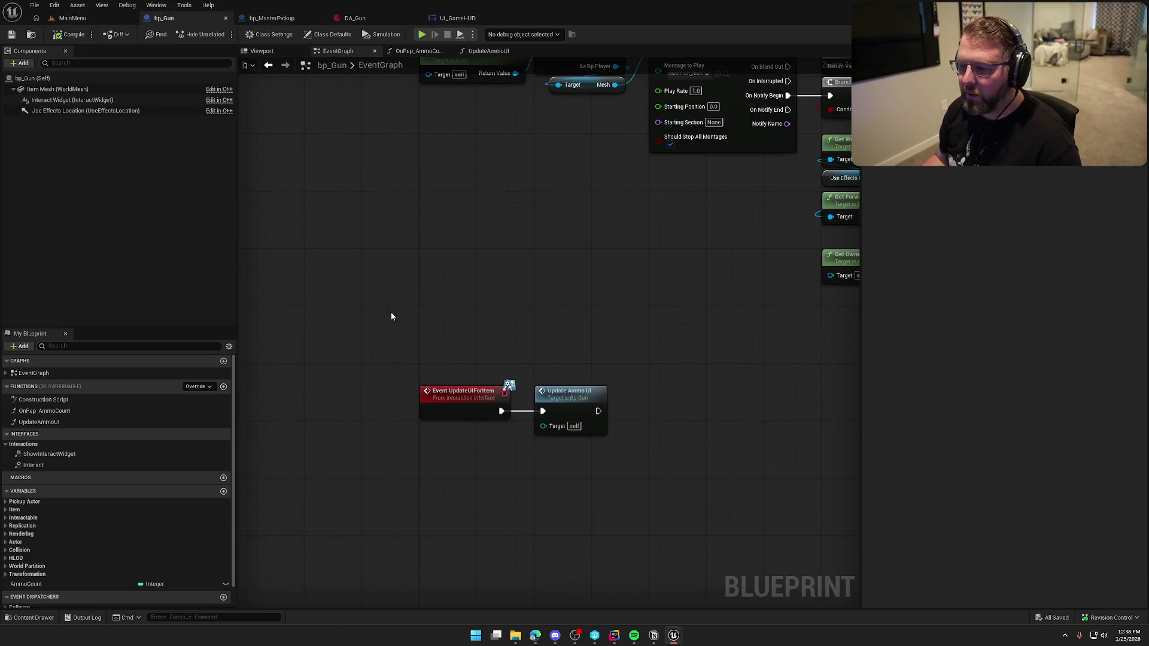
Select bp_Gun's two event nodes, then run a quick MainMenu play session and quit.
left_click_drag(390, 311, 635, 455)
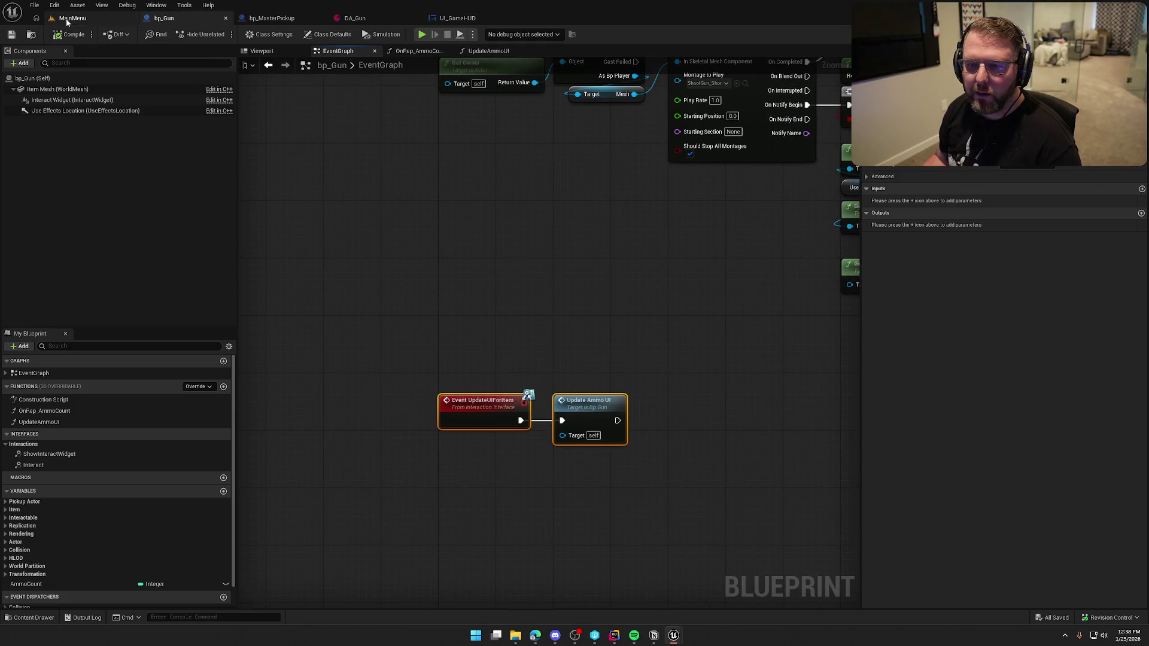
left_click(72, 18)
left_click(221, 33)
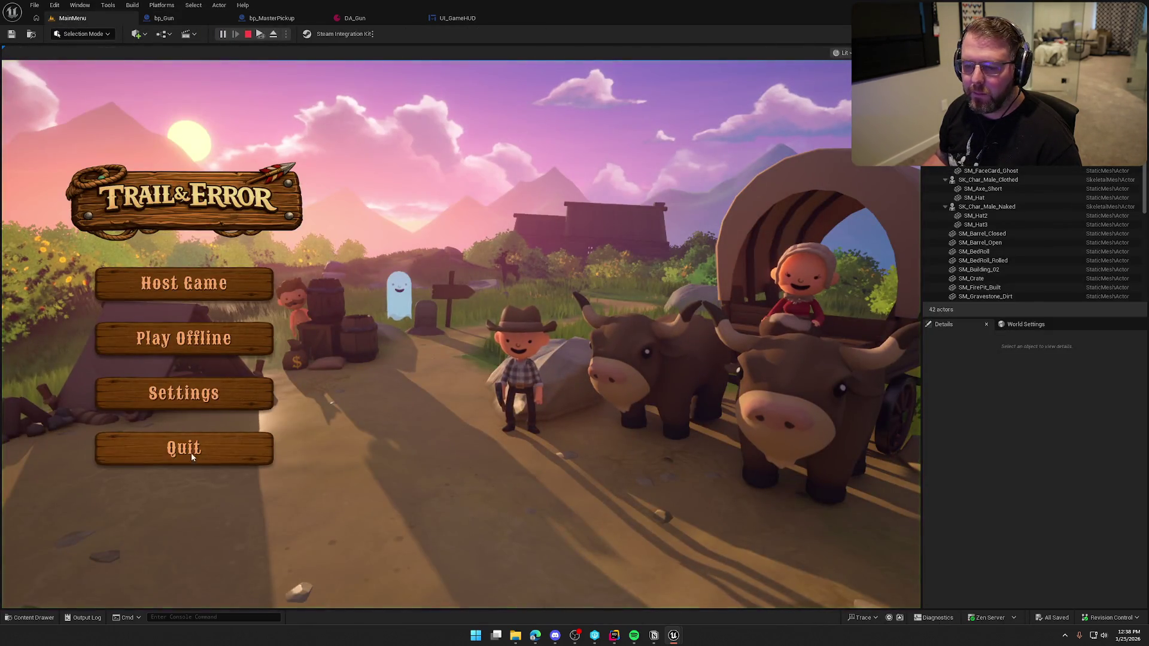
left_click(191, 453)
Load the GameWorld level from the Maps folder in the Content Drawer.
key("ctrl+space")
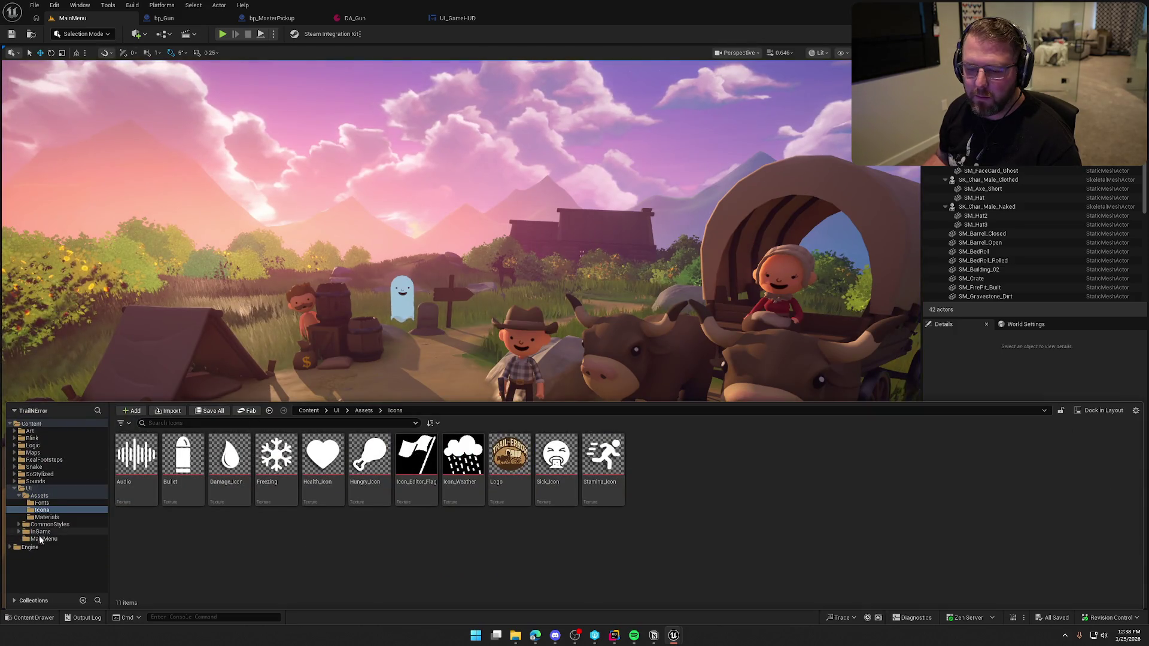
left_click(28, 488)
left_click(33, 453)
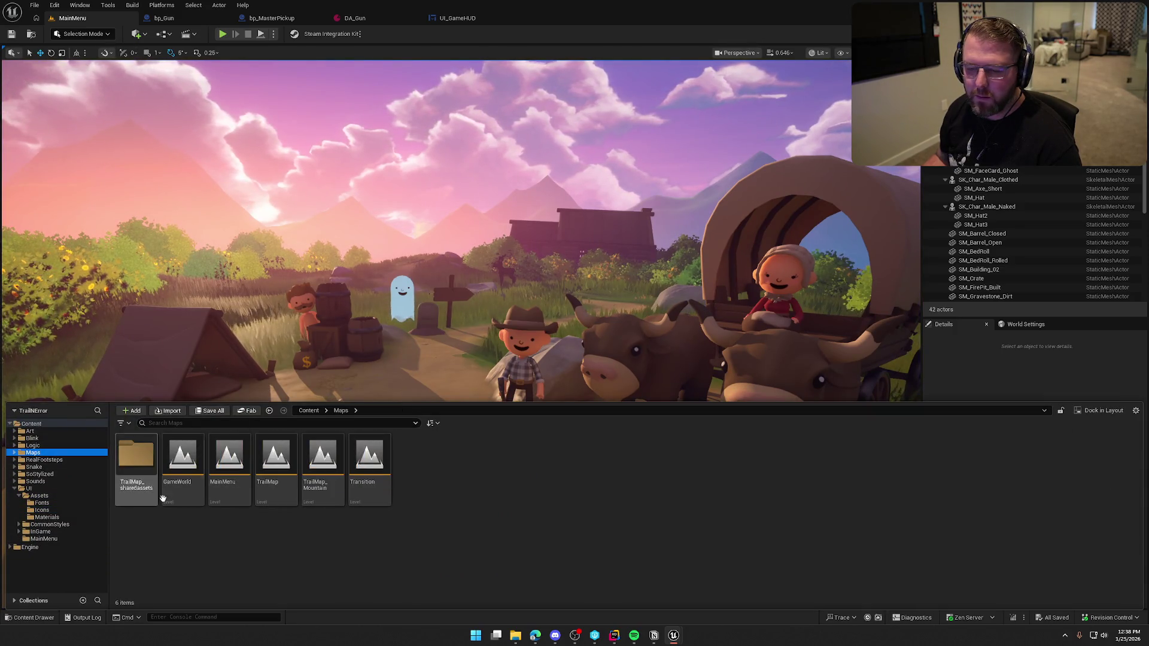
double_click(182, 454)
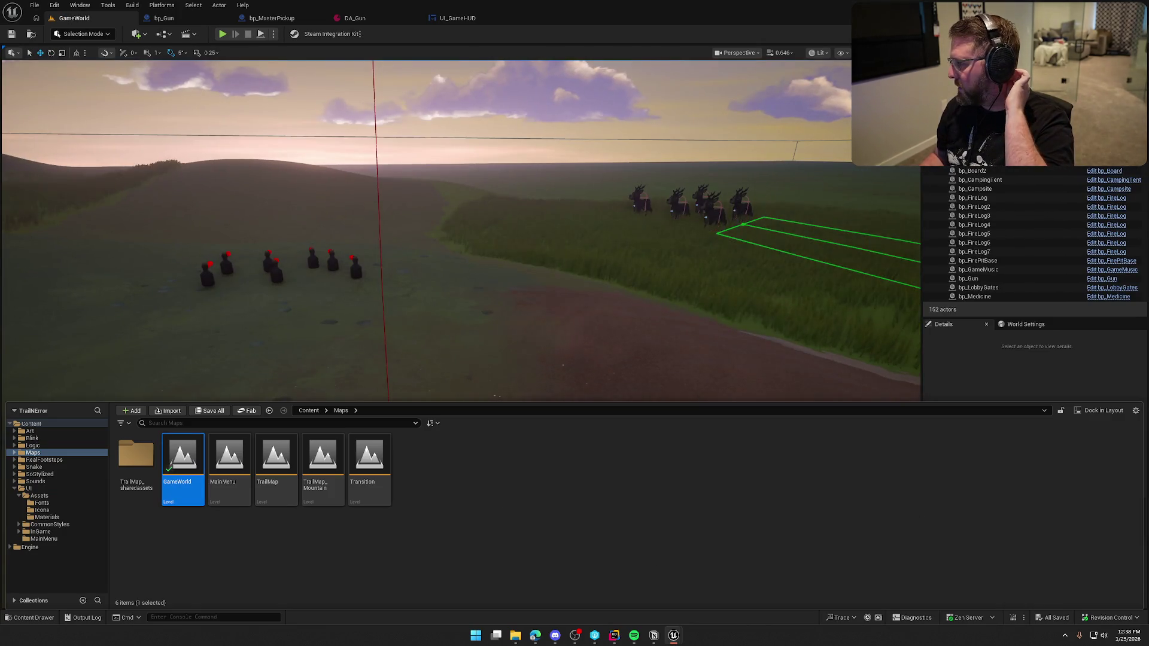
key("ctrl+space")
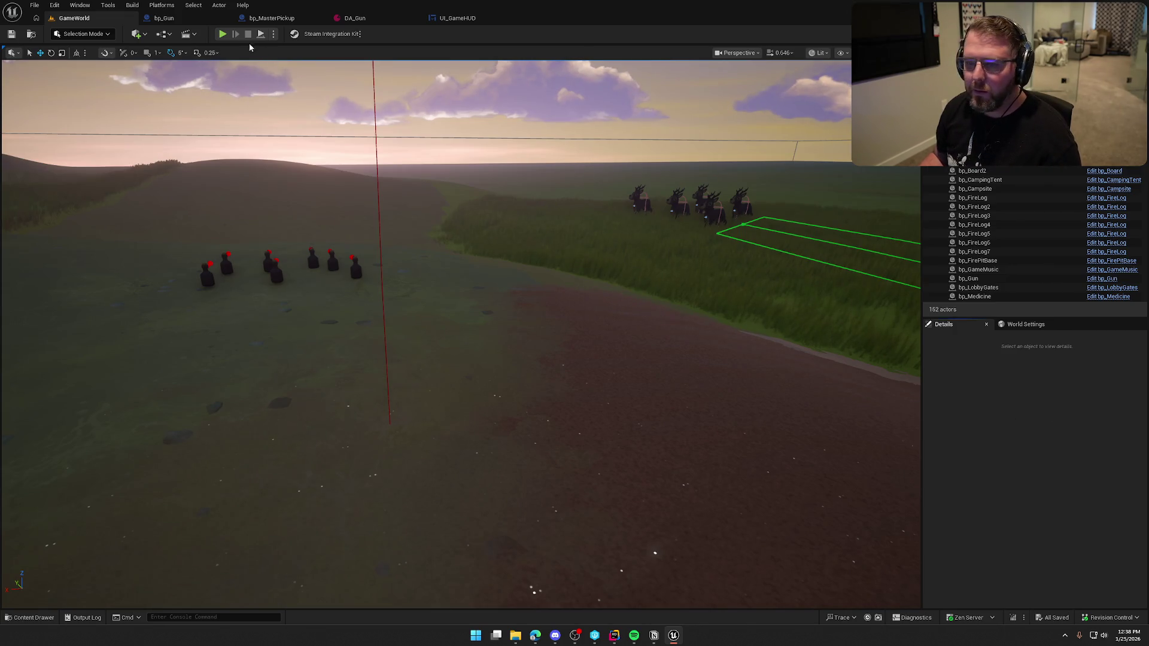
Play-test GameWorld by walking forward and dropping the gun, then move bp_Gun's event nodes up.
left_click(222, 33)
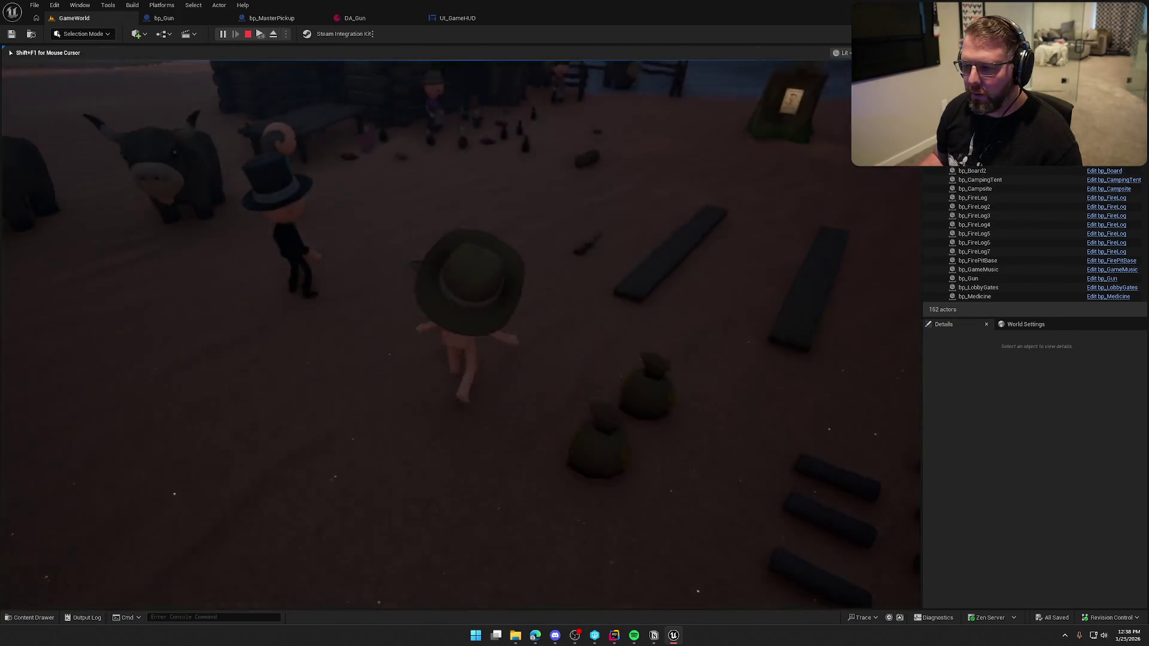
key("shift+w")
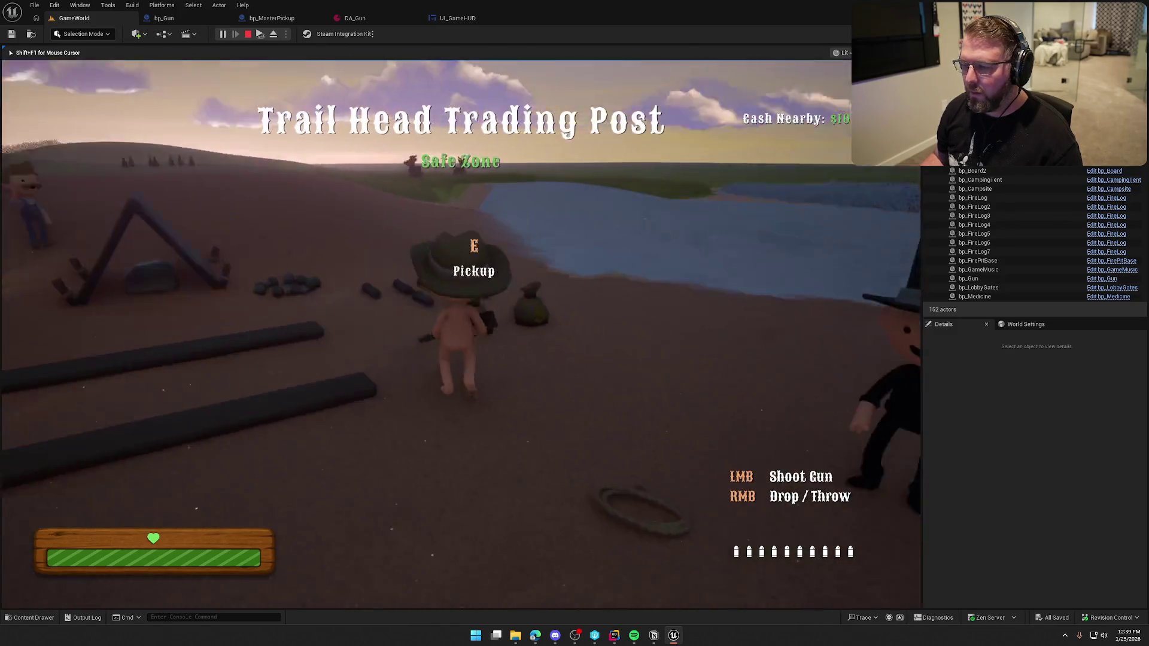
key("w")
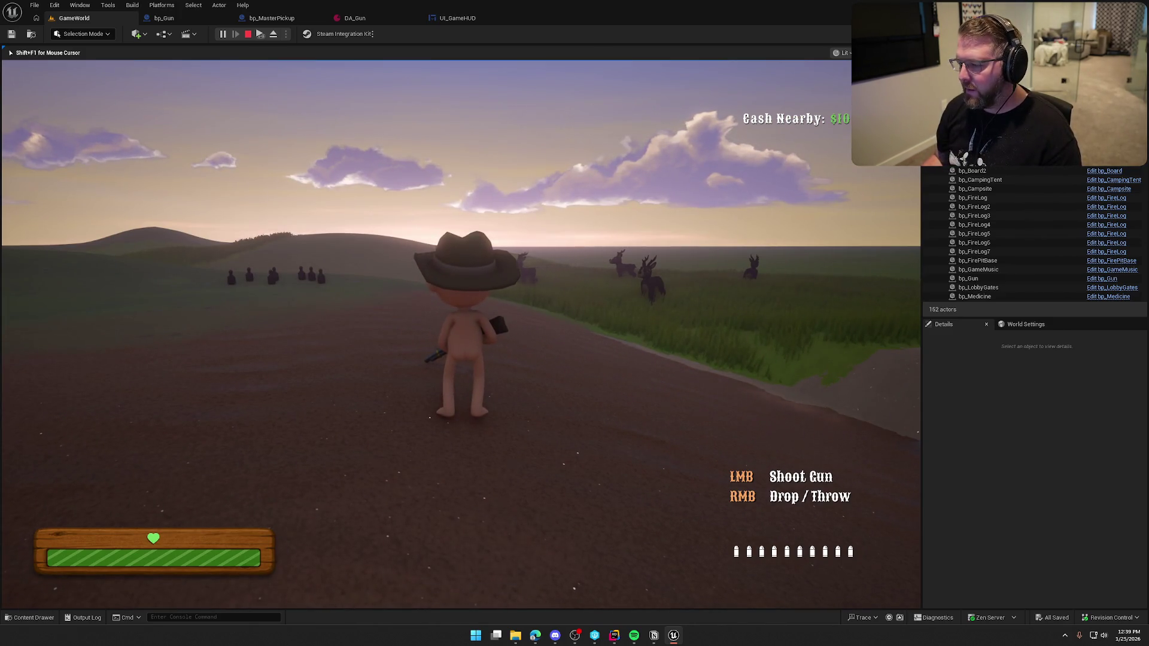
right_click(461, 335)
key("a")
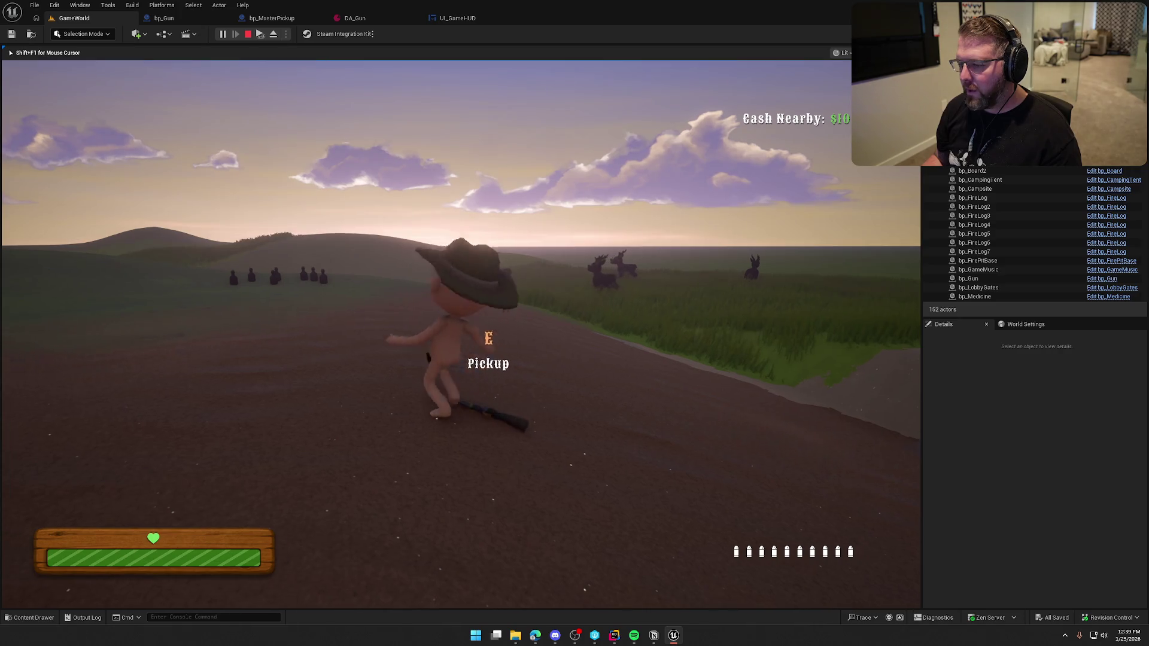
key("Escape")
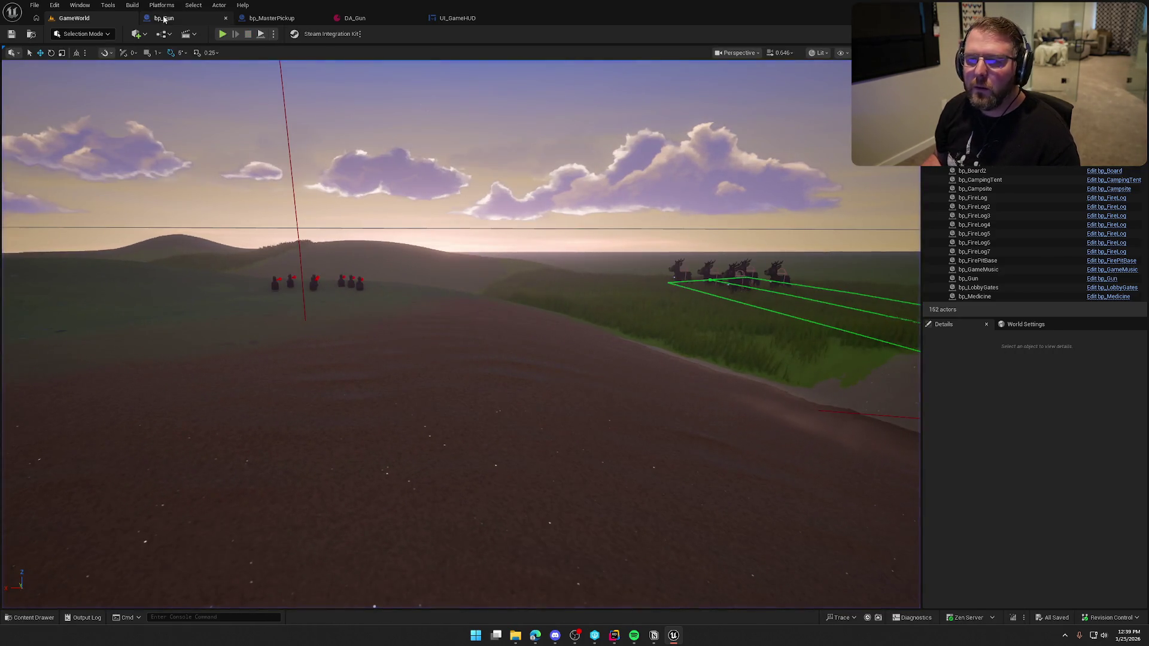
left_click(164, 18)
left_click_drag(485, 343, 475, 270)
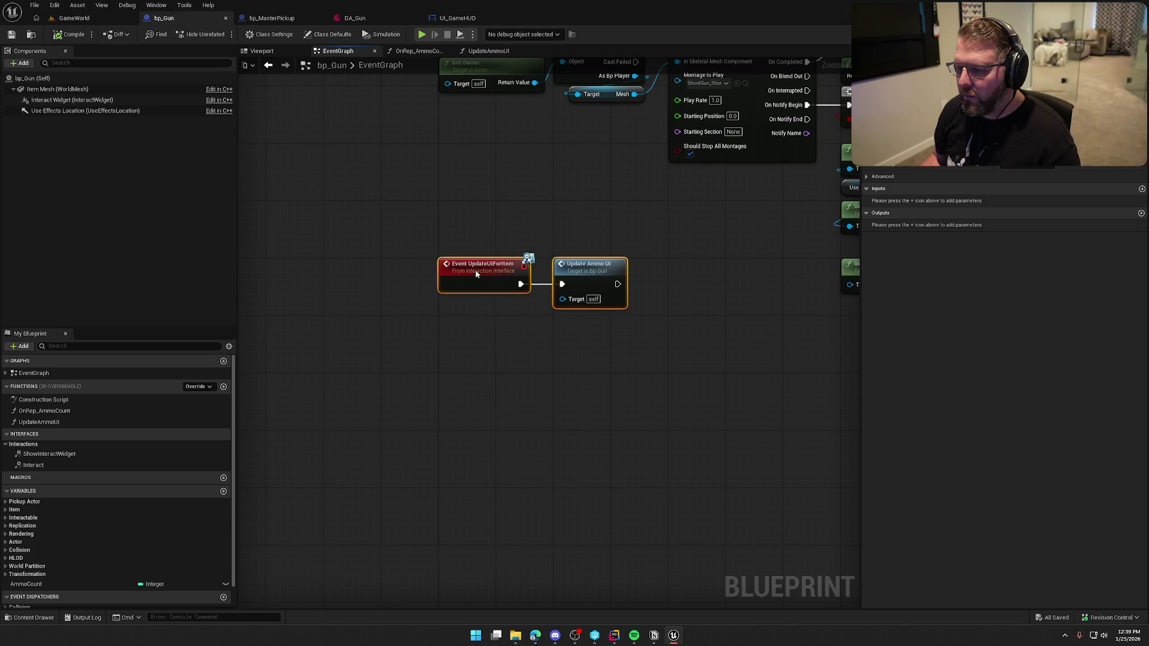
Inspect bp_Gun's Event UpdateUIForItem and Update Ammo UI nodes.
left_click(361, 449)
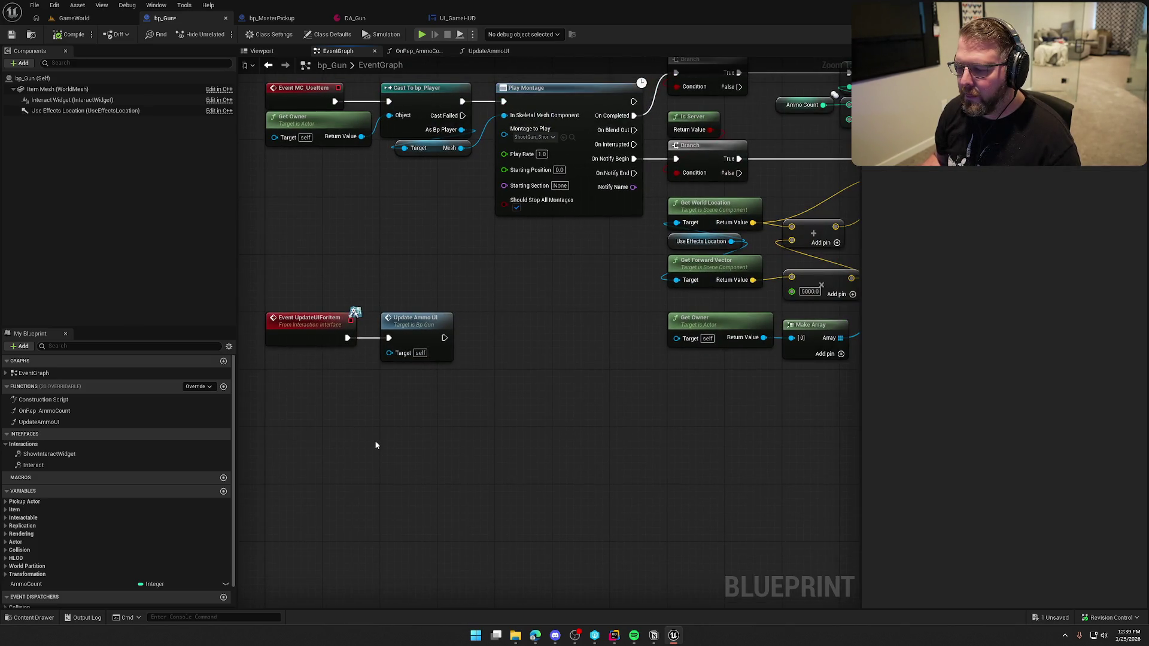
left_click(430, 321)
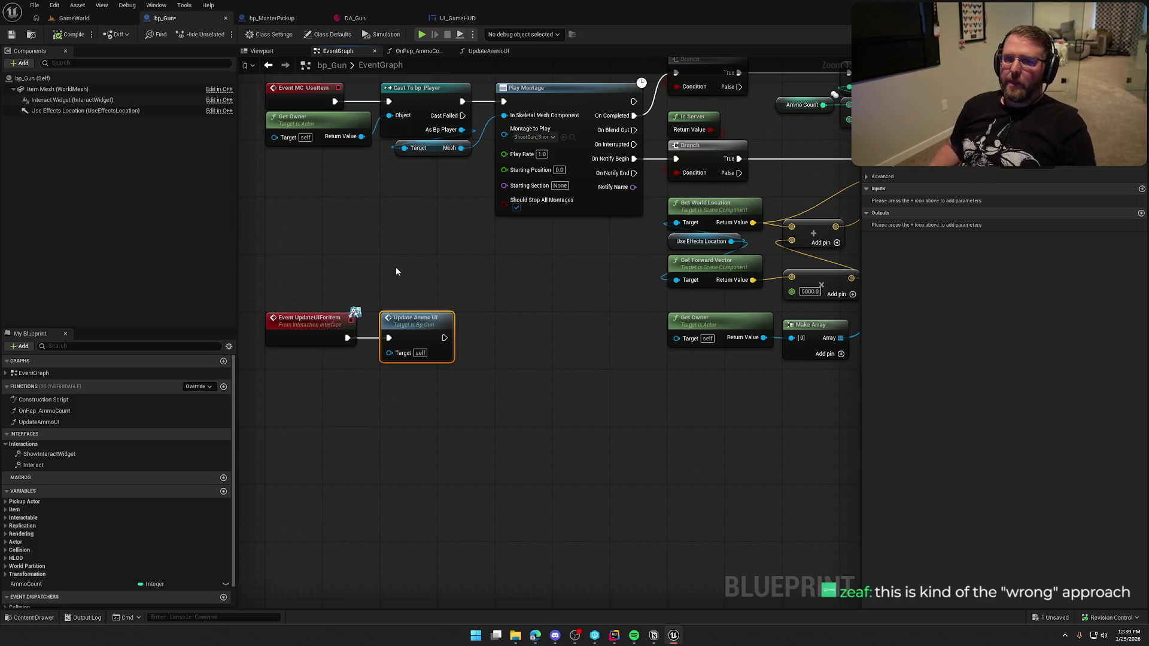
mouse_move(420, 244)
left_mouse_down()
mouse_move(536, 305)
mouse_move(523, 285)
left_mouse_up()
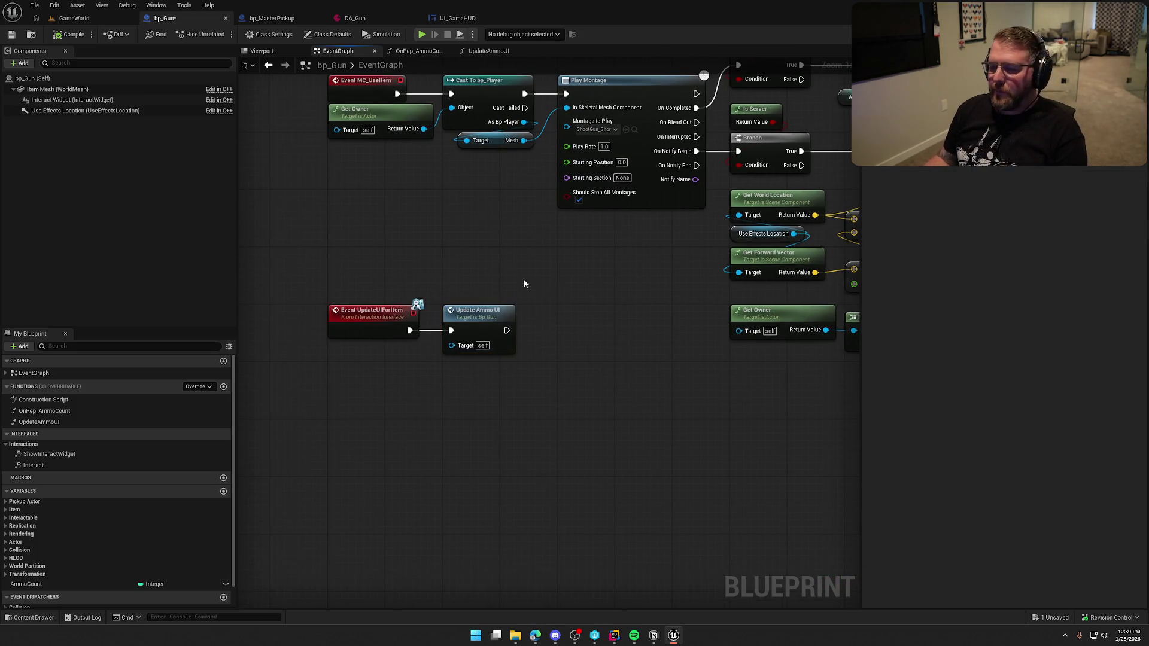
left_click(598, 424)
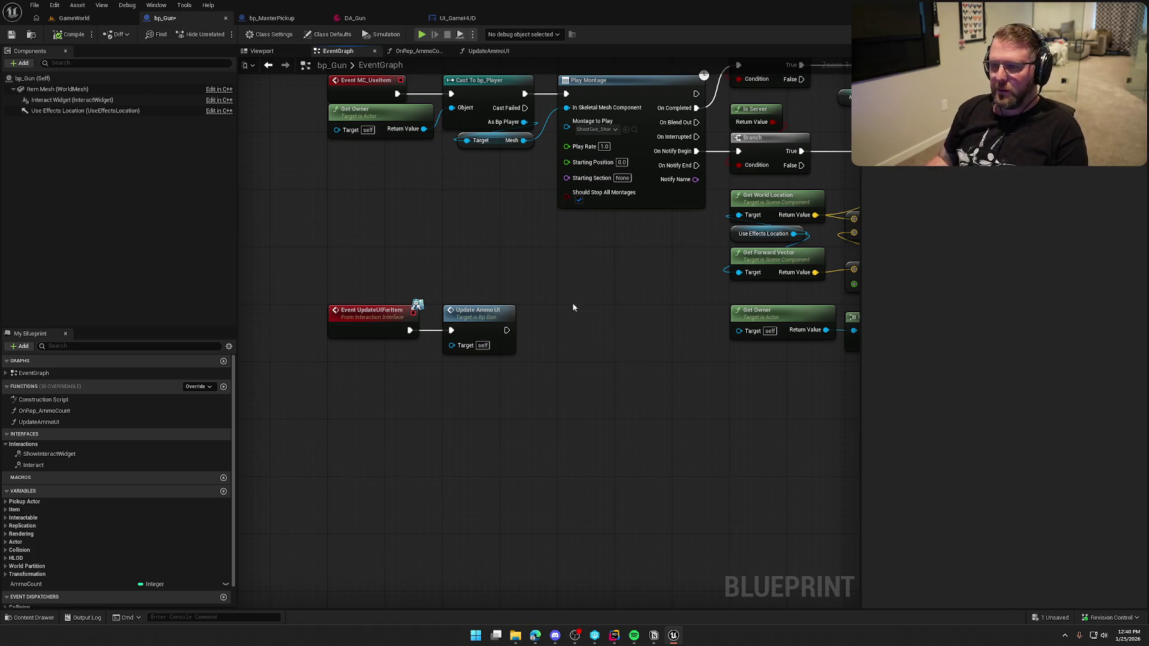
Return to UI_GameHUD and zoom out over the start of RightHandItemUpdated.
left_click(454, 18)
mouse_move(482, 254)
left_mouse_down()
mouse_move(546, 233)
mouse_move(1064, 230)
left_mouse_up()
scroll(1064, 230, "down", 4)
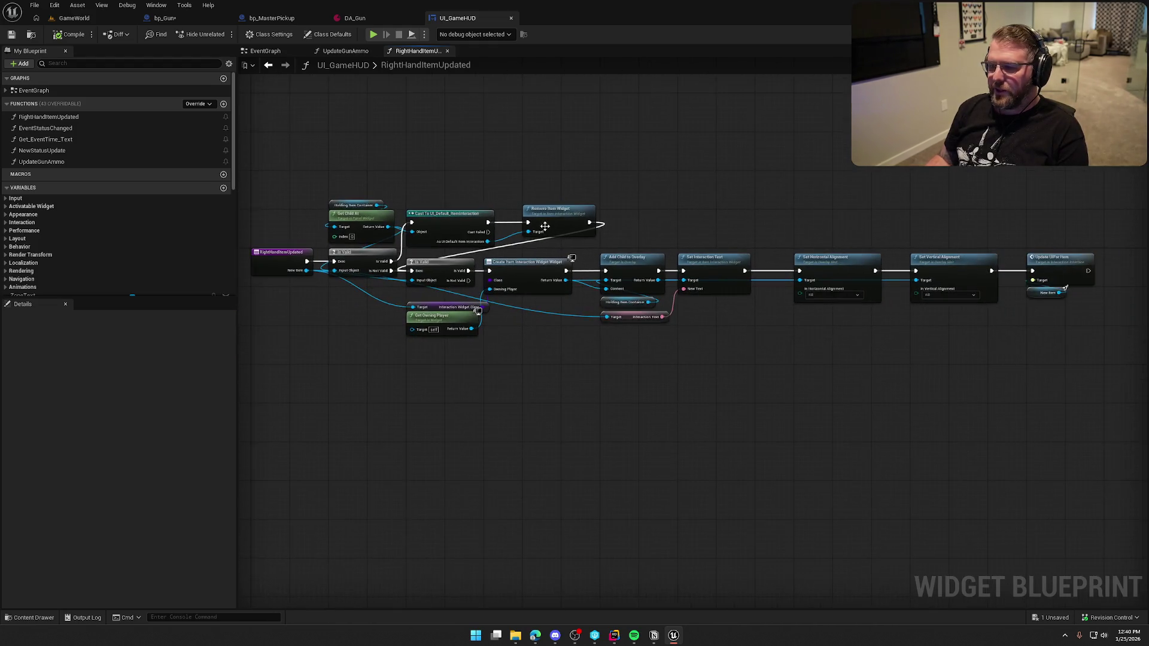
Review the RightHandItemUpdated nodes, then switch to bp_MasterPickup's Event UseItem graph.
left_click_drag(253, 179, 1117, 393)
left_click(512, 191)
scroll(483, 141, "up", 4)
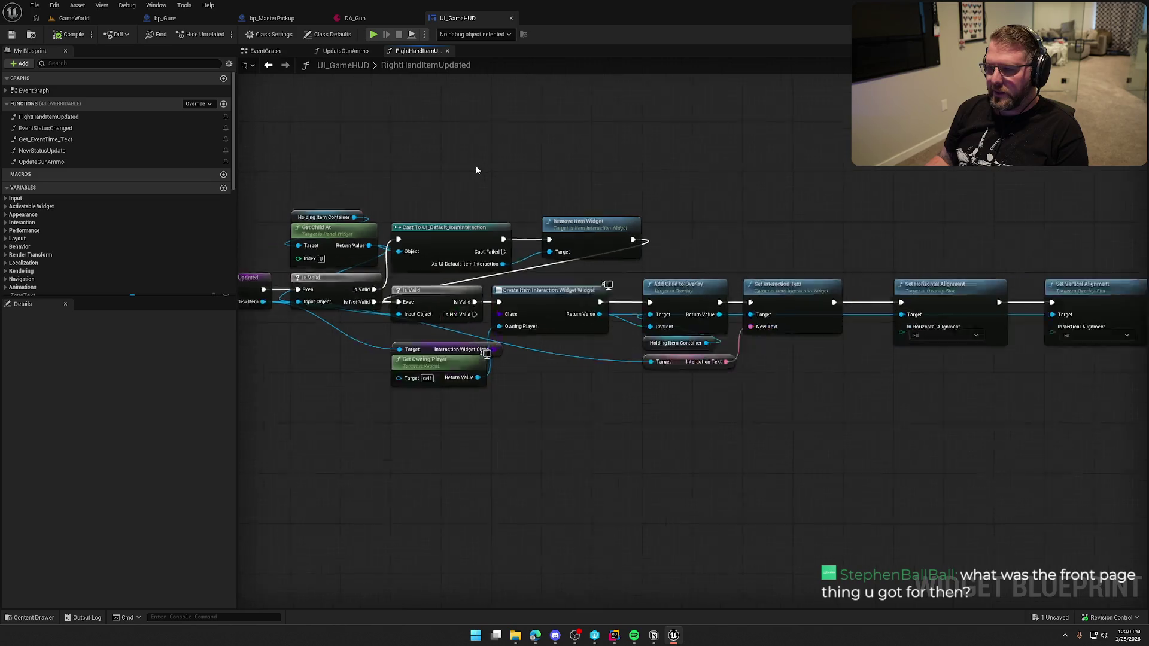
left_click_drag(560, 155, 553, 157)
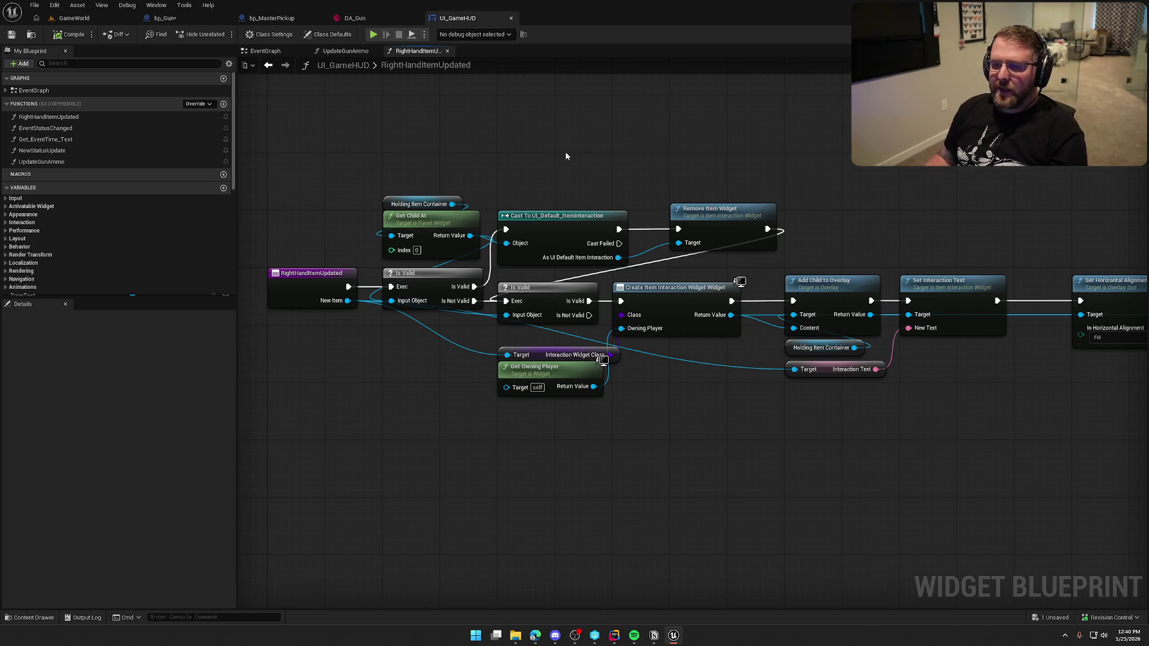
left_click(272, 18)
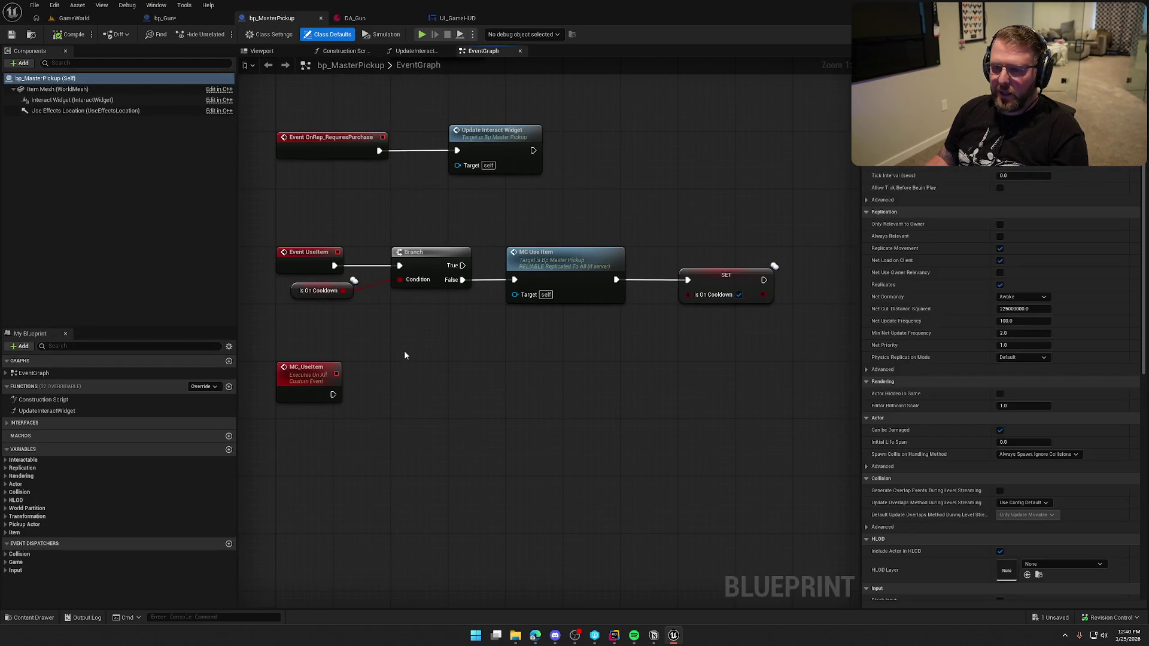
Glance at the HUD's RightHandItemUpdated function and widget layout, then return to bp_MasterPickup.
left_click(461, 19)
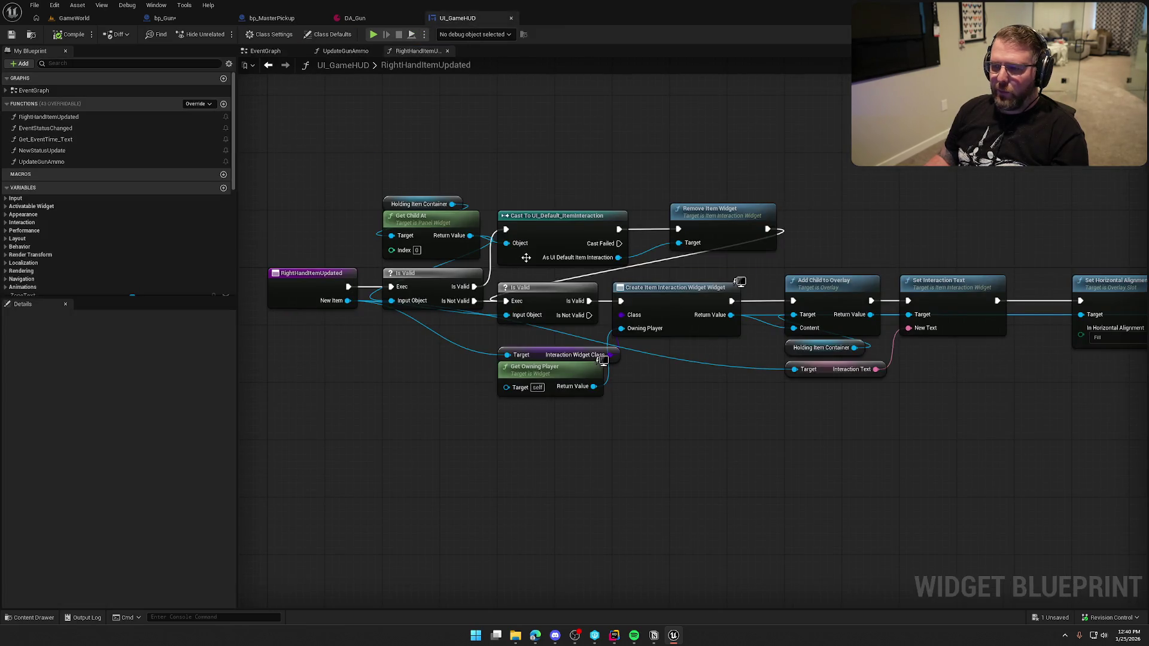
left_click(1113, 34)
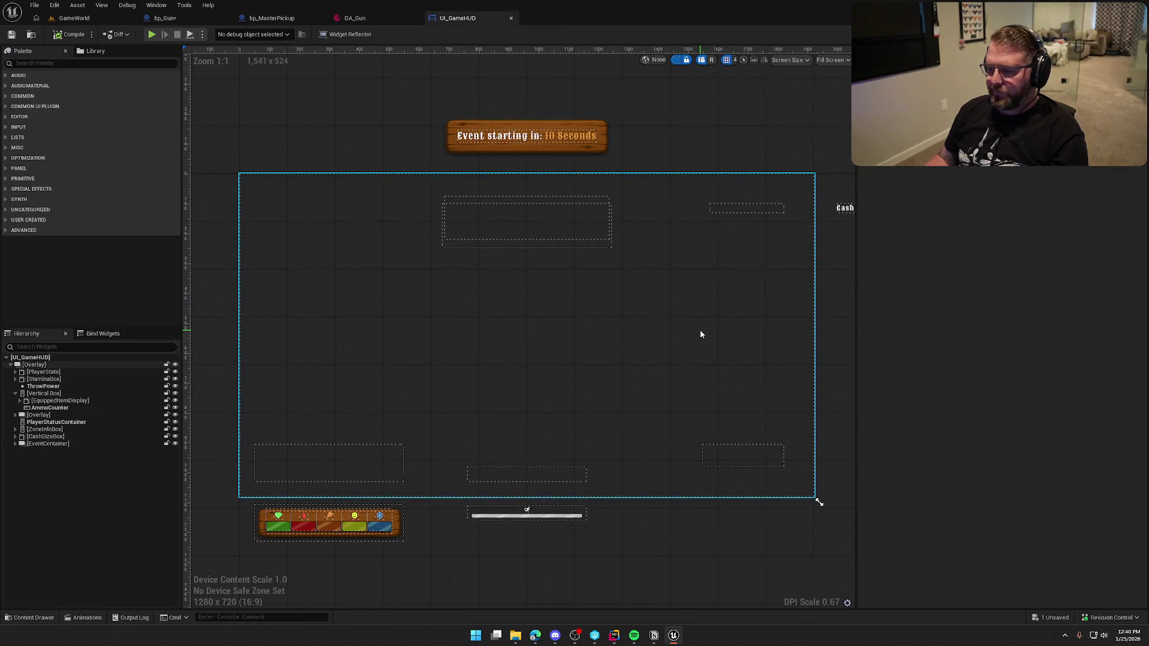
left_click(281, 18)
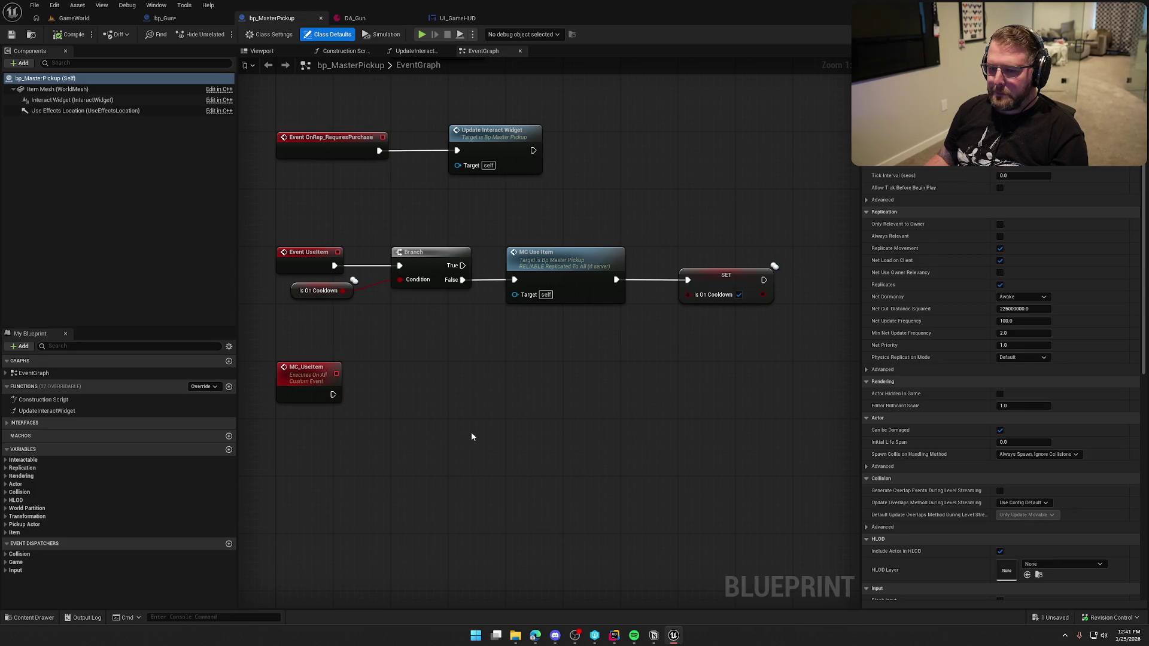
Move the Is On Cooldown getter beneath the Branch, save all, and return to the UI_GameHUD layout.
left_click_drag(319, 291, 419, 298)
left_click(417, 353)
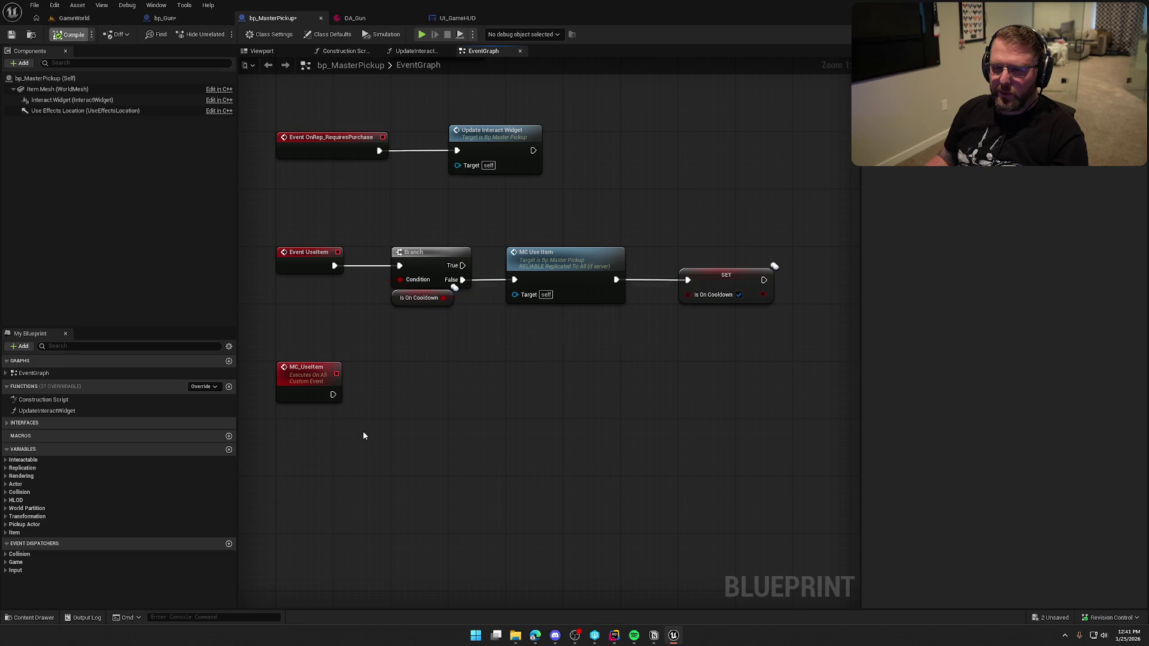
key("ctrl+shift+s")
mouse_move(330, 326)
left_mouse_down()
mouse_move(399, 385)
mouse_move(322, 365)
mouse_move(355, 459)
mouse_move(308, 553)
left_mouse_up()
mouse_move(606, 313)
left_mouse_down()
mouse_move(597, 425)
mouse_move(595, 300)
mouse_move(641, 161)
mouse_move(641, 259)
mouse_move(585, 328)
left_mouse_up()
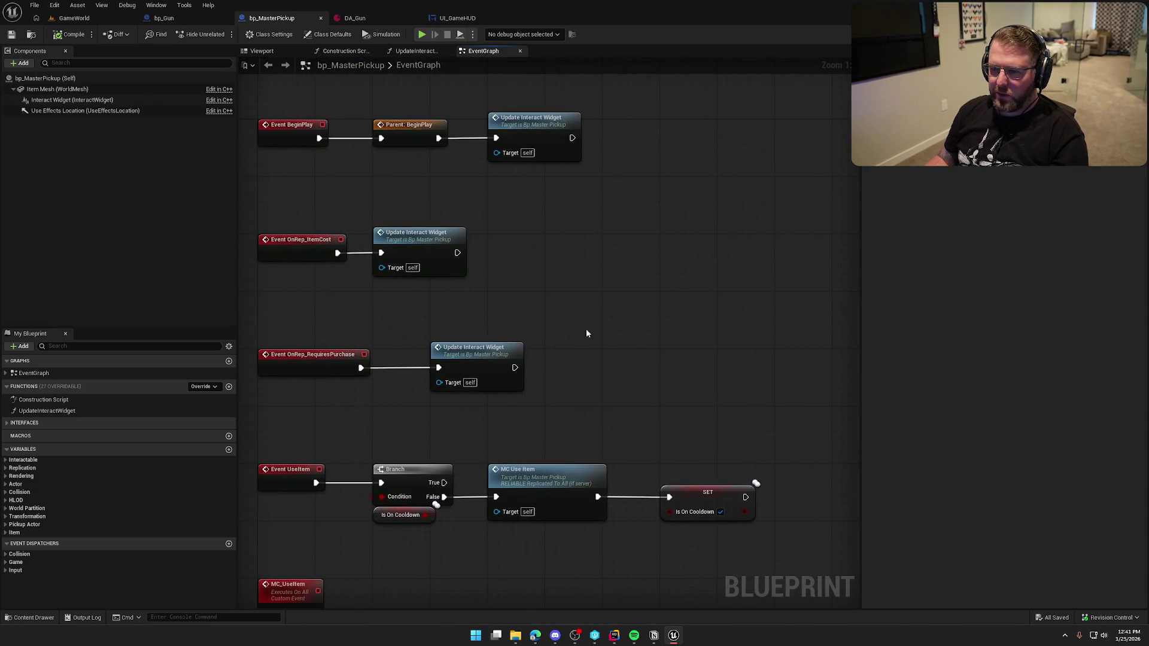
left_click(459, 17)
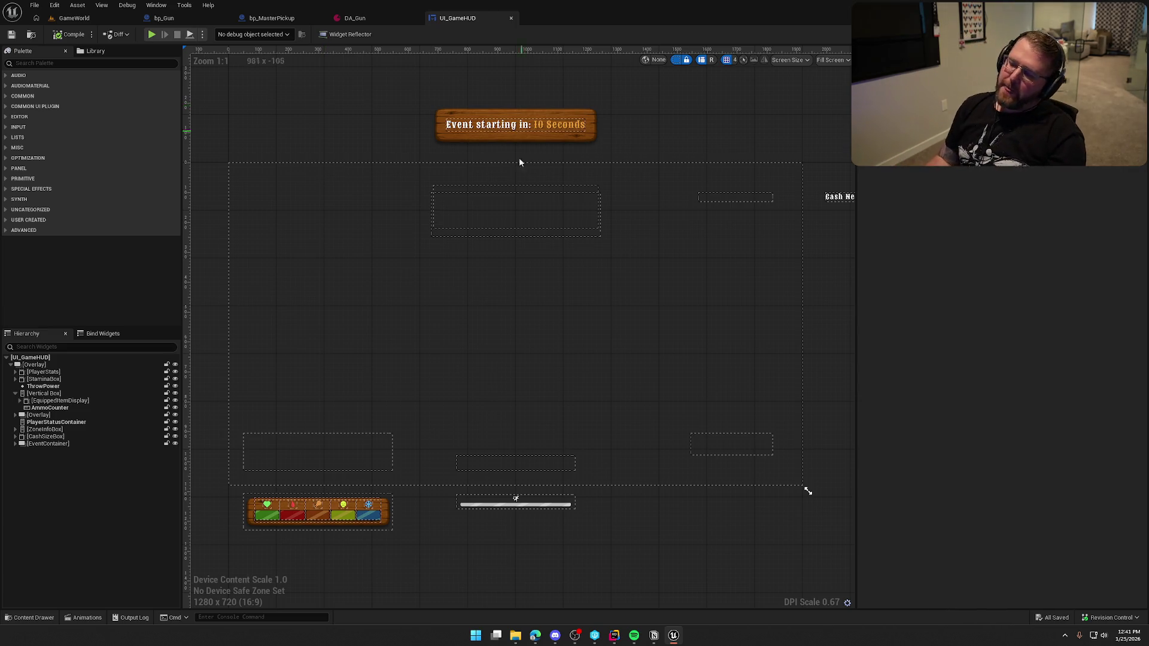
Select HoldingItemContainer under EquippedItemDisplay in the HUD hierarchy, then switch to bp_MasterPickup.
left_click_drag(756, 515, 712, 511)
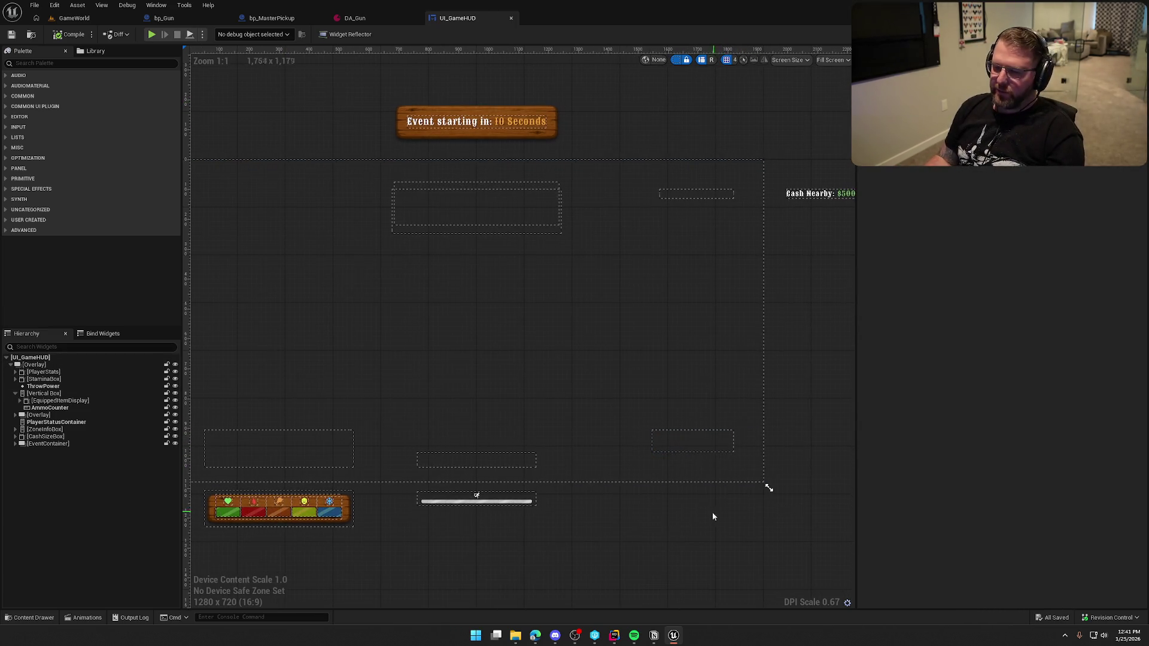
left_click(690, 442)
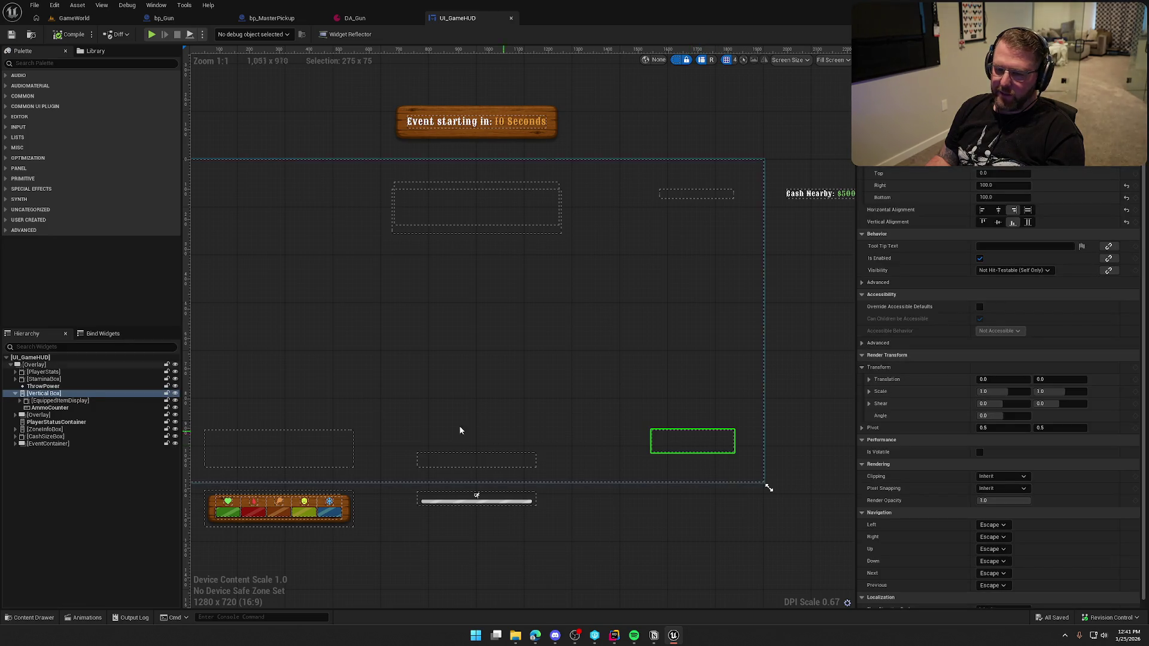
left_click(22, 401)
left_click(49, 408)
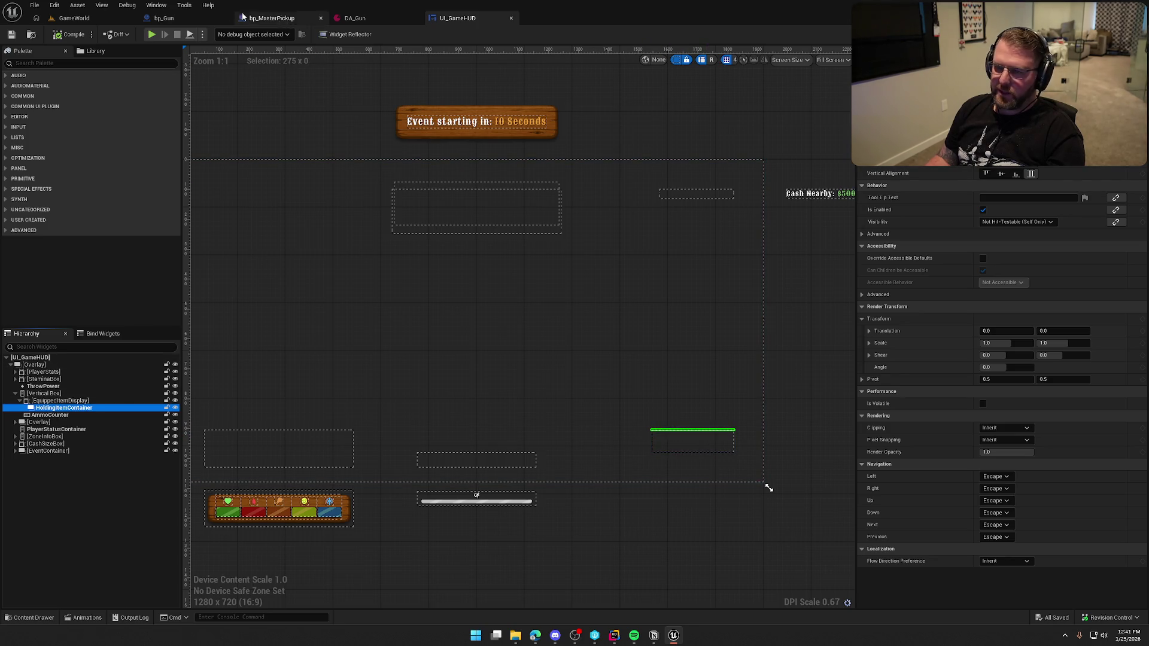
left_click(260, 19)
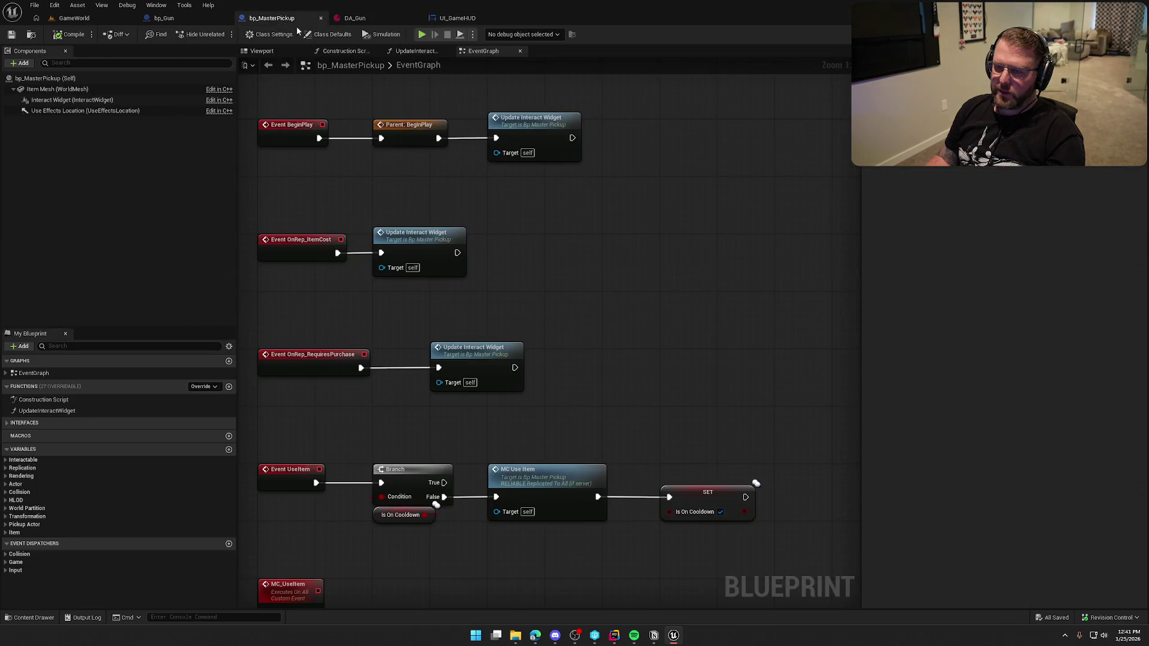
Inspect the Bind Event to On Item Equipped Right Hand nodes in UI_GameHUD's EventGraph, then reopen RightHandItemUpdated.
left_click(458, 18)
left_click(1122, 34)
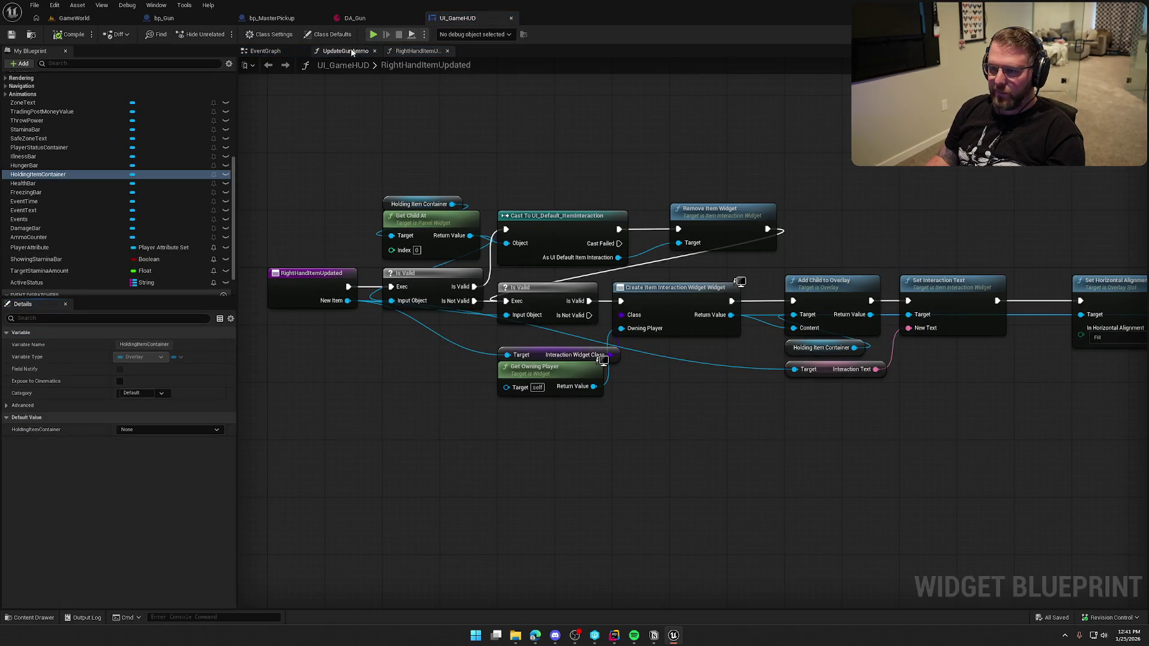
left_click(282, 50)
scroll(836, 344, "down", 5)
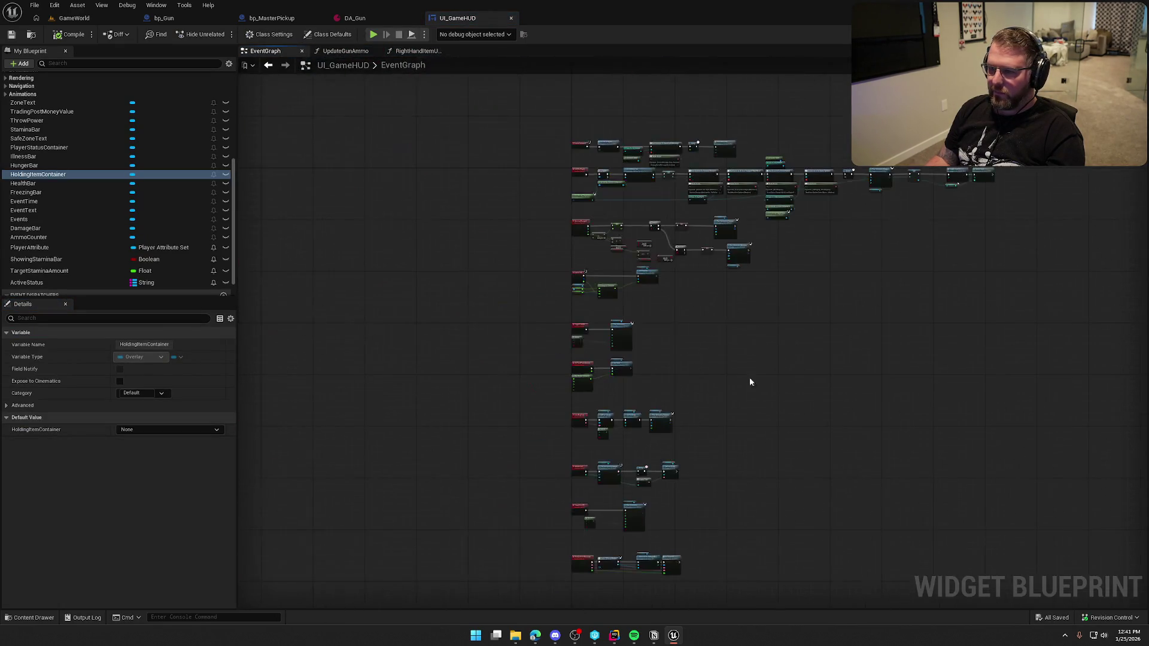
scroll(750, 377, "up", 5)
left_click_drag(897, 383, 857, 233)
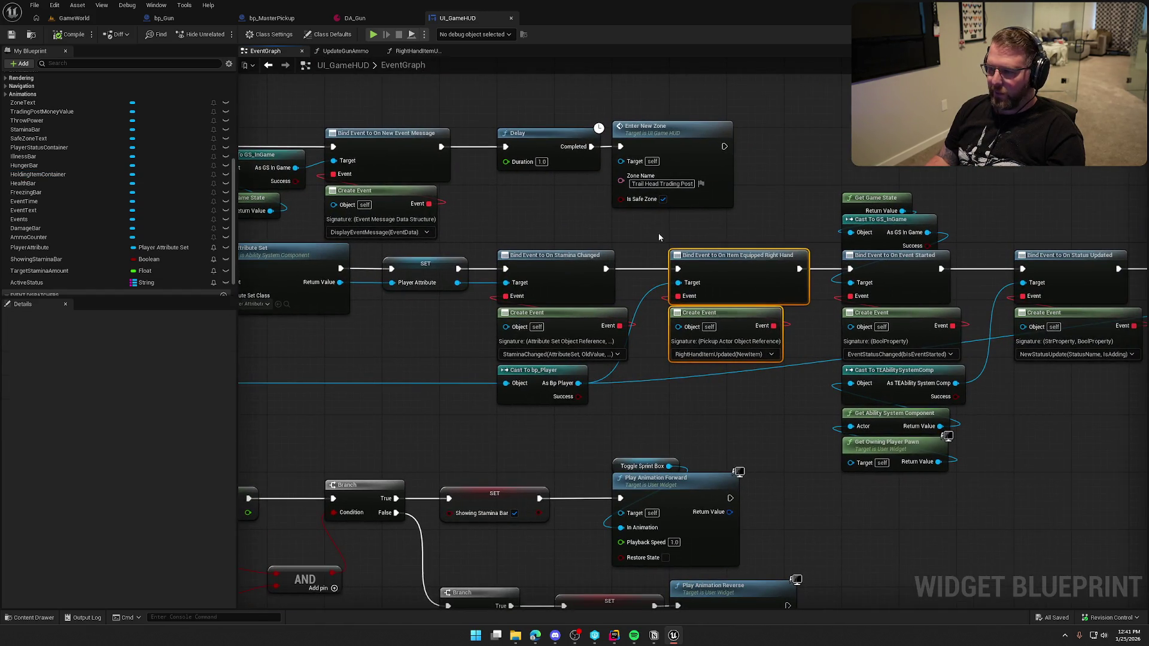
left_click_drag(658, 232, 810, 379)
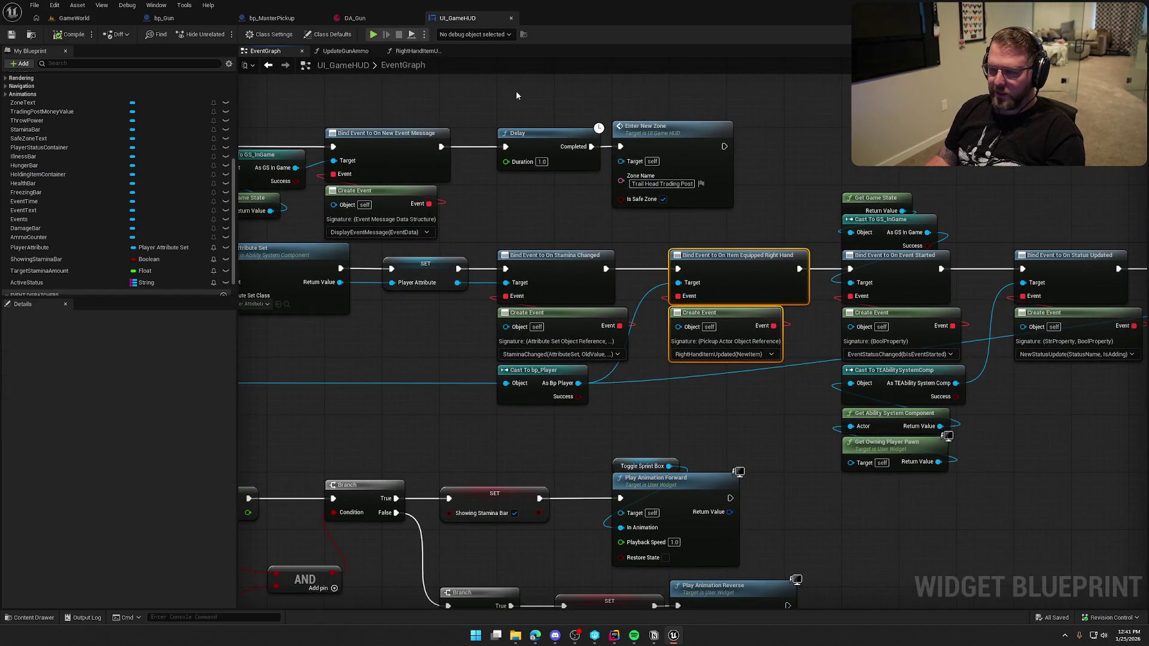
left_click(419, 51)
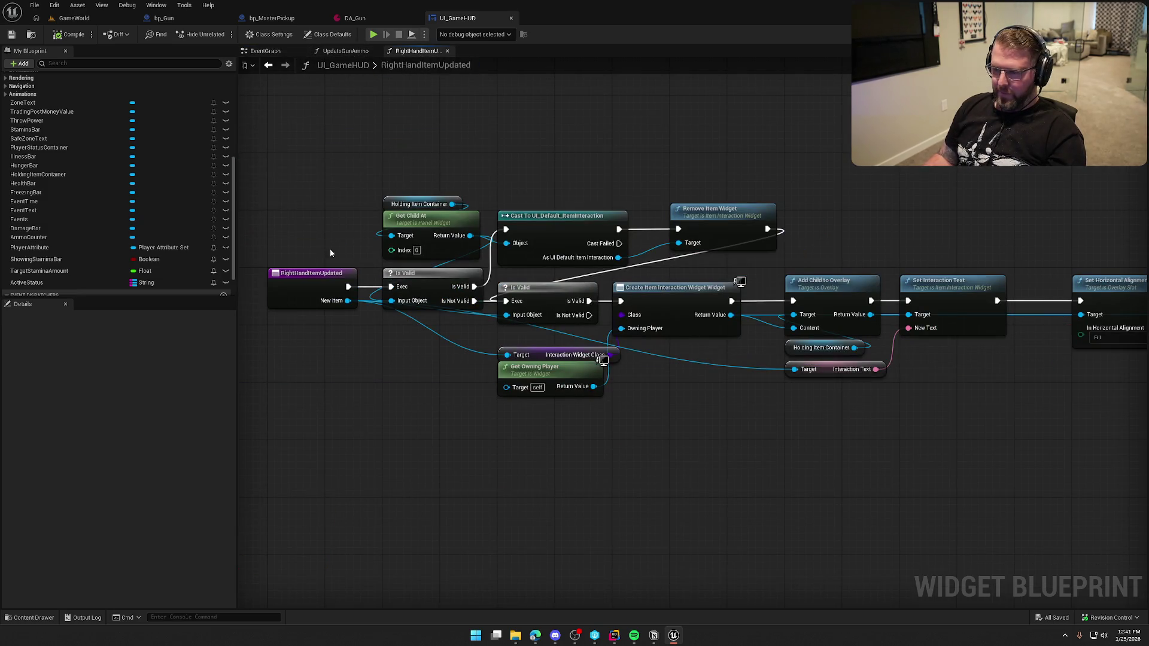
Nudge the Interaction Widget Class getter and Get Owning Player nodes up, then pan along the chain.
left_click_drag(310, 198, 896, 488)
left_click(661, 440)
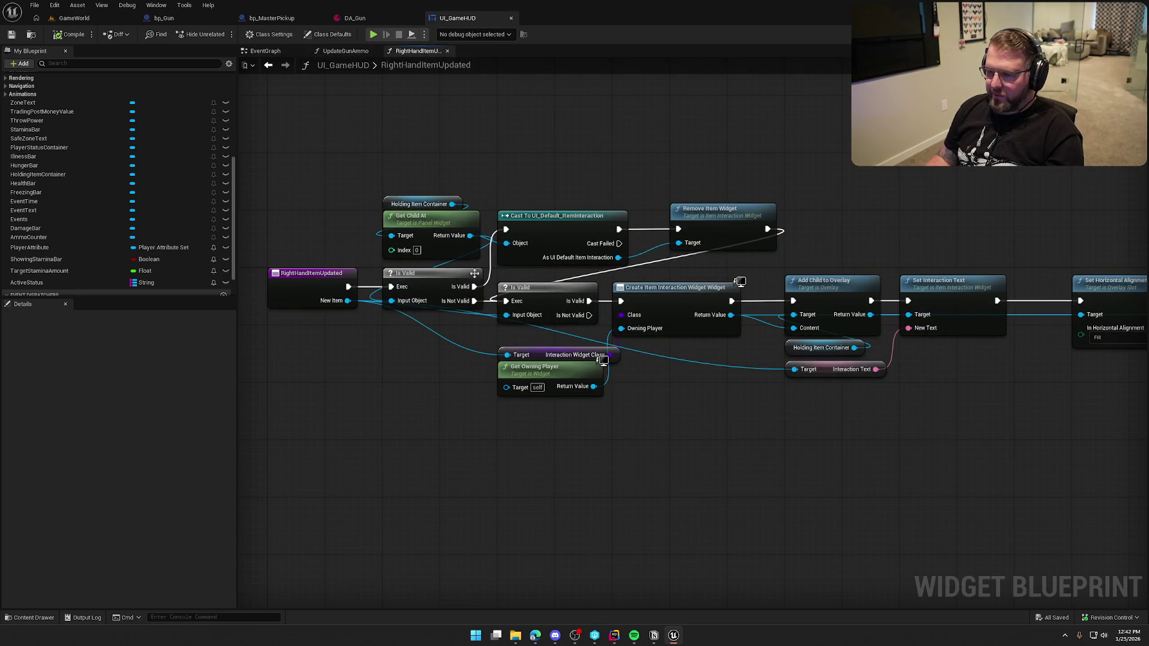
left_click_drag(661, 440, 563, 413)
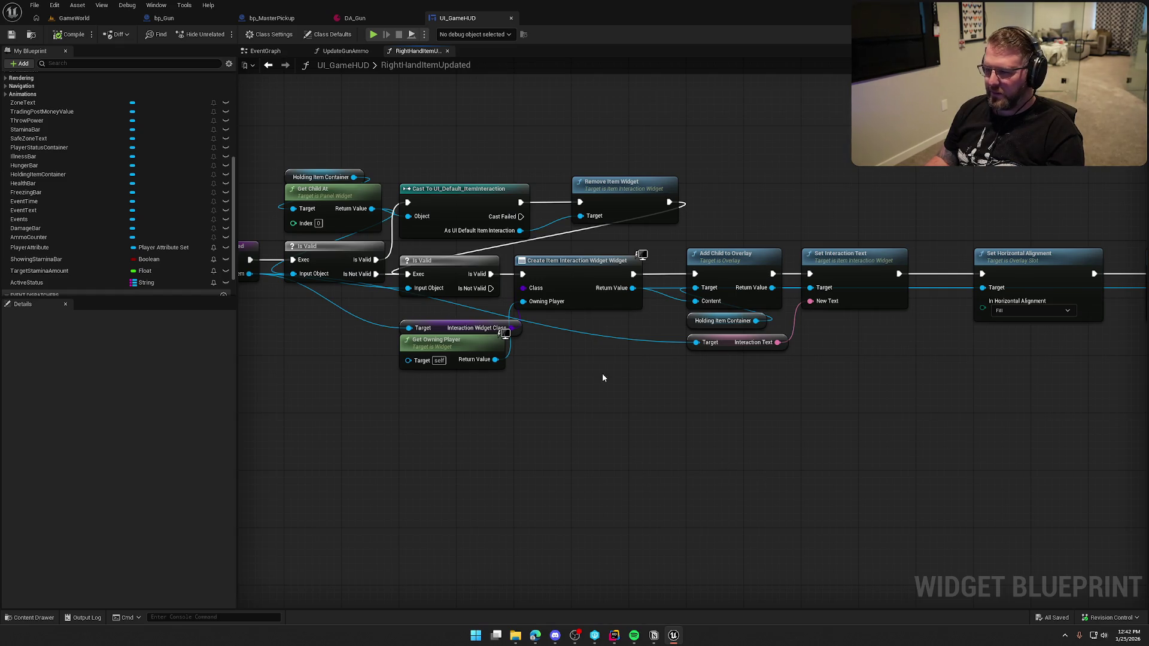
mouse_move(445, 328)
left_mouse_down()
mouse_move(430, 313)
mouse_move(450, 335)
left_mouse_up()
left_click(522, 424)
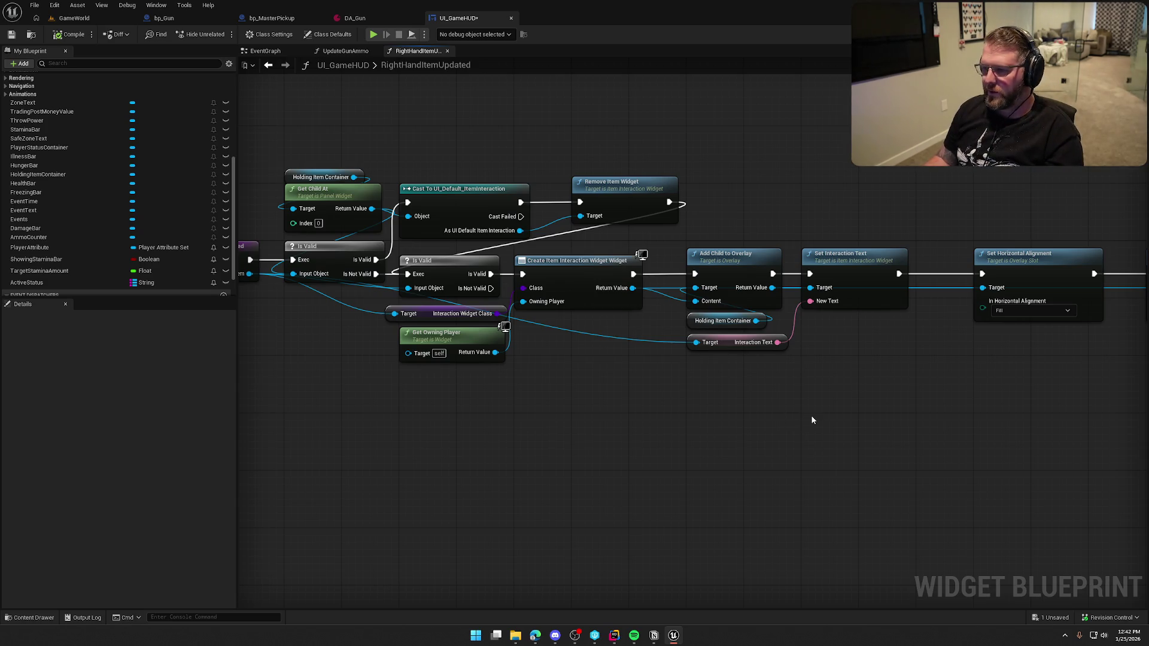
left_click_drag(810, 416, 470, 401)
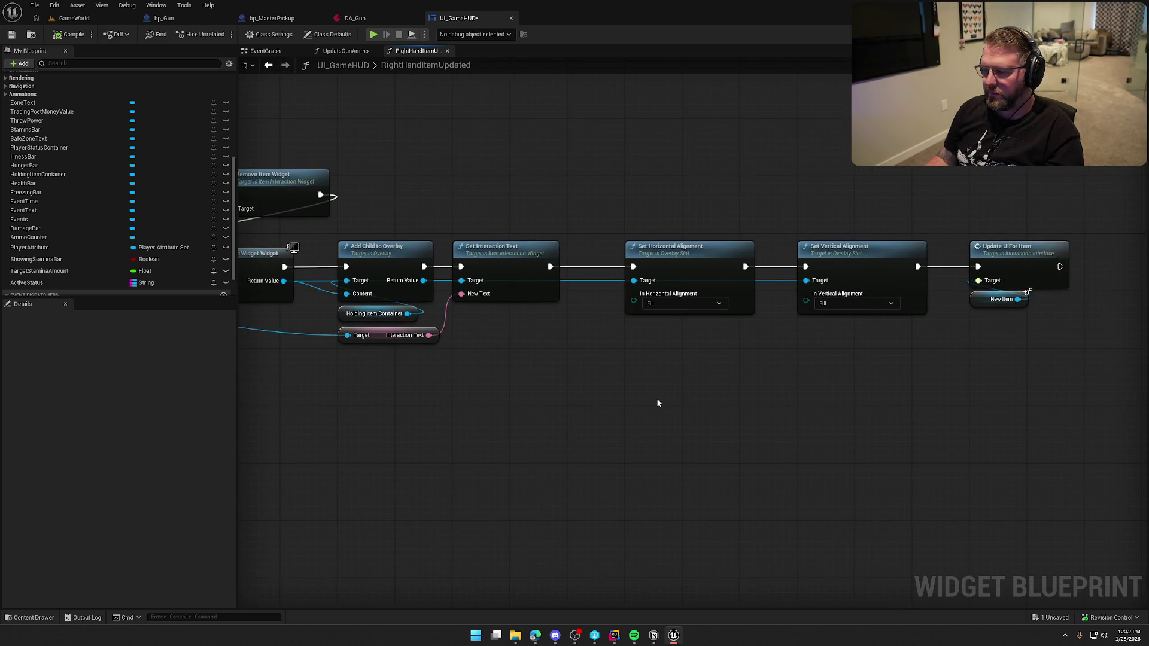
mouse_move(728, 408)
left_mouse_down()
mouse_move(827, 408)
mouse_move(753, 422)
mouse_move(325, 395)
mouse_move(693, 397)
mouse_move(295, 383)
mouse_move(654, 384)
mouse_move(686, 450)
left_mouse_up()
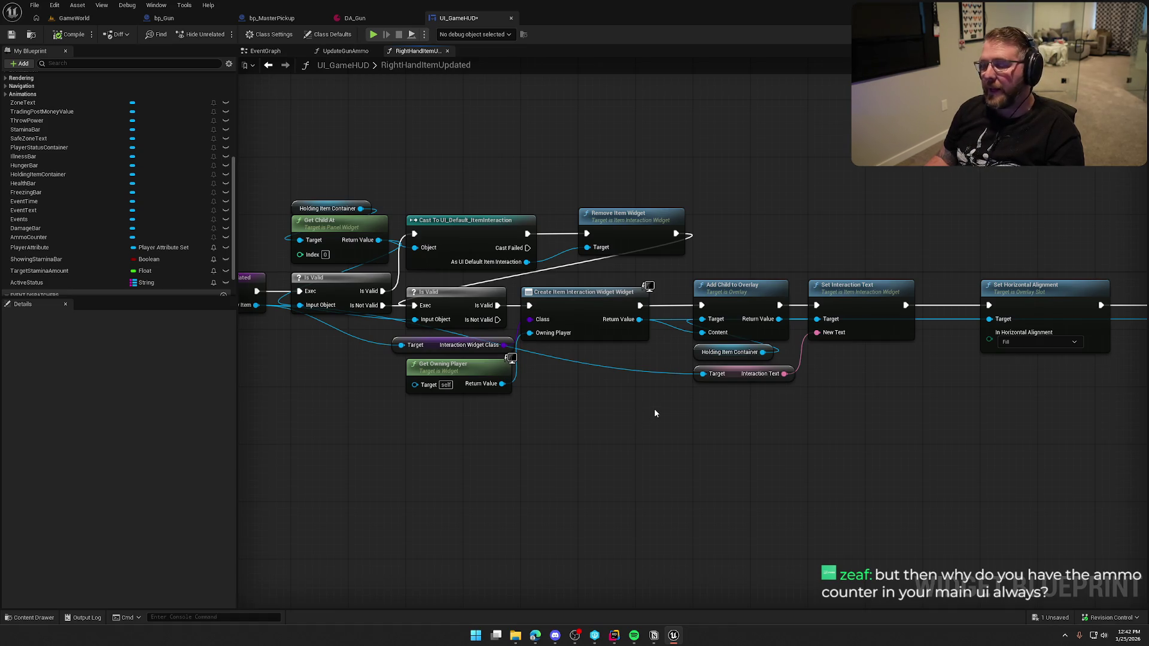
mouse_move(655, 408)
left_mouse_down()
mouse_move(695, 400)
mouse_move(604, 407)
left_mouse_up()
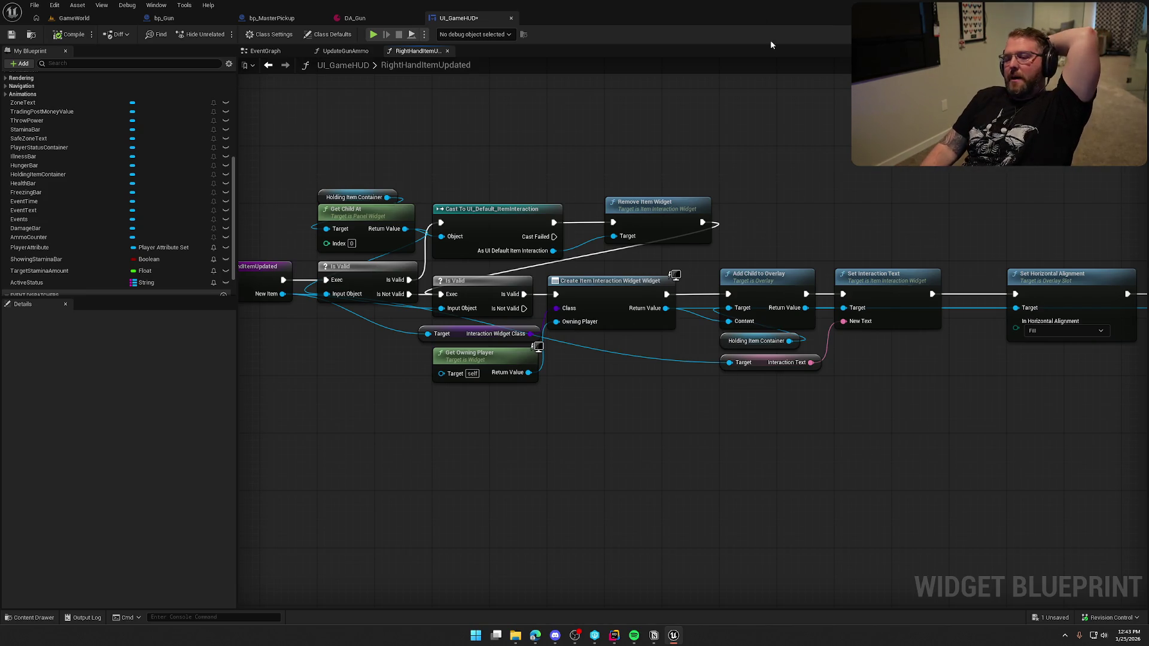
key("ctrl+a")
Review the chain from Is Valid through Update UI For Item and save UI_GameHUD.
left_click(835, 189)
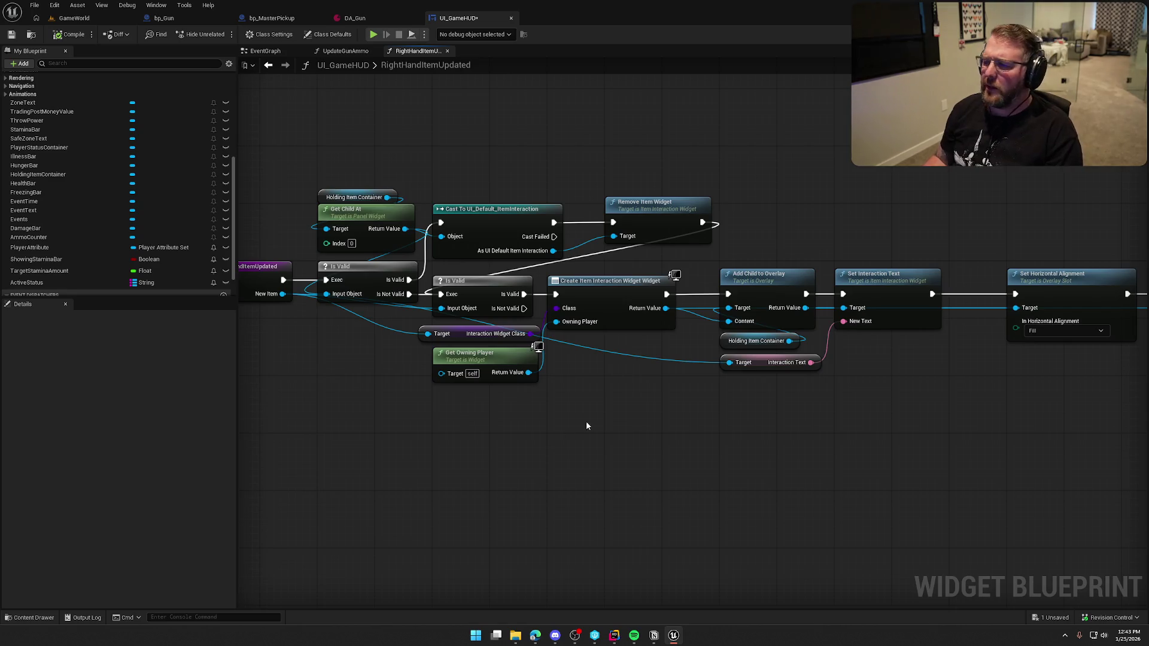
mouse_move(587, 421)
left_mouse_down()
mouse_move(580, 431)
mouse_move(451, 389)
mouse_move(260, 377)
mouse_move(554, 400)
left_mouse_up()
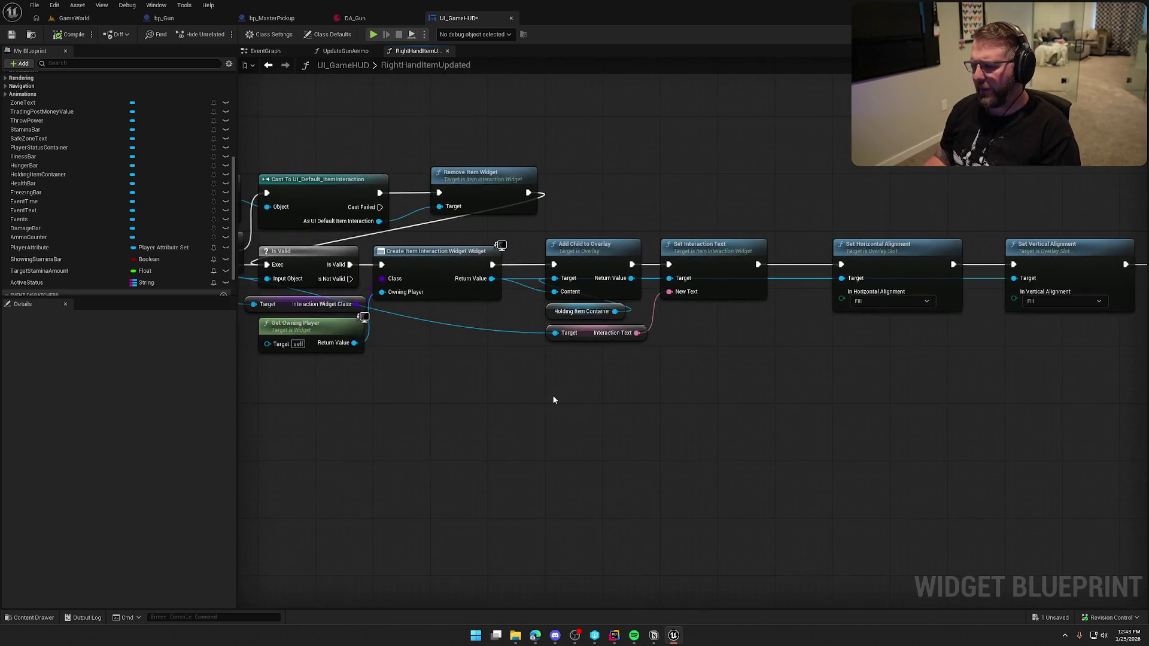
scroll(538, 401, "down", 3)
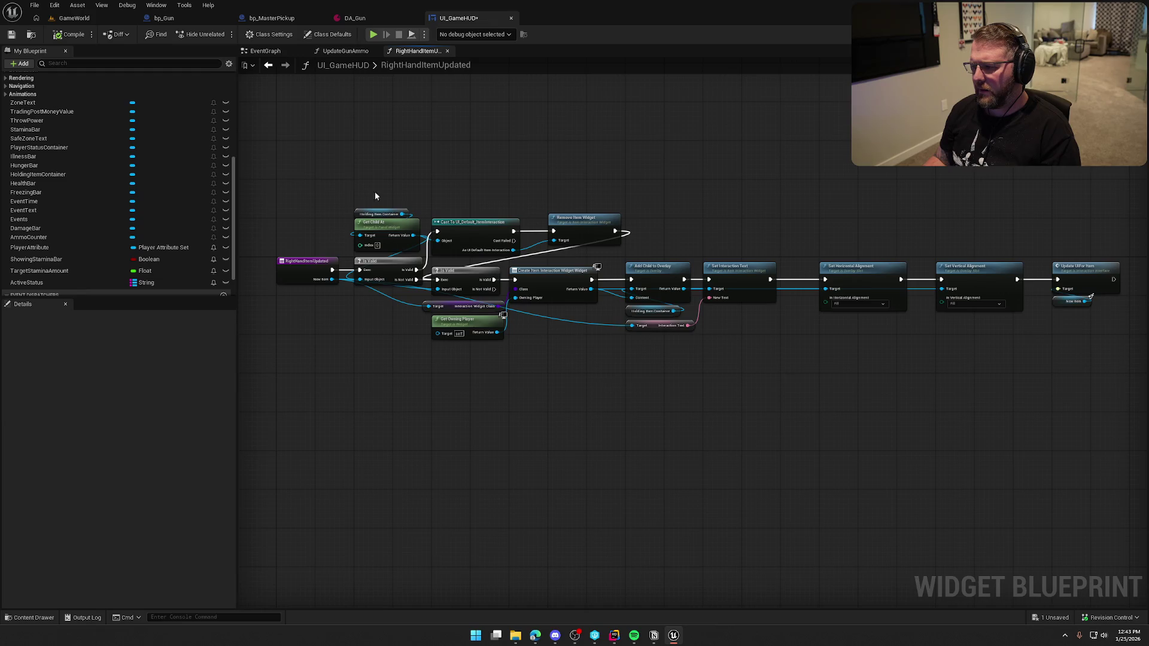
mouse_move(308, 154)
left_mouse_down()
mouse_move(990, 377)
mouse_move(1108, 380)
left_mouse_up()
left_click(479, 395)
scroll(375, 318, "up", 2)
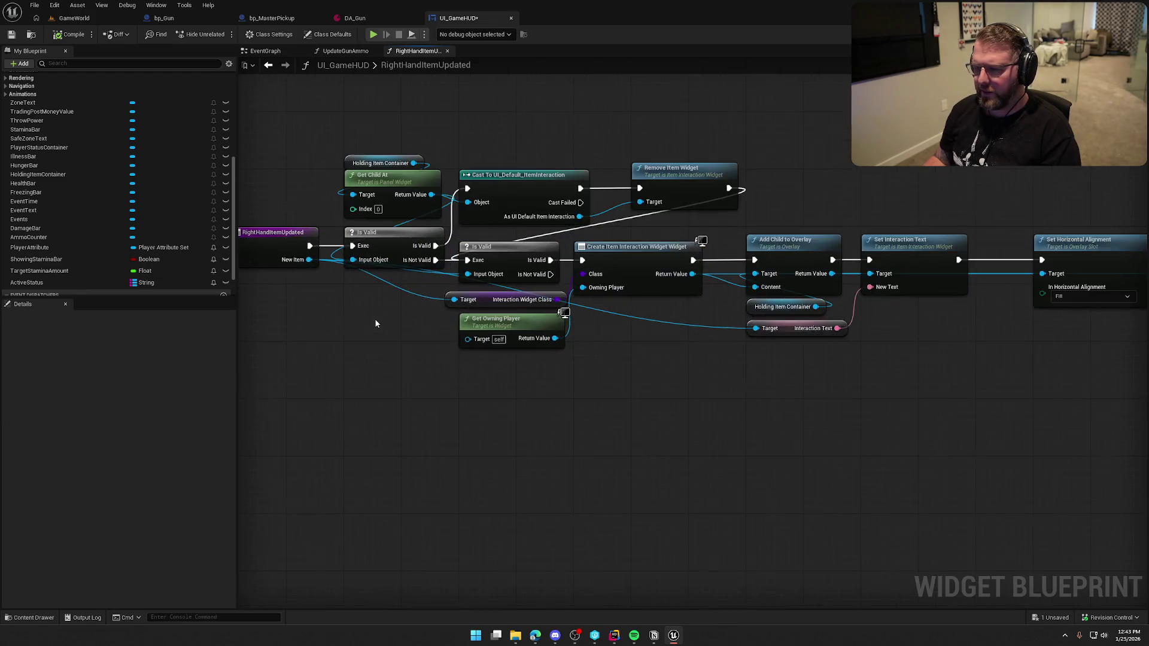
key("ctrl+s")
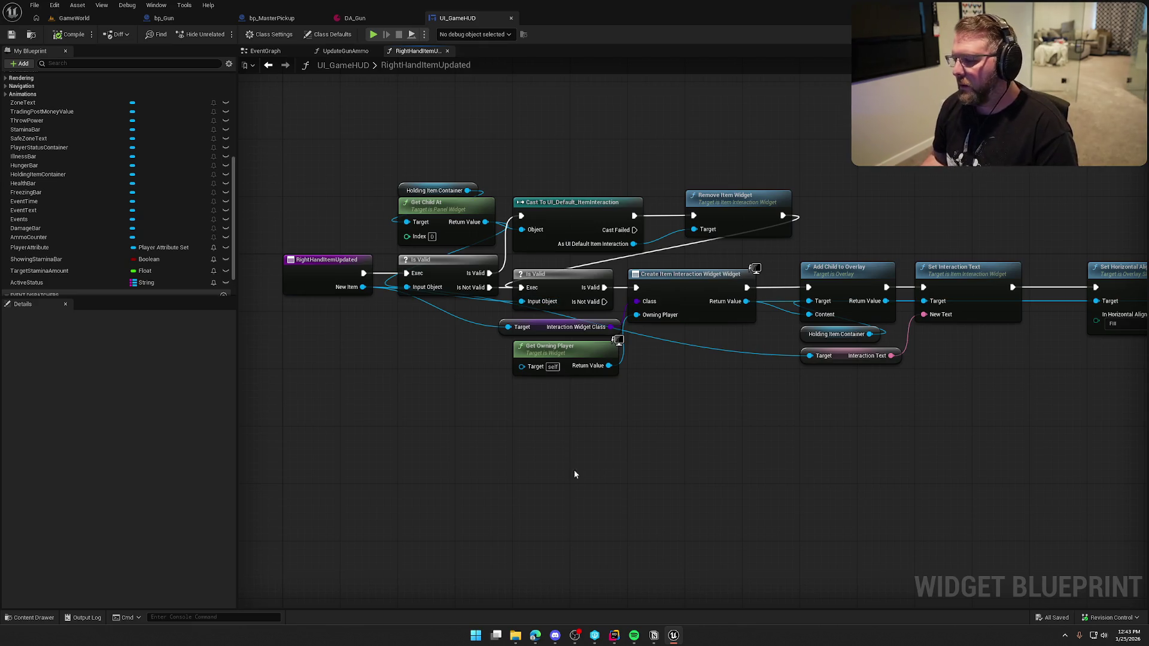
Zoom out over the node chain and jump to Holding Item Container in the Designer.
left_click_drag(576, 439, 419, 429)
scroll(576, 444, "down", 1)
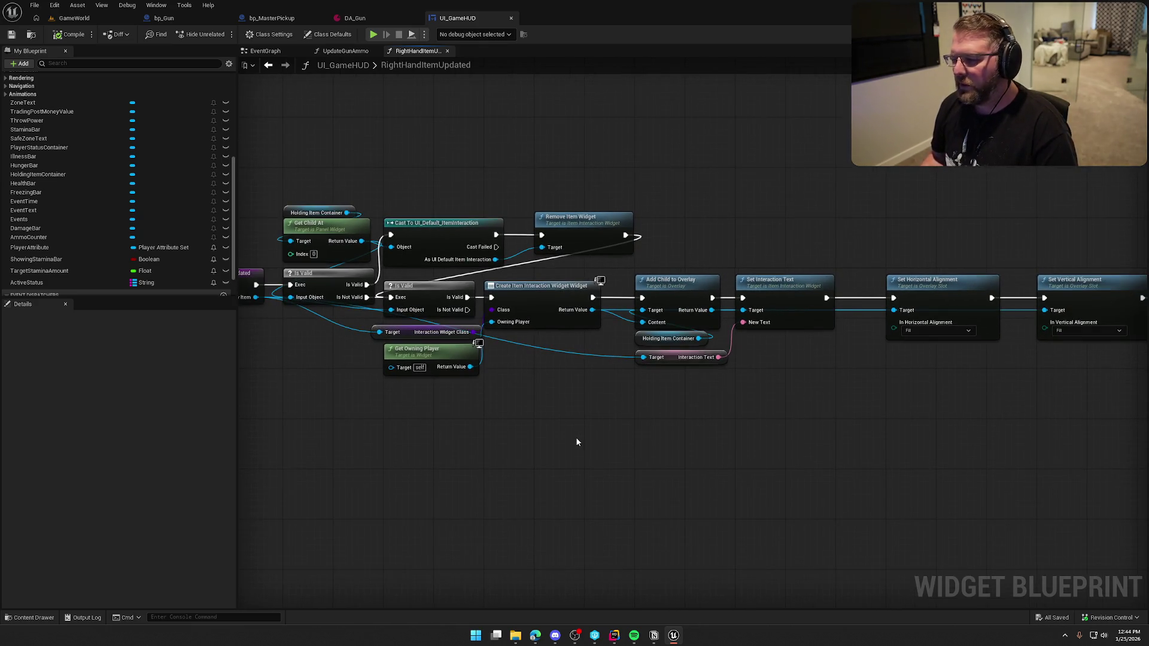
scroll(576, 443, "down", 1)
mouse_move(576, 444)
left_mouse_down()
mouse_move(455, 429)
mouse_move(641, 419)
left_mouse_up()
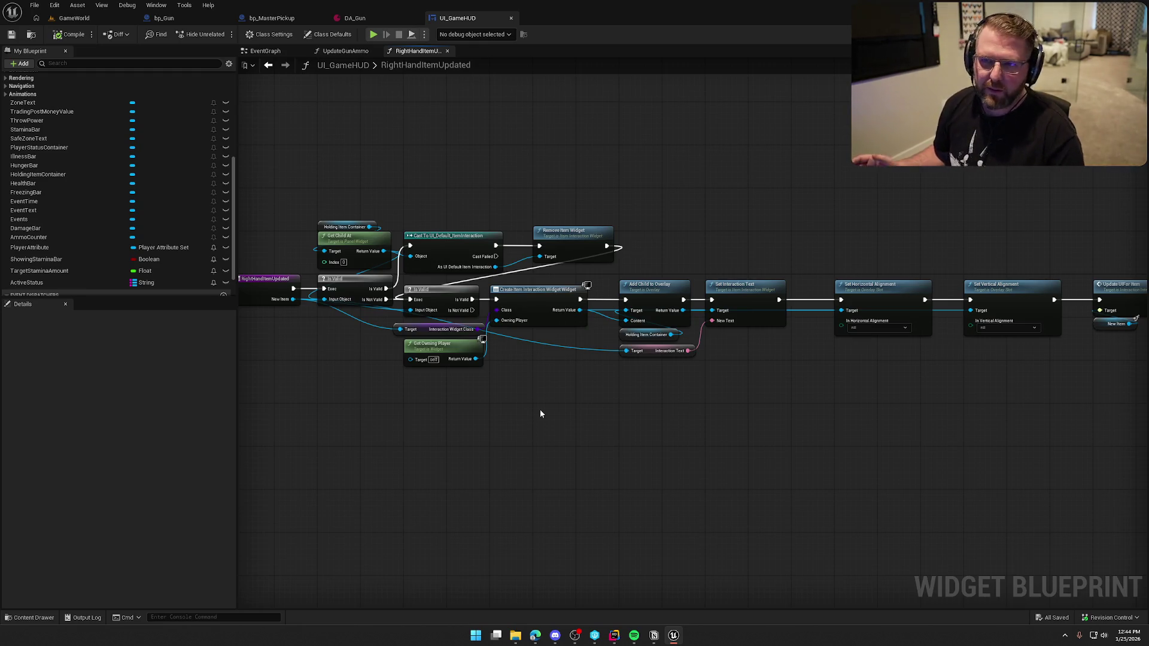
left_click_drag(540, 412, 597, 425)
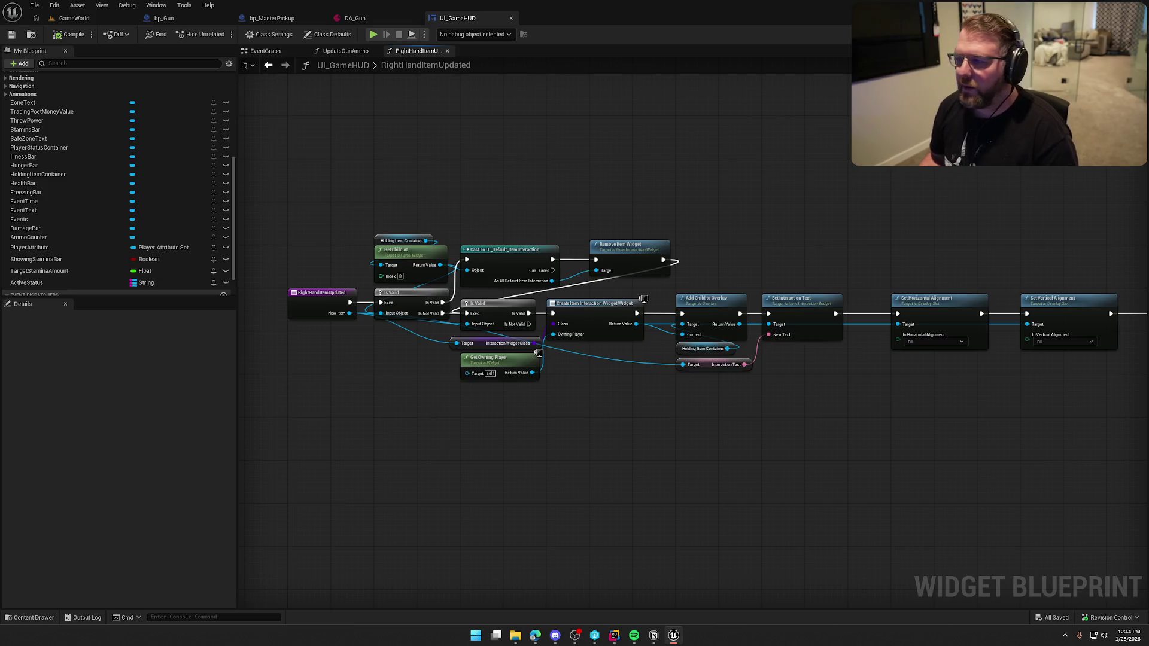
double_click(703, 349)
Inspect the AmmoCounter widget's properties in the UI_GameHUD Hierarchy, then bring up the asset actions list.
scroll(761, 471, "up", 5)
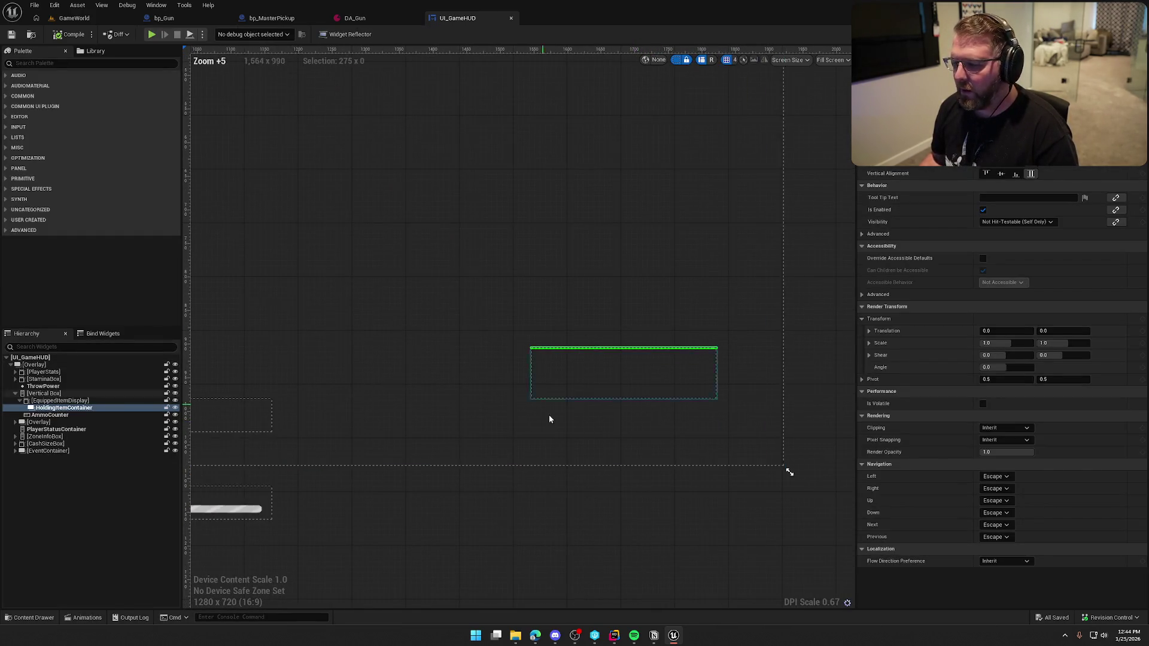
left_click(86, 416)
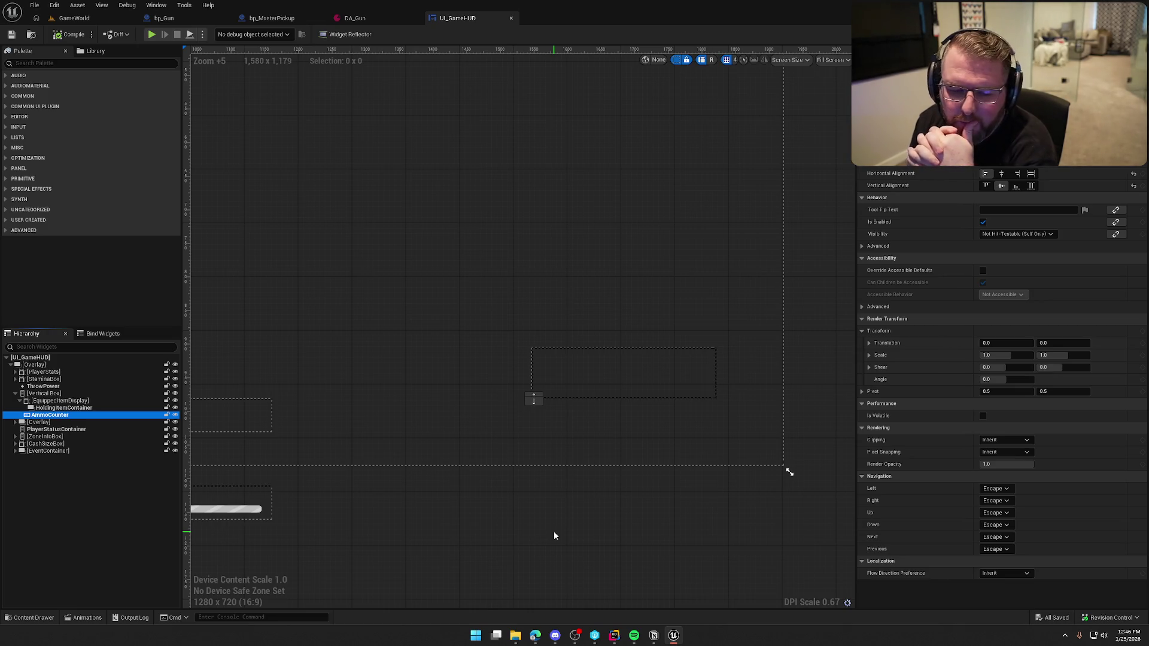
left_click(77, 8)
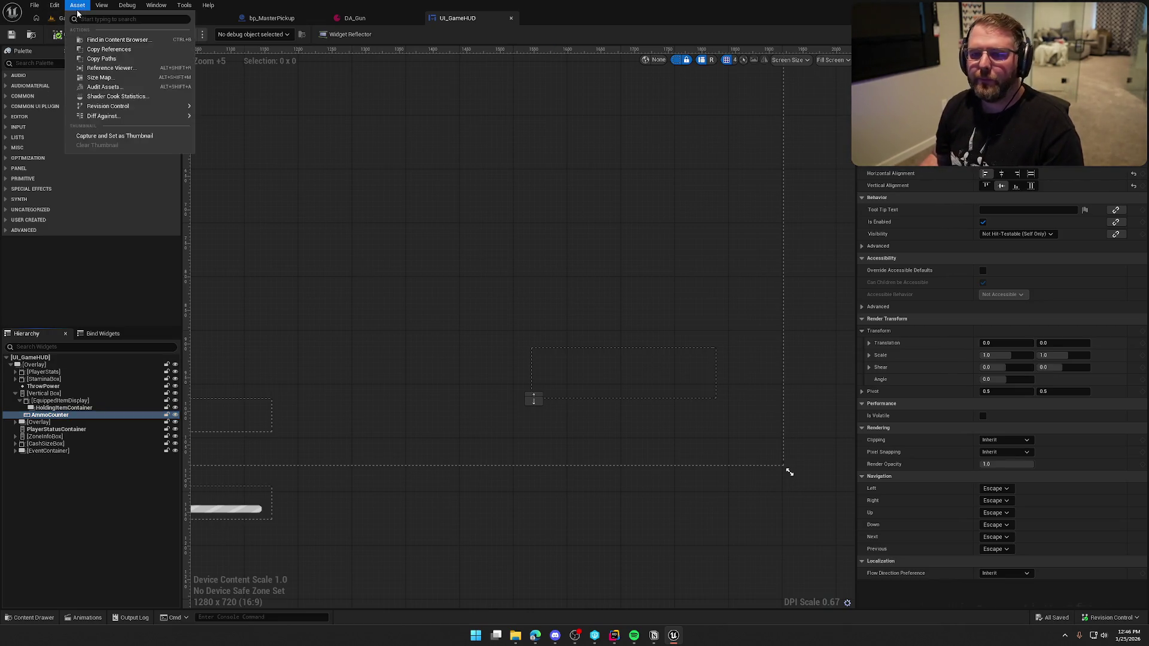
Switch to the GameWorld level and start a play-in-editor session.
left_click(77, 8)
left_click(74, 18)
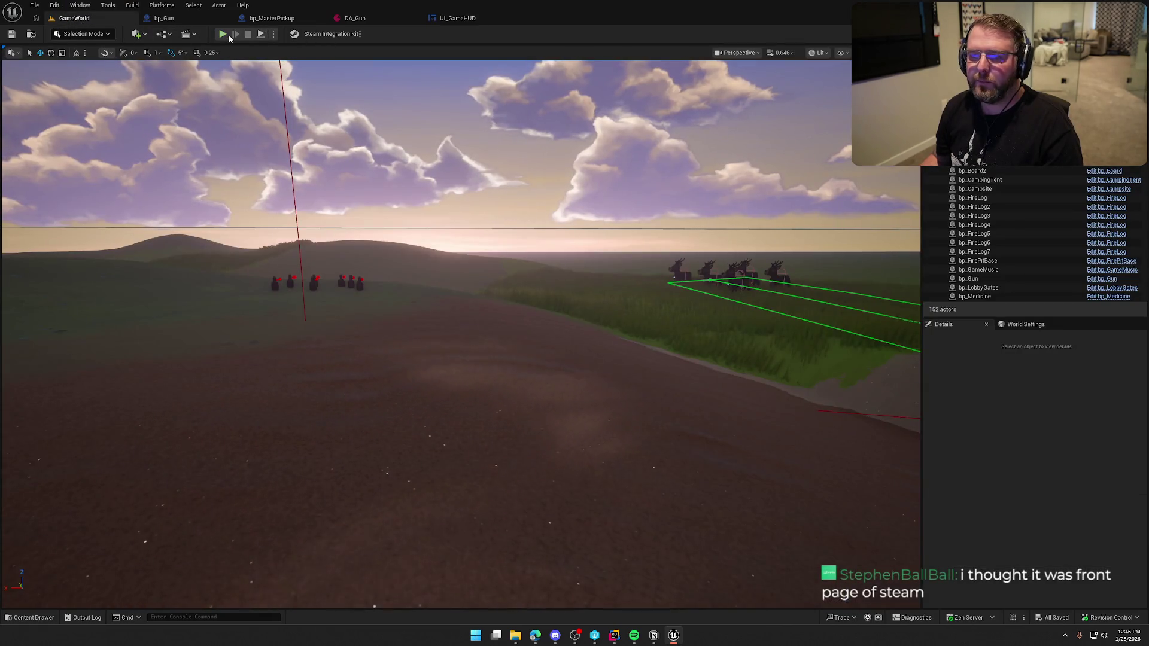
left_click(226, 34)
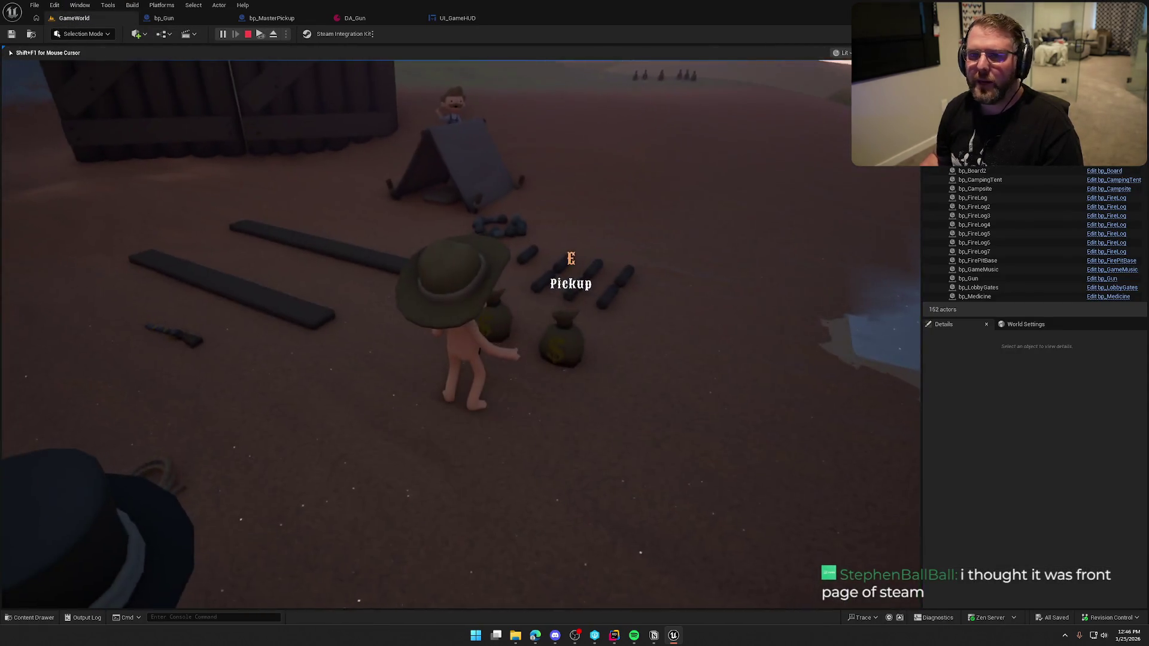
Pick up a money bag with E, walk around the trading post, then stop playing with Escape.
key("e")
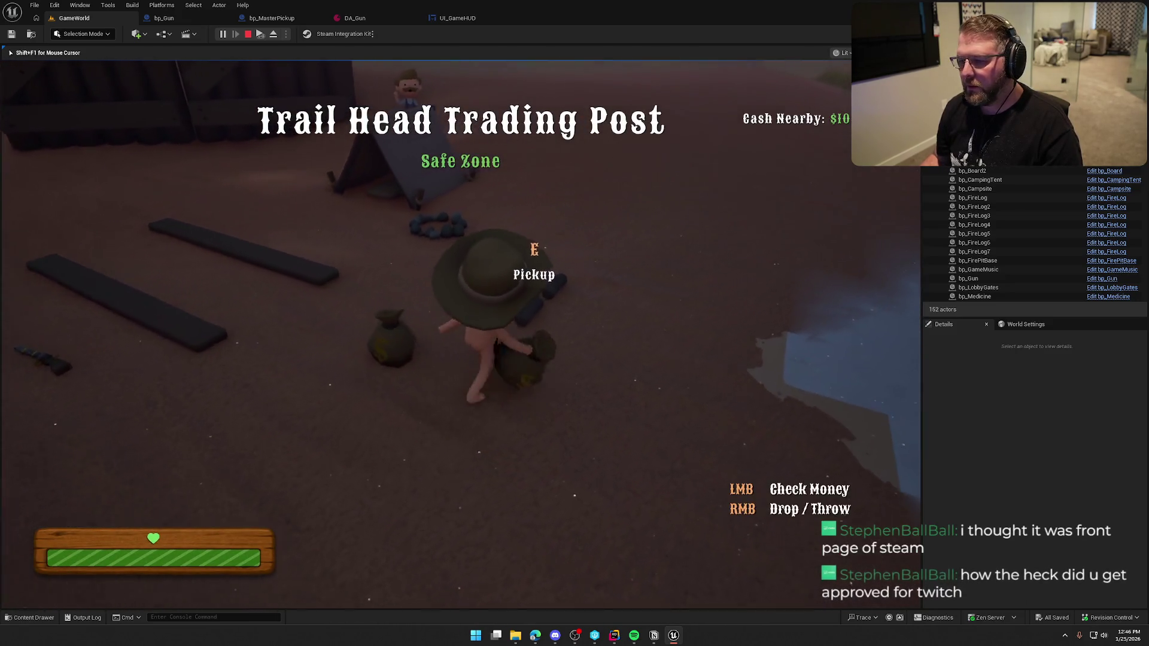
key("w")
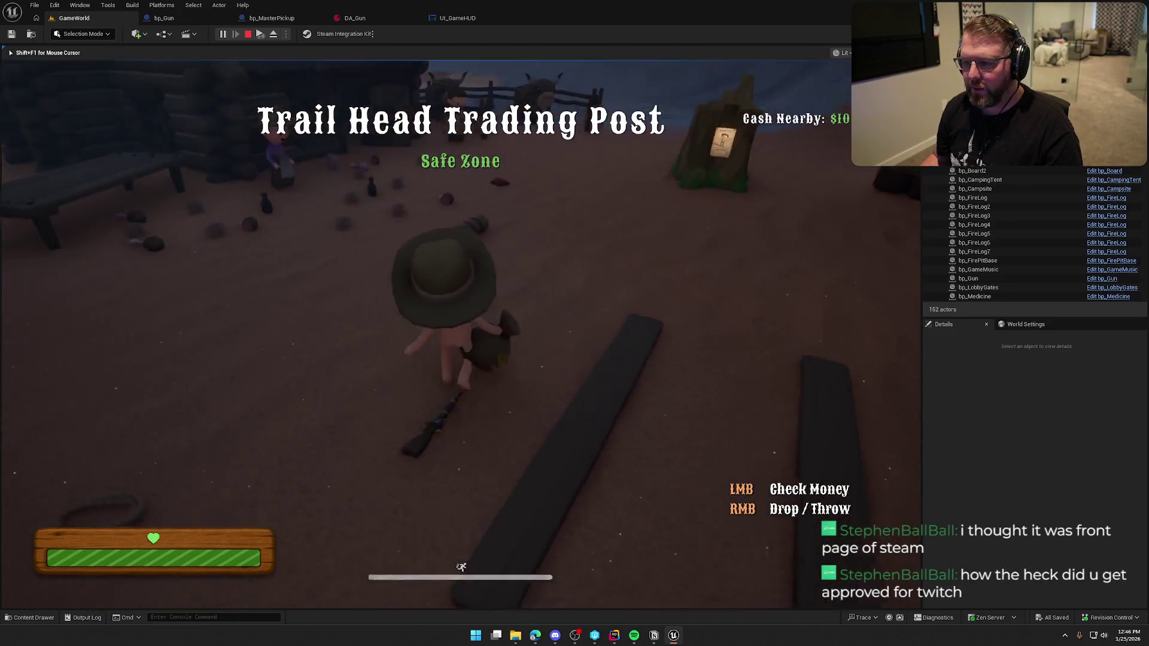
key("s")
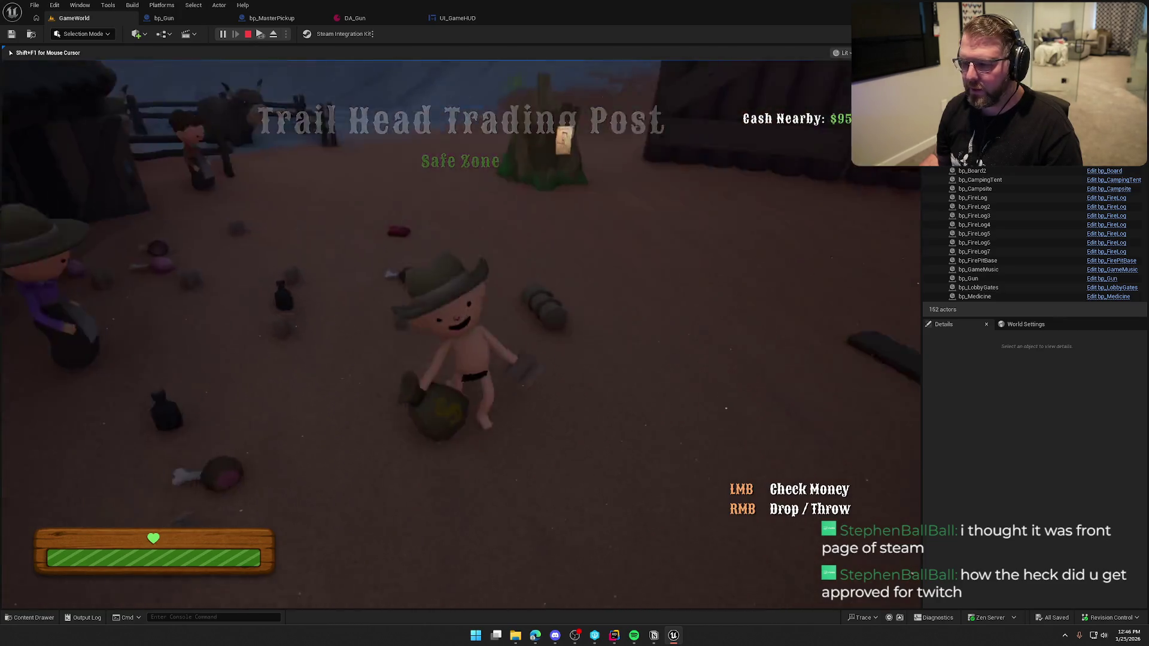
scroll(459, 323, "down", 1)
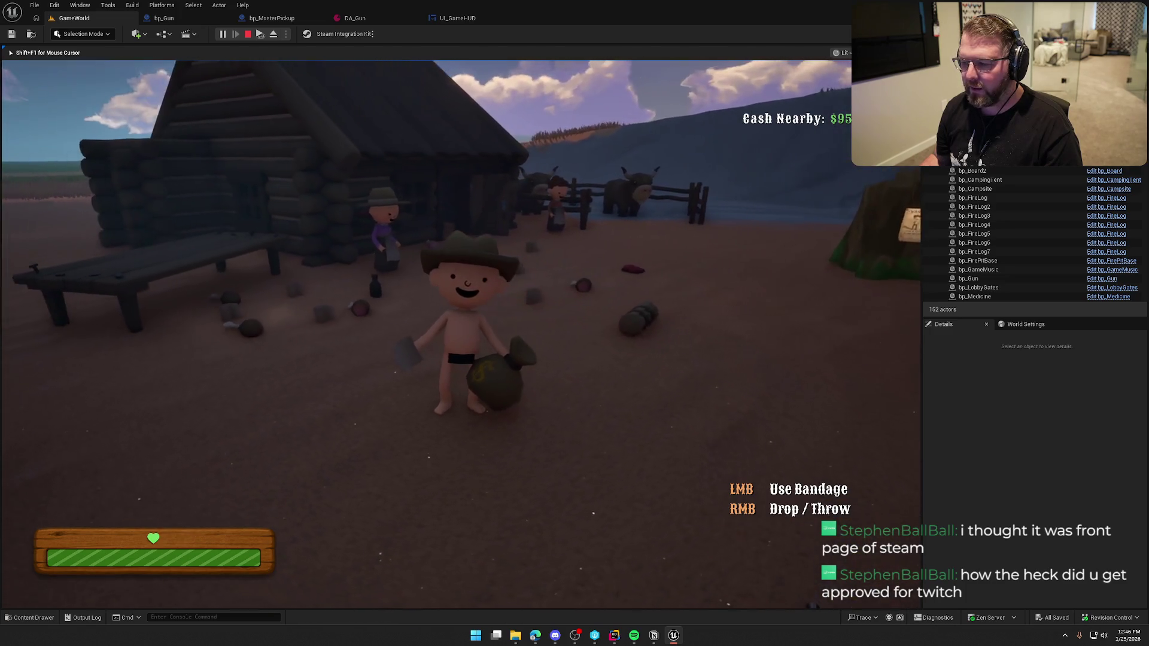
scroll(459, 323, "up", 1)
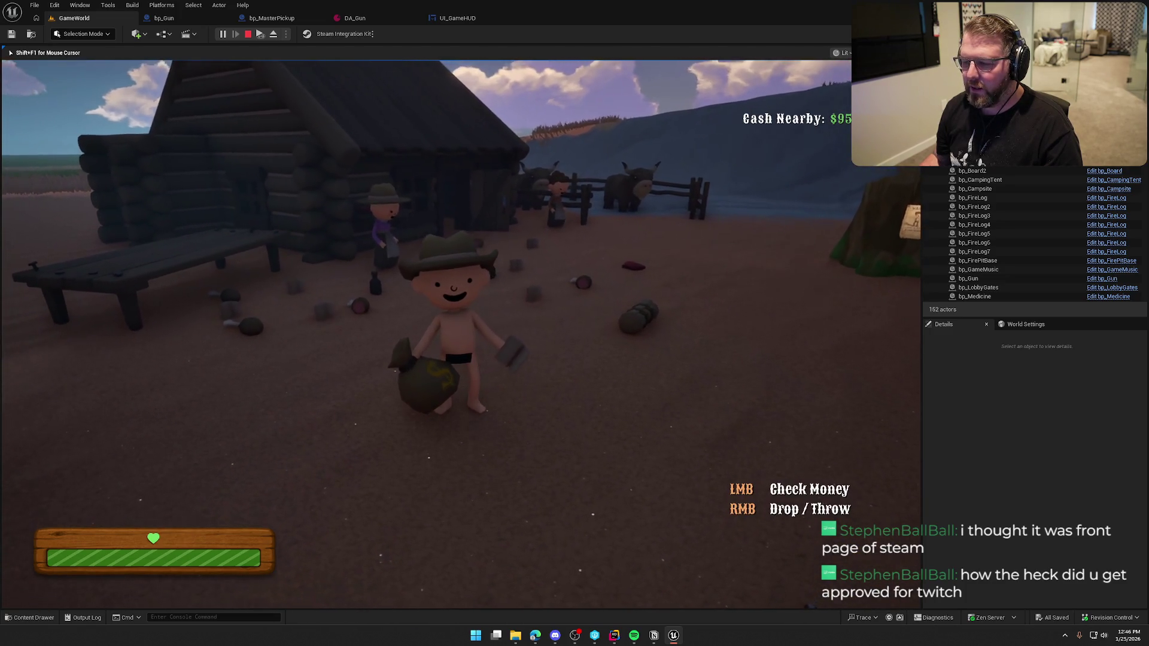
scroll(460, 323, "down", 1)
scroll(459, 324, "down", 1)
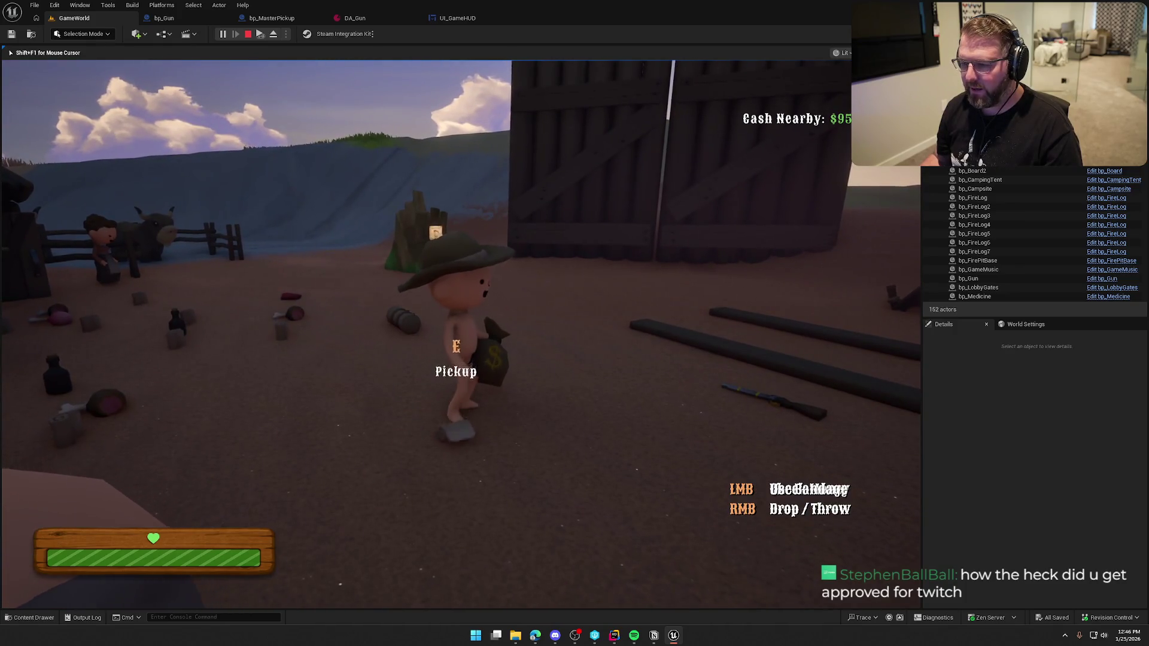
scroll(459, 323, "down", 1)
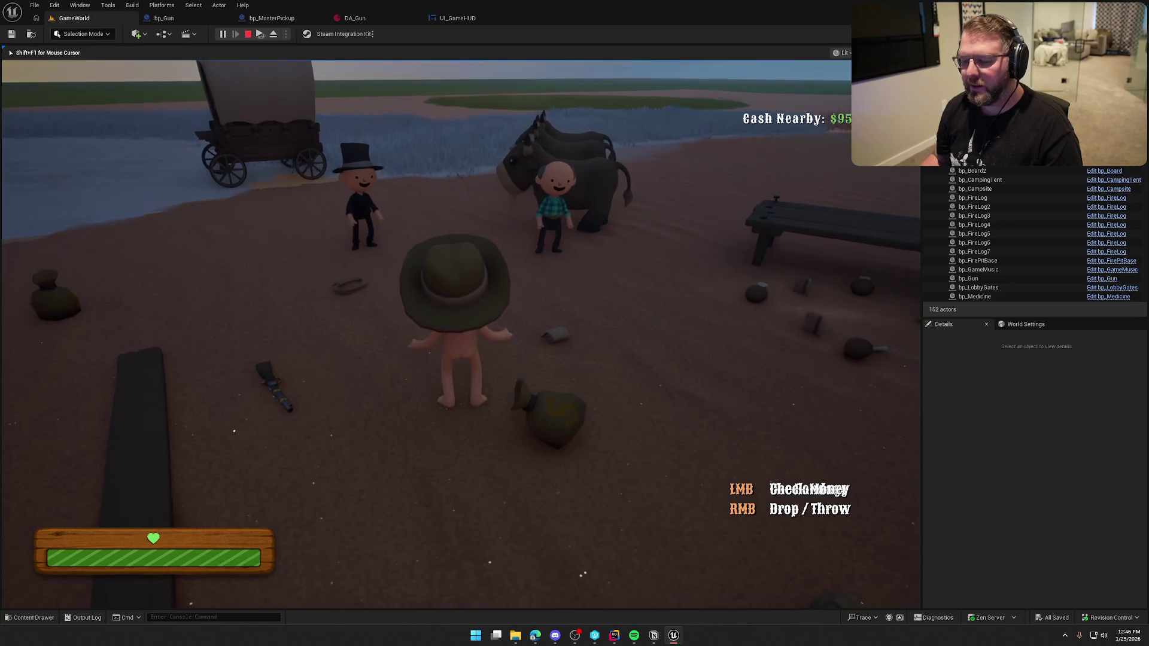
key("Escape")
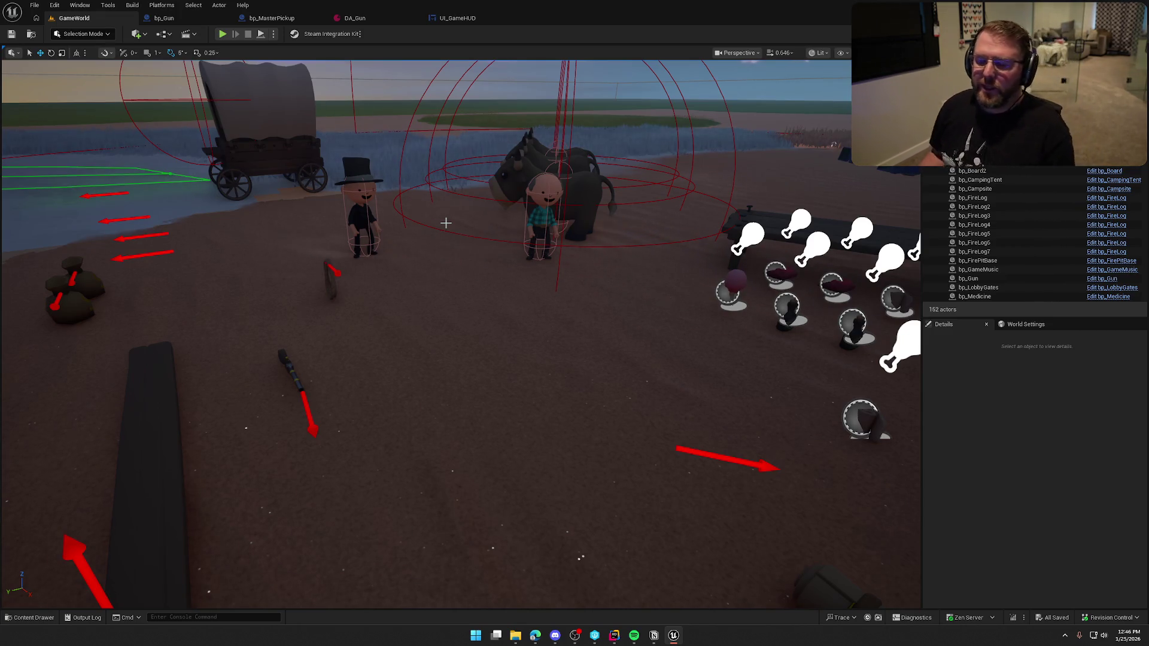
Fly the camera past the cabin, wagon, river and barn, then reopen the RightHandItemUpdated graph.
key("g")
key("w")
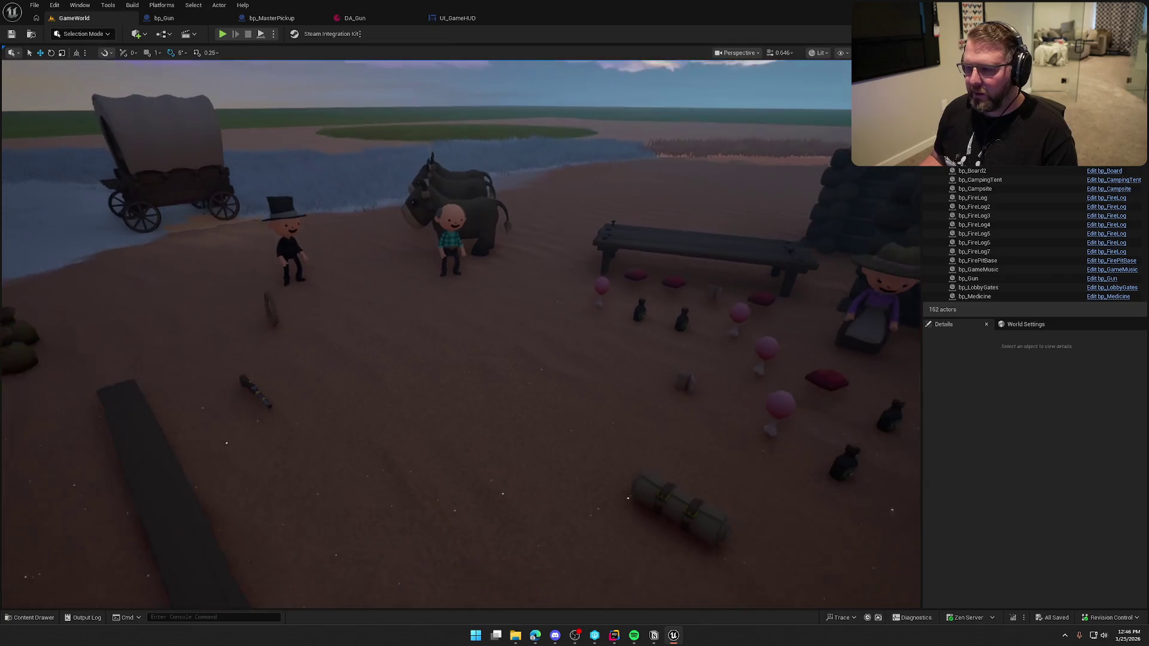
key("w")
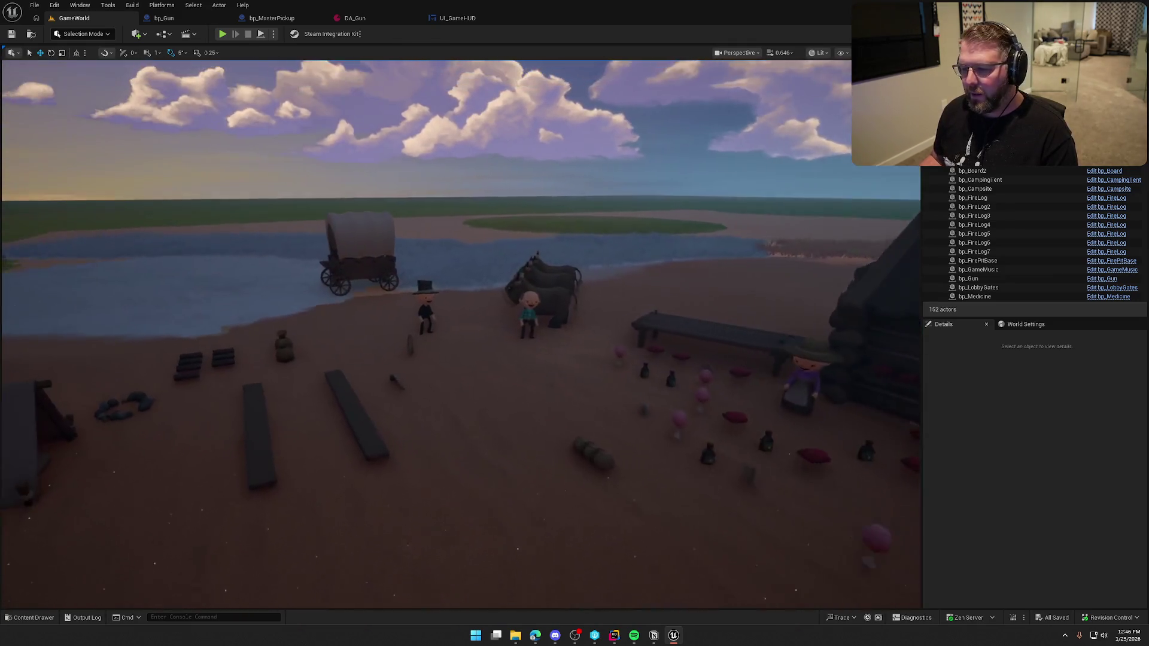
key("s")
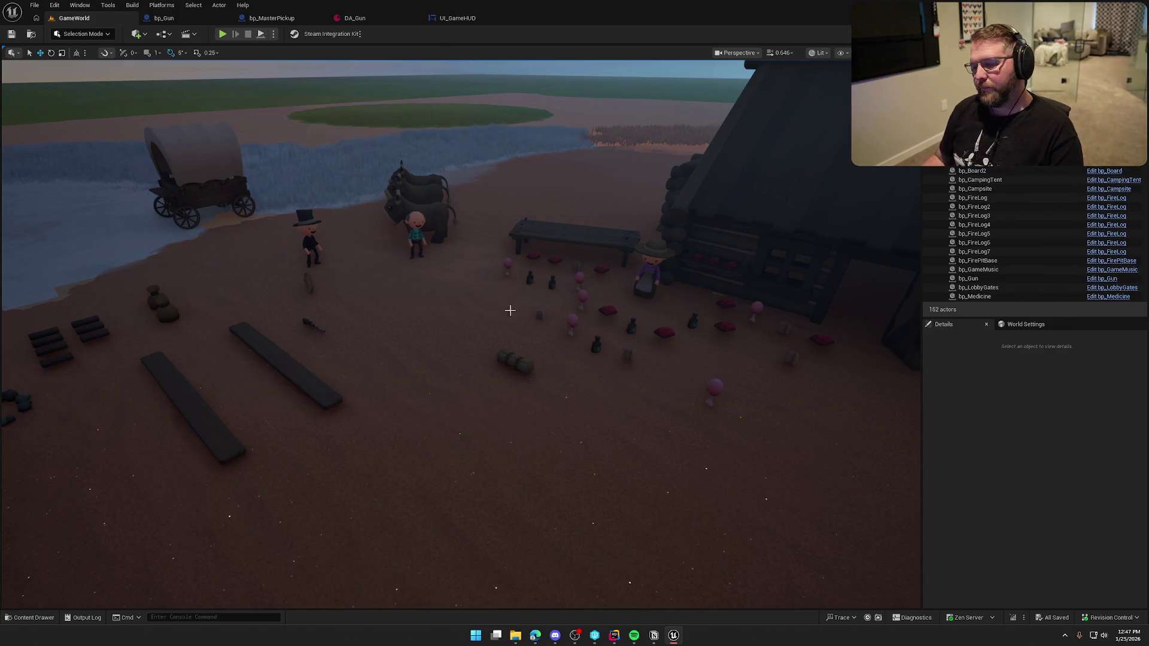
mouse_move(512, 340)
left_mouse_down()
mouse_move(778, 340)
mouse_move(443, 335)
left_mouse_up()
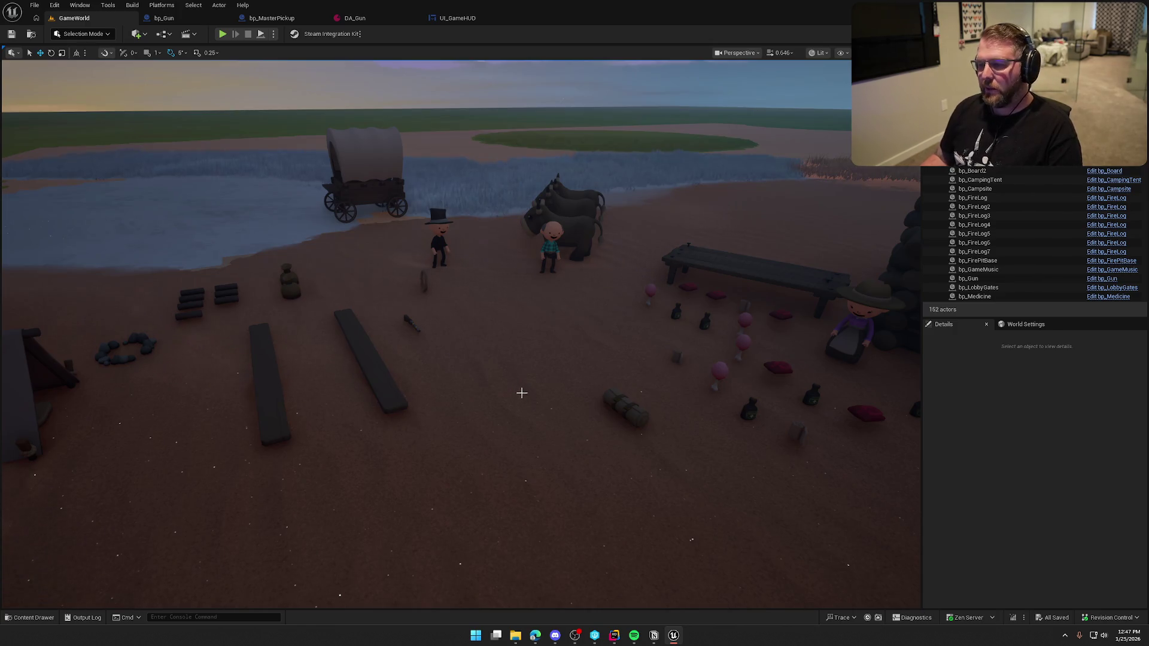
mouse_move(538, 364)
left_mouse_down()
mouse_move(749, 364)
mouse_move(557, 364)
mouse_move(539, 353)
mouse_move(520, 363)
mouse_move(543, 363)
left_mouse_up()
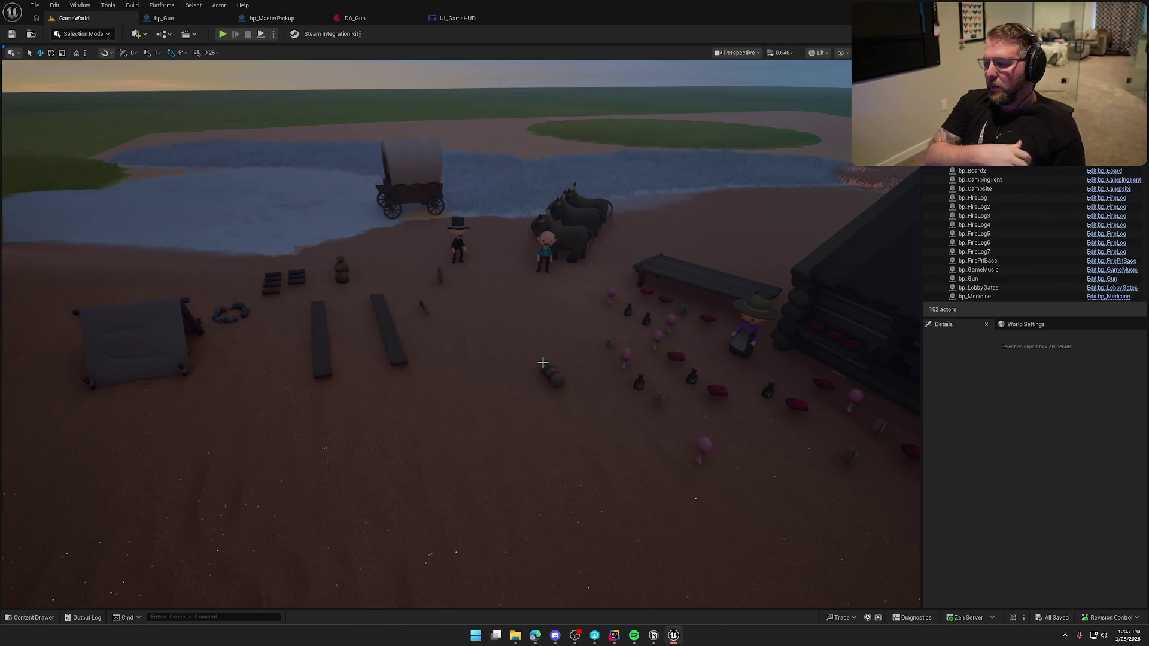
mouse_move(515, 419)
left_mouse_down()
mouse_move(512, 395)
mouse_move(511, 407)
left_mouse_up()
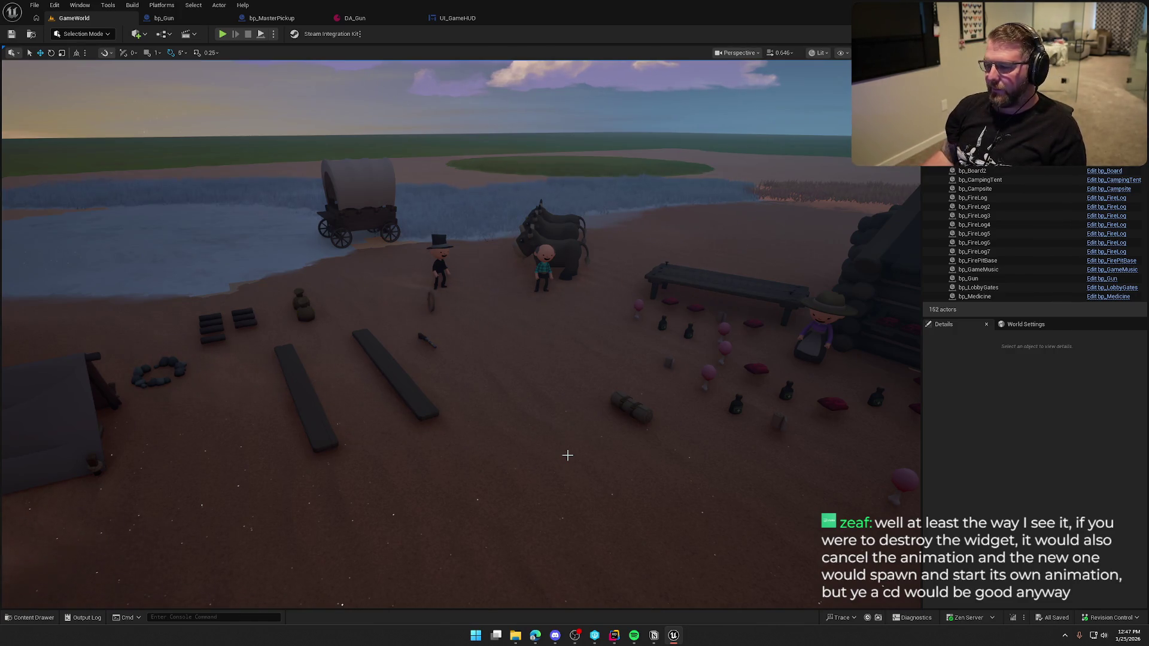
left_click(479, 19)
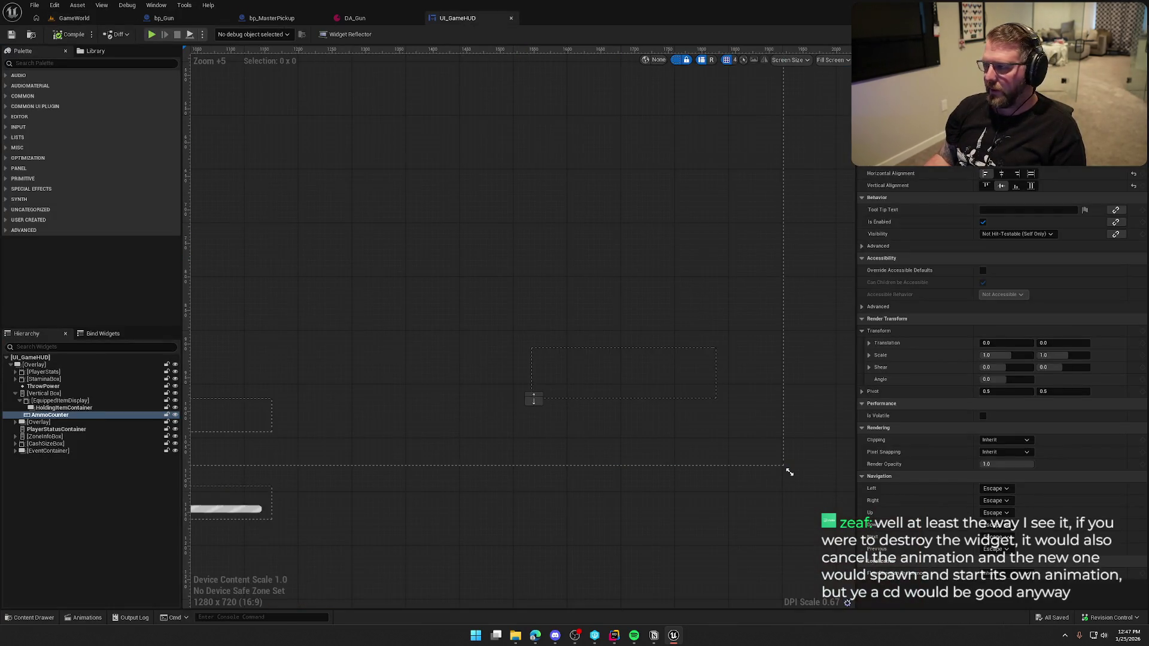
left_click(1125, 35)
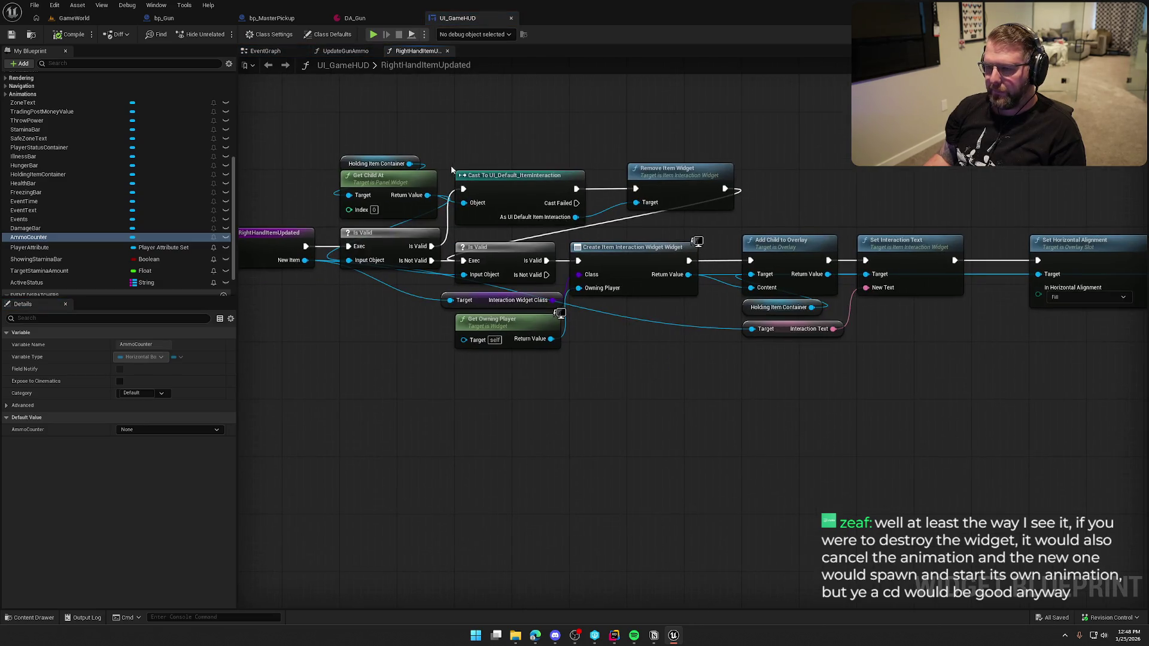
Review the old Get Child At, cast and Remove Item Widget nodes, then close ItemInteractionWidget.cpp.
left_click(309, 258)
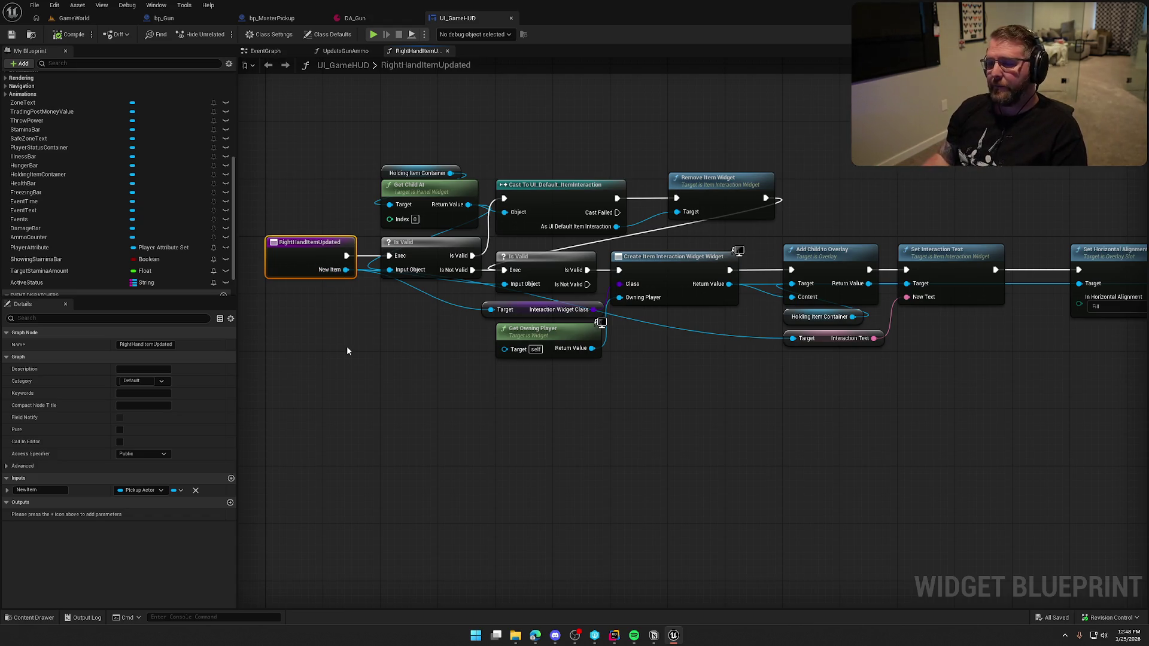
left_click(282, 185)
mouse_move(283, 186)
left_mouse_down()
mouse_move(315, 389)
mouse_move(341, 288)
left_mouse_up()
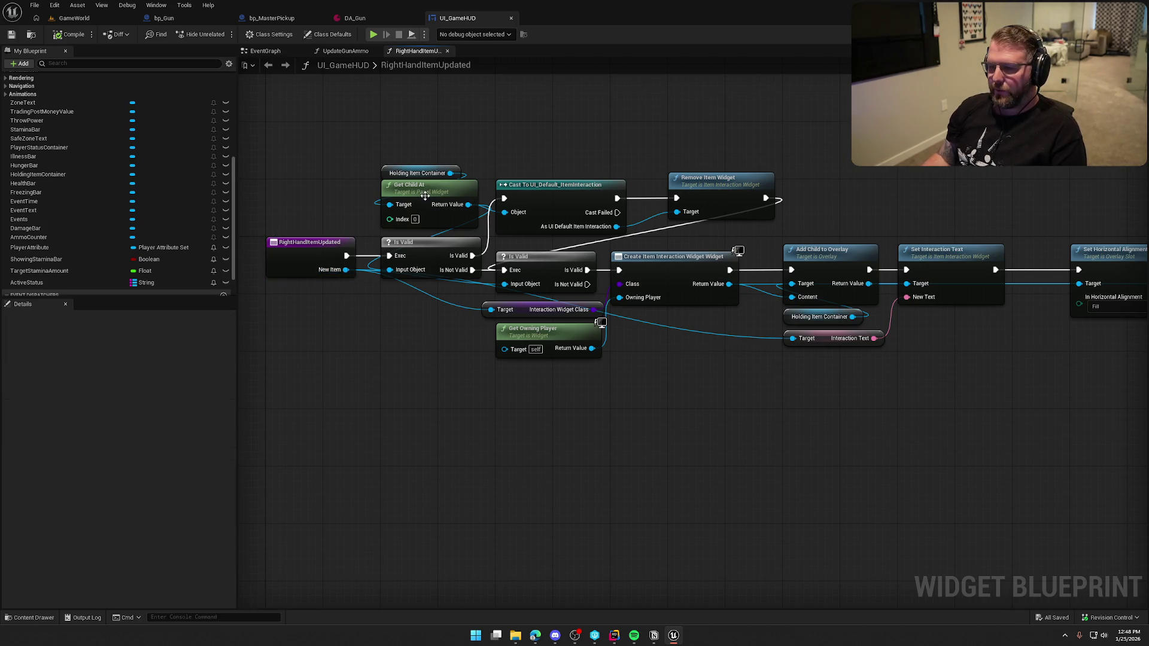
mouse_move(376, 143)
left_mouse_down()
mouse_move(494, 179)
mouse_move(817, 226)
left_mouse_up()
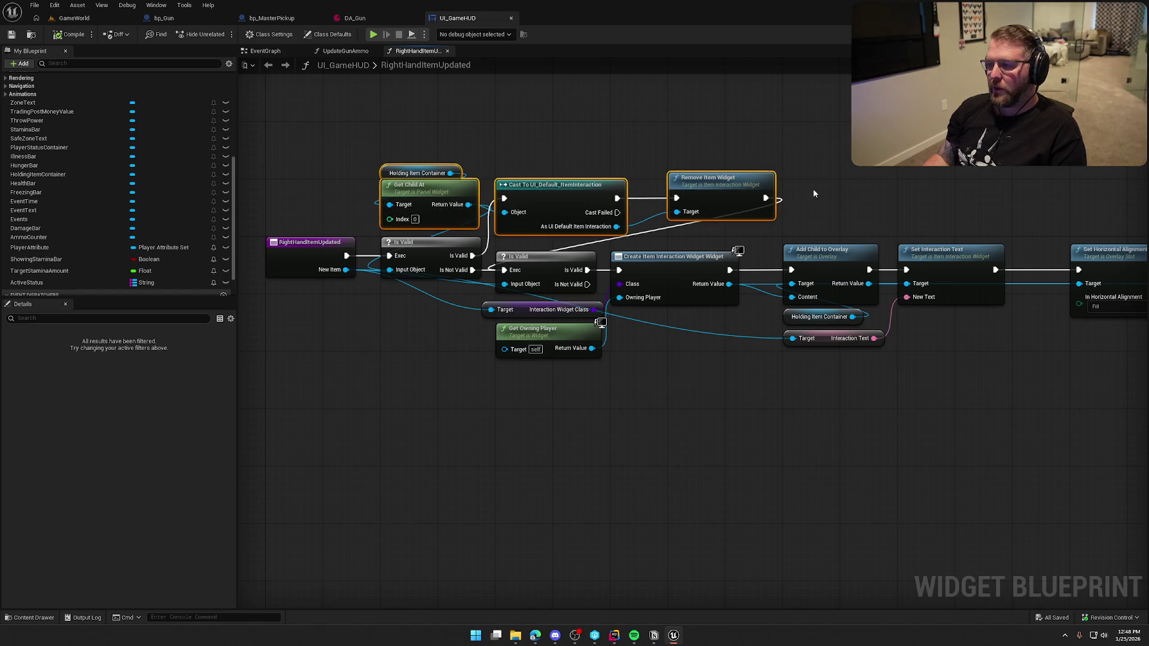
left_click(812, 133)
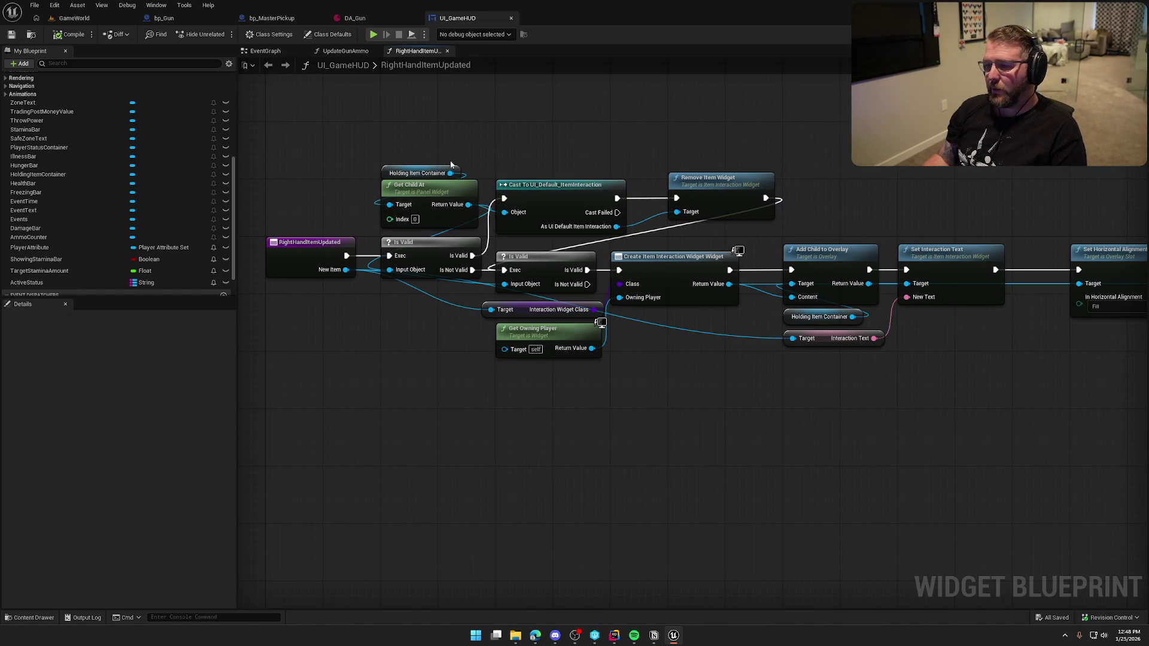
left_click(720, 185)
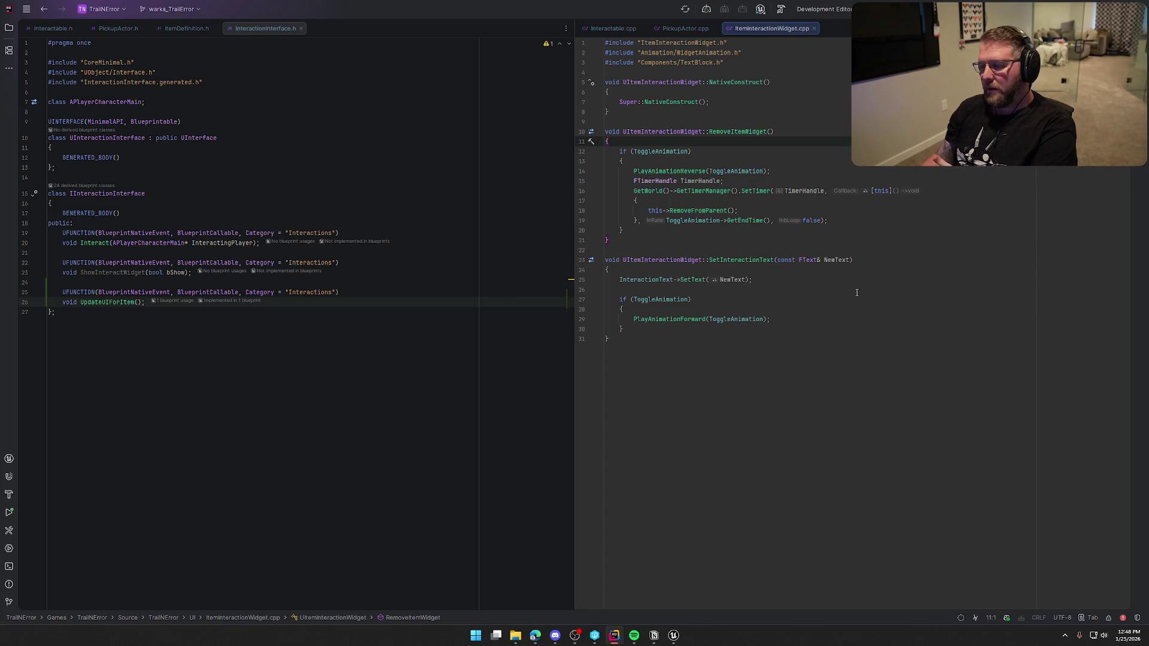
middle_click(773, 30)
left_click(671, 637)
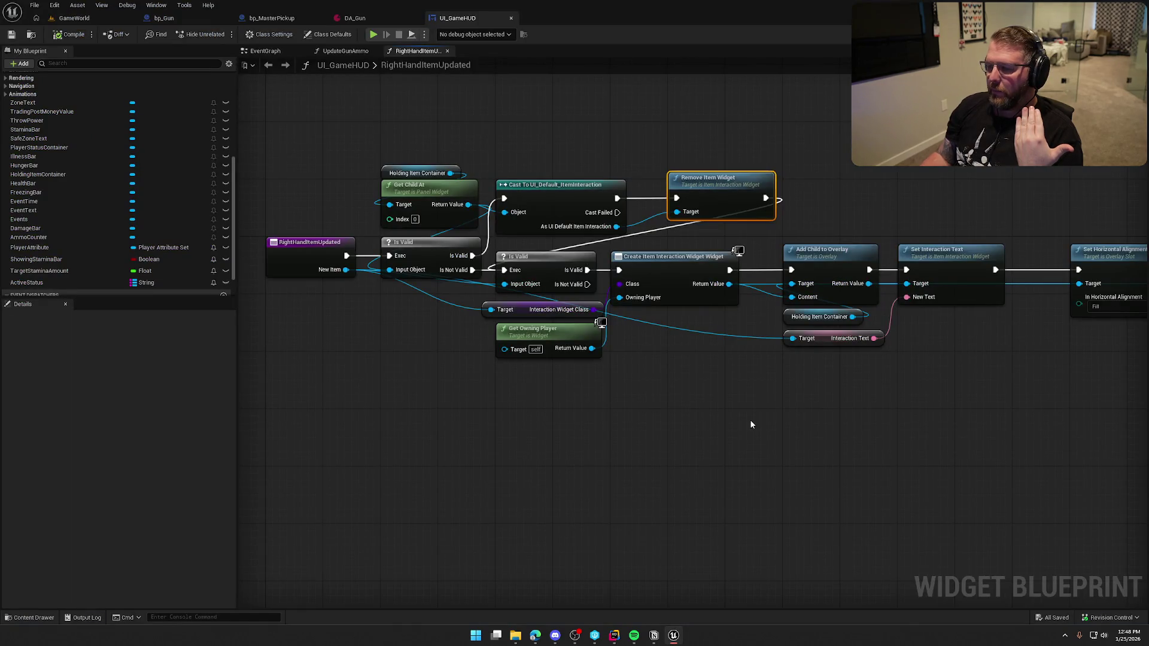
left_click_drag(752, 425, 790, 419)
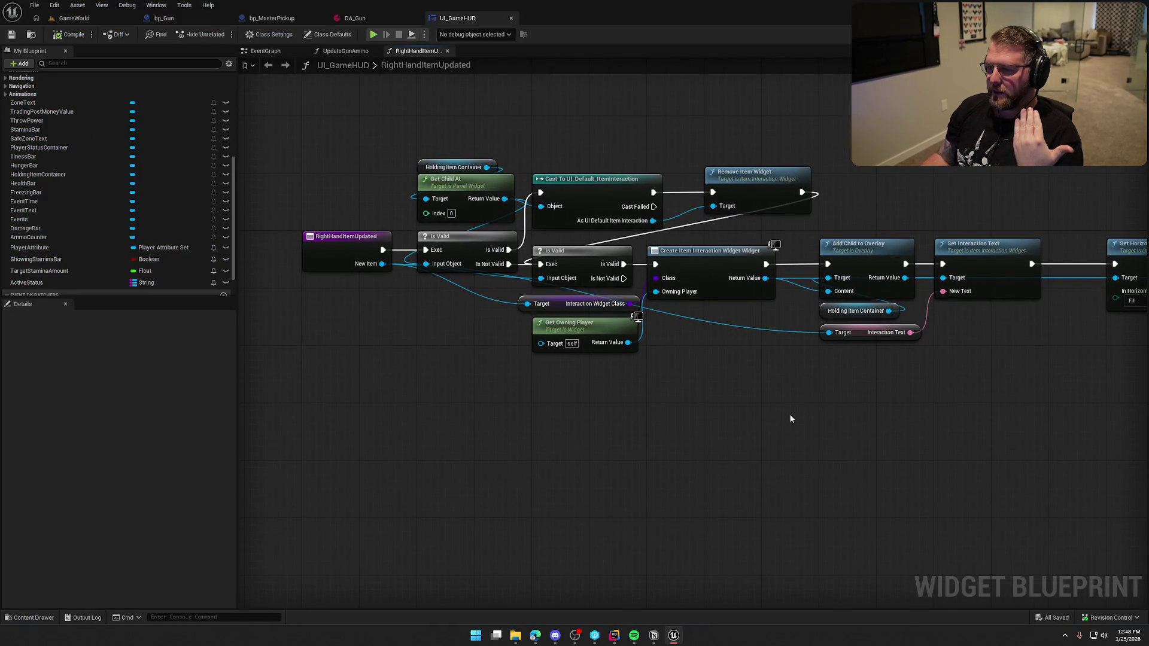
left_click_drag(821, 213, 403, 139)
left_click(699, 125)
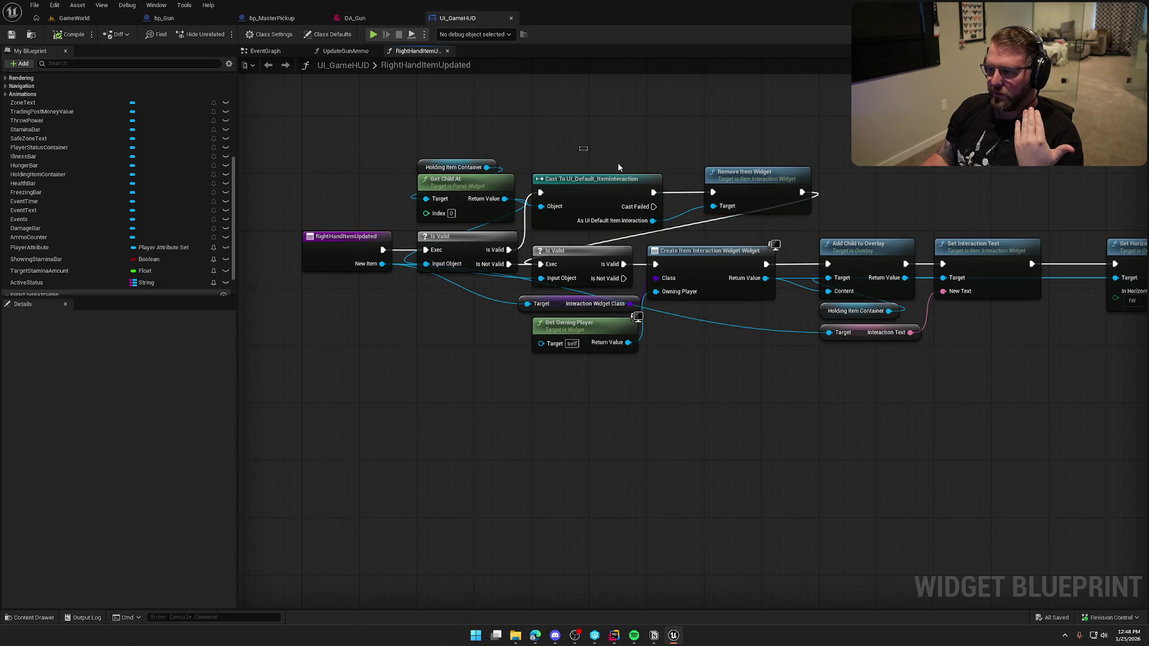
left_click_drag(619, 167, 846, 239)
left_click_drag(336, 156, 804, 363)
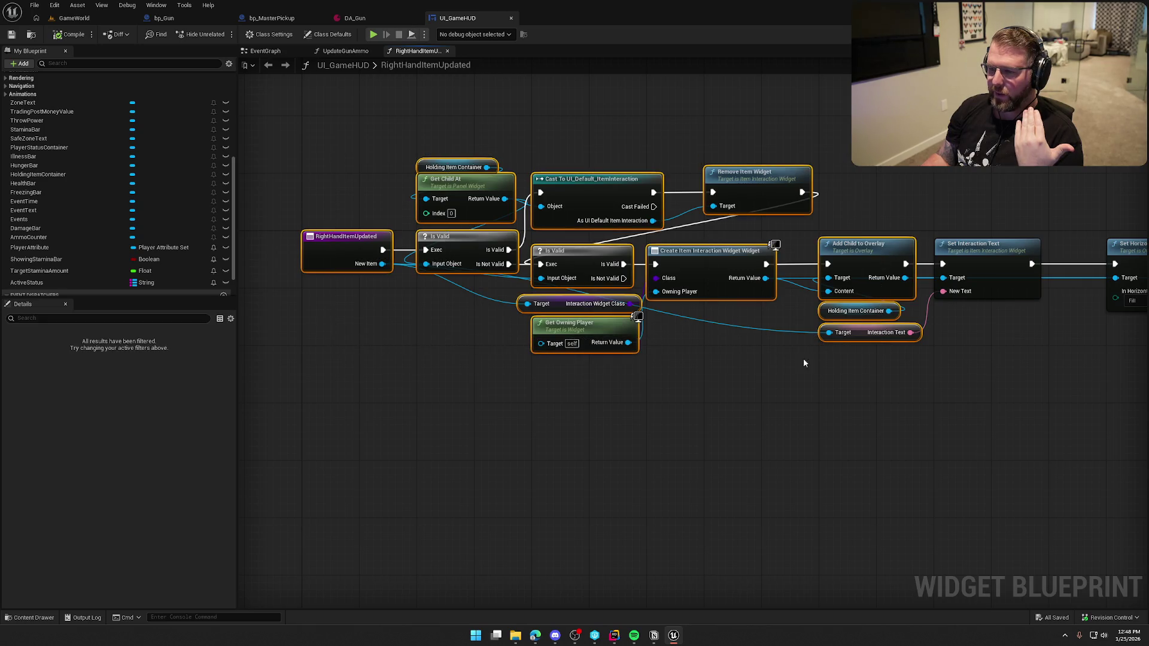
left_click(346, 127)
left_click_drag(357, 386, 340, 123)
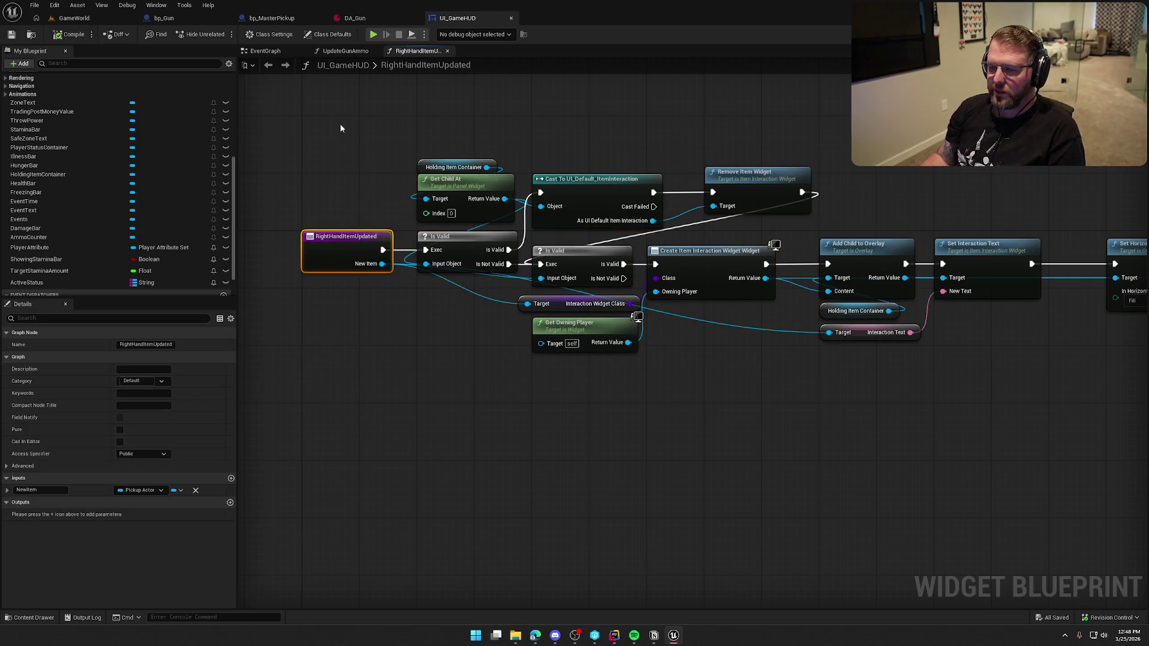
left_click(339, 433)
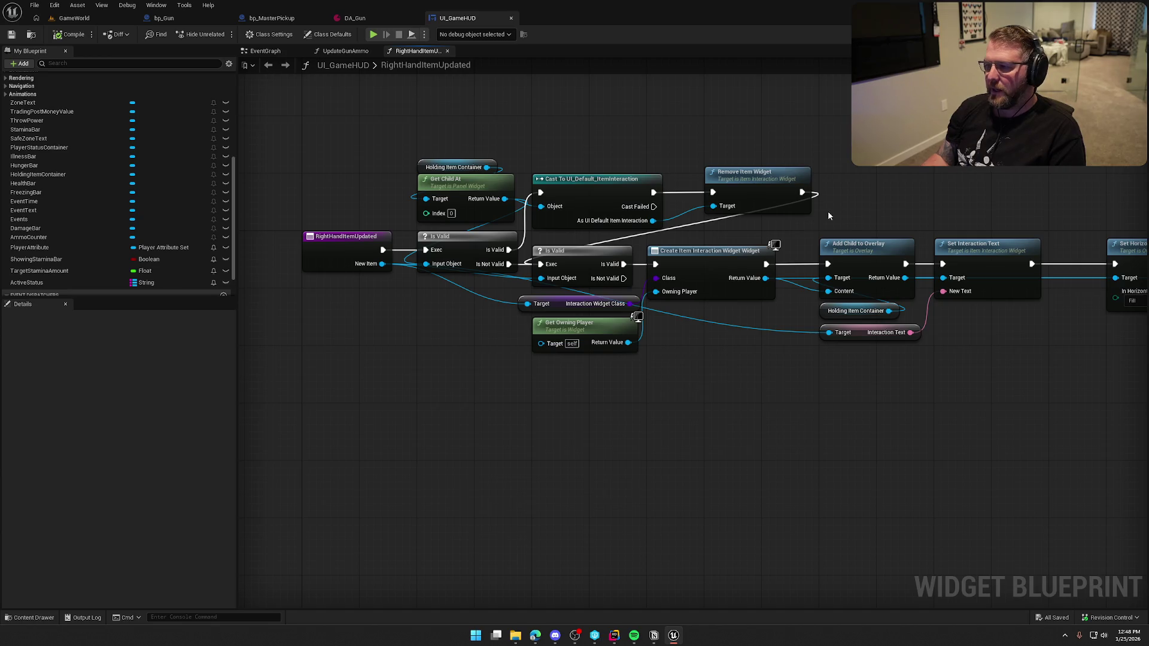
left_click(772, 179)
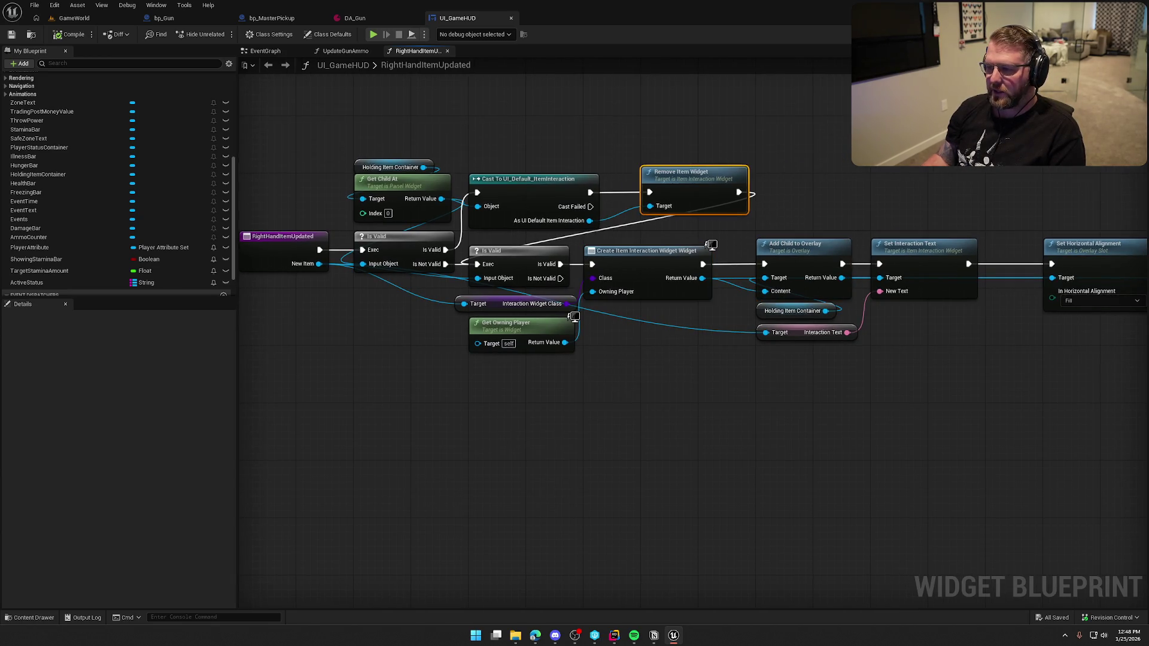
left_click(674, 435)
left_click_drag(638, 420, 648, 397)
left_click_drag(860, 185, 328, 116)
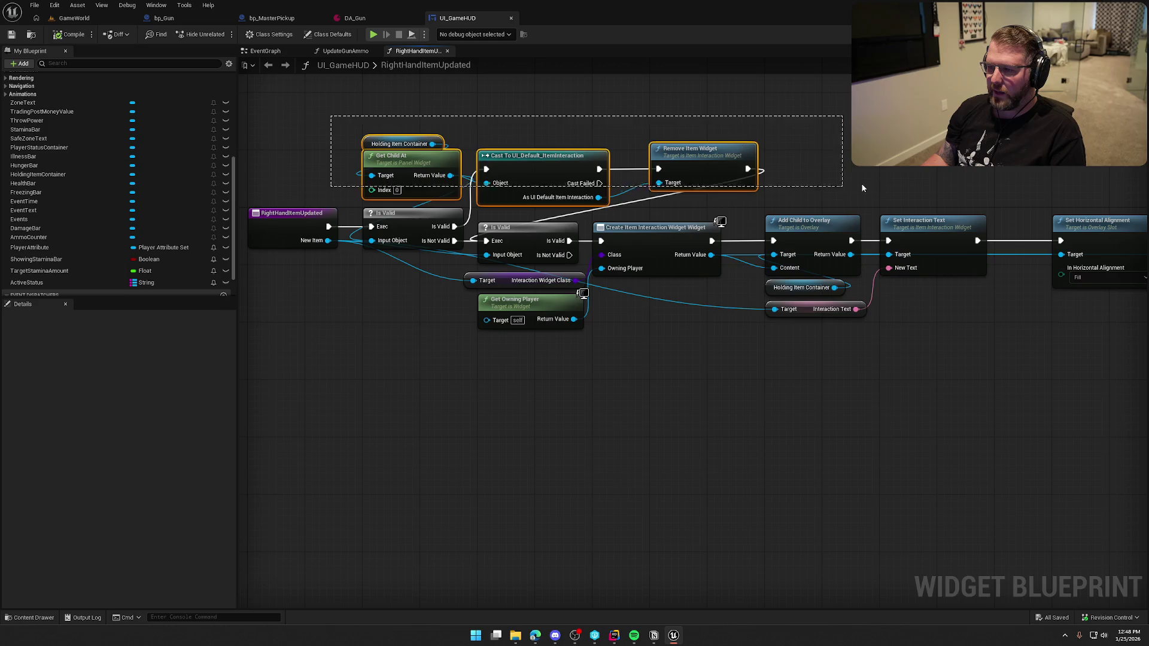
left_click(328, 142)
mouse_move(824, 489)
left_mouse_down()
mouse_move(720, 413)
mouse_move(723, 318)
mouse_move(736, 323)
left_mouse_up()
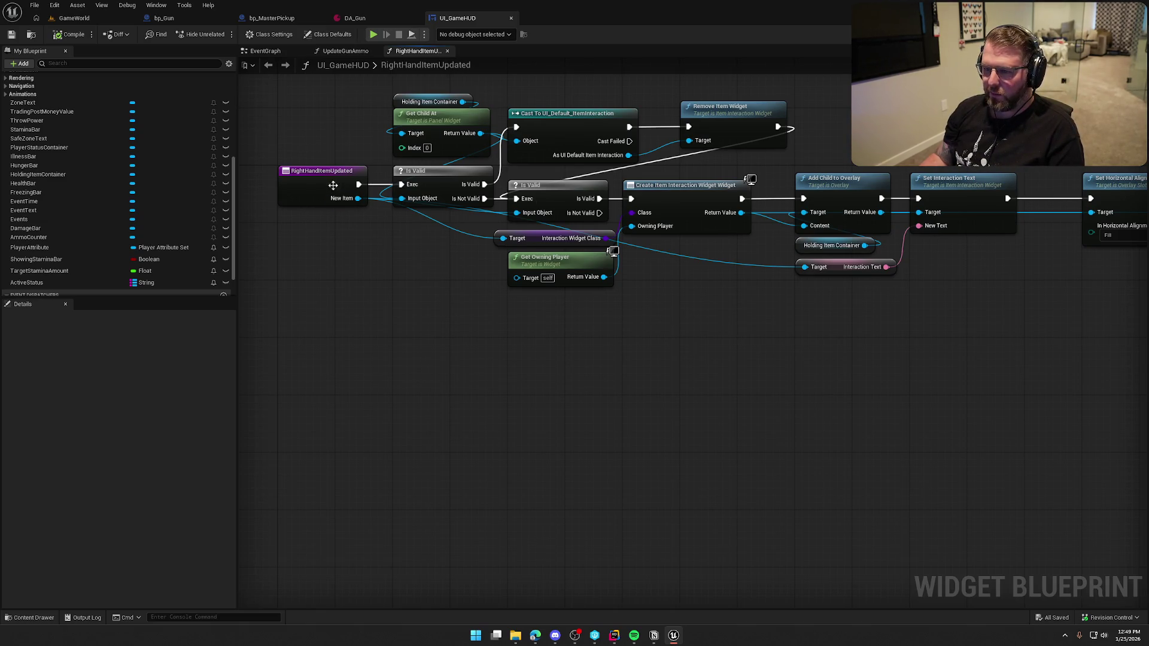
left_click_drag(807, 152, 379, 99)
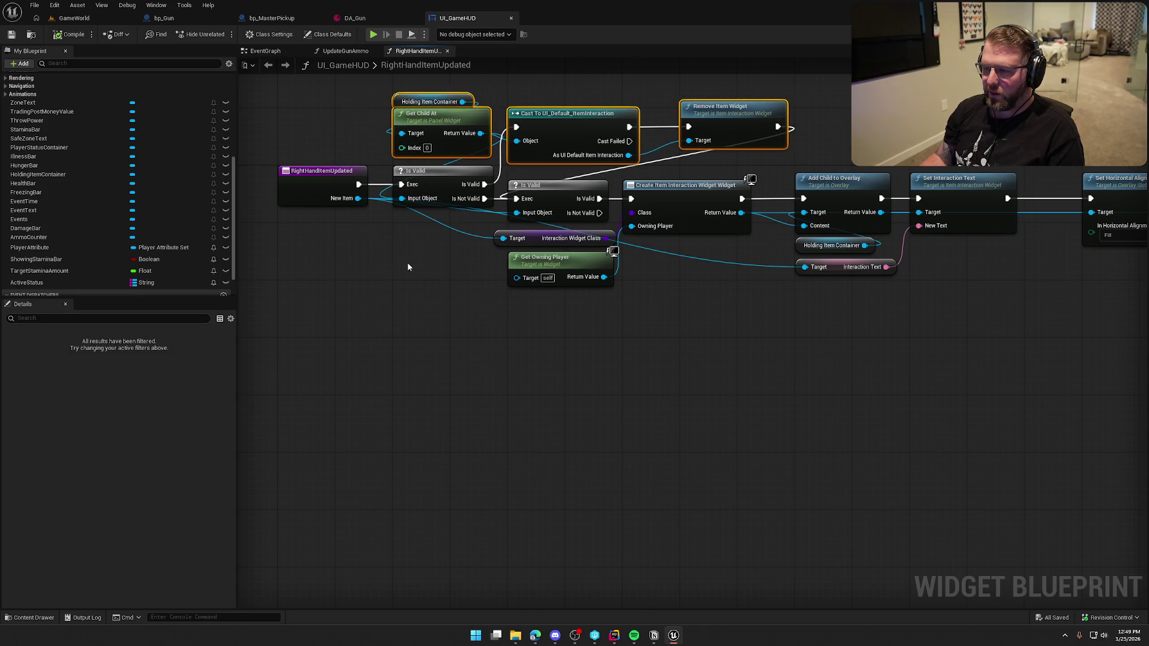
left_click_drag(407, 262, 772, 201)
left_click(803, 344)
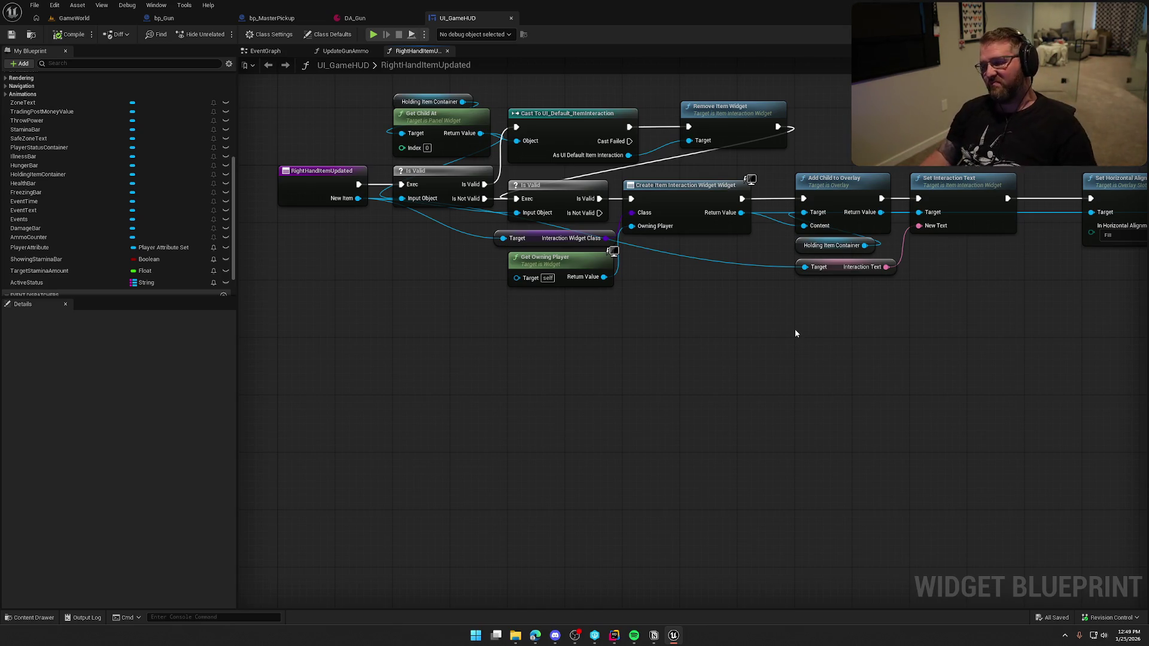
mouse_move(737, 357)
left_mouse_down()
mouse_move(418, 354)
mouse_move(423, 342)
mouse_move(495, 326)
mouse_move(587, 343)
mouse_move(915, 346)
left_mouse_up()
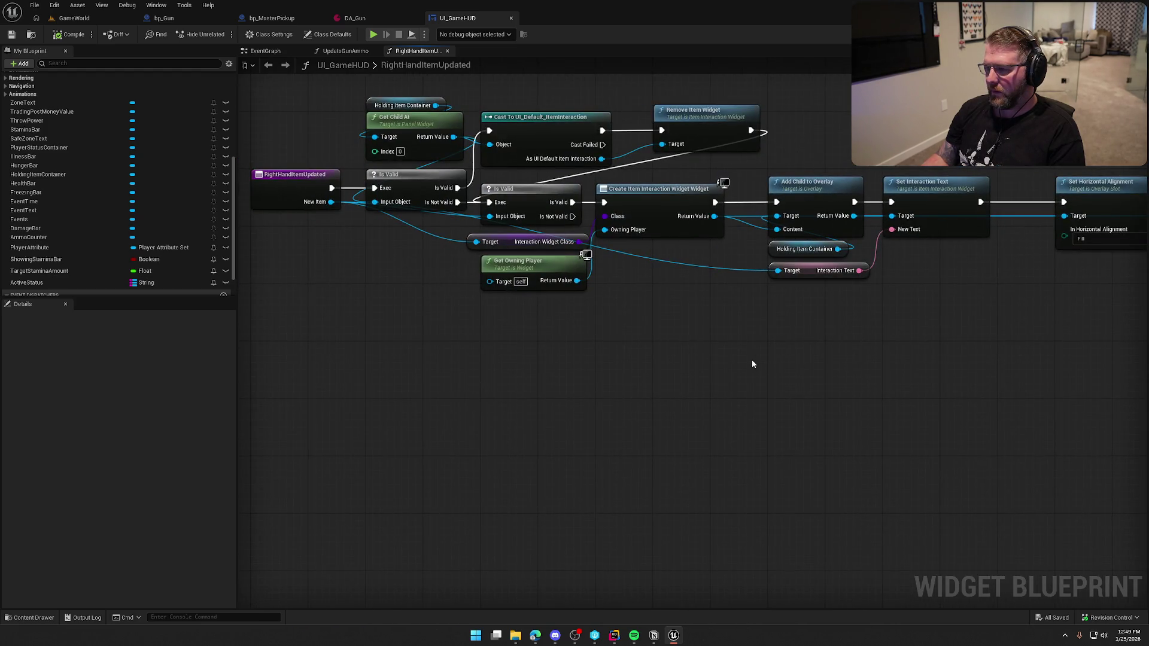
scroll(764, 354, "right", 10)
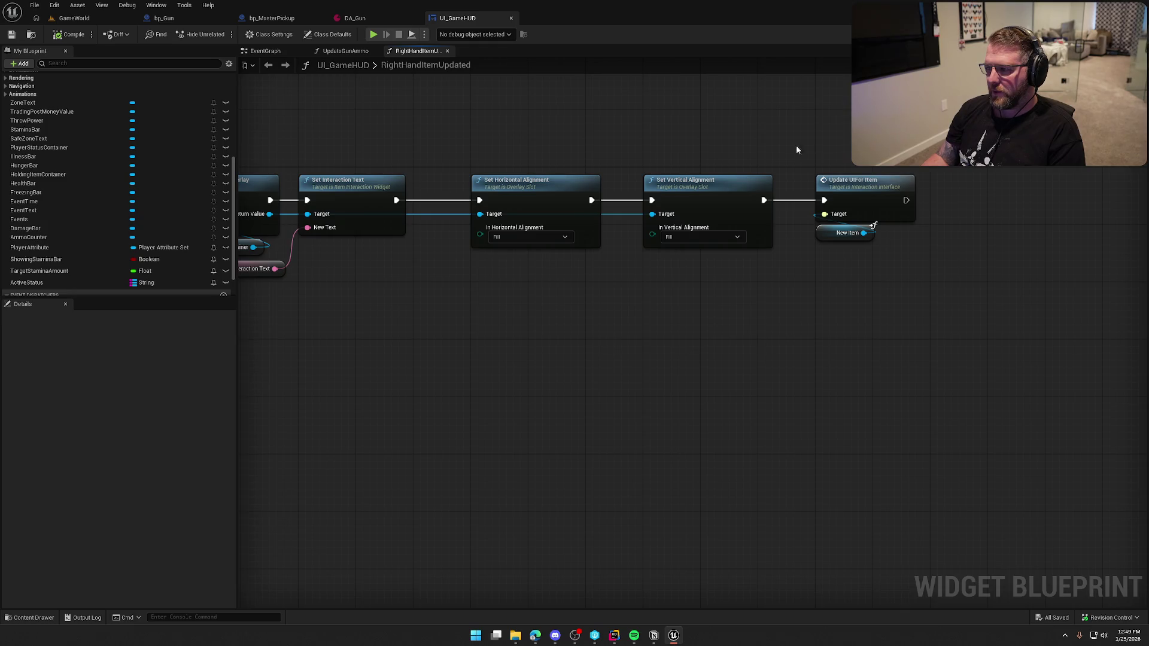
scroll(702, 372, "left", 3)
left_click_drag(1070, 283, 1033, 230)
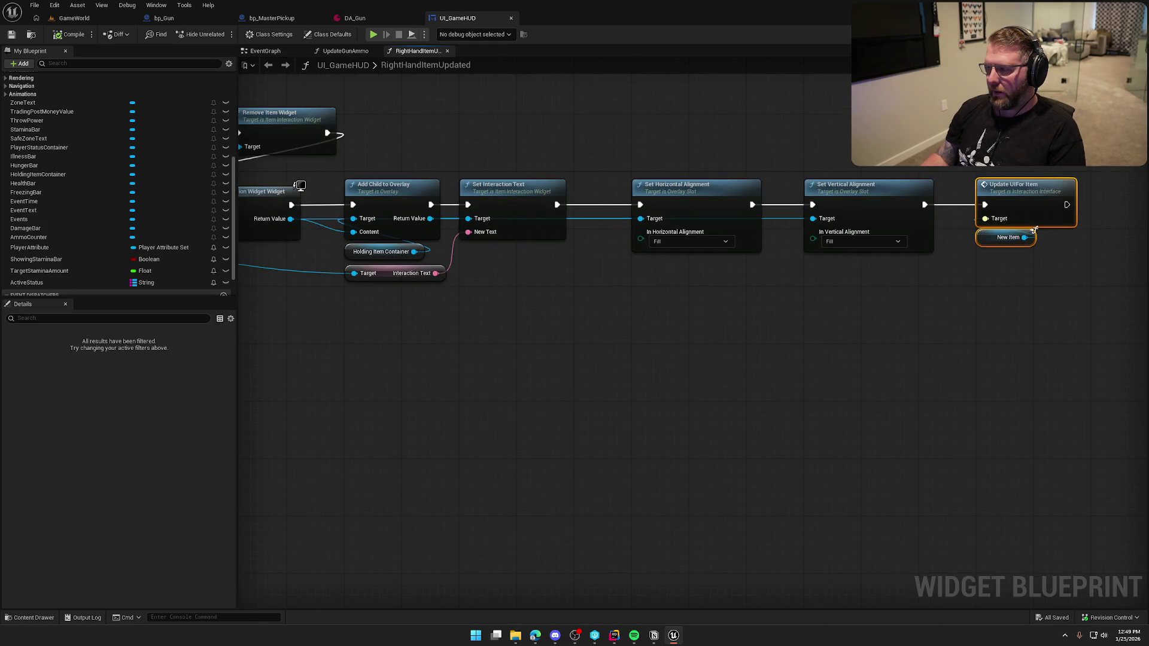
left_click(820, 359)
scroll(821, 352, "left", 2)
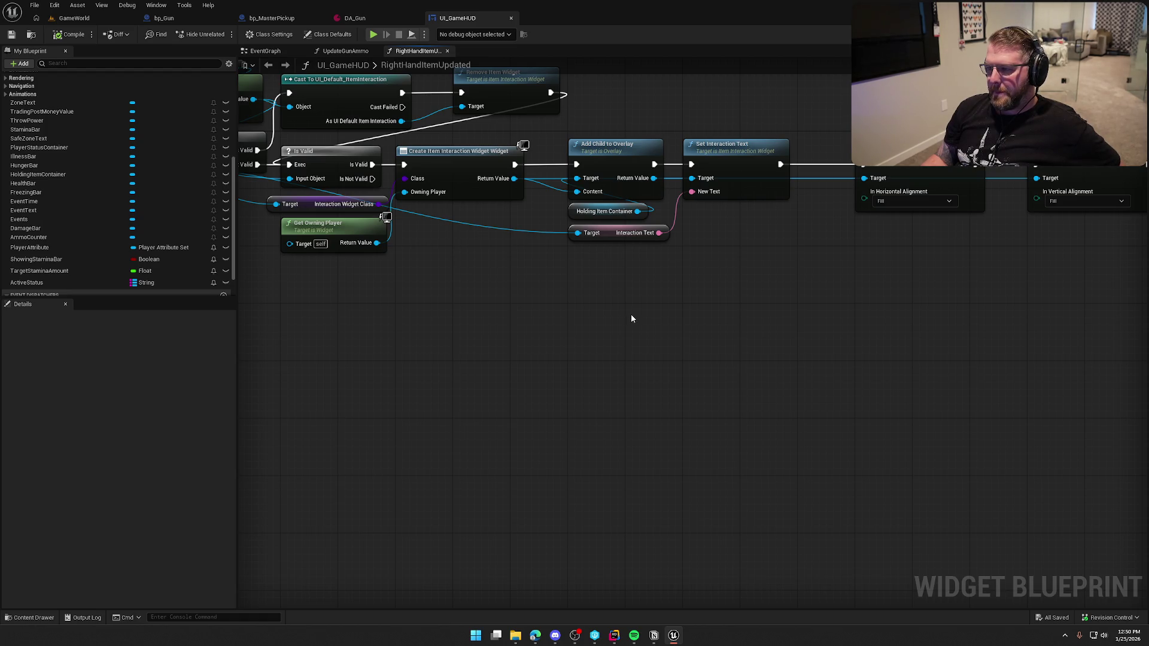
left_click(738, 153)
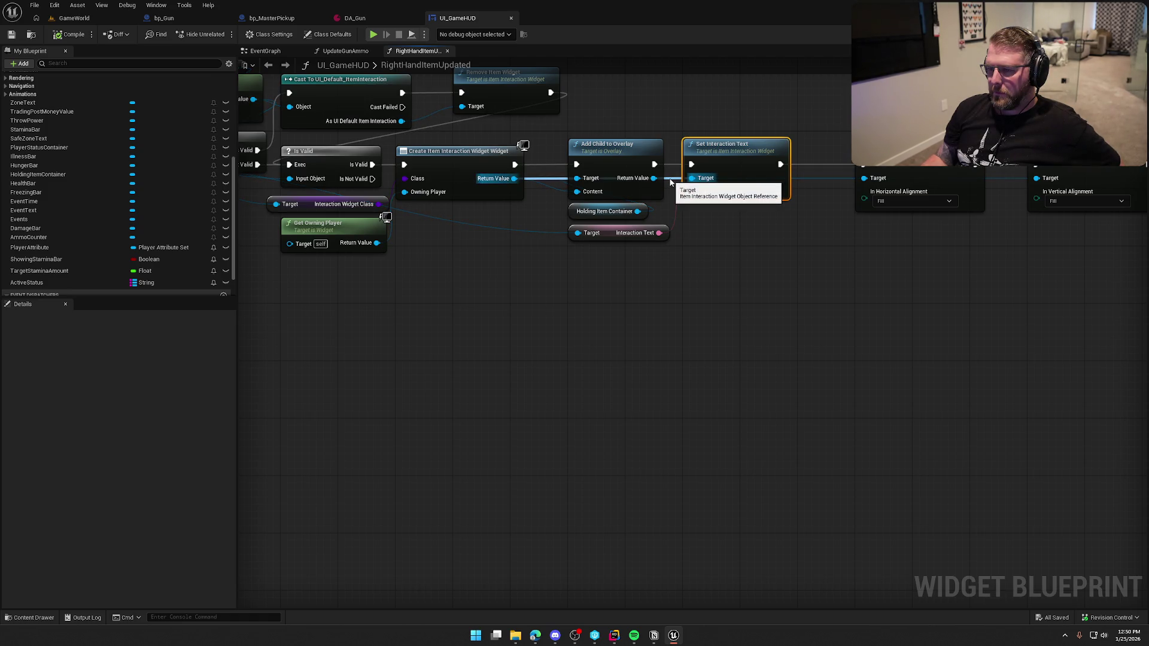
left_click(464, 224)
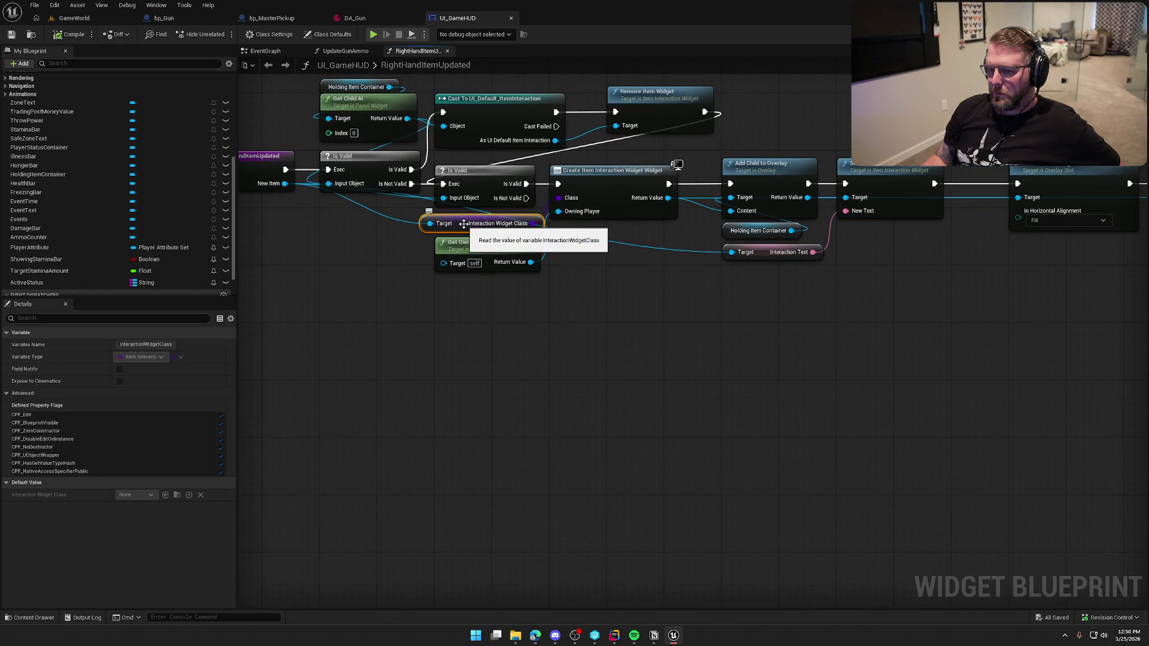
left_click_drag(430, 332, 512, 349)
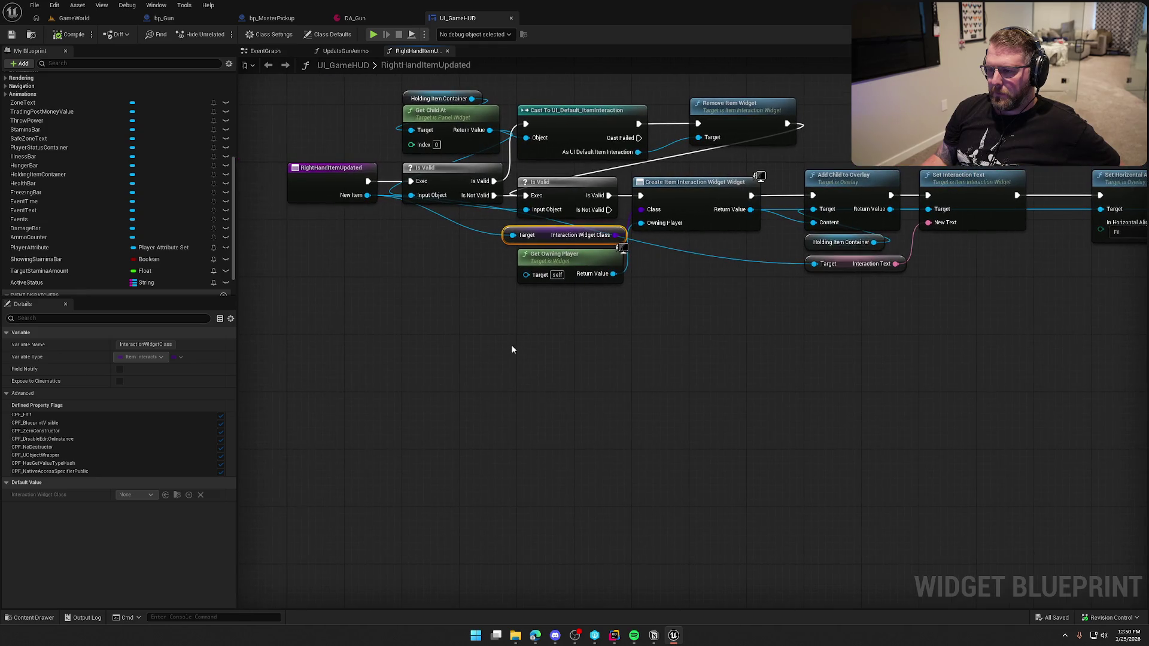
left_click(513, 348)
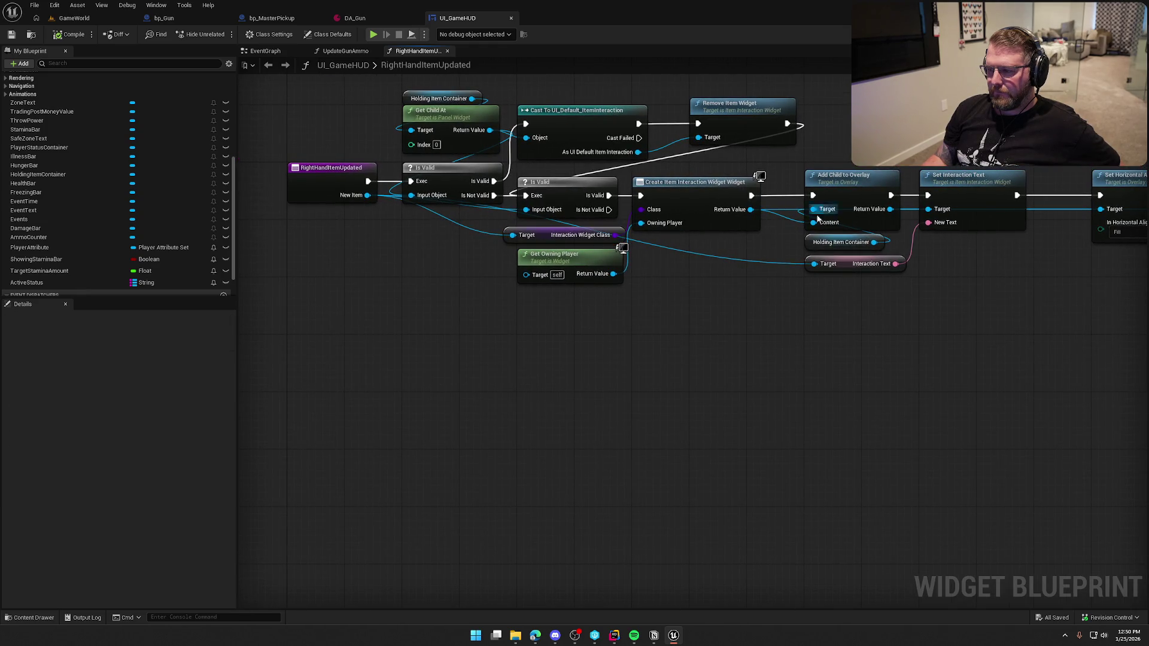
left_click_drag(950, 333, 792, 340)
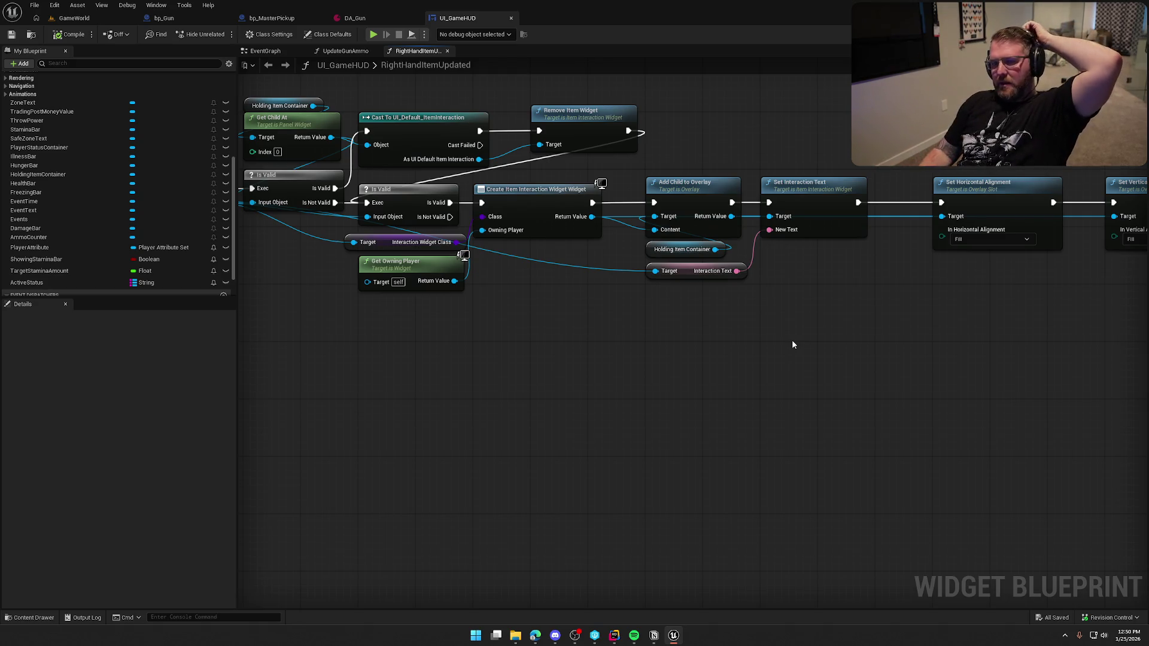
left_click_drag(669, 365, 748, 407)
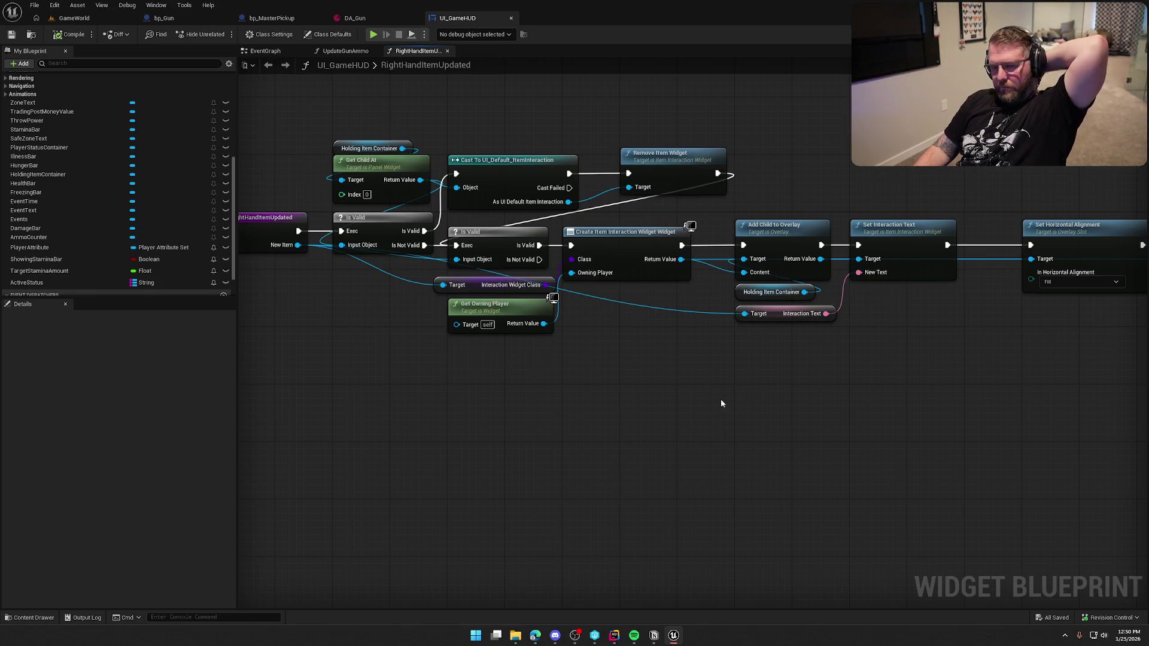
left_click_drag(770, 399, 759, 394)
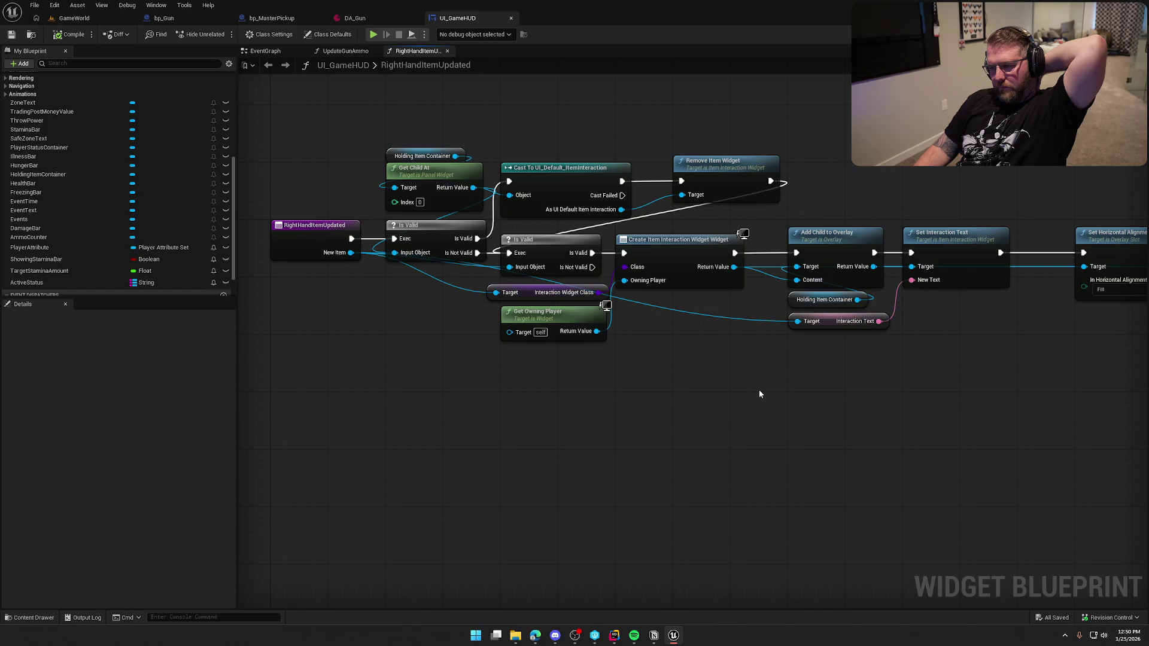
left_click(94, 284)
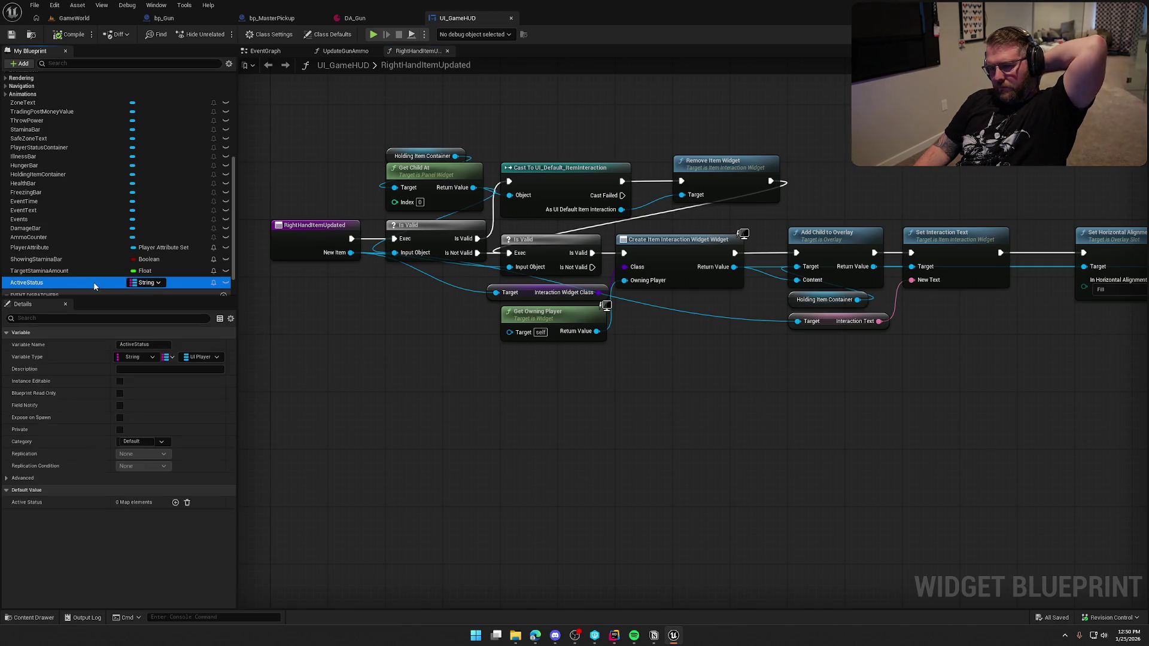
Pan to Update UIFor Item, then move the DA_Gun tab after UI_GameHUD and open it.
left_click_drag(657, 398, 632, 381)
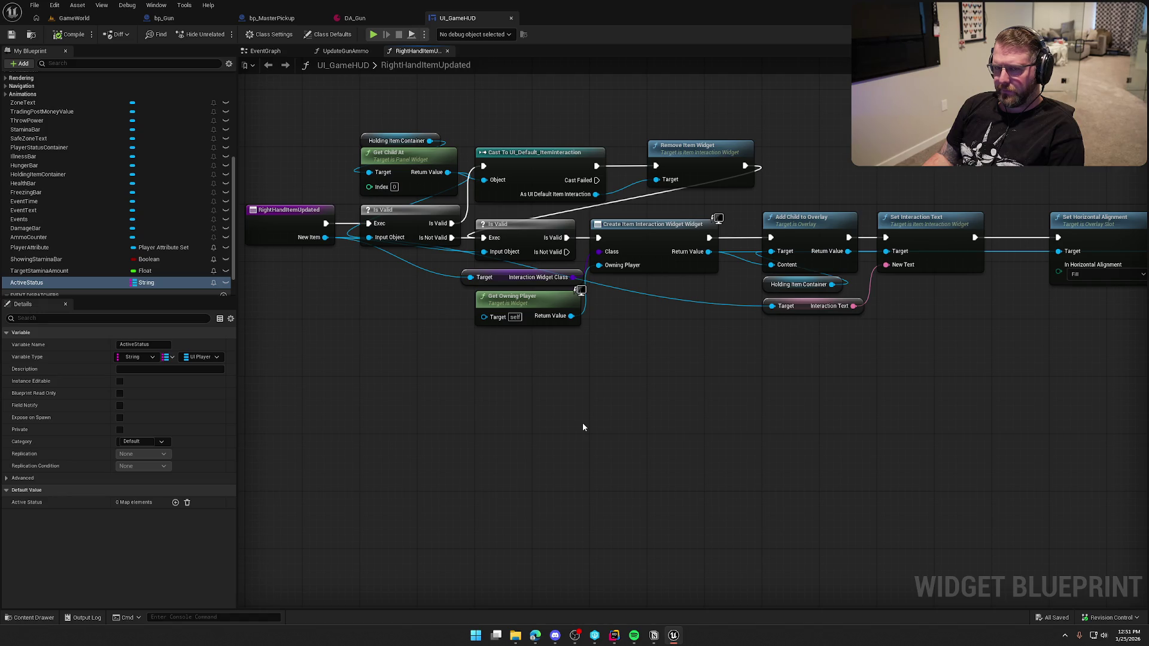
mouse_move(547, 364)
left_mouse_down()
mouse_move(365, 362)
mouse_move(824, 240)
mouse_move(724, 385)
mouse_move(585, 364)
mouse_move(637, 378)
left_mouse_up()
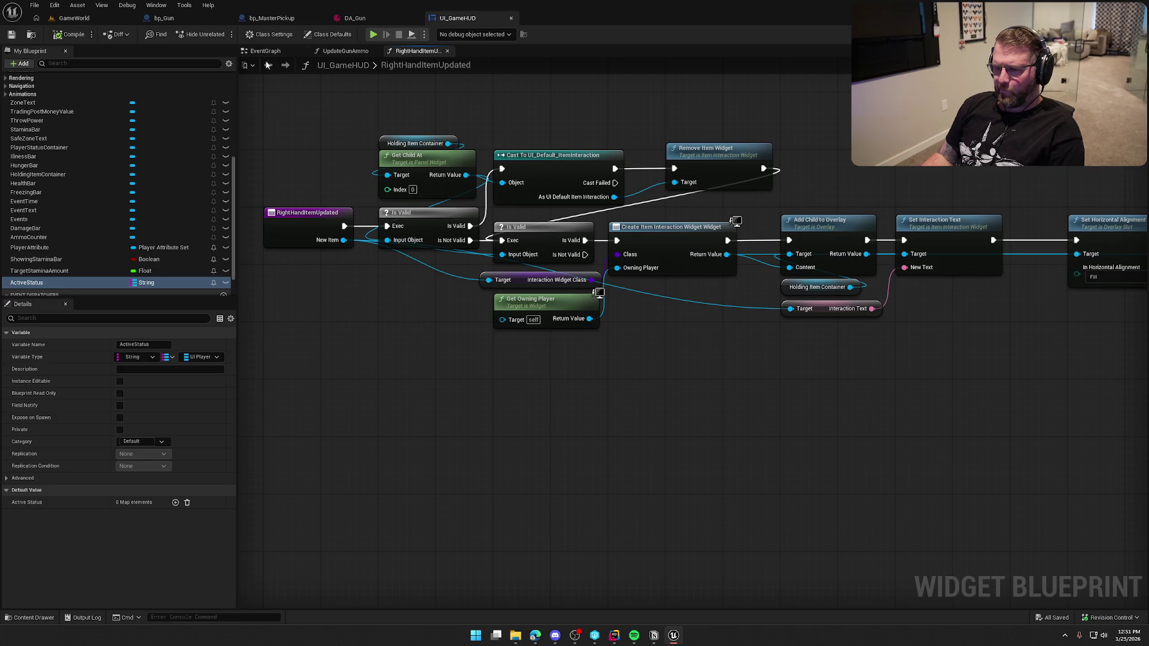
left_click_drag(383, 13, 462, 21)
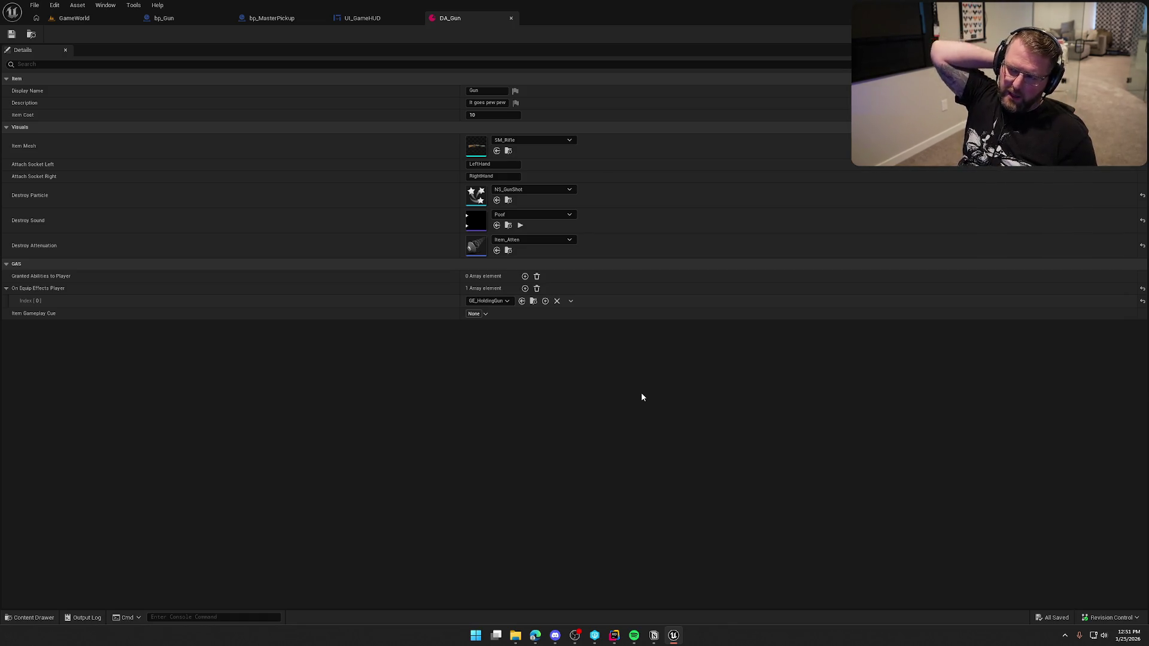
Go back to the UI_GameHUD tab showing the RightHandItemUpdated graph.
left_click(362, 18)
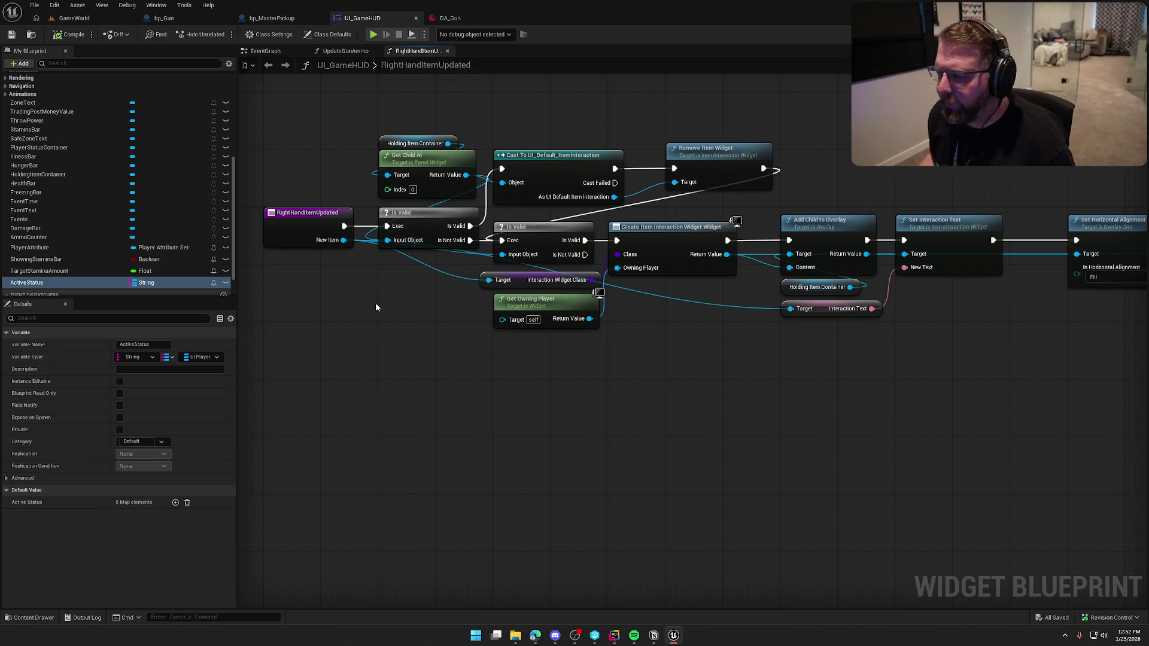
mouse_move(606, 588)
left_mouse_down()
mouse_move(534, 413)
mouse_move(518, 403)
left_mouse_up()
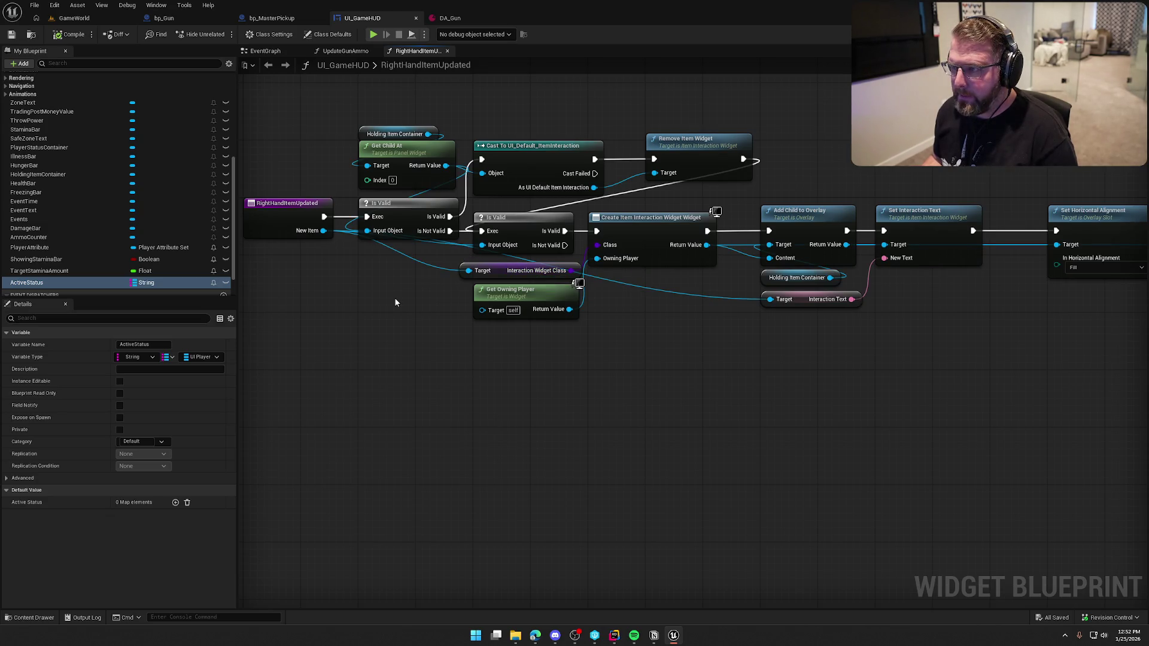
left_click_drag(480, 400, 520, 388)
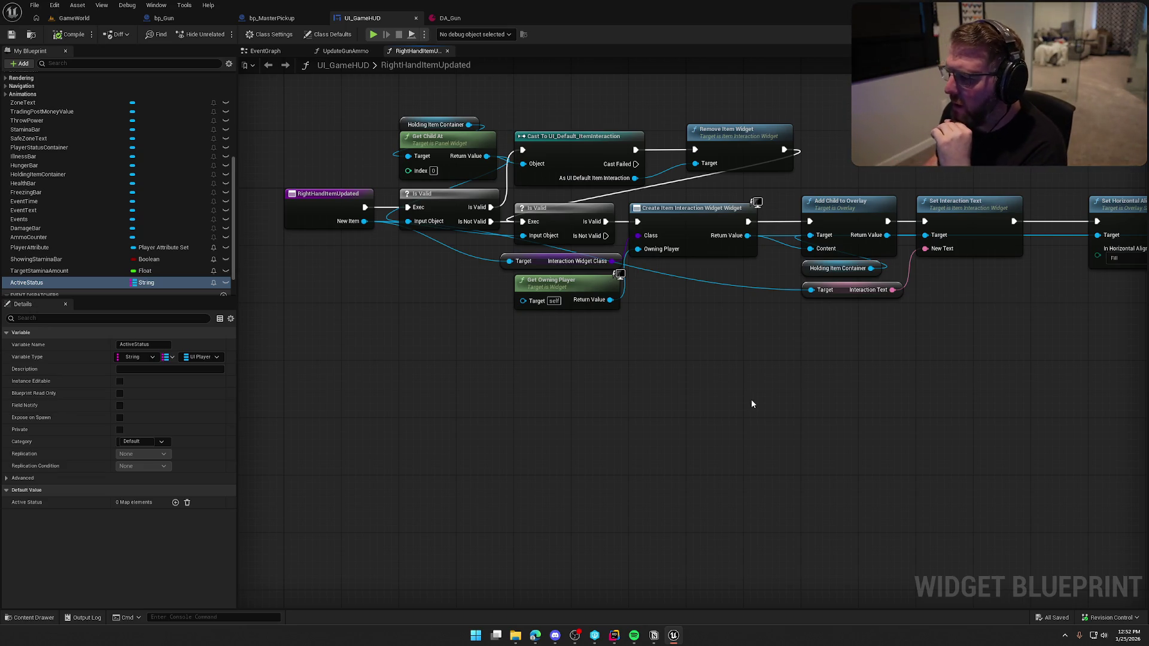
mouse_move(752, 400)
left_mouse_down()
mouse_move(418, 393)
mouse_move(682, 328)
left_mouse_up()
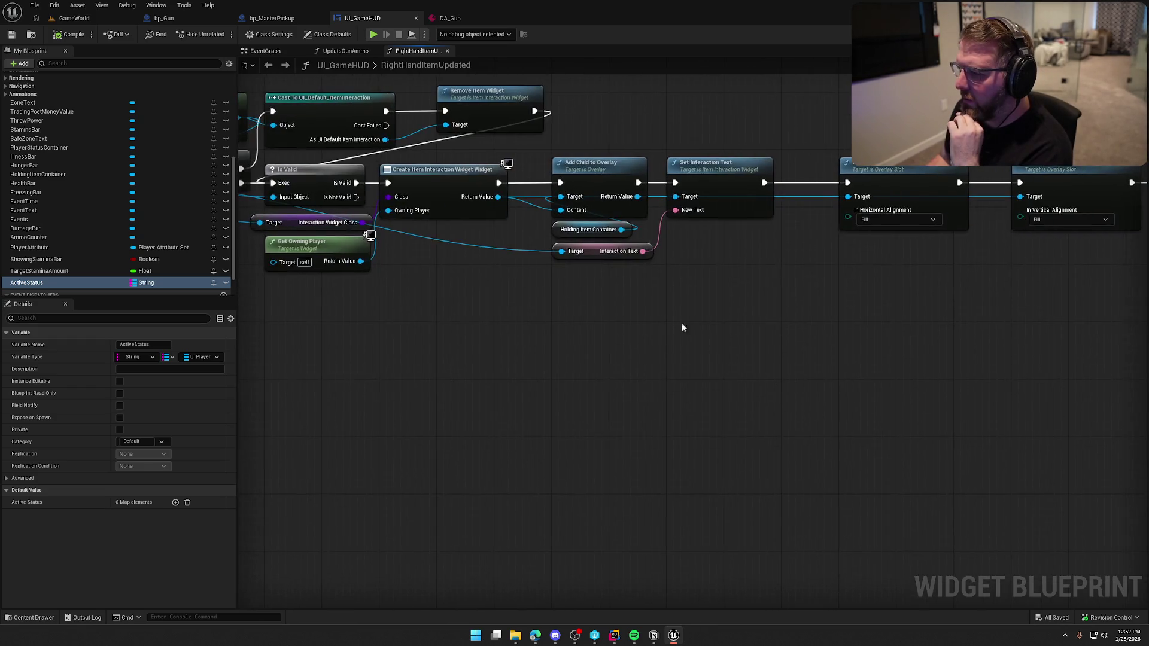
mouse_move(497, 196)
left_mouse_down()
mouse_move(664, 316)
mouse_move(770, 372)
mouse_move(678, 322)
left_mouse_up()
left_click_drag(490, 397, 792, 428)
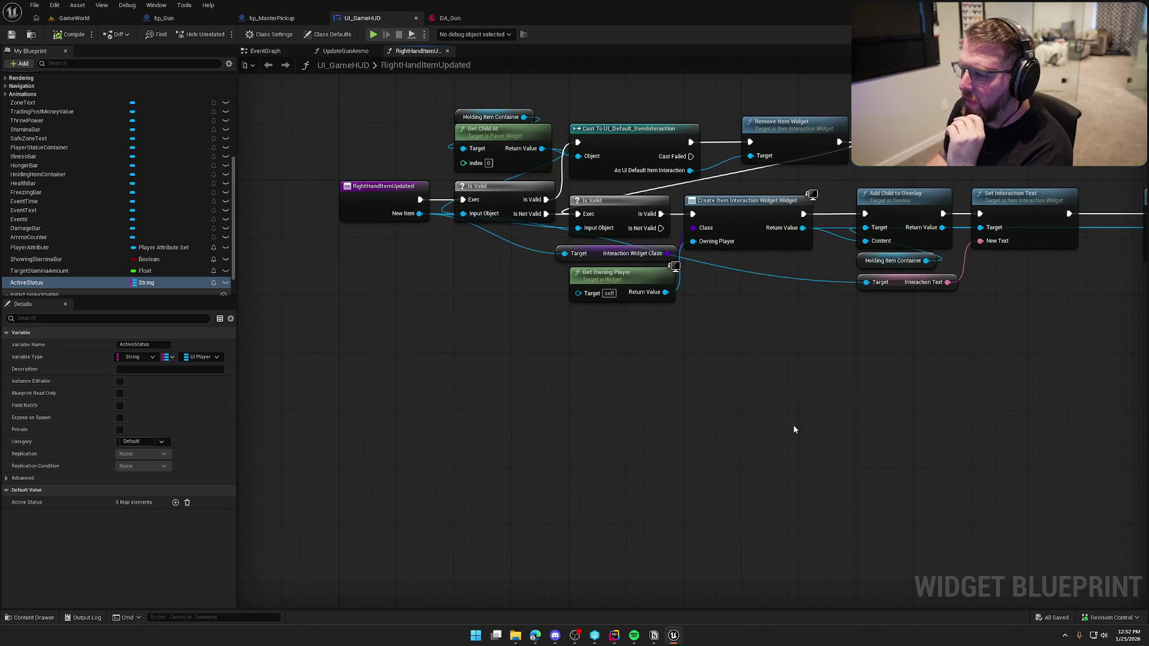
mouse_move(372, 179)
left_mouse_down()
mouse_move(386, 378)
mouse_move(407, 378)
left_mouse_up()
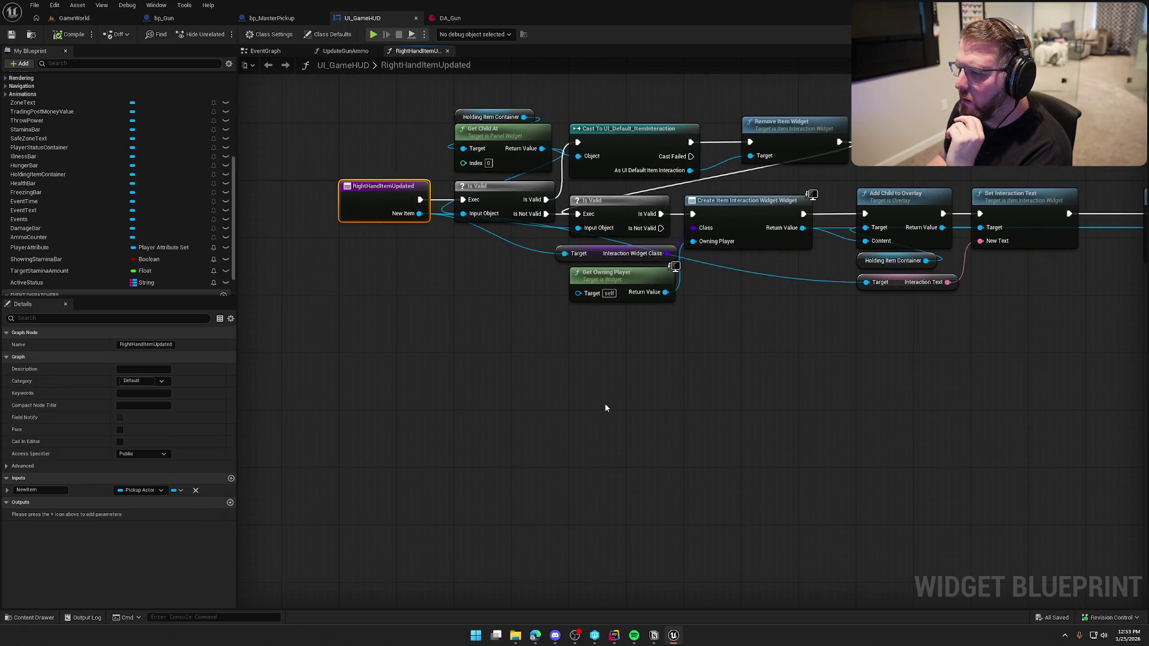
left_click_drag(821, 347, 675, 346)
left_click_drag(658, 228, 759, 428)
left_click(616, 339)
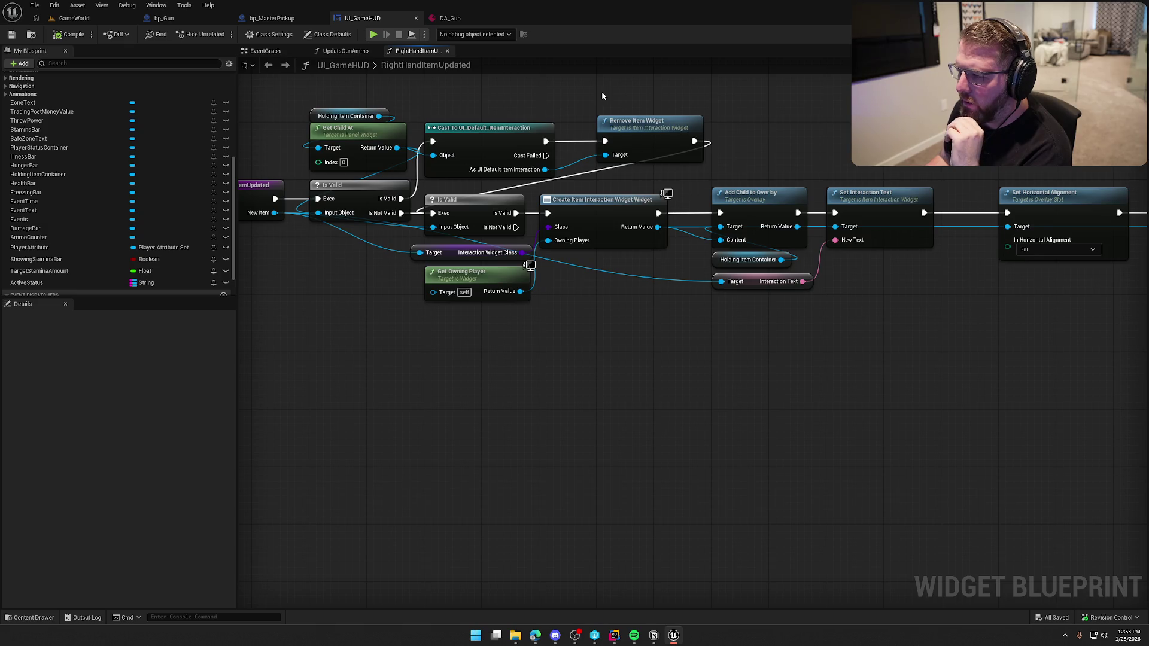
mouse_move(657, 395)
left_mouse_down()
mouse_move(756, 374)
mouse_move(774, 377)
mouse_move(793, 403)
left_mouse_up()
left_click_drag(501, 156, 866, 185)
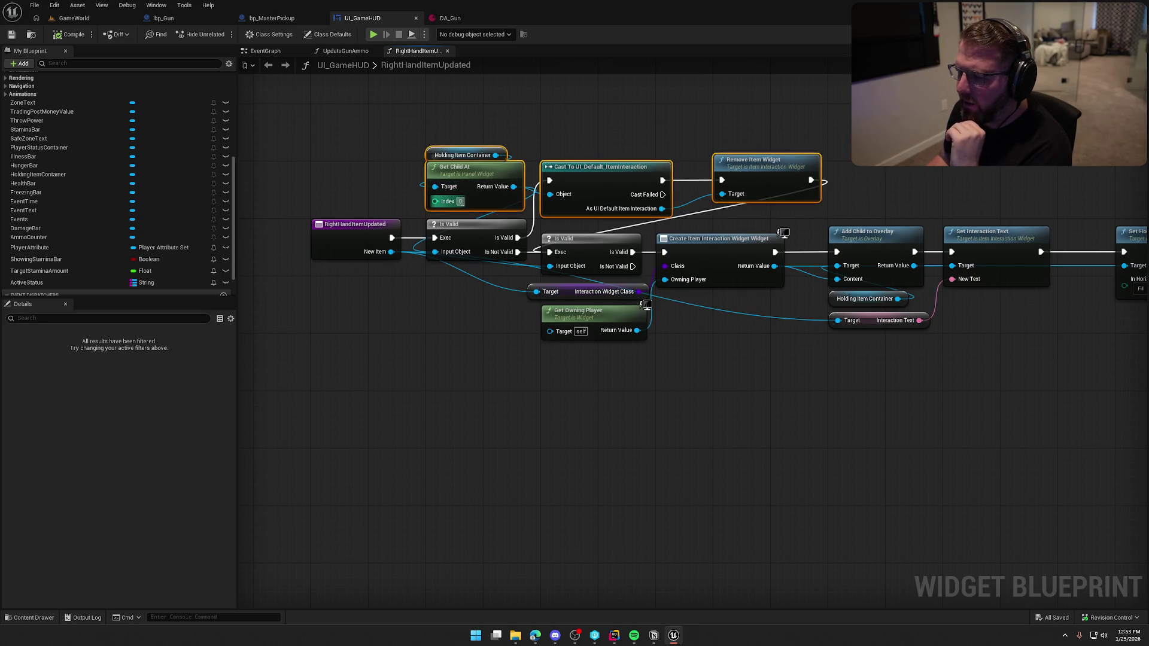
mouse_move(381, 122)
left_mouse_down()
mouse_move(893, 170)
mouse_move(905, 189)
left_mouse_up()
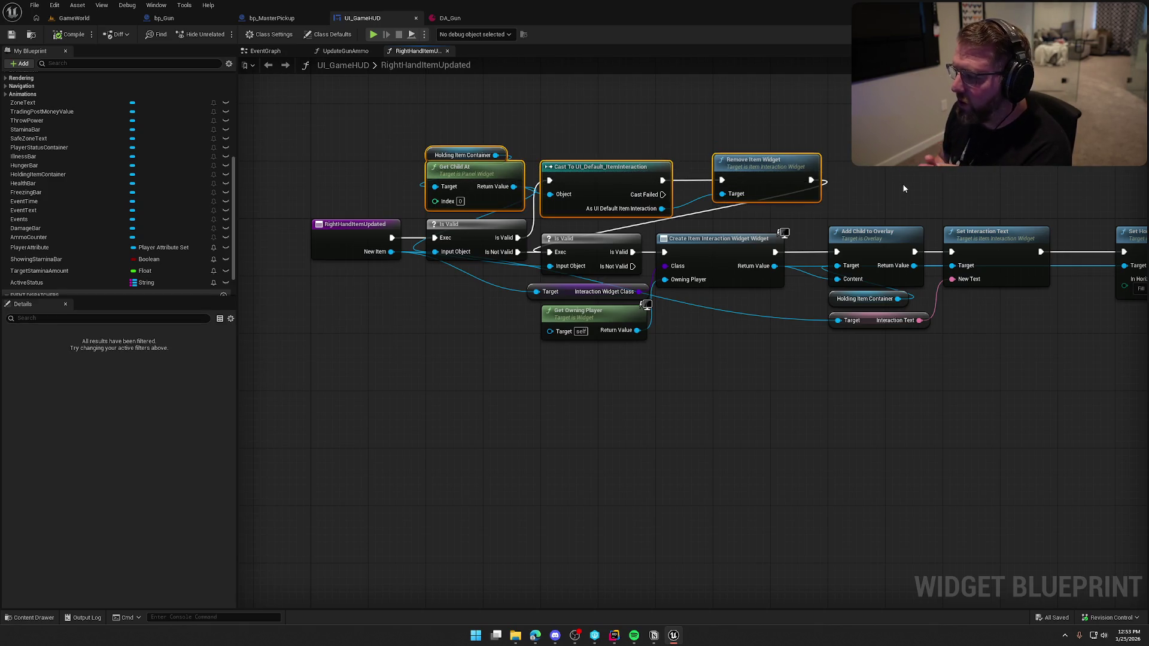
left_click(474, 352)
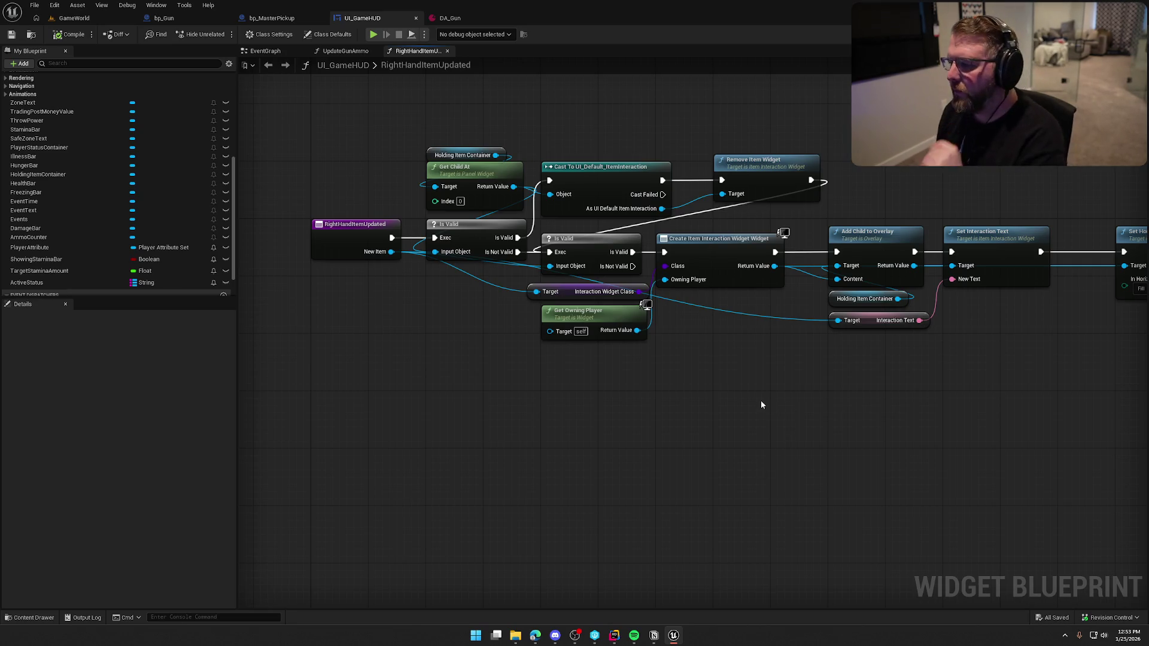
mouse_move(775, 267)
left_mouse_down()
mouse_move(877, 403)
mouse_move(868, 389)
left_mouse_up()
left_click(737, 372)
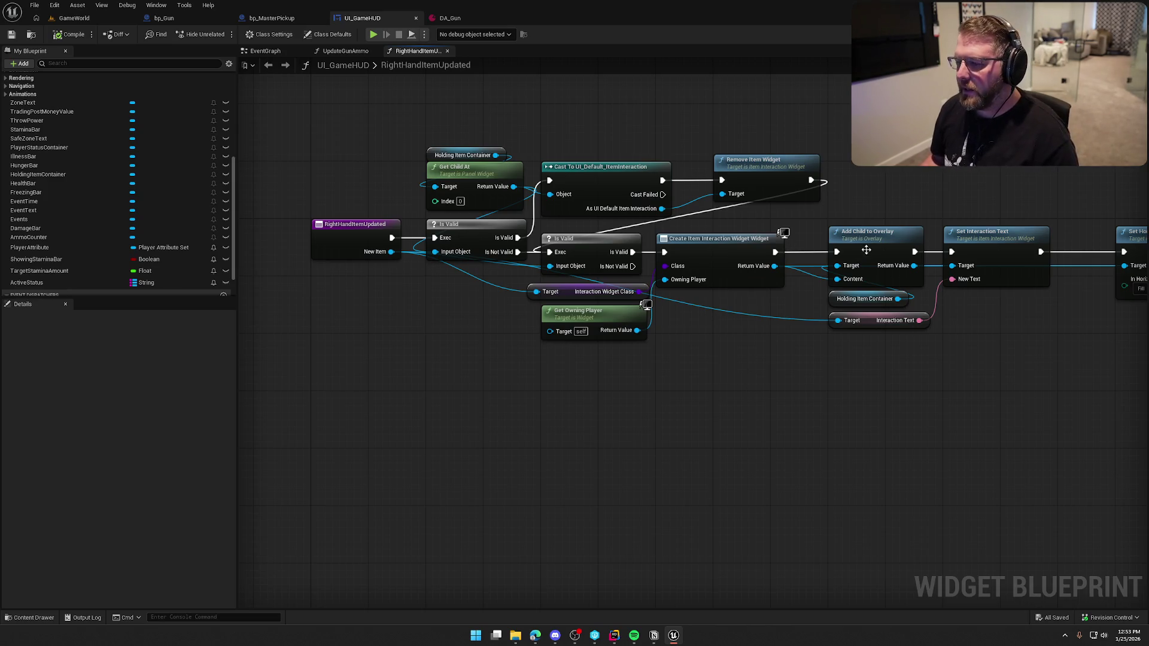
left_click_drag(321, 176, 360, 405)
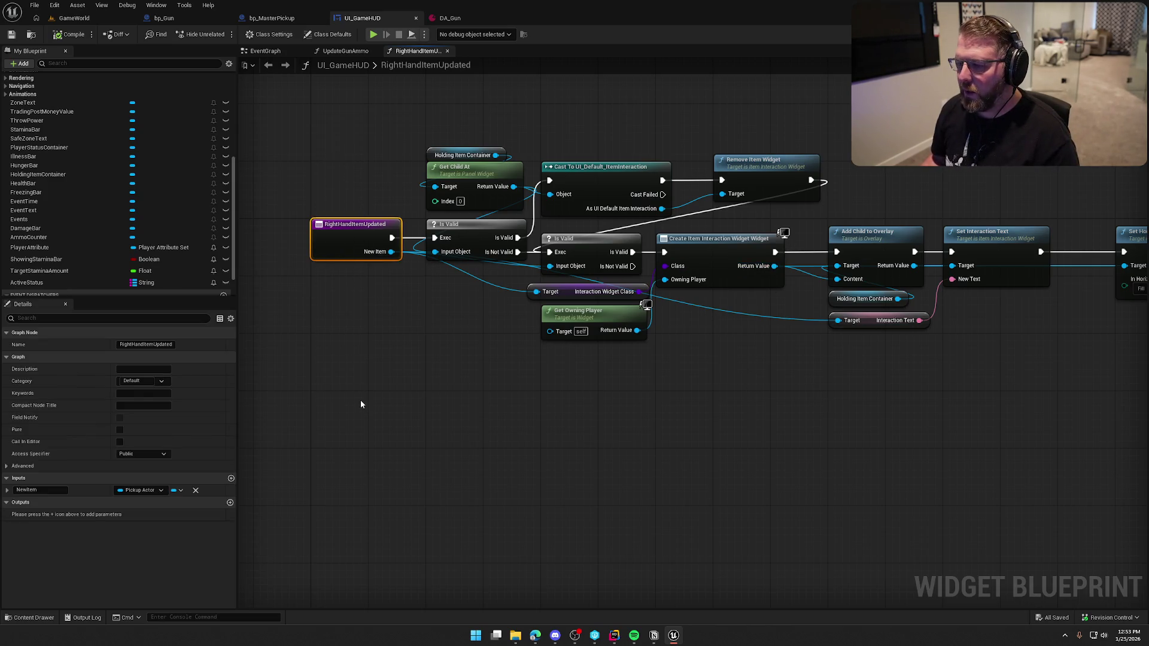
left_click_drag(775, 266, 869, 407)
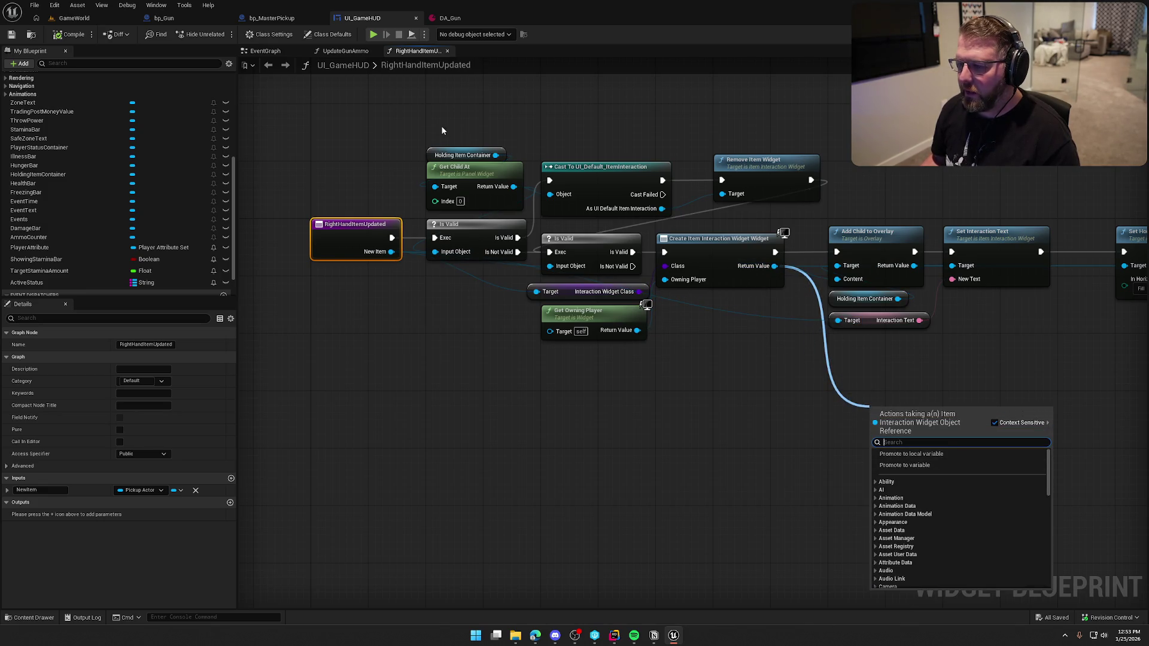
left_click(635, 450)
left_click_drag(654, 431, 605, 419)
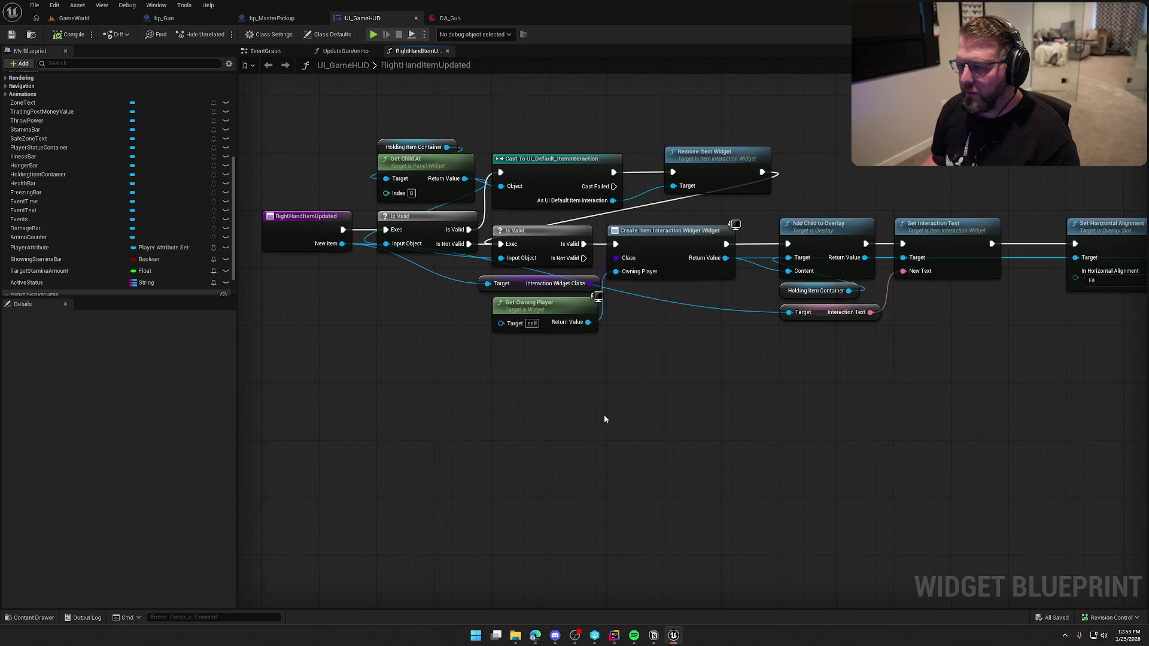
left_click_drag(342, 244, 478, 387)
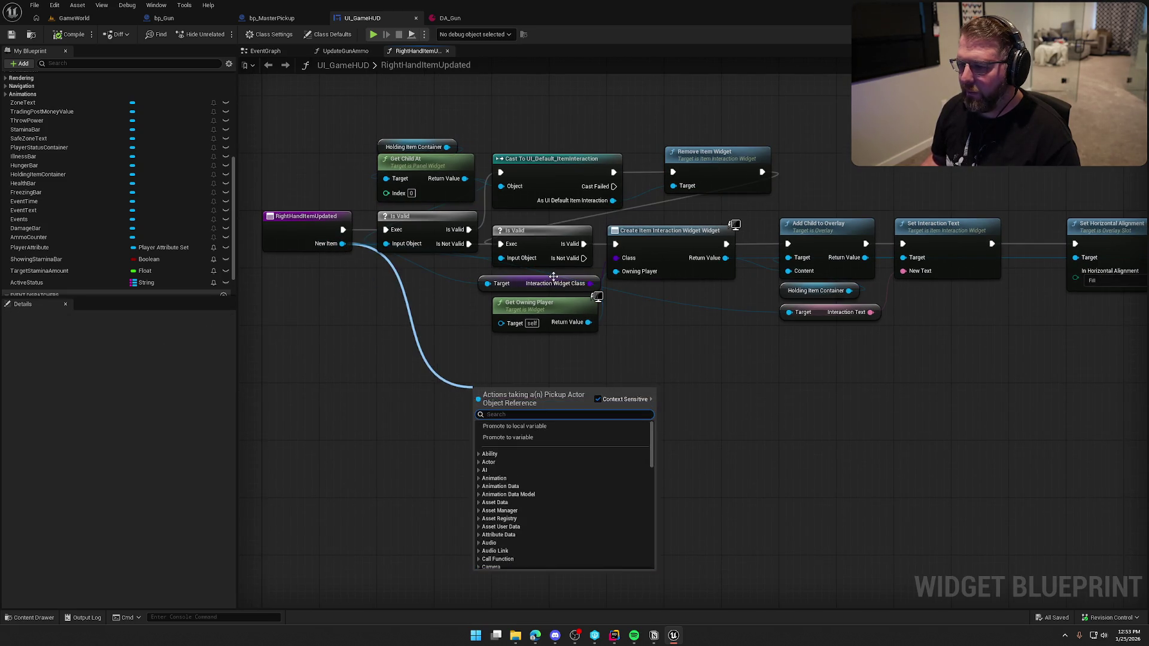
left_click(571, 386)
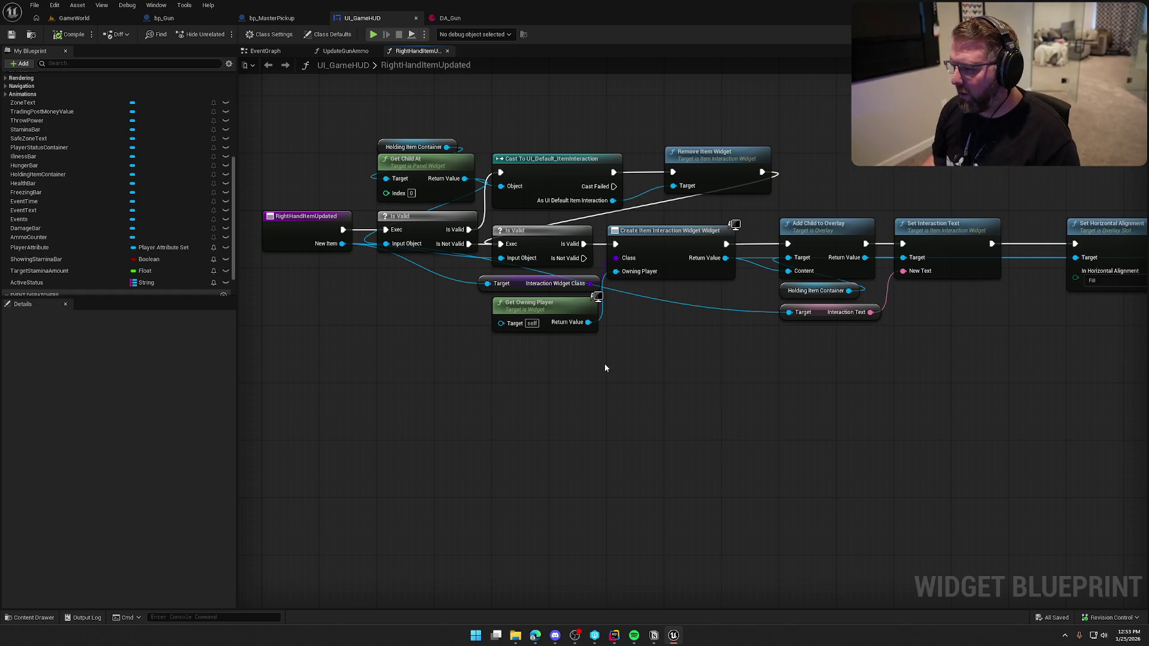
mouse_move(823, 428)
left_mouse_down()
mouse_move(403, 390)
mouse_move(587, 392)
mouse_move(762, 366)
mouse_move(724, 368)
left_mouse_up()
scroll(588, 398, "down", 2)
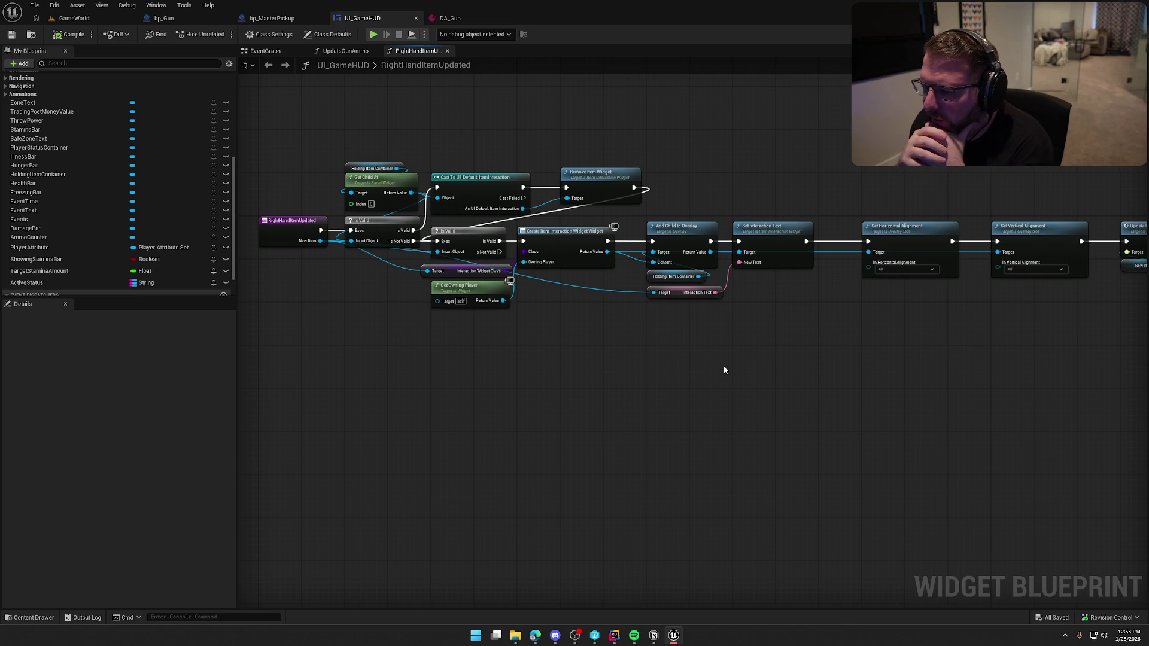
left_click(438, 271)
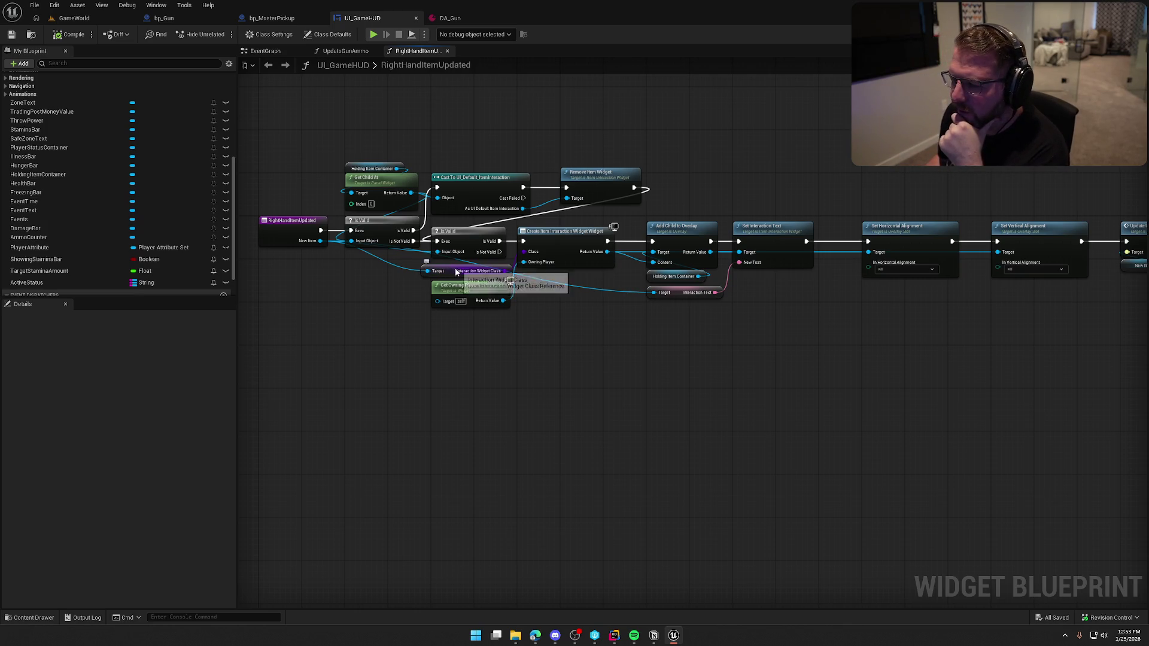
left_click(587, 379)
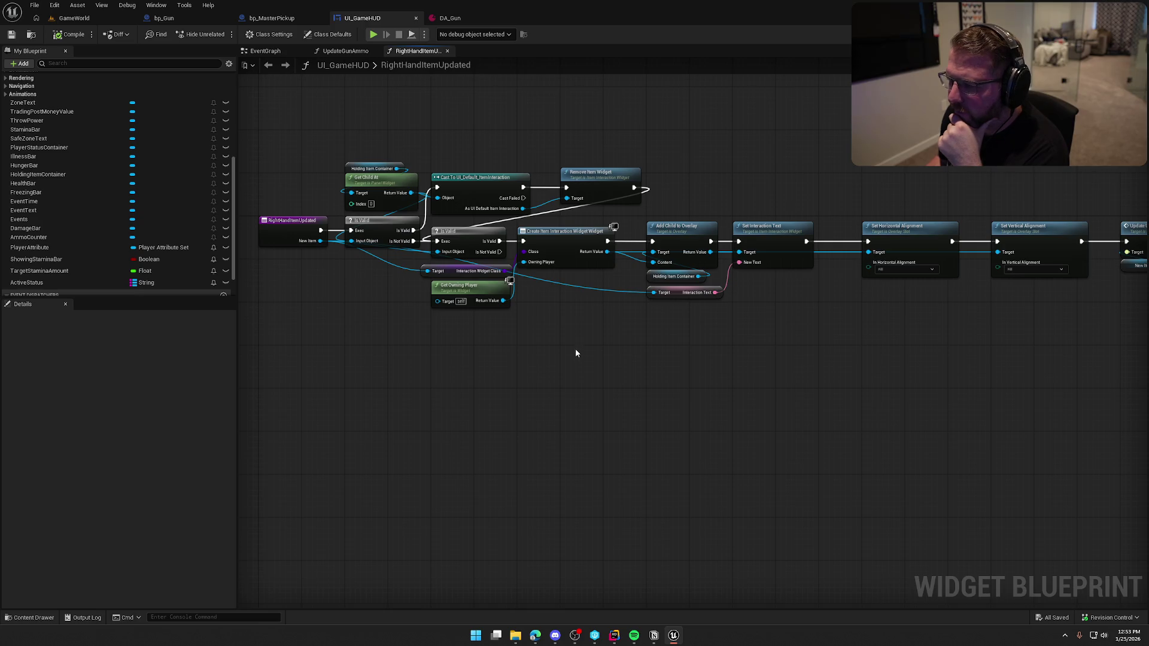
scroll(602, 308, "up", 1)
mouse_move(598, 219)
left_mouse_down()
mouse_move(656, 376)
mouse_move(540, 213)
left_mouse_up()
left_click_drag(564, 331, 687, 373)
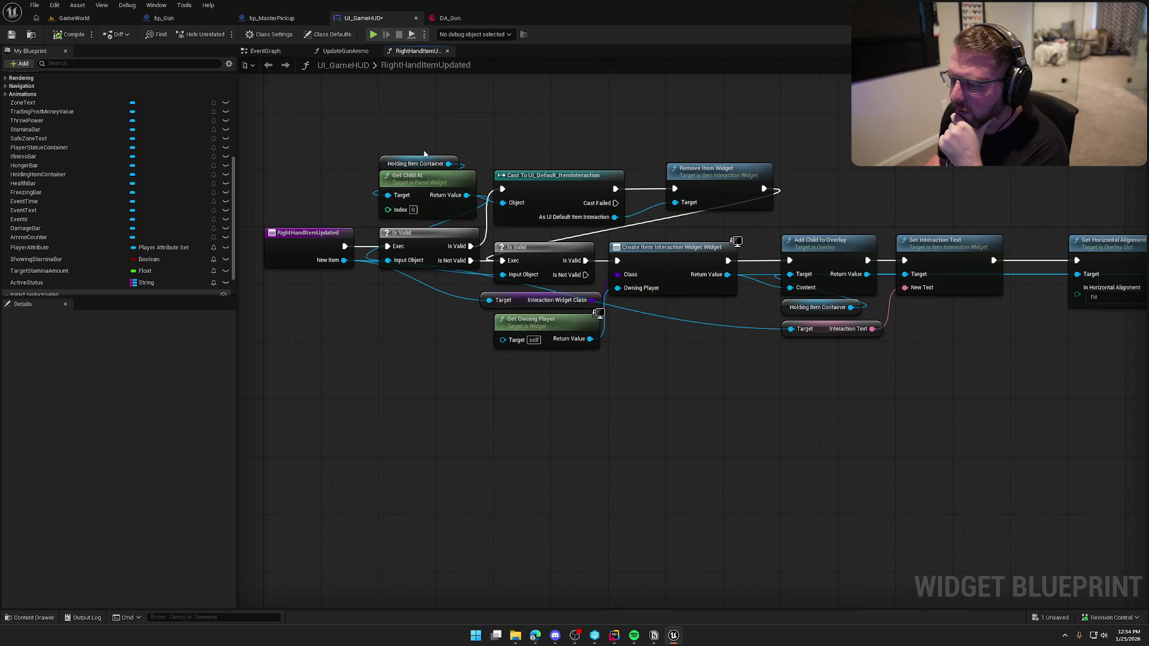
mouse_move(425, 154)
left_mouse_down()
mouse_move(799, 175)
mouse_move(772, 201)
left_mouse_up()
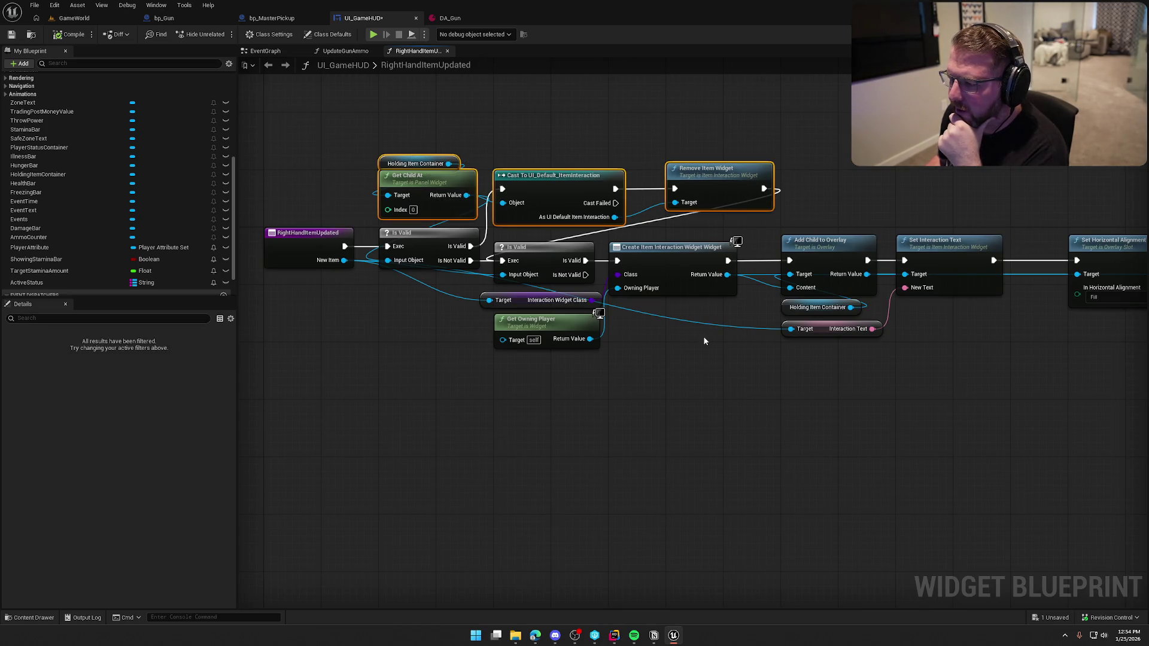
left_click(878, 451)
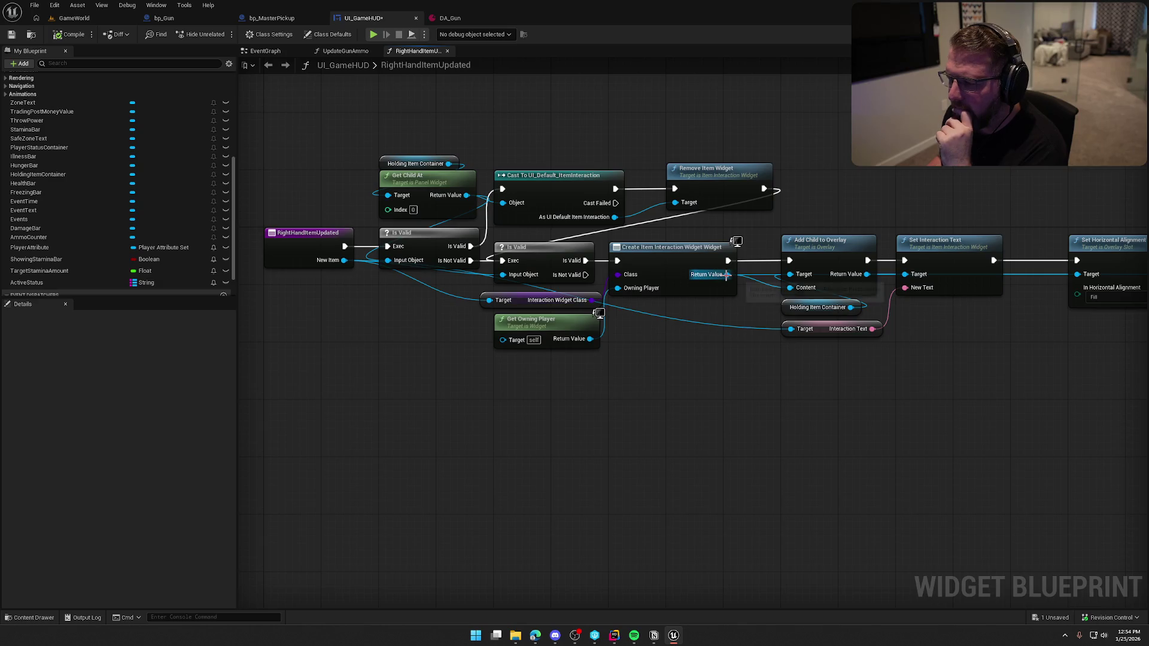
left_click_drag(727, 274, 772, 378)
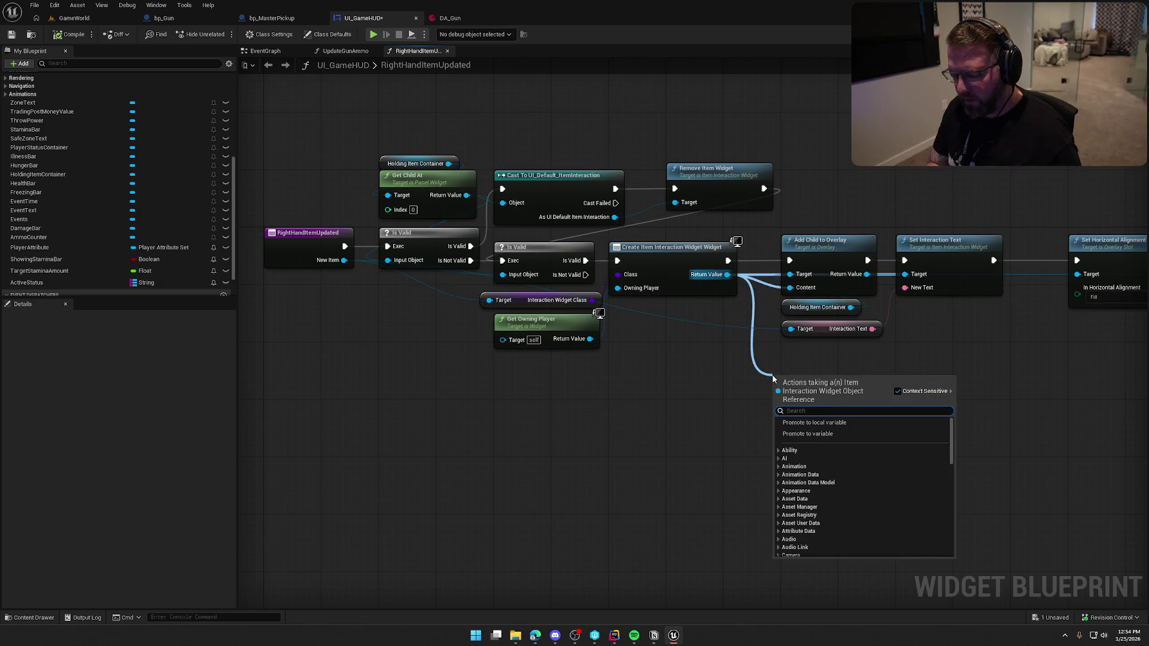
type("remove ite")
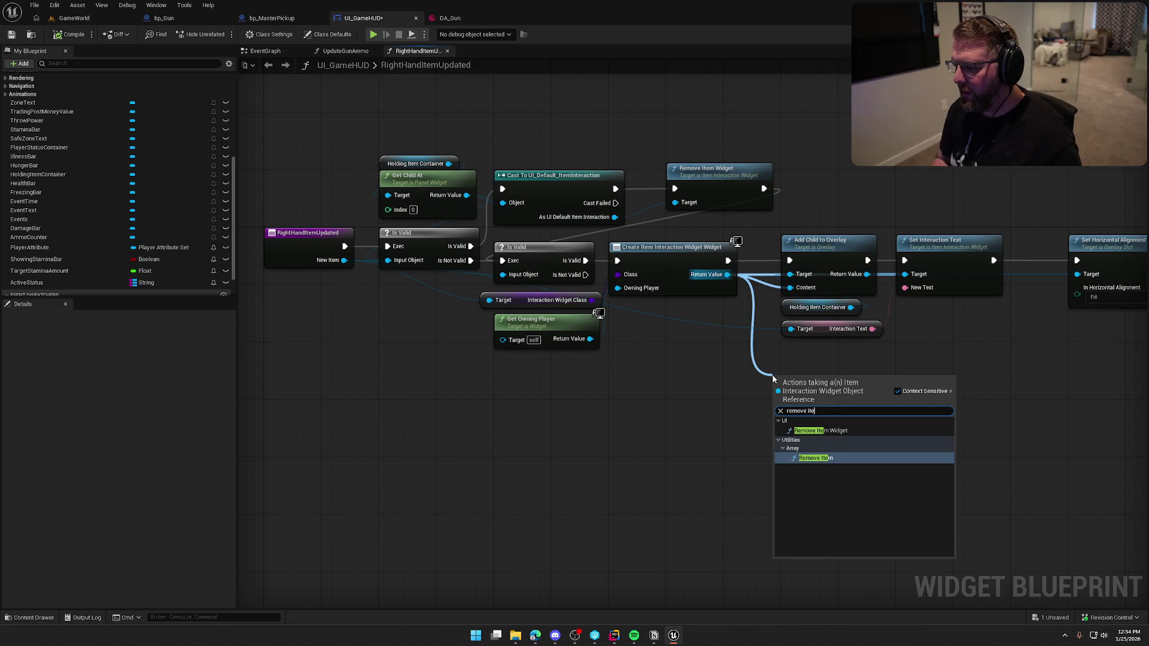
left_click(834, 430)
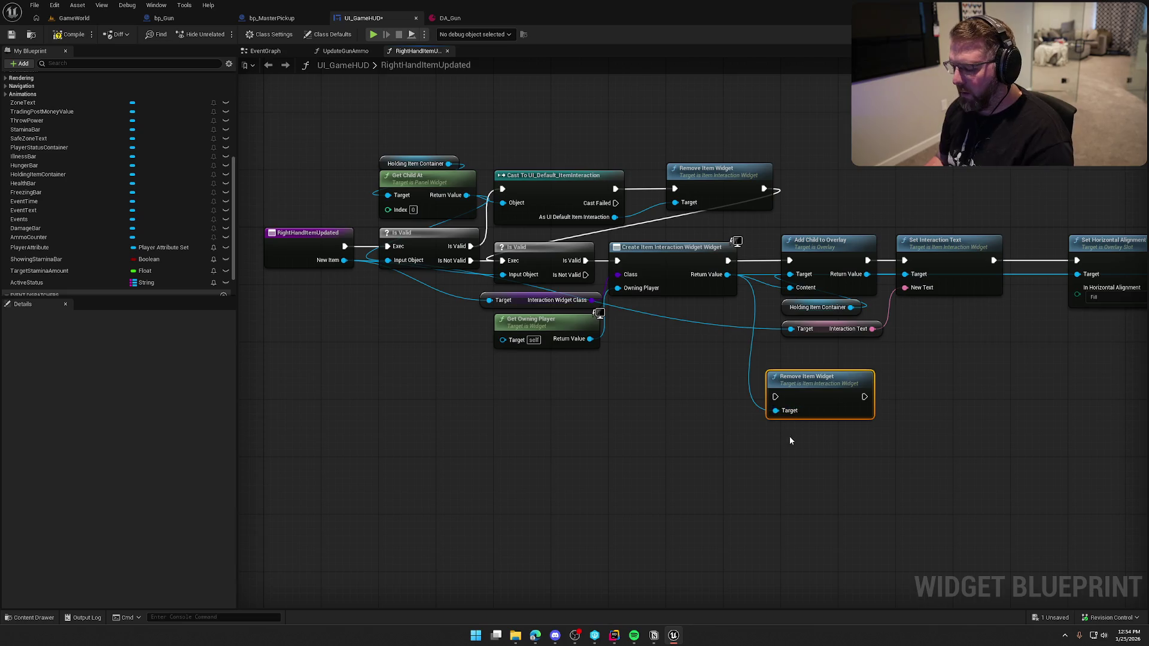
key("Delete")
mouse_move(822, 367)
left_mouse_down()
mouse_move(557, 352)
mouse_move(659, 325)
left_mouse_up()
scroll(616, 383, "down", 1)
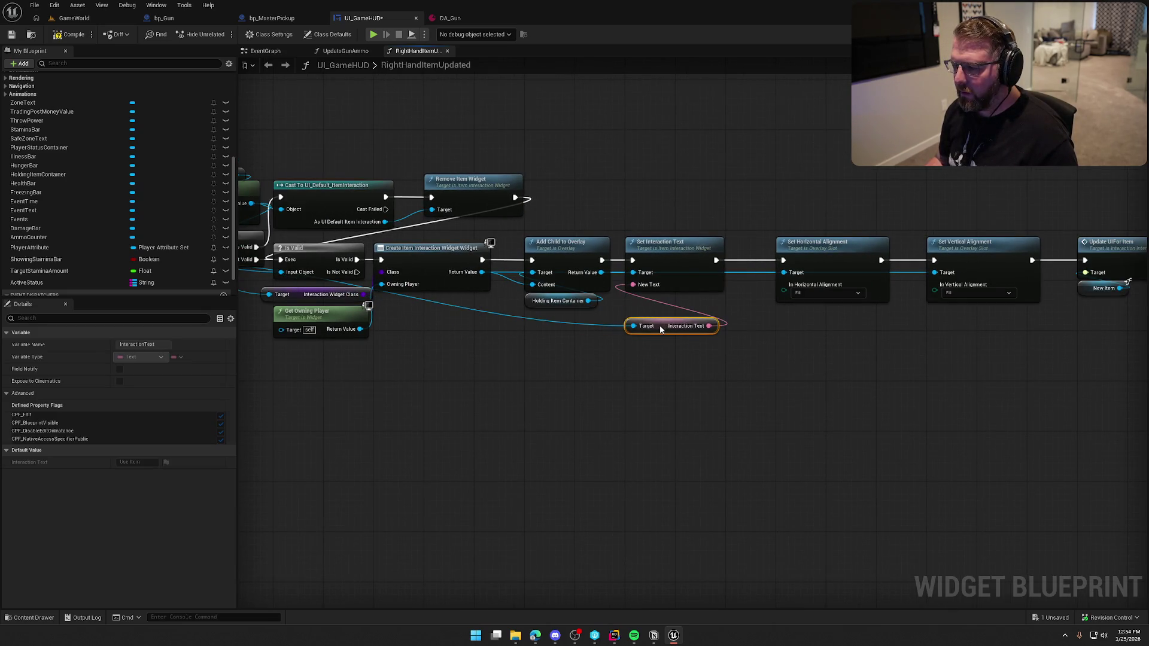
Paste a copy of the New Item getter beside the Interaction Text getter, under Set Interaction Text.
mouse_move(506, 393)
left_mouse_down()
mouse_move(707, 395)
mouse_move(644, 389)
left_mouse_up()
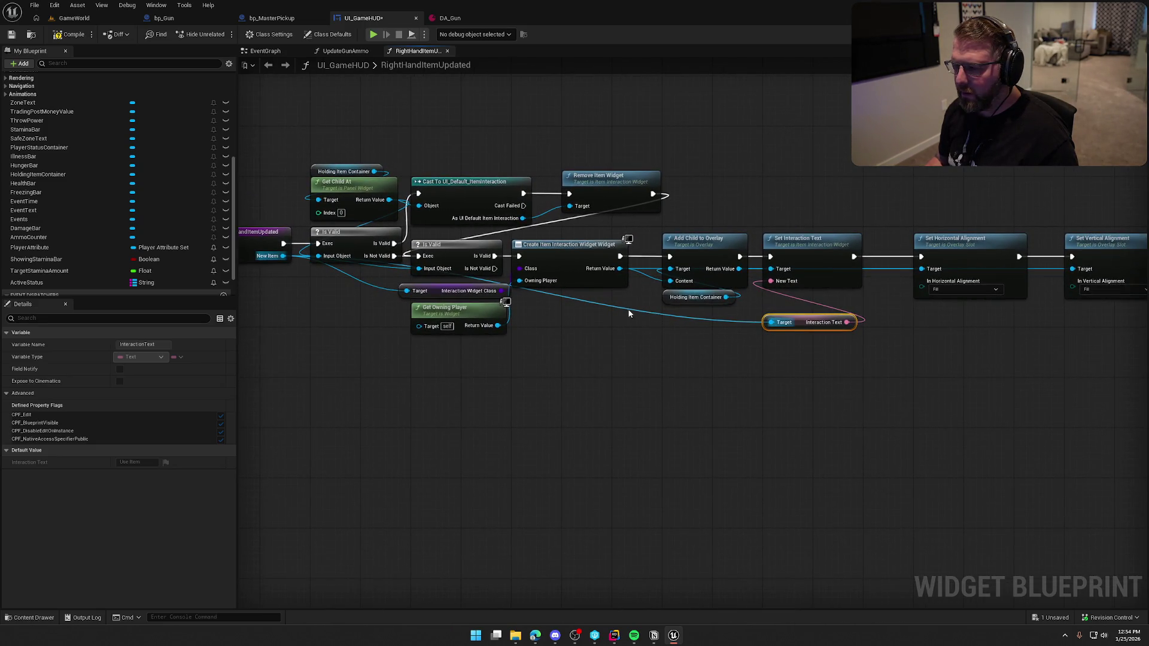
left_click_drag(714, 385, 442, 376)
left_click(973, 275)
key("ctrl+c")
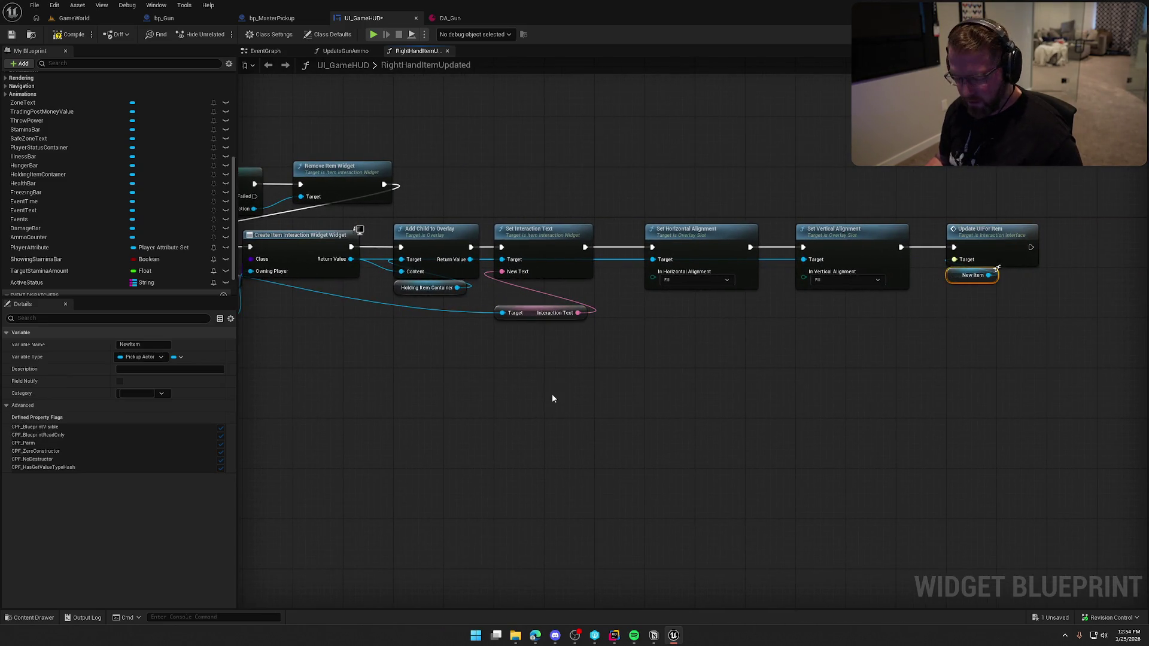
left_click_drag(552, 394, 664, 387)
key("ctrl+v")
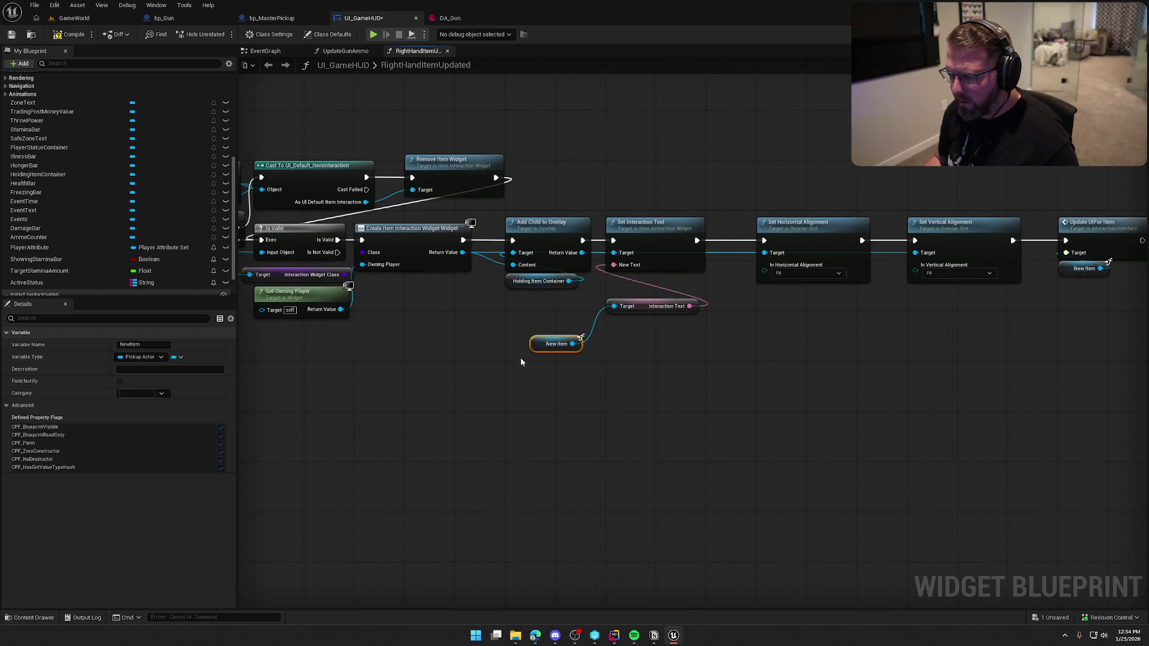
mouse_move(539, 343)
left_mouse_down()
mouse_move(639, 328)
mouse_move(613, 324)
left_mouse_up()
left_click(648, 364)
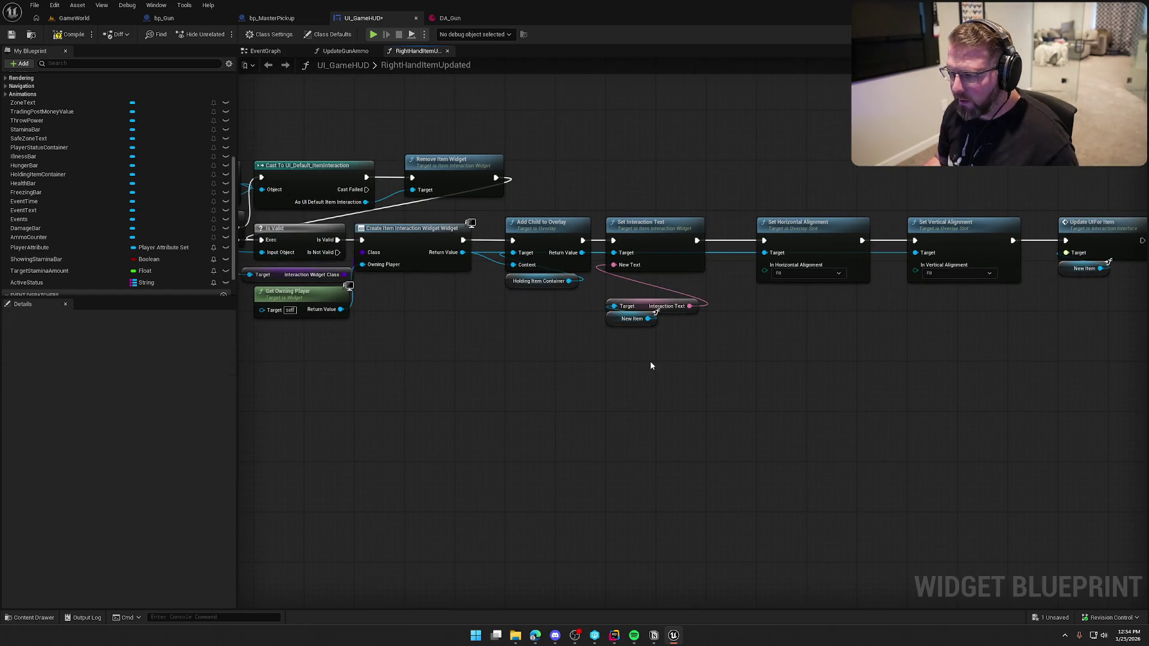
mouse_move(649, 365)
left_mouse_down()
mouse_move(612, 302)
mouse_move(640, 281)
left_mouse_up()
left_click(719, 365)
Shift the Set Interaction Text chain further right to open up space.
left_click_drag(719, 365, 559, 349)
left_click_drag(462, 243, 971, 325)
left_click(502, 421)
mouse_move(503, 425)
left_mouse_down()
mouse_move(664, 408)
mouse_move(644, 341)
left_mouse_up()
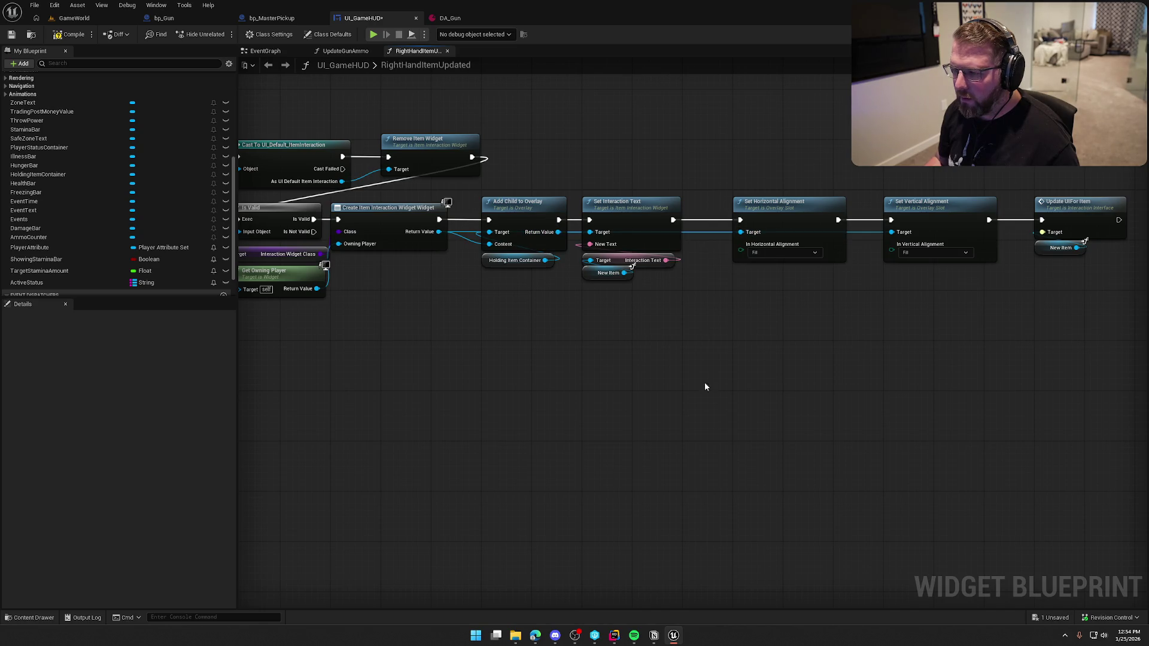
left_click_drag(602, 192, 1054, 282)
left_click_drag(612, 204, 764, 202)
left_click(626, 271)
Move Add Child to Overlay and its container getter right, undoing an accidental Remove Item Widget move.
scroll(590, 293, "up", 1)
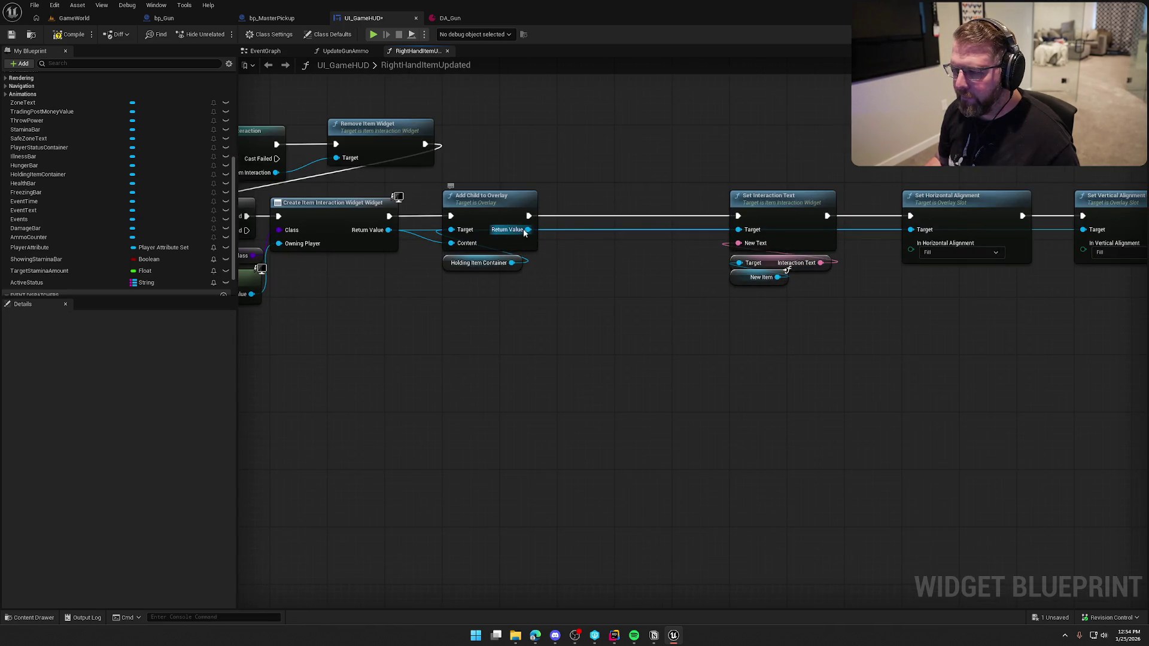
right_click(528, 230)
left_click(497, 296)
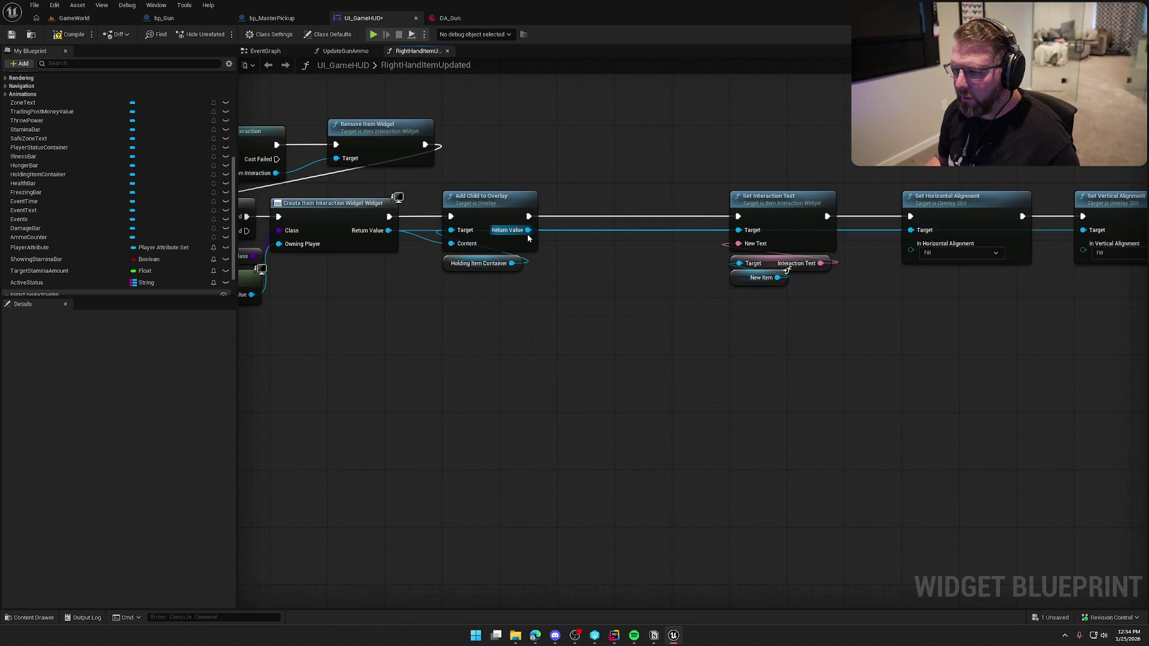
left_click_drag(368, 124, 553, 304)
key("ctrl+z")
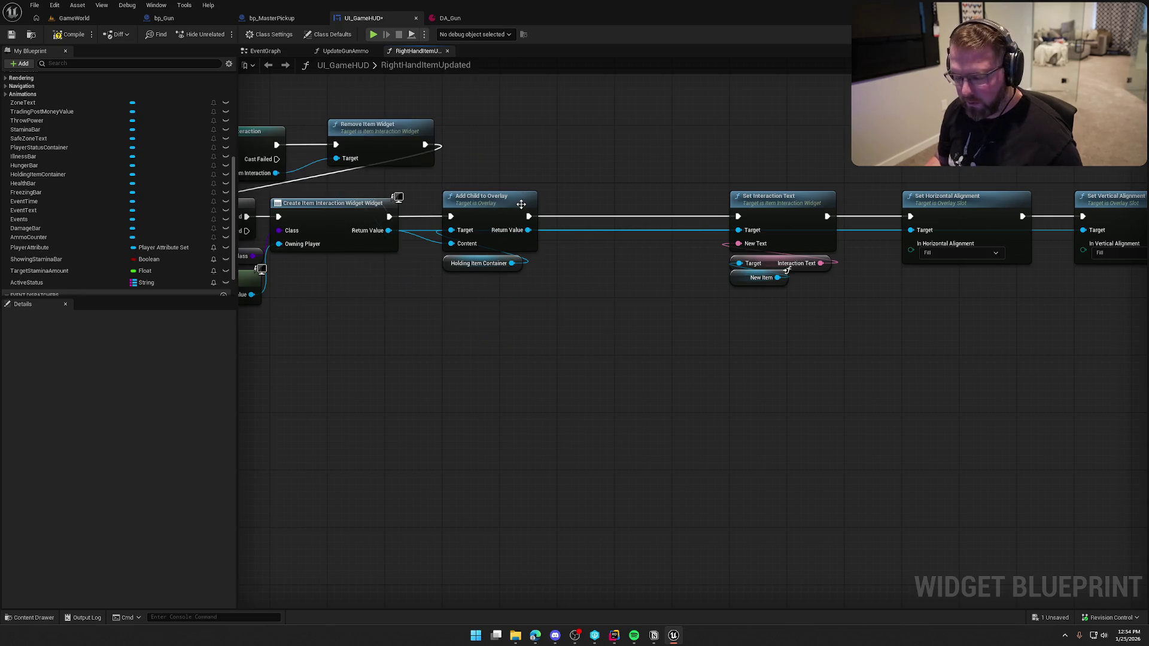
left_click_drag(509, 184, 521, 279)
left_click_drag(480, 199, 601, 199)
right_click(389, 232)
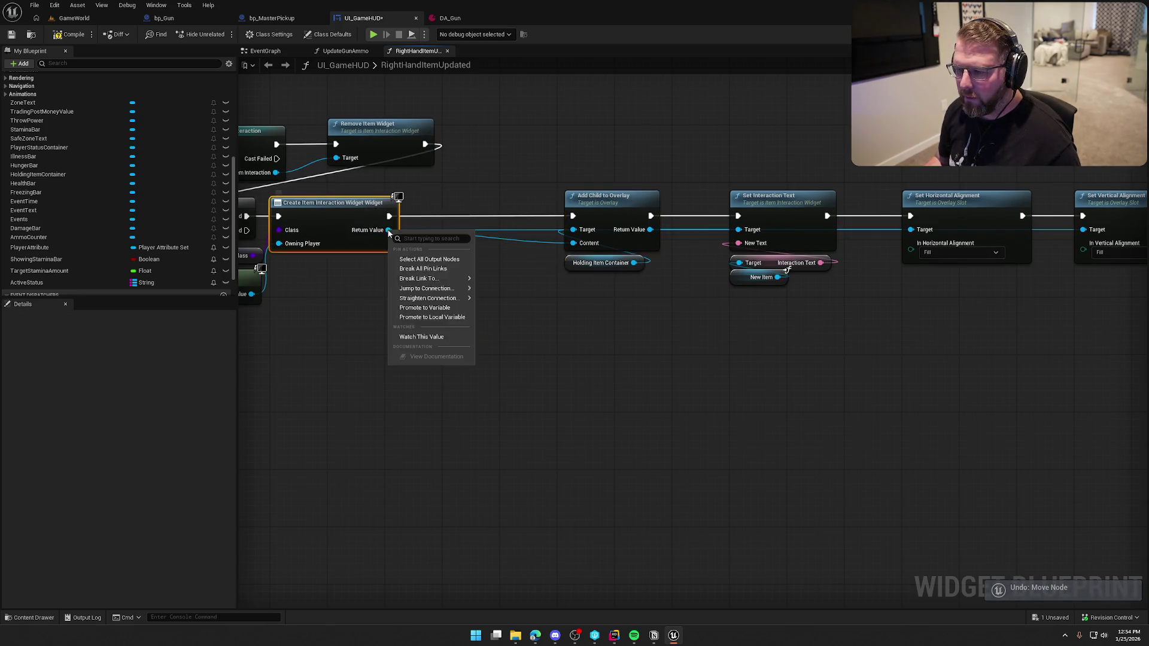
Promote the created widget to a new variable named CurrentItemWidget and line up its SET node.
left_click(431, 309)
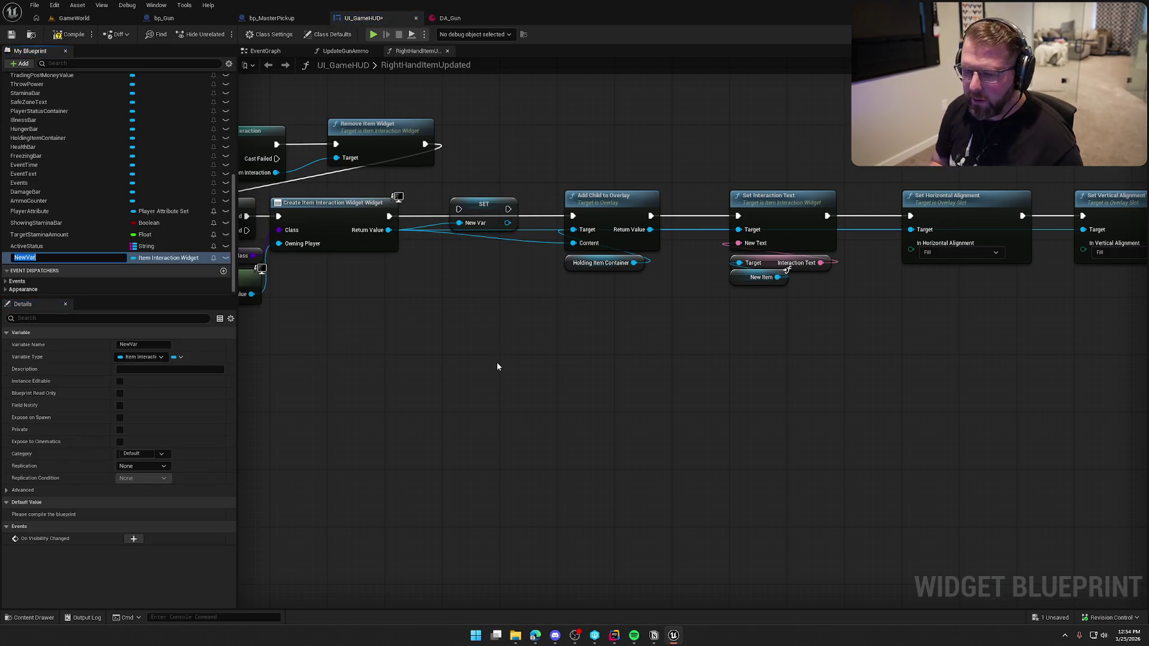
type("CurrentItem")
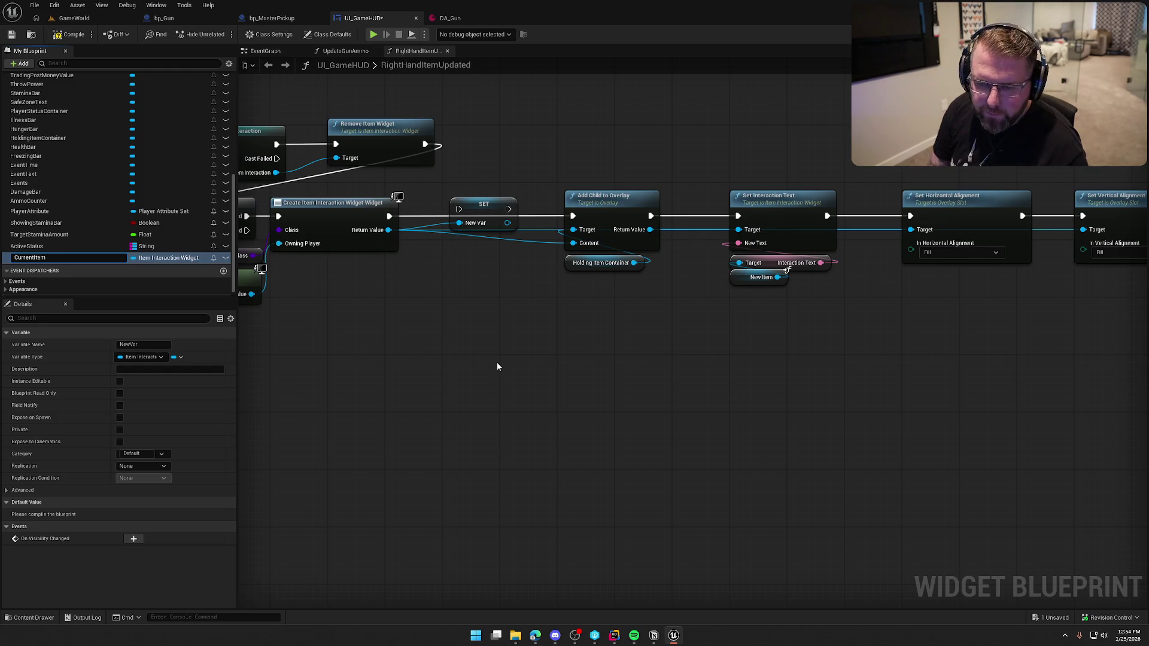
type("idget")
key("Return")
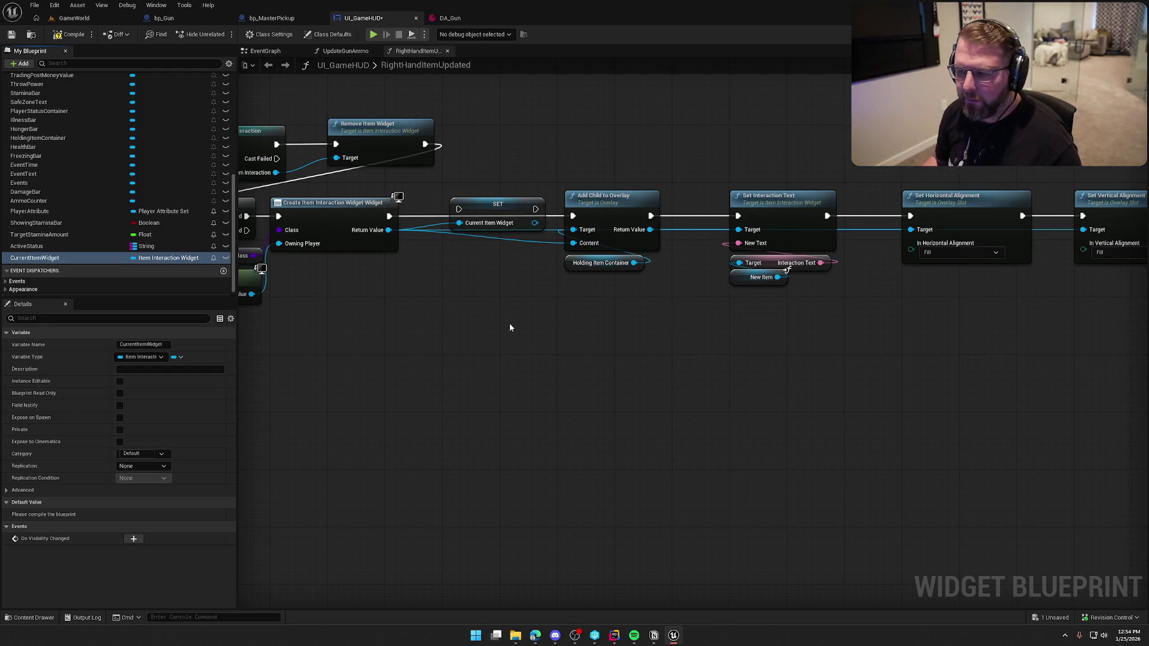
left_click_drag(399, 222, 456, 255)
left_click(531, 249)
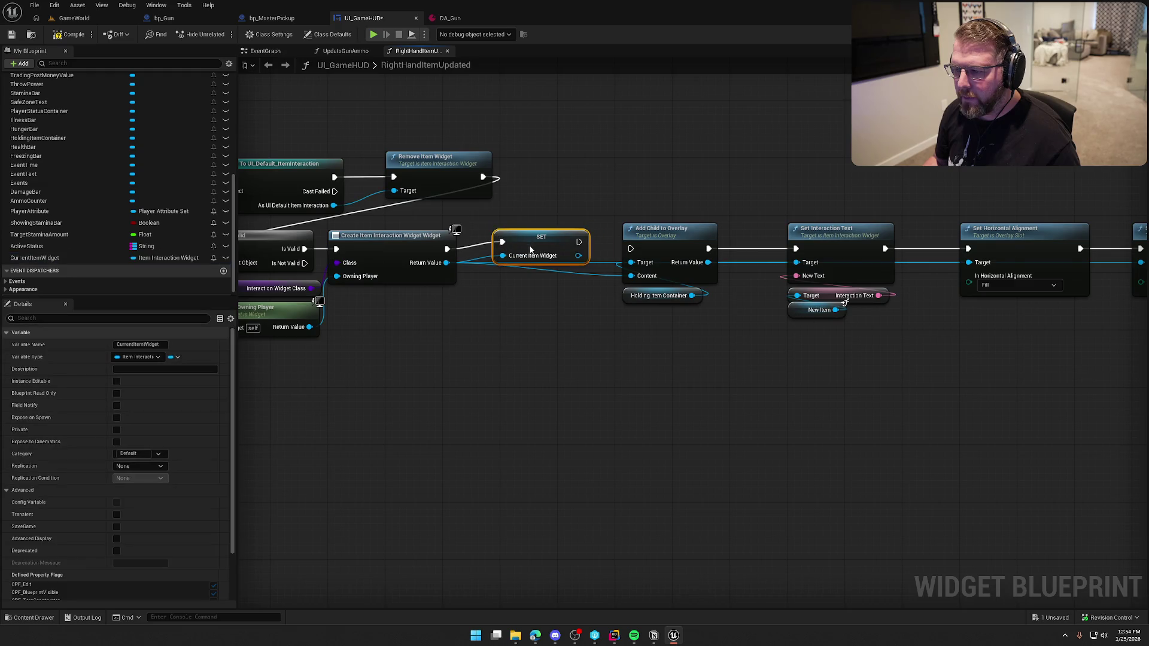
mouse_move(564, 245)
left_mouse_down()
mouse_move(556, 252)
mouse_move(610, 285)
mouse_move(633, 280)
left_mouse_up()
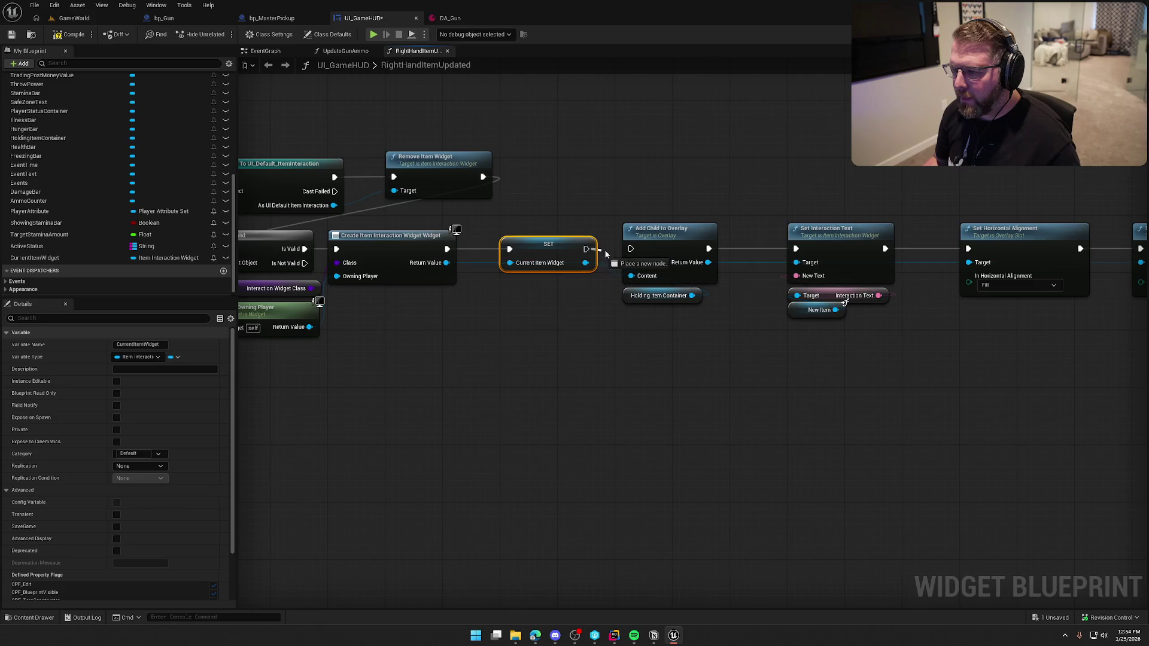
left_click_drag(554, 243, 555, 229)
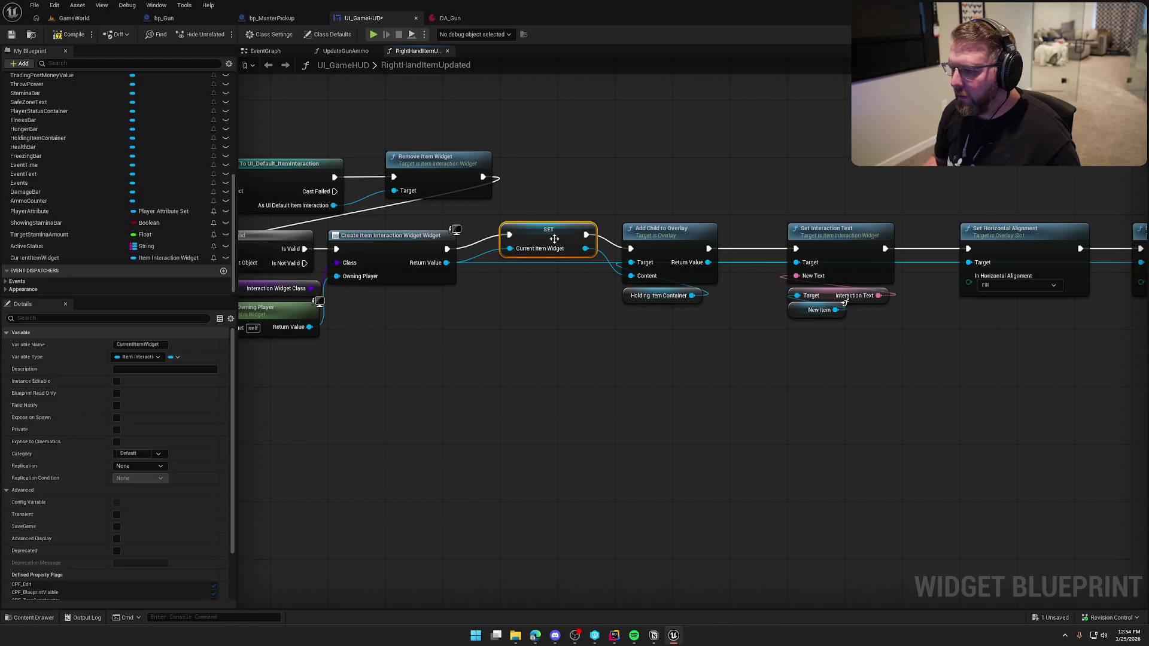
left_click_drag(551, 240, 551, 254)
left_click(564, 377)
Feed a CurrentItemWidget getter into Set Interaction Text's Target and shift Add Child to Overlay left.
mouse_move(34, 258)
left_mouse_down()
mouse_move(701, 347)
mouse_move(778, 310)
mouse_move(796, 264)
left_mouse_up()
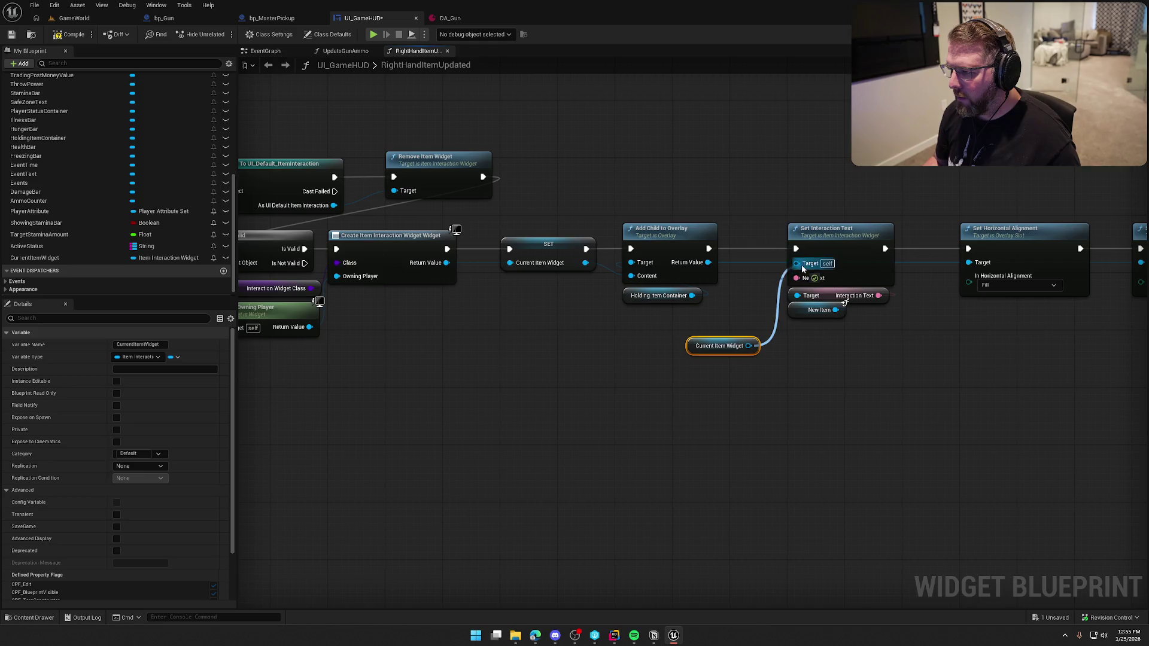
mouse_move(722, 346)
left_mouse_down()
mouse_move(835, 174)
mouse_move(812, 219)
left_mouse_up()
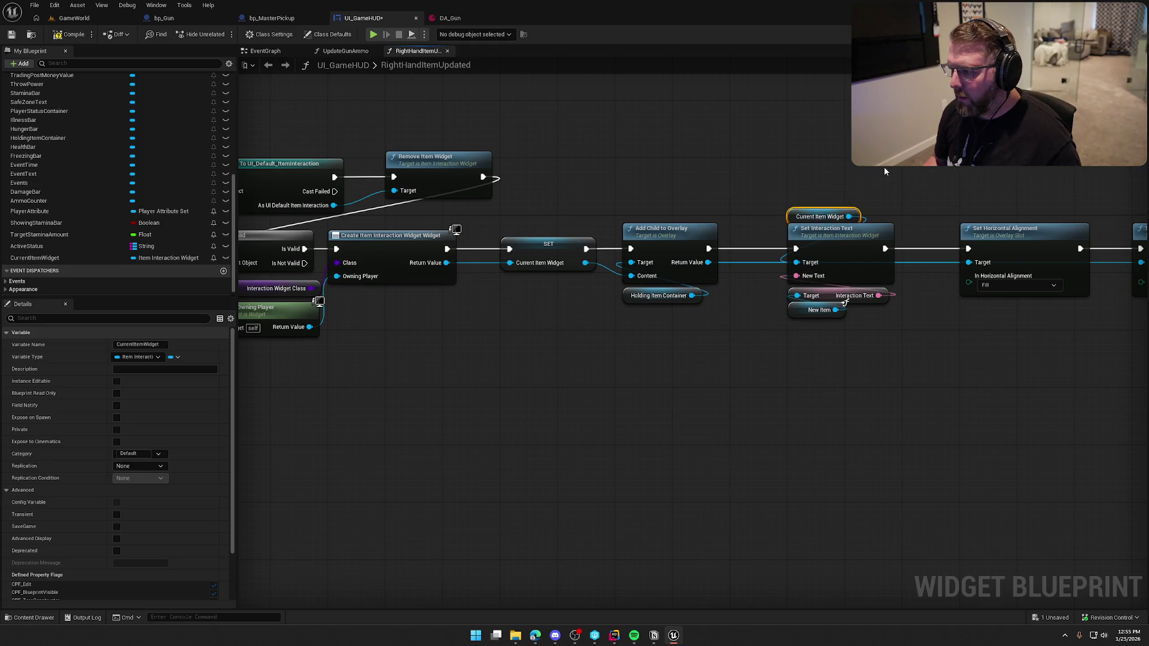
mouse_move(869, 188)
left_mouse_down()
mouse_move(609, 179)
mouse_move(711, 254)
left_mouse_up()
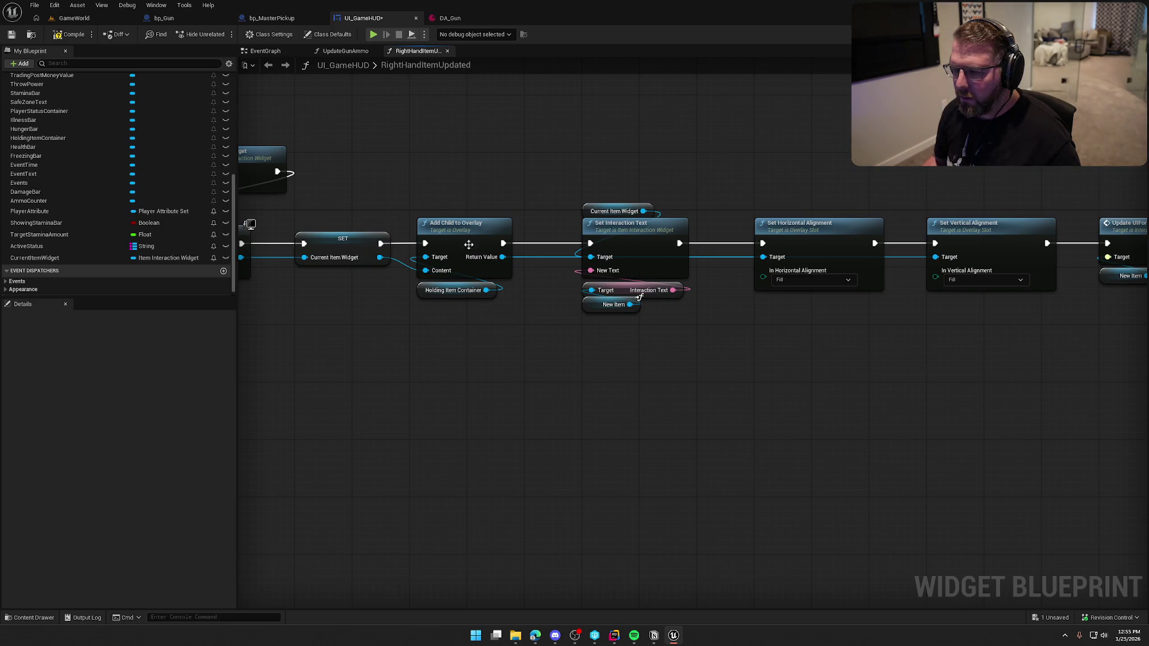
left_click_drag(455, 234, 449, 233)
left_click(506, 355)
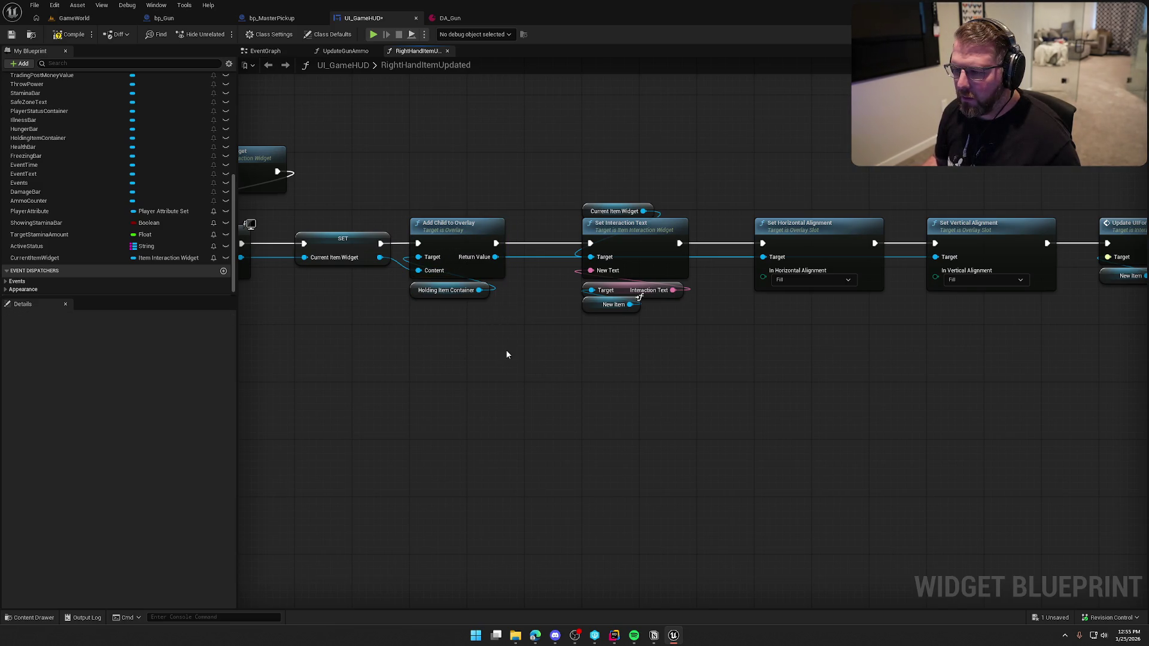
Move Set Interaction Text, the alignment nodes and Update UI For Item left to tighten the chain.
mouse_move(630, 241)
left_mouse_down()
mouse_move(573, 242)
mouse_move(988, 389)
left_mouse_up()
scroll(678, 398, "down", 2)
scroll(988, 390, "up", 1)
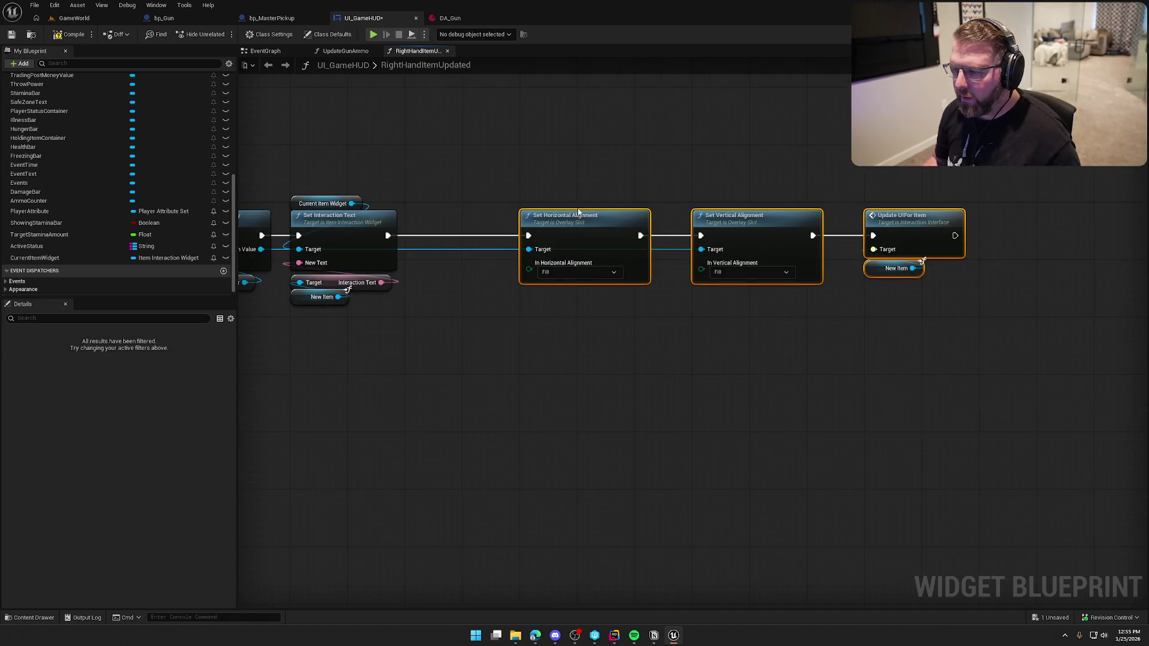
left_click_drag(582, 224, 466, 224)
left_click(534, 375)
mouse_move(534, 375)
left_mouse_down()
mouse_move(690, 388)
mouse_move(703, 370)
left_mouse_up()
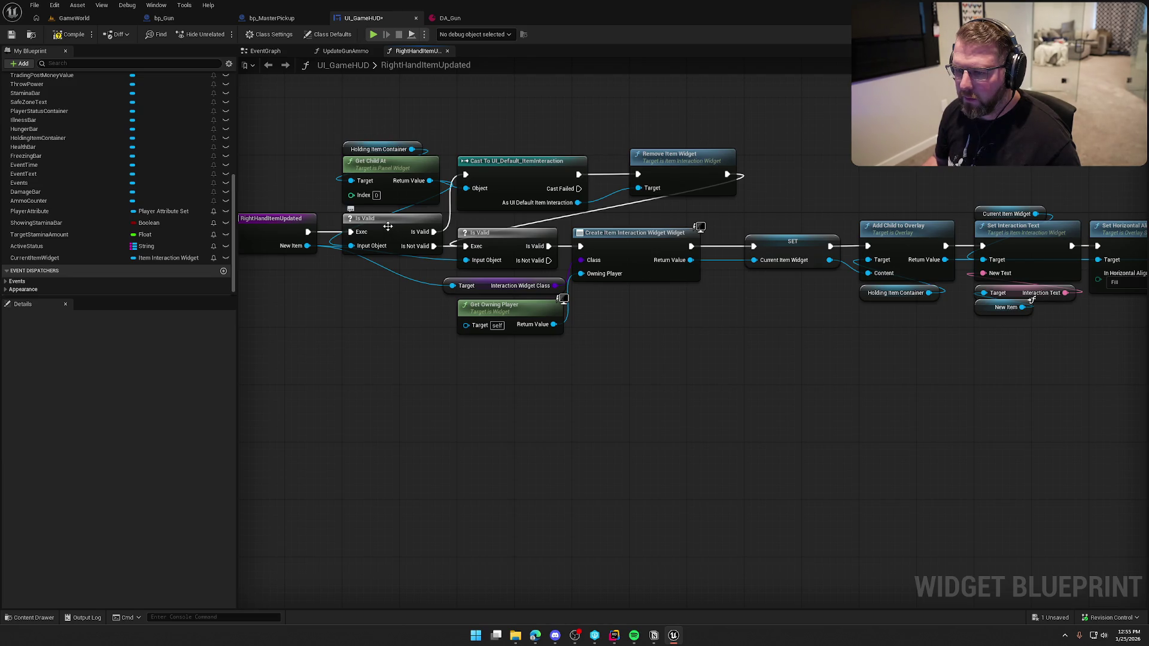
left_click_drag(388, 226, 385, 217)
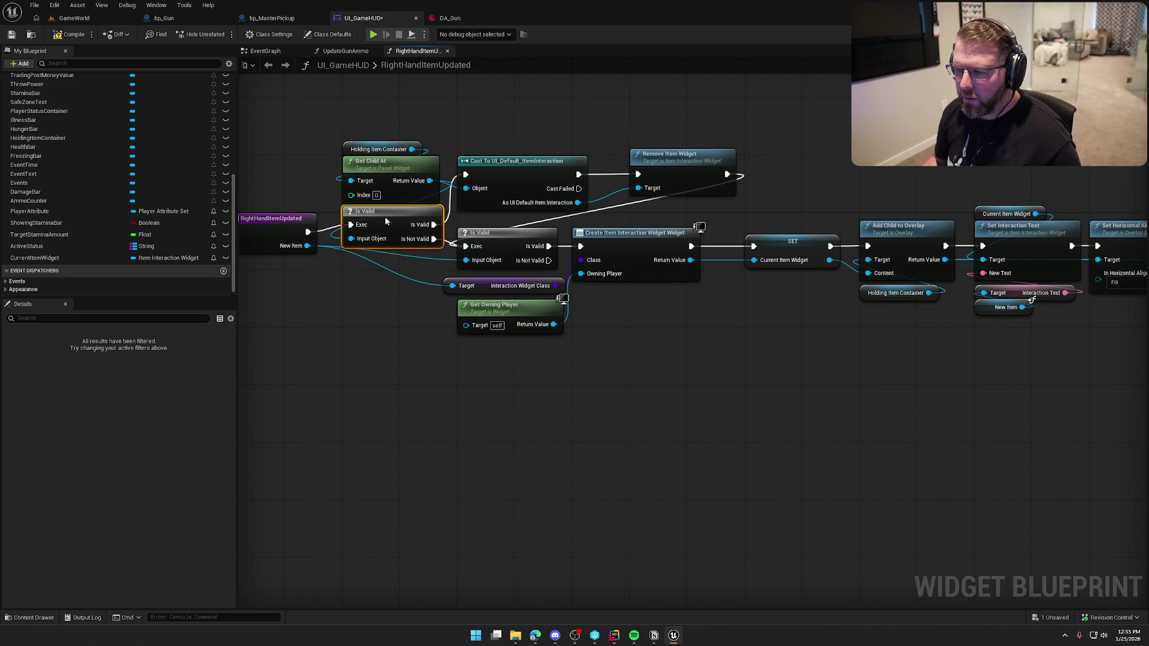
Add a validated CurrentItemWidget get after the event: valid runs Remove Item Widget, not valid creates the widget.
left_click_drag(34, 258, 347, 296)
right_click(347, 294)
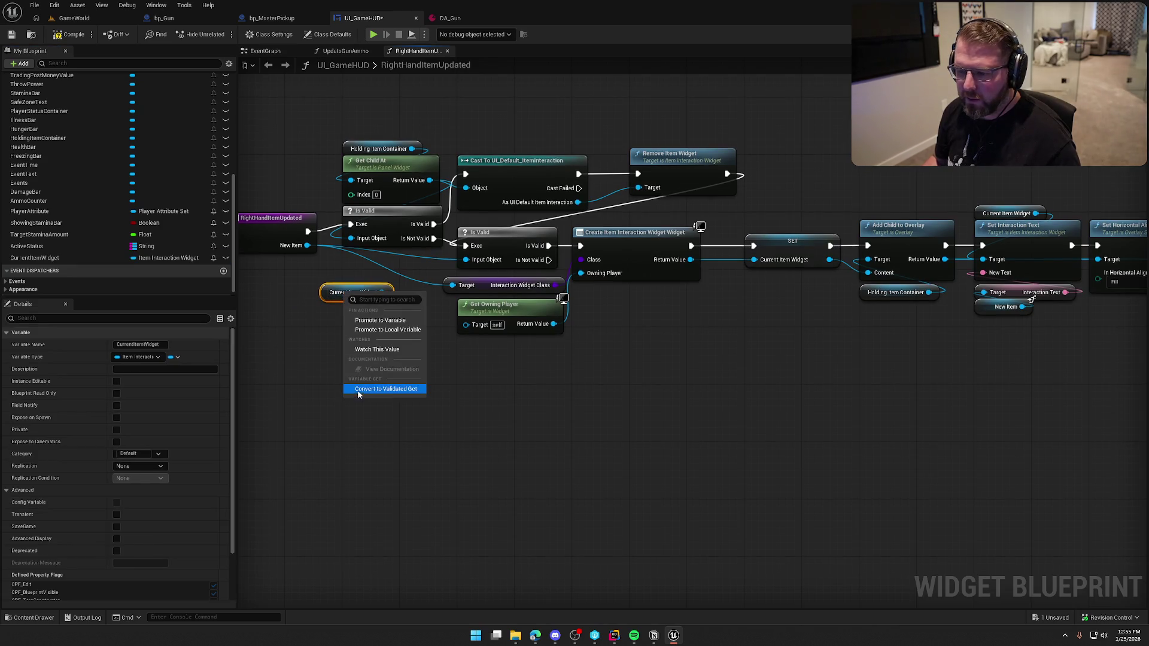
left_click(359, 390)
left_click_drag(309, 232, 329, 303)
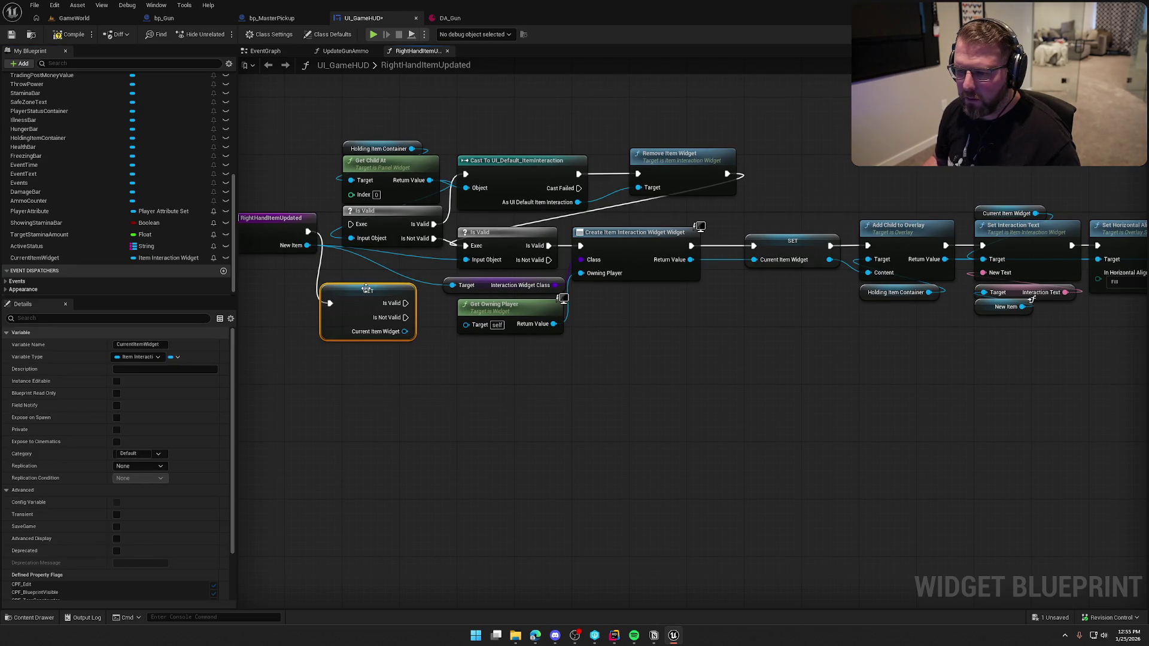
mouse_move(404, 304)
left_mouse_down()
mouse_move(469, 177)
mouse_move(566, 189)
mouse_move(638, 174)
left_mouse_up()
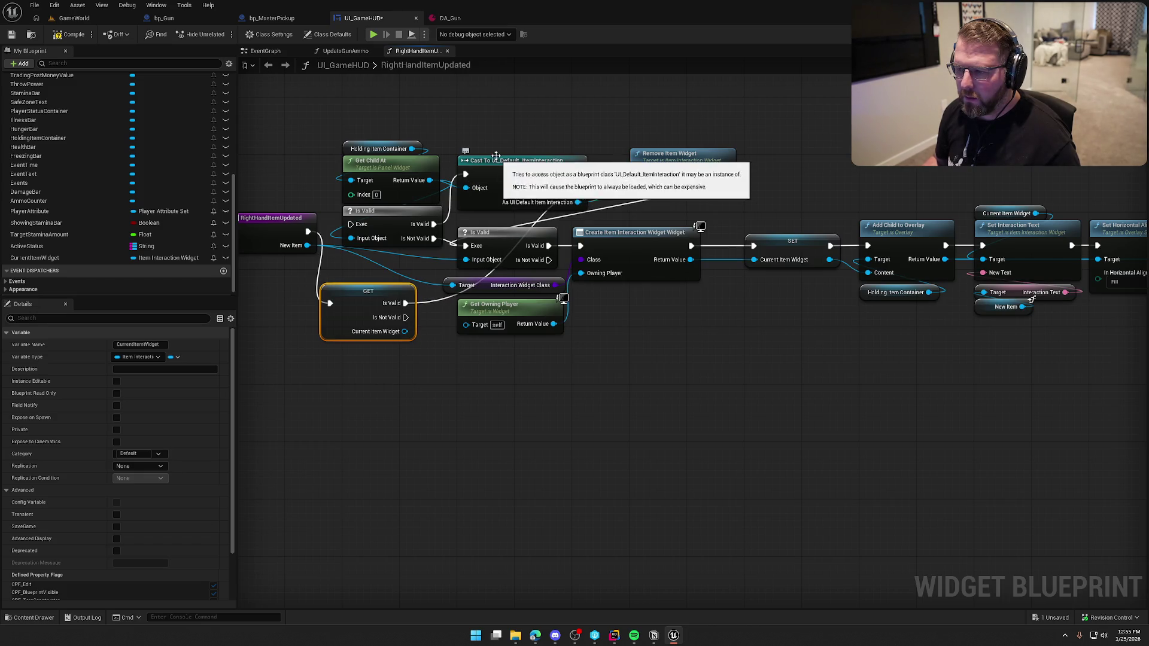
left_click_drag(406, 317, 465, 246)
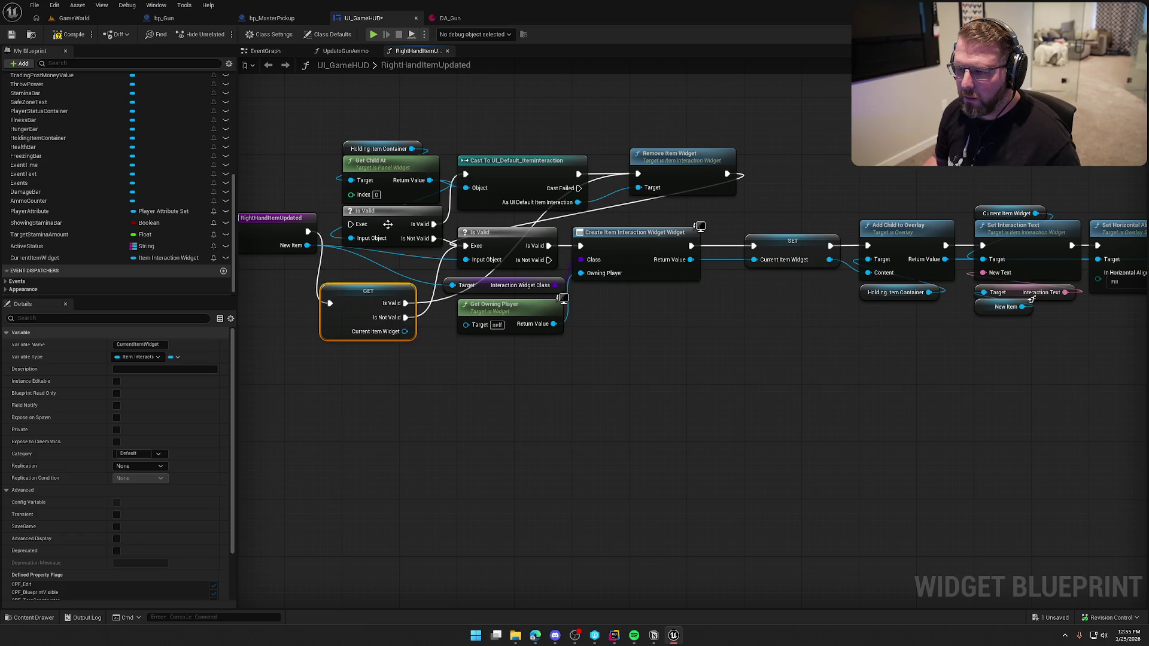
Delete the old Is Valid, cast, Get Child At and Holding Item Container nodes.
left_click(388, 225)
key("Delete")
left_click(529, 171)
key("Delete")
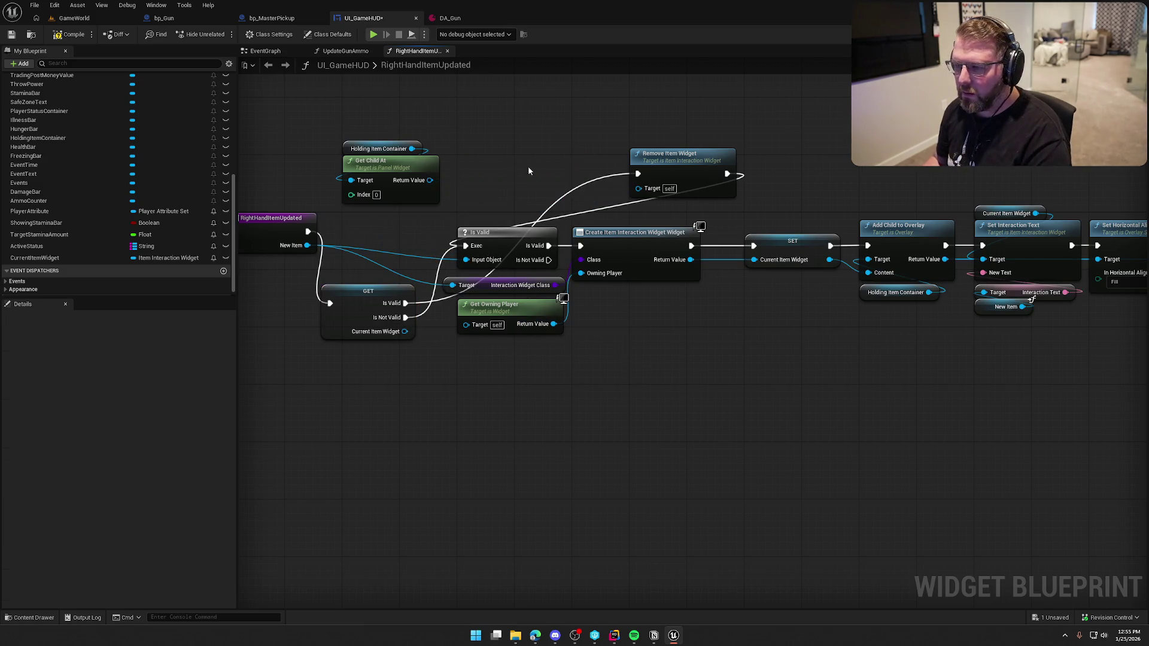
left_click_drag(364, 297, 386, 225)
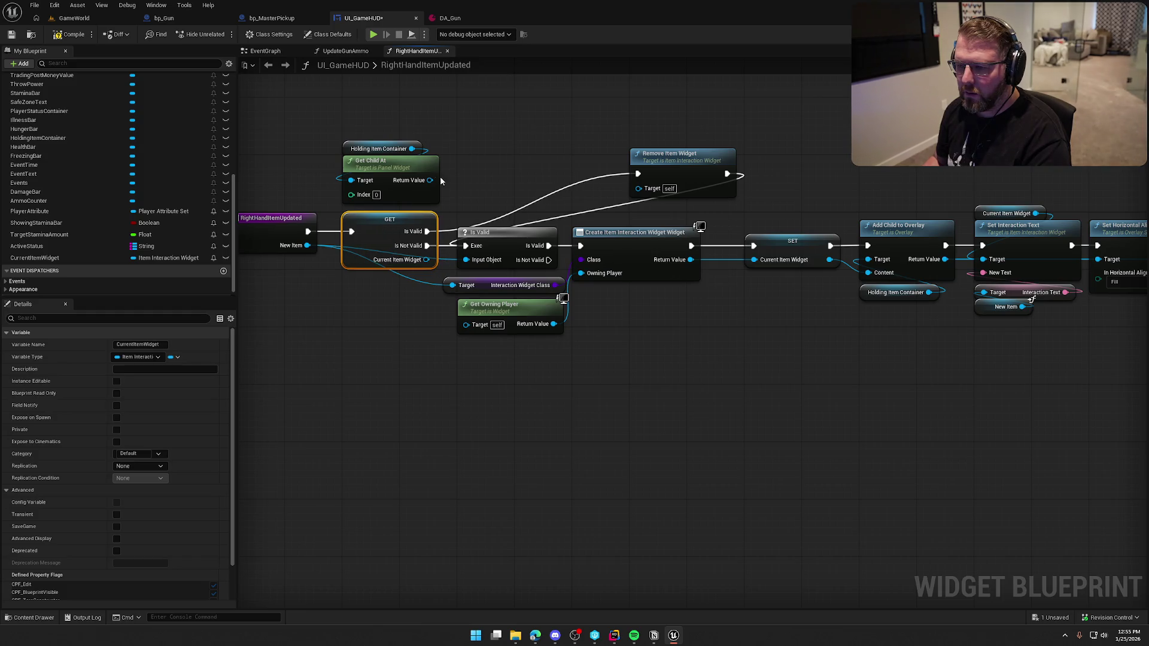
left_click_drag(350, 125, 468, 190)
key("Delete")
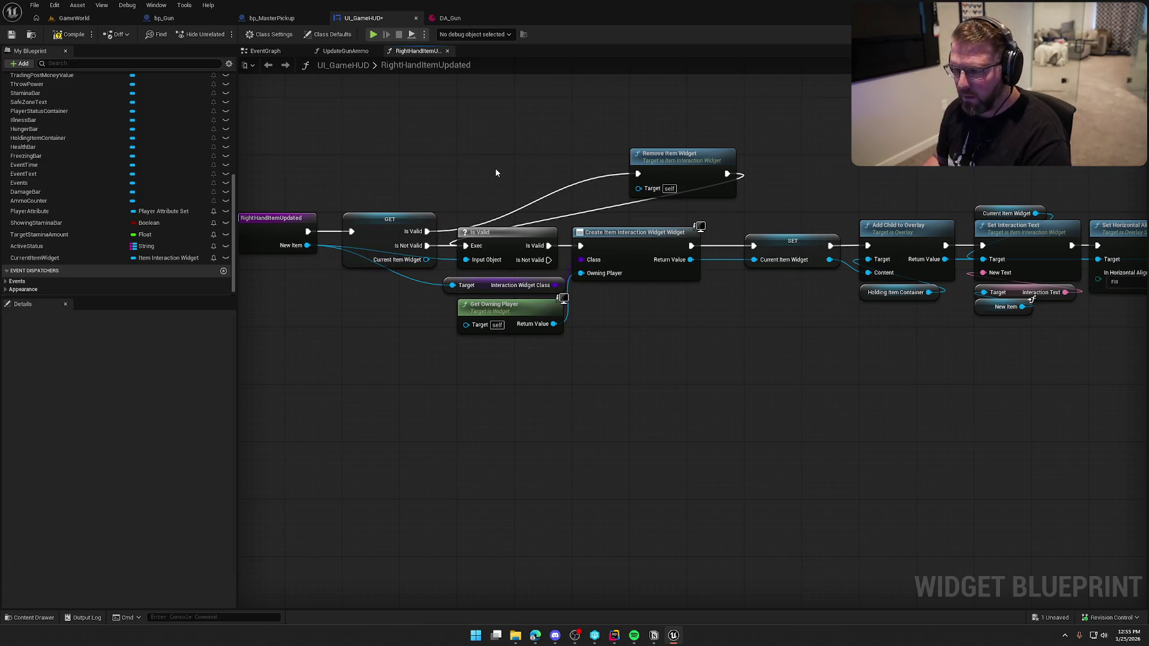
Move Remove Item Widget up beside the validated get and check the function's properties.
mouse_move(676, 165)
left_mouse_down()
mouse_move(527, 143)
mouse_move(503, 173)
left_mouse_up()
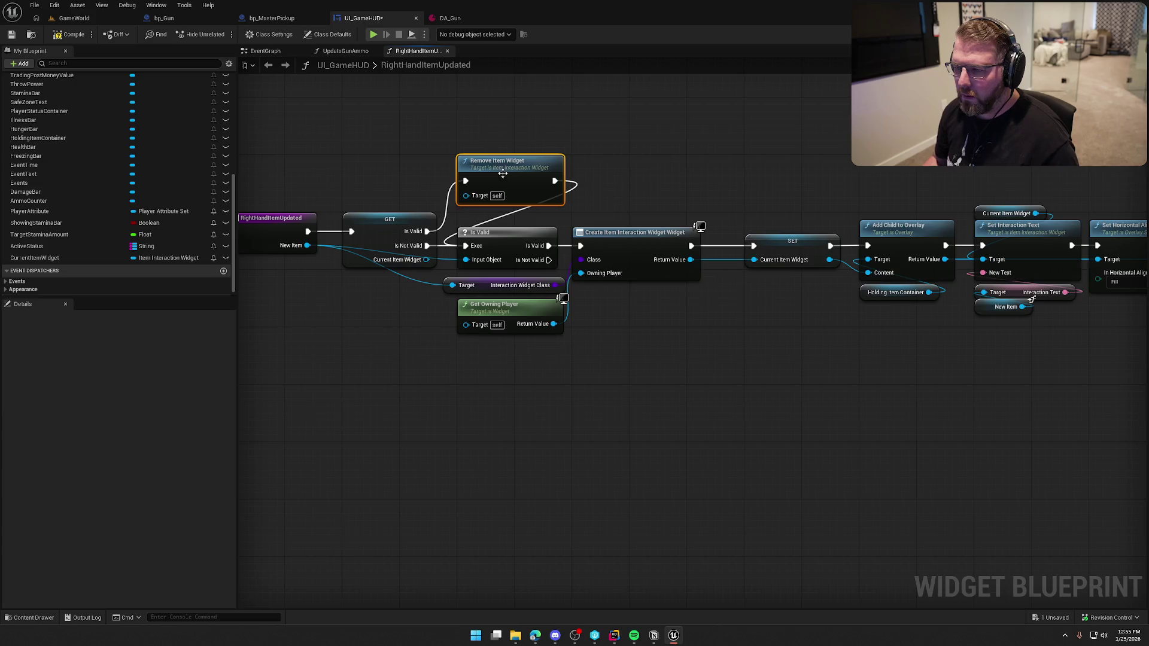
scroll(561, 353, "down", 1)
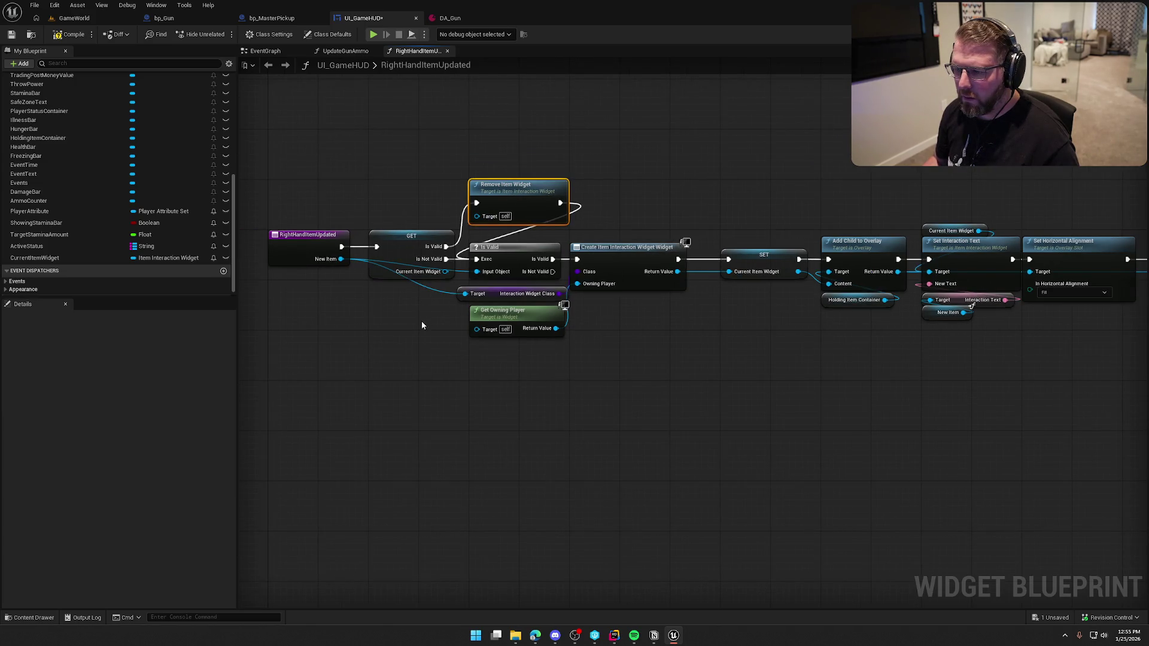
scroll(430, 326, "up", 1)
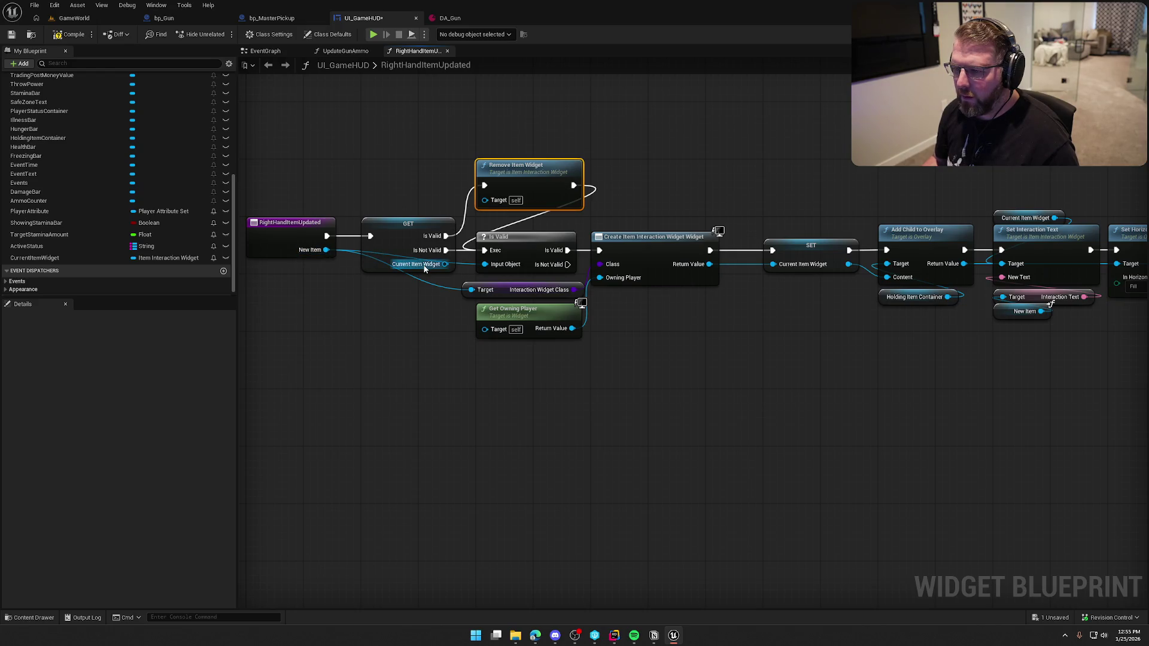
left_click(291, 236)
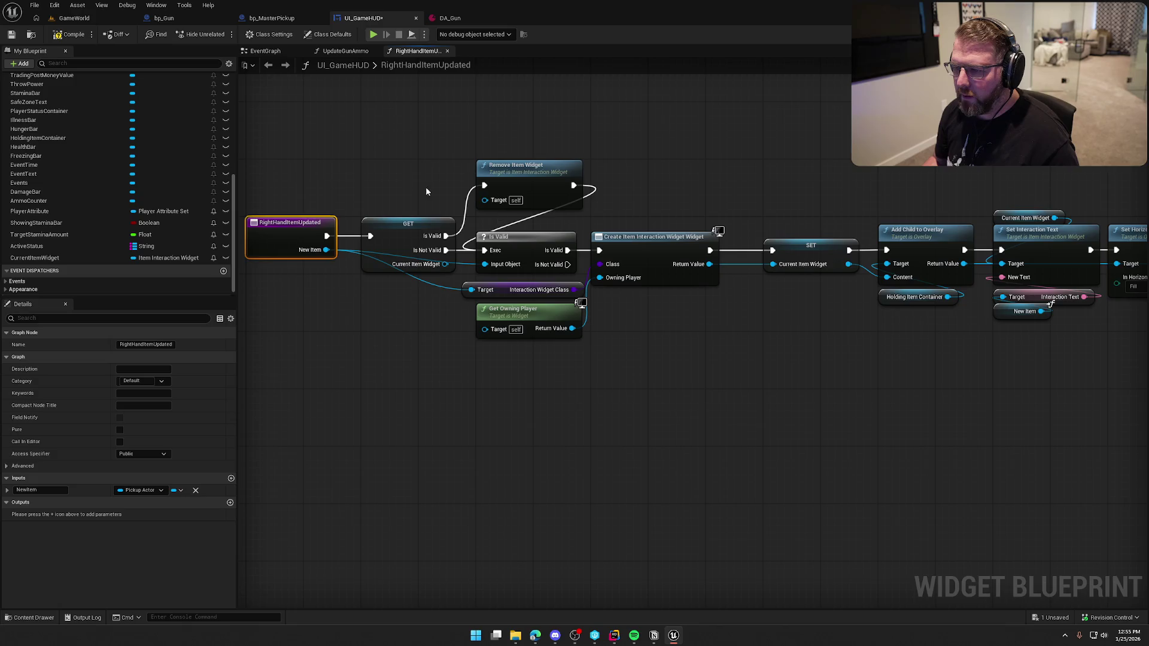
left_click(411, 240)
left_click(529, 174)
left_click(622, 403)
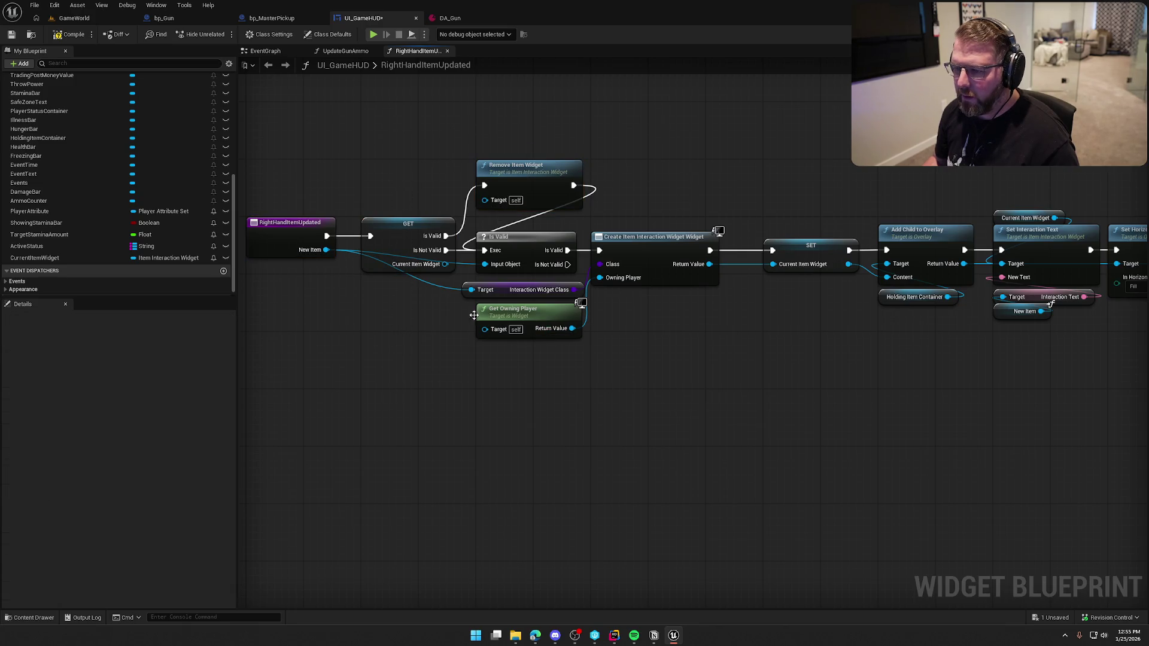
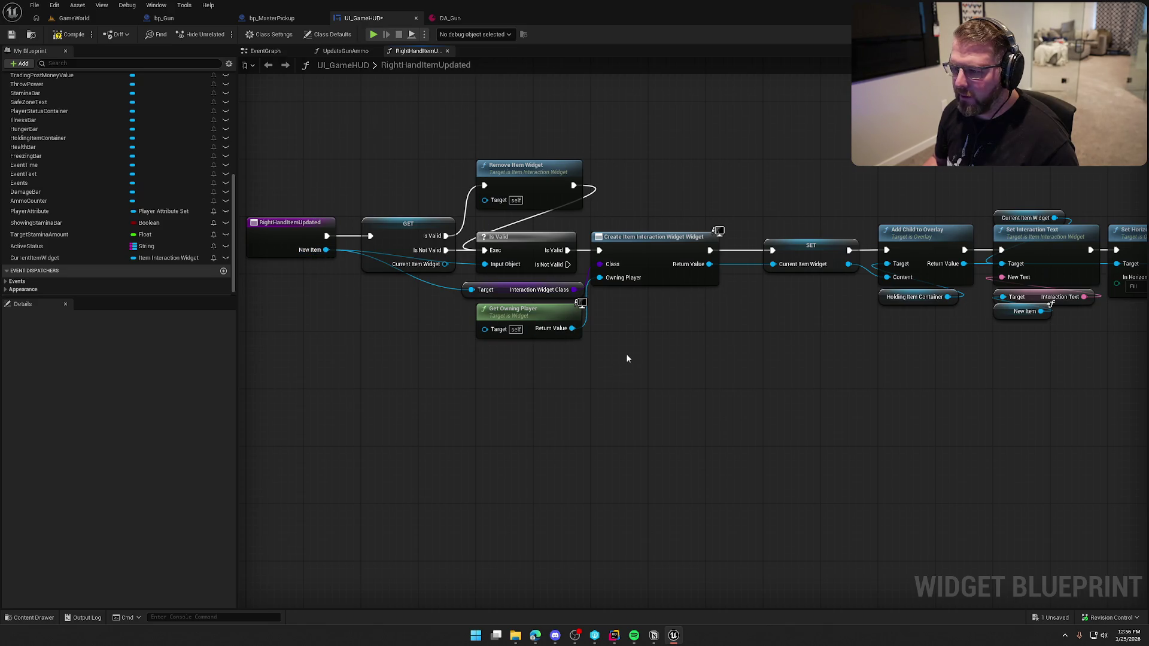
Move Get Owning Player beside the widget creation node and paste a copy of the New Item getter nearby.
scroll(784, 298, "down", 1)
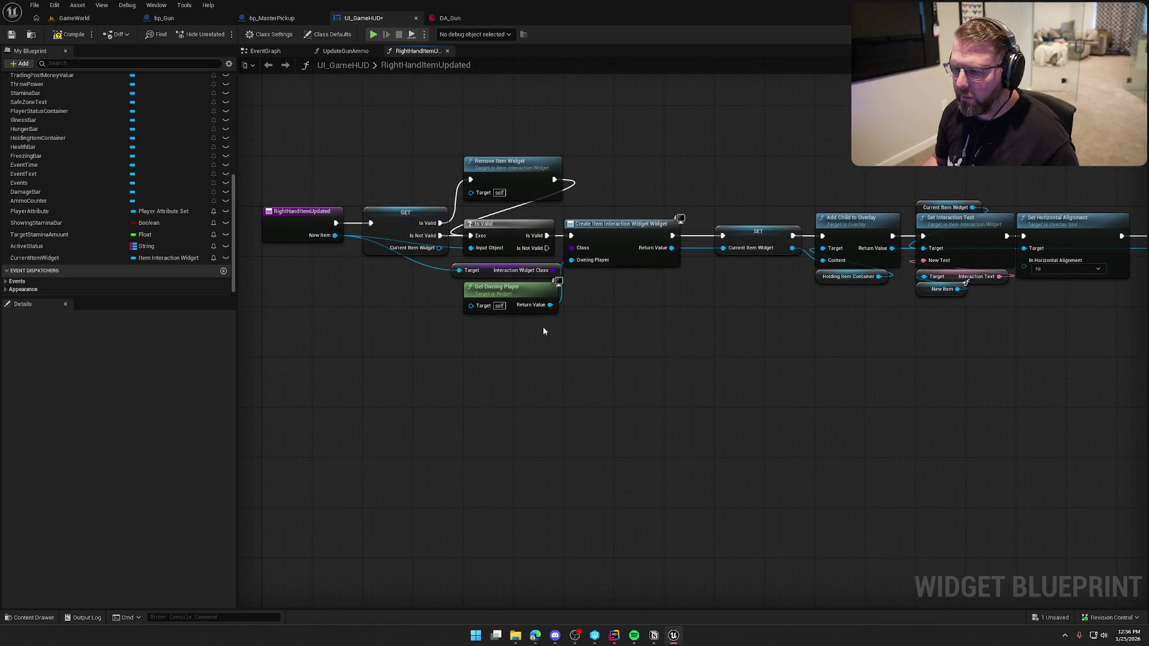
left_click_drag(513, 294, 612, 281)
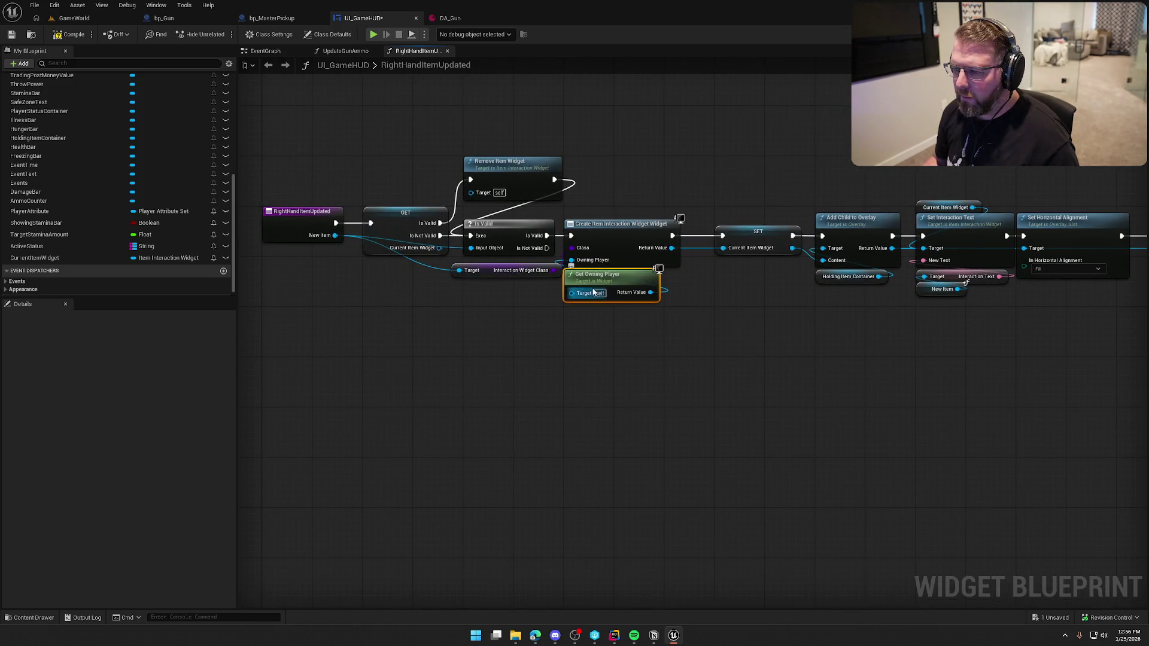
left_click(942, 289)
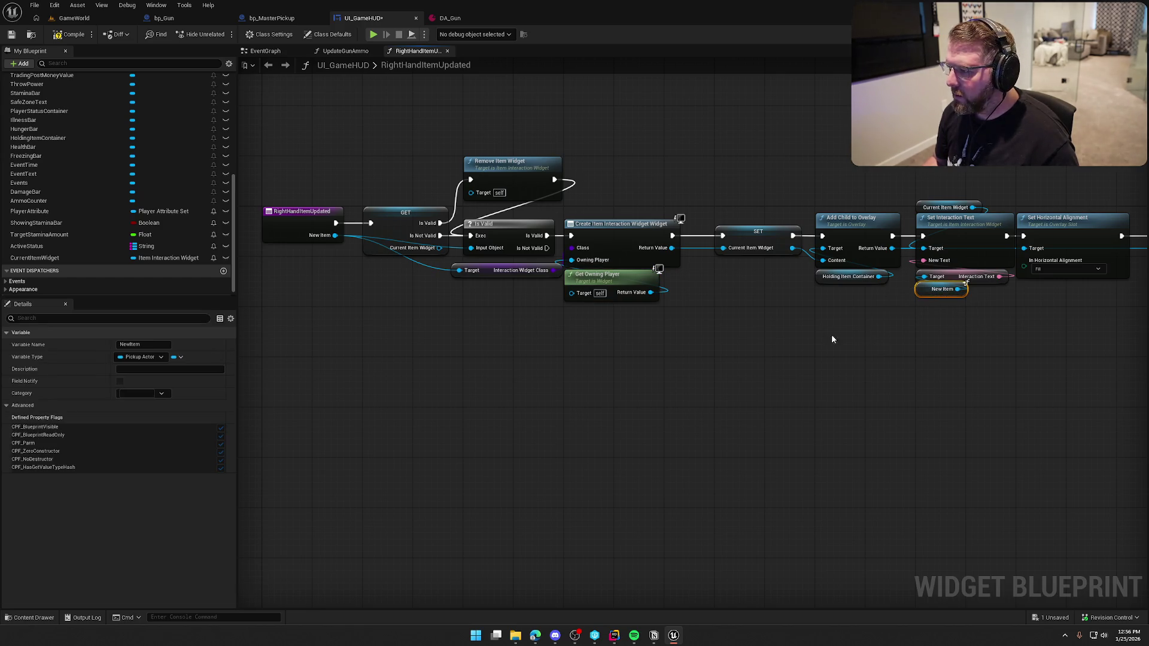
key("ctrl+c")
key("ctrl+v")
mouse_move(456, 306)
left_mouse_down()
mouse_move(477, 257)
mouse_move(597, 217)
mouse_move(1090, 359)
mouse_move(1066, 374)
left_mouse_up()
Shift the widget creation node chain to the right to make room.
left_click(489, 271)
scroll(876, 346, "up", 1)
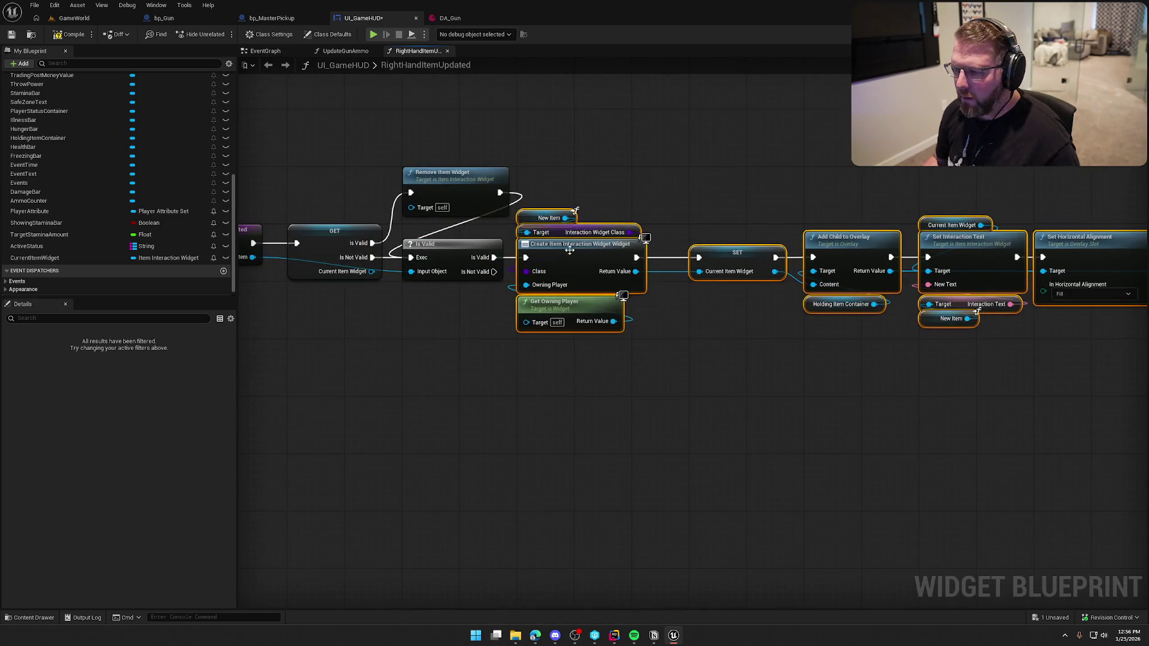
left_click_drag(565, 247, 643, 246)
left_click(518, 304)
key("ctrl+z")
key("ctrl+z")
key("ctrl+z")
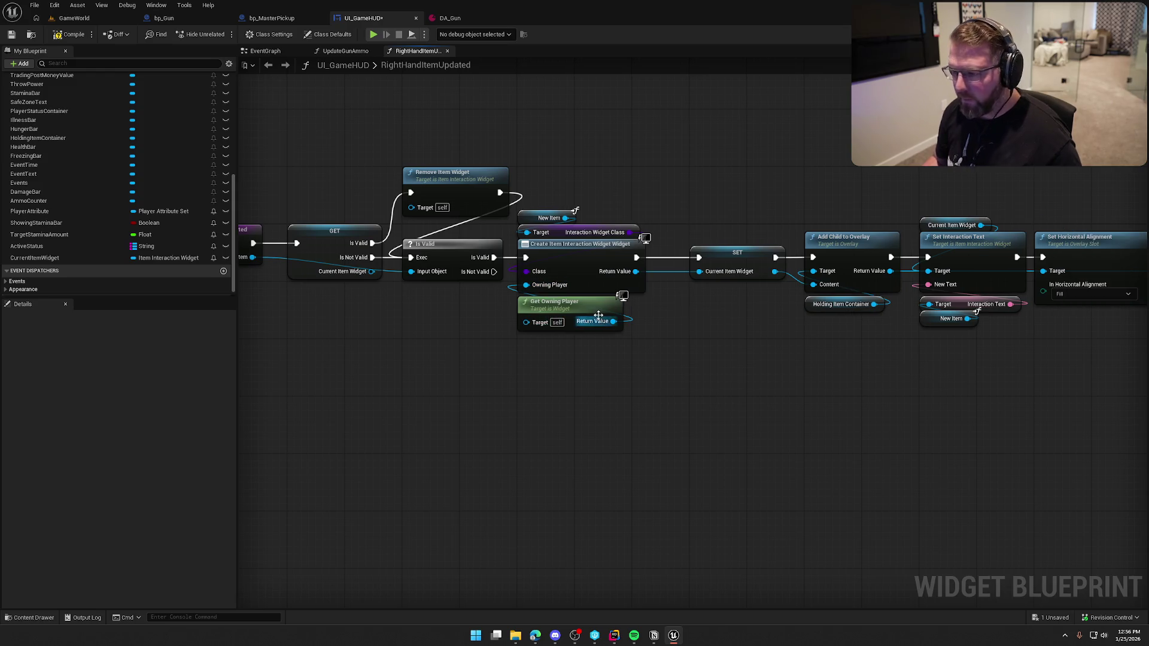
key("ctrl+z")
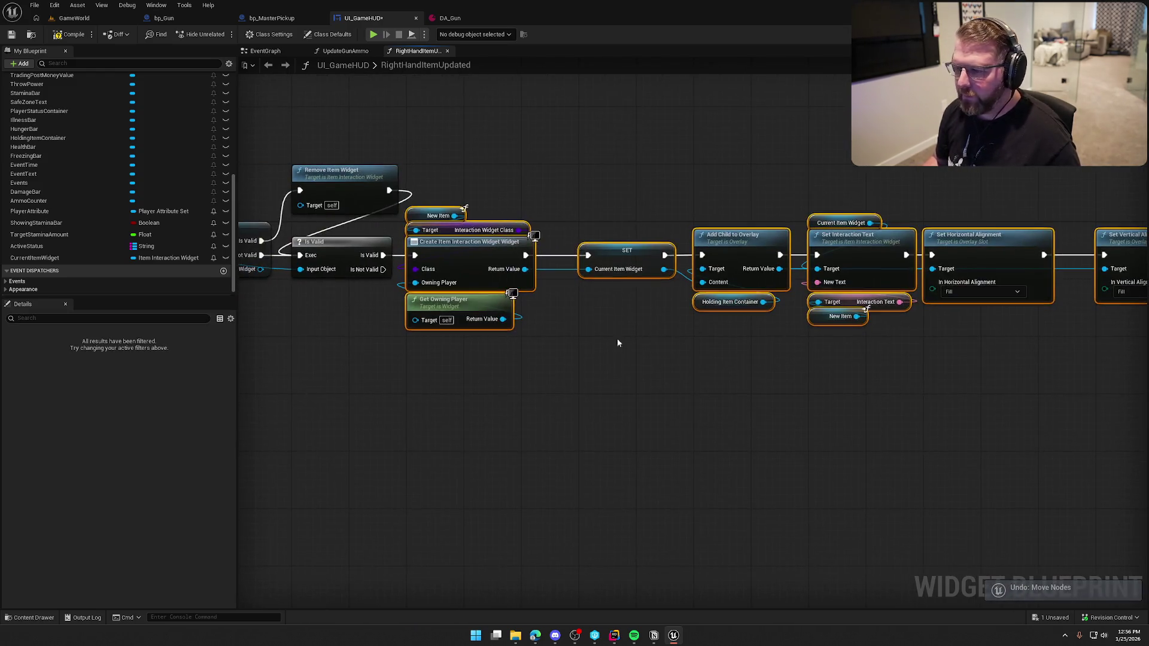
left_click_drag(475, 251, 576, 240)
left_click(410, 353)
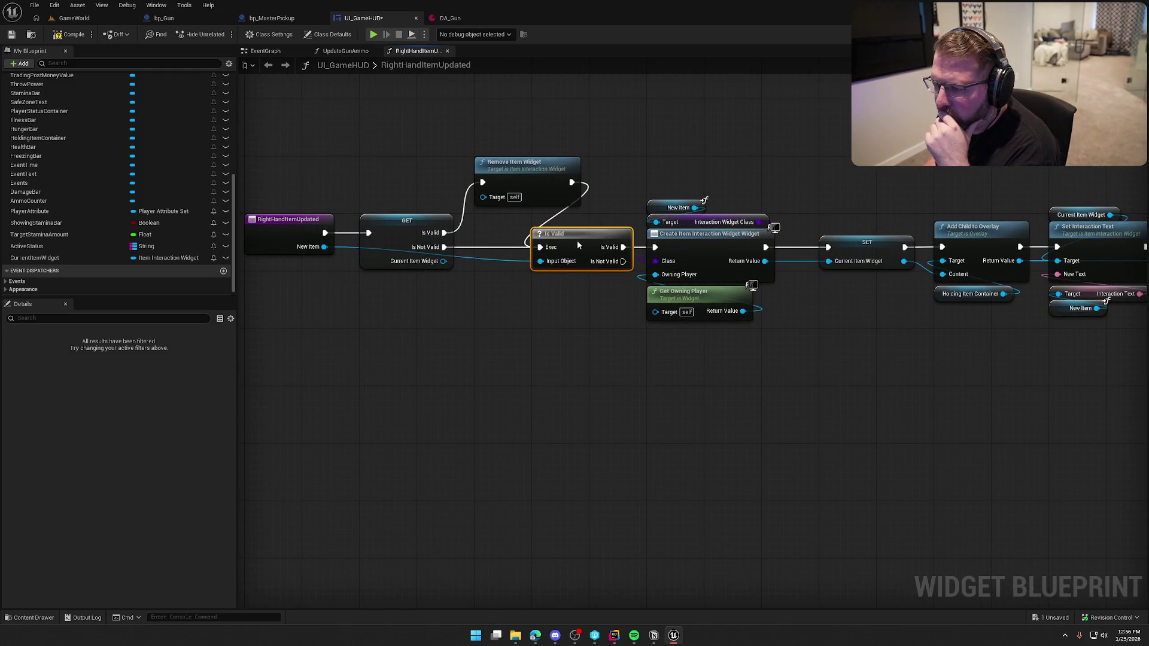
left_click(577, 336)
Paste another New Item getter and feed it into Is Valid's Input Object.
left_click(672, 202)
key("ctrl+c")
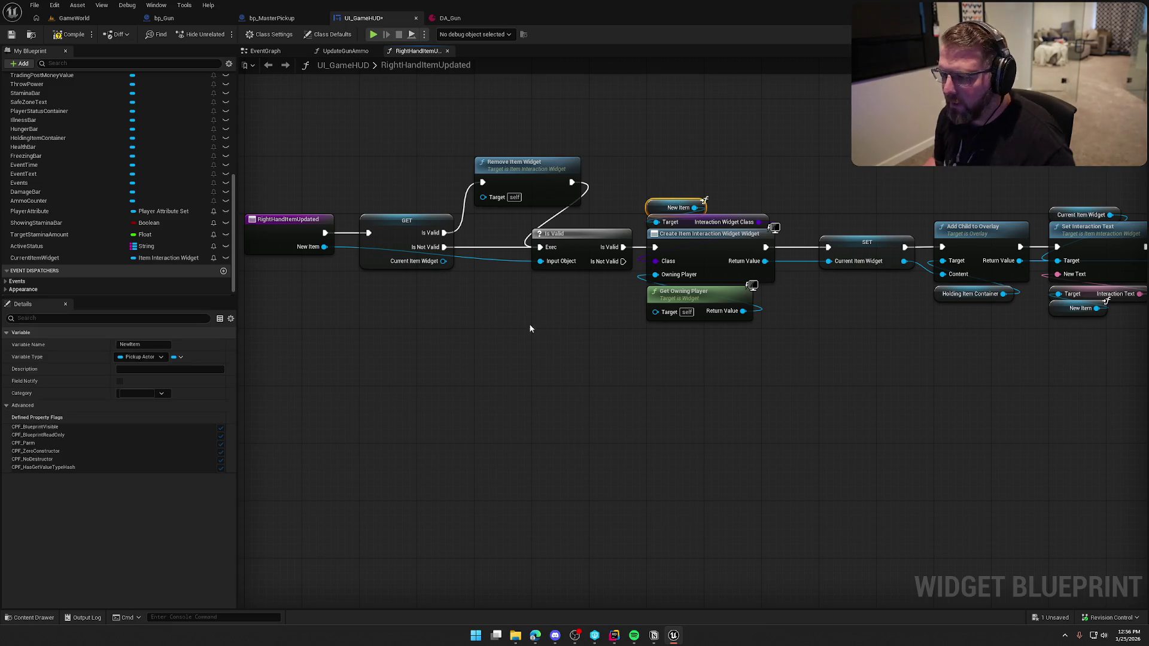
key("ctrl+v")
left_click_drag(579, 301, 540, 261)
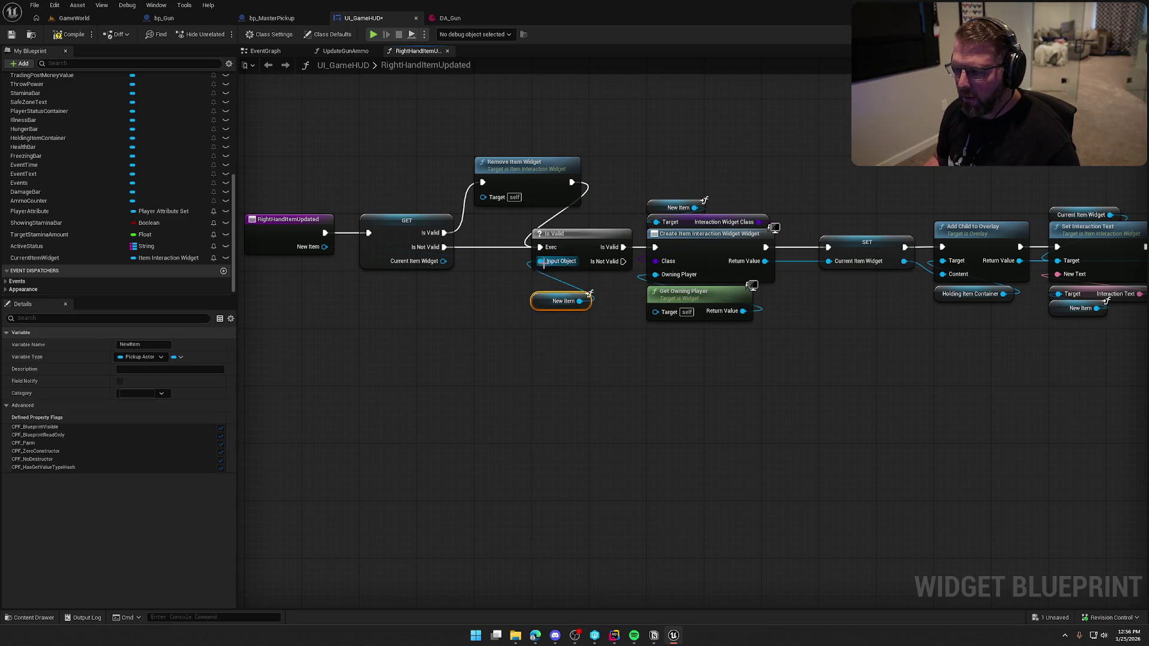
left_click_drag(542, 305, 540, 285)
left_click(548, 330)
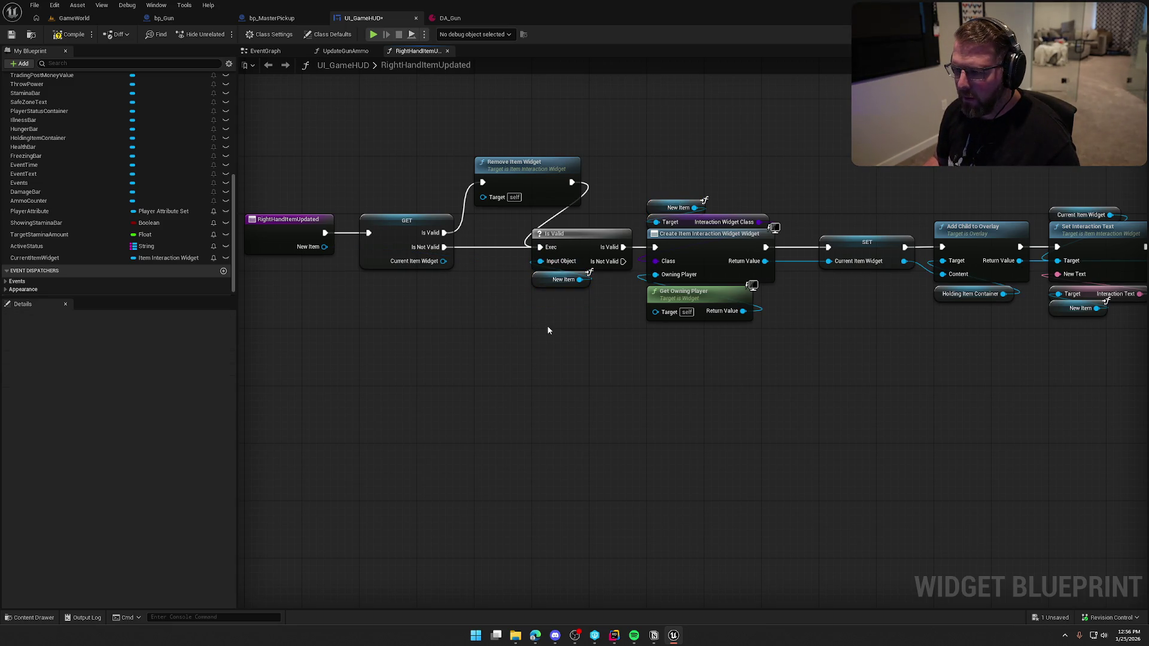
Convert New Item to a validated get, rewire its exec pins including Remove Item Widget, and delete Is Valid.
right_click(543, 281)
left_click(571, 382)
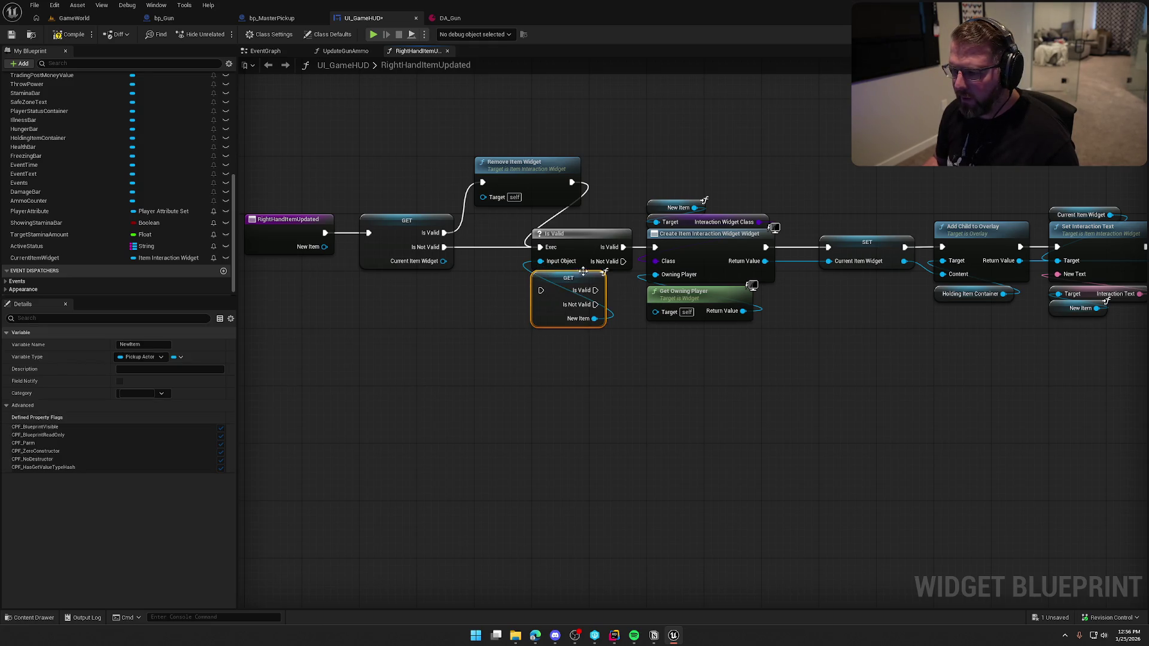
left_click_drag(540, 293, 444, 247)
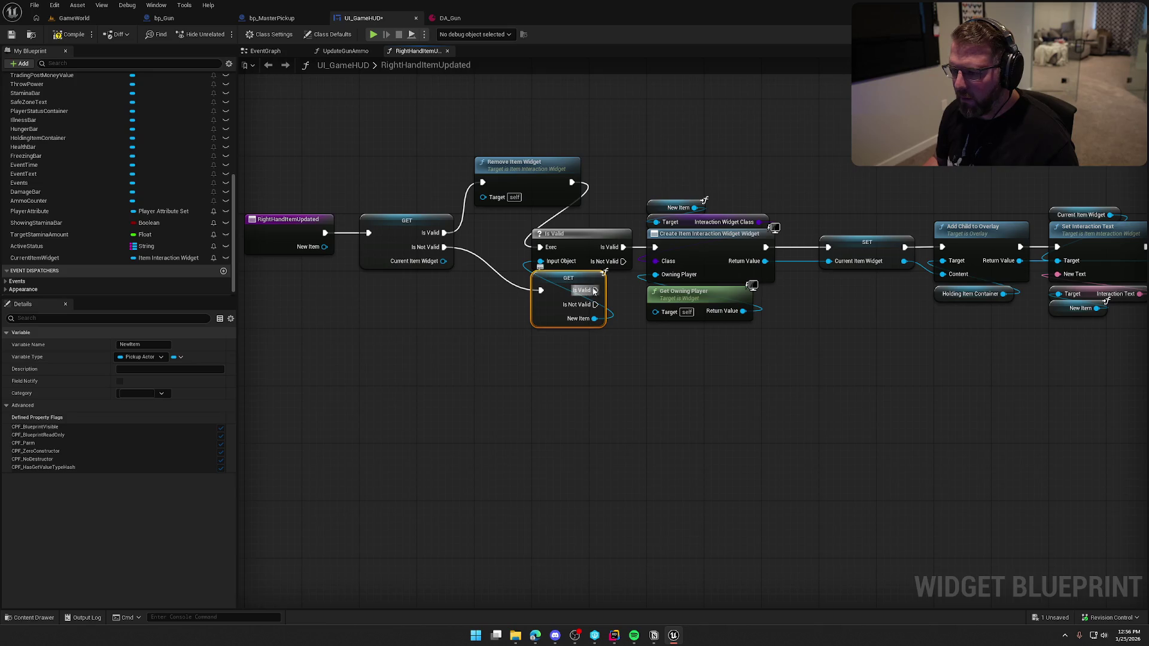
mouse_move(595, 290)
left_mouse_down()
mouse_move(659, 256)
mouse_move(655, 247)
left_mouse_up()
left_click(575, 234)
key("Delete")
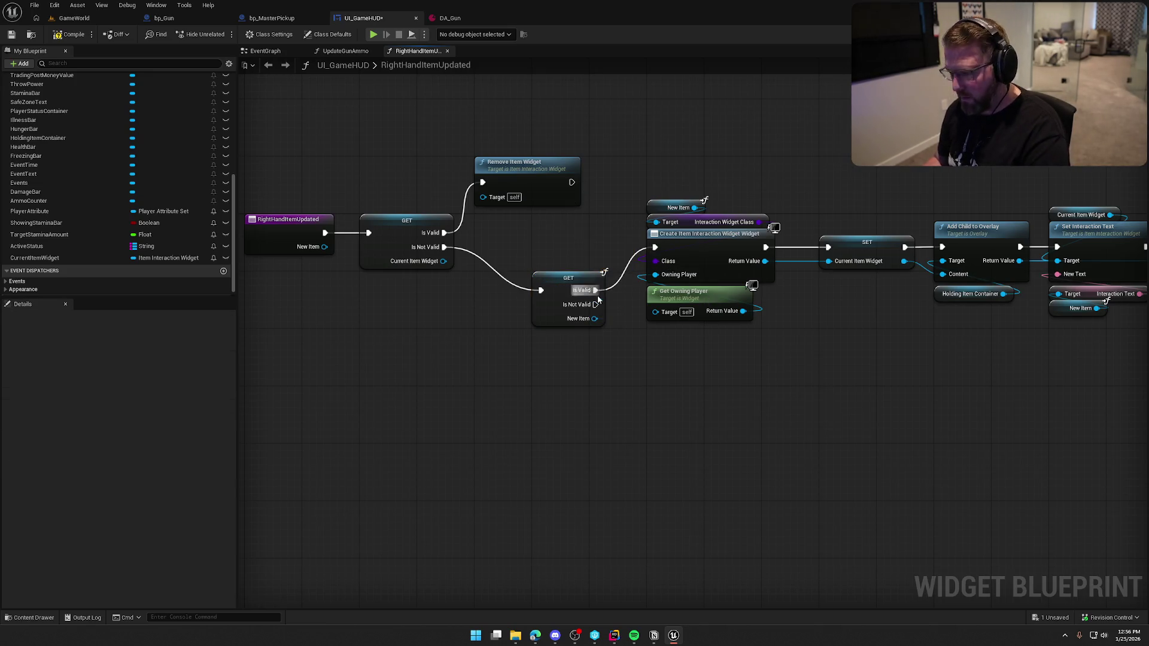
mouse_move(555, 283)
left_mouse_down()
mouse_move(558, 236)
mouse_move(497, 241)
left_mouse_up()
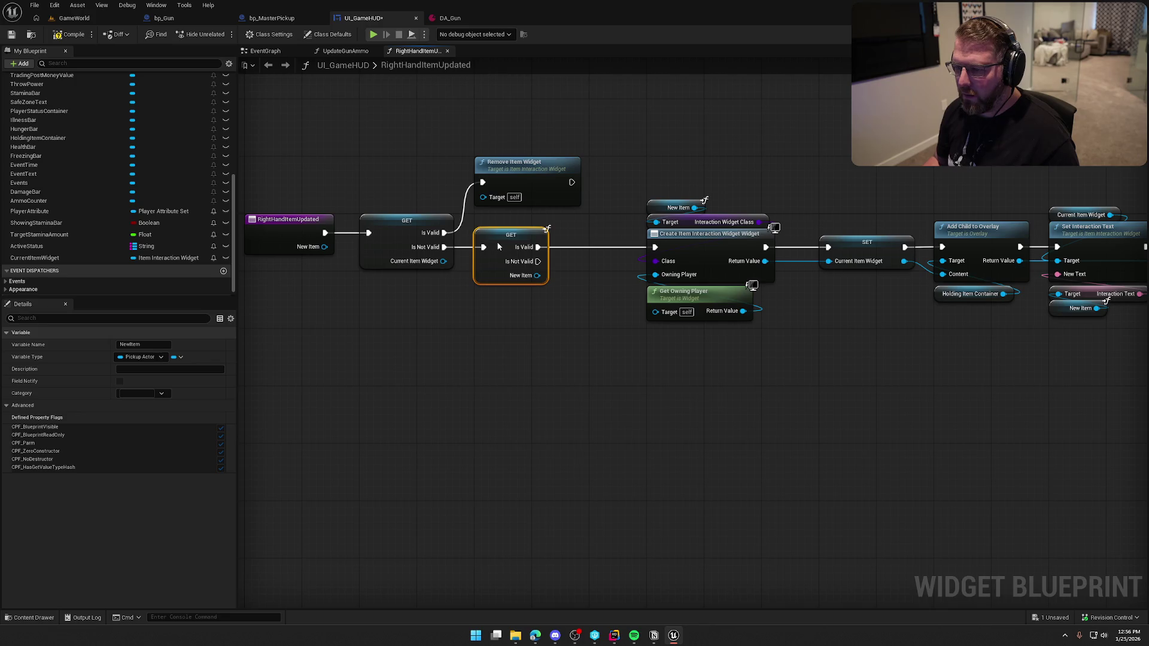
mouse_move(571, 182)
left_mouse_down()
mouse_move(490, 249)
mouse_move(583, 234)
mouse_move(563, 239)
left_mouse_up()
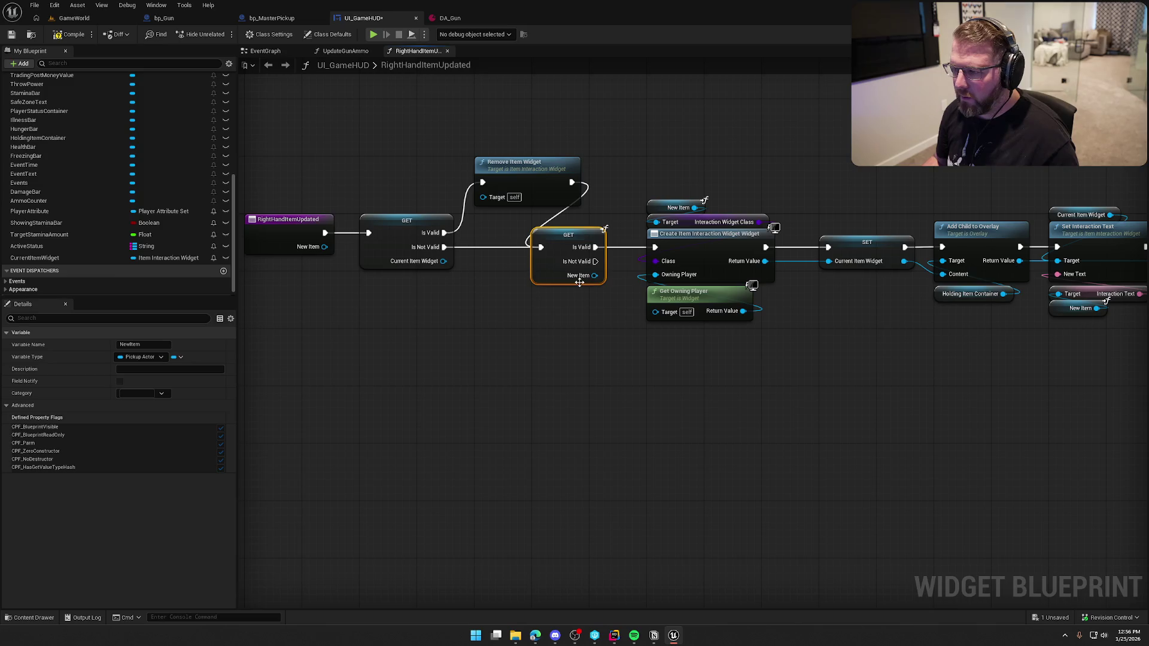
Realign the nodes from GET through Set Horizontal Alignment and line up Remove Item Widget.
mouse_move(593, 201)
left_mouse_down()
mouse_move(772, 286)
mouse_move(1137, 359)
mouse_move(981, 393)
left_mouse_up()
left_click_drag(550, 296, 665, 296)
left_click_drag(371, 321, 547, 320)
mouse_move(524, 194)
left_mouse_down()
mouse_move(535, 213)
mouse_move(524, 221)
left_mouse_up()
left_click(612, 241)
Move the nodes from the second GET onward closer to Remove Item Widget.
scroll(612, 242, "down", 2)
left_click_drag(649, 218, 1018, 363)
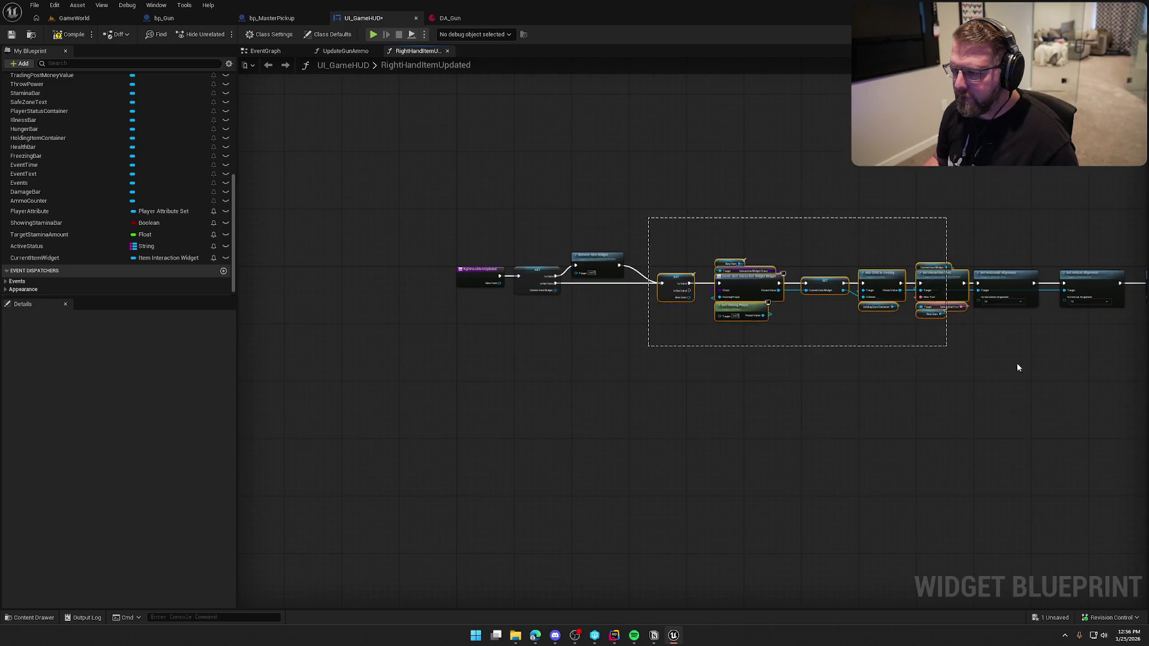
scroll(954, 403, "down", 1)
scroll(684, 363, "up", 1)
scroll(685, 362, "up", 1)
left_click_drag(751, 223, 694, 217)
left_click(706, 148)
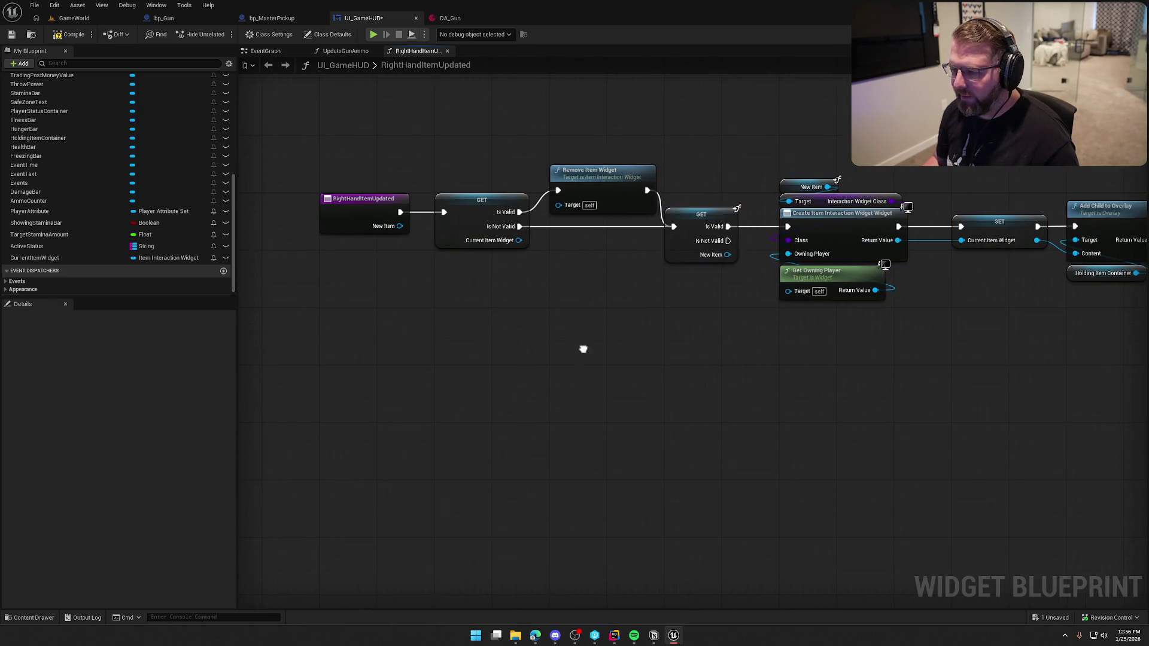
left_click_drag(575, 345, 551, 345)
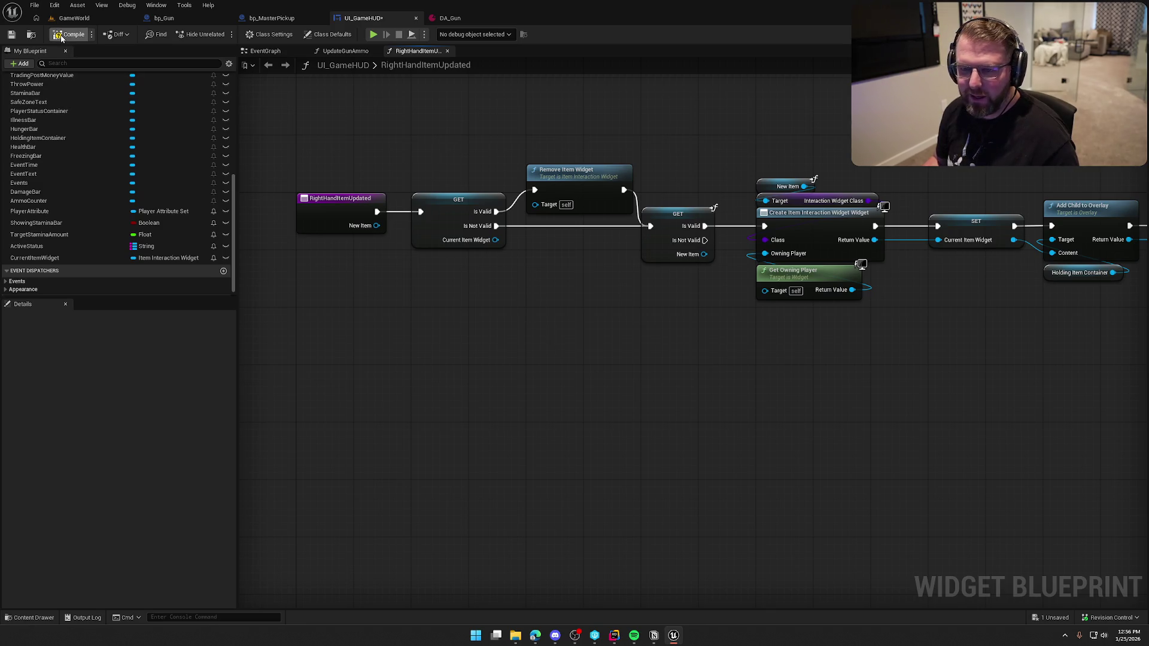
Connect Current Item Widget to Remove Item Widget's Target and recompile without errors.
left_click(70, 34)
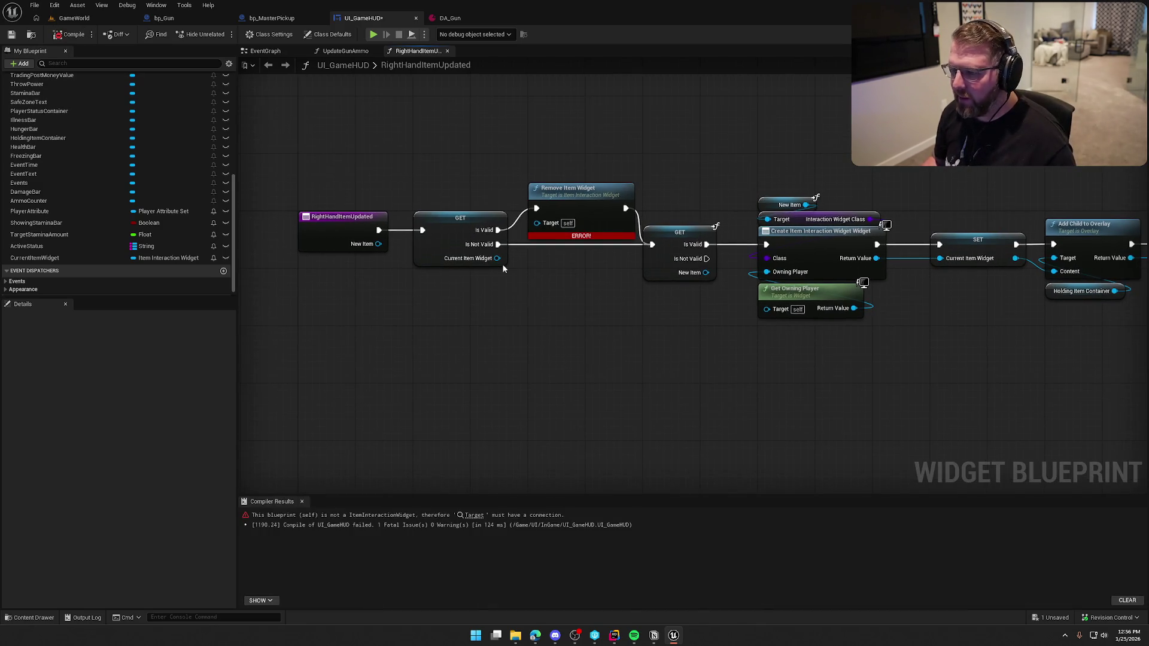
left_click_drag(479, 266, 537, 222)
left_click(541, 339)
left_click(70, 34)
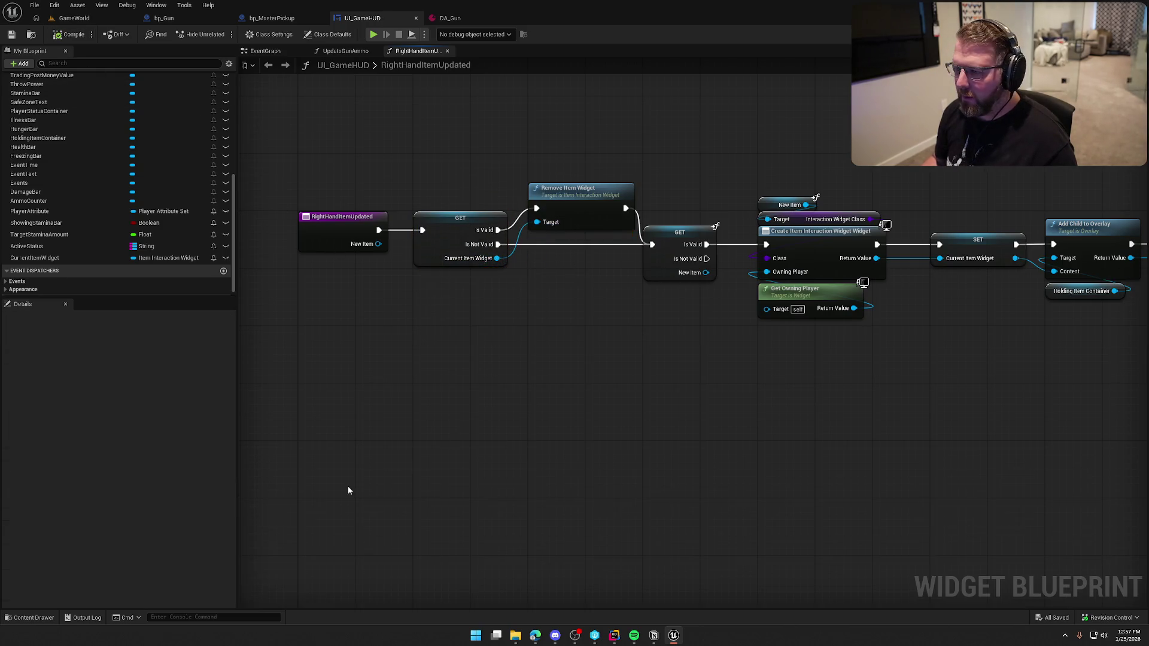
Review the entry node, GET, Remove Item Widget, widget creation and SET nodes.
mouse_move(602, 395)
left_mouse_down()
mouse_move(523, 341)
mouse_move(591, 351)
left_mouse_up()
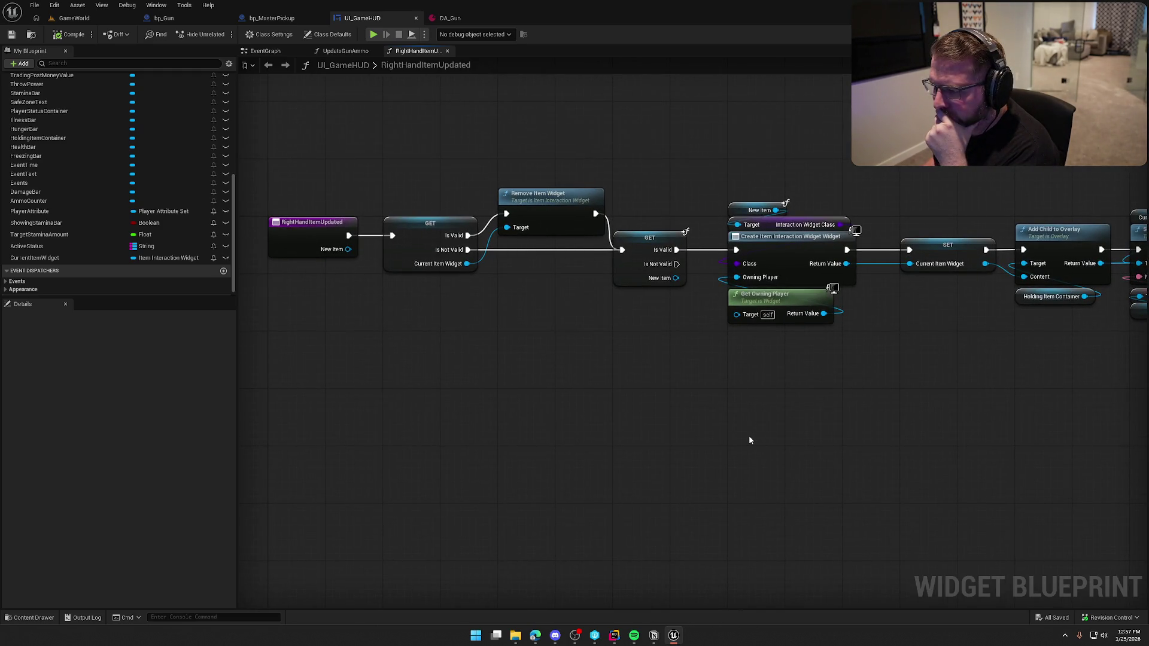
mouse_move(829, 430)
left_mouse_down()
mouse_move(770, 398)
mouse_move(644, 385)
mouse_move(845, 395)
left_mouse_up()
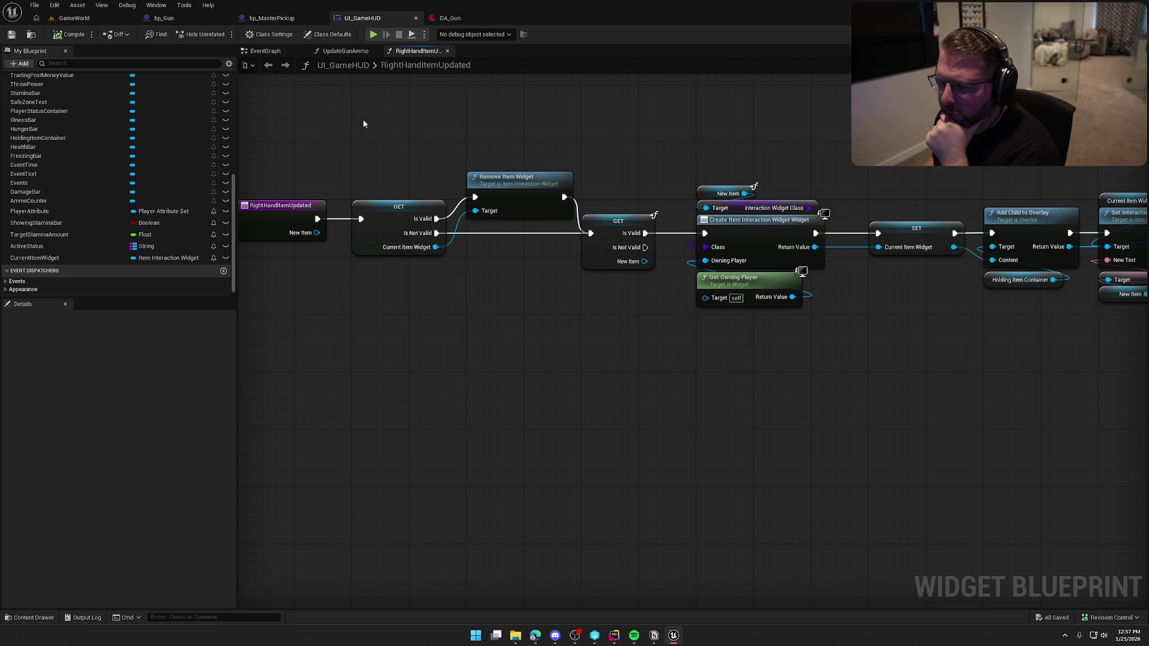
mouse_move(367, 127)
left_mouse_down()
mouse_move(404, 367)
mouse_move(419, 354)
mouse_move(561, 331)
mouse_move(566, 350)
mouse_move(664, 354)
left_mouse_up()
left_click_drag(282, 143, 261, 304)
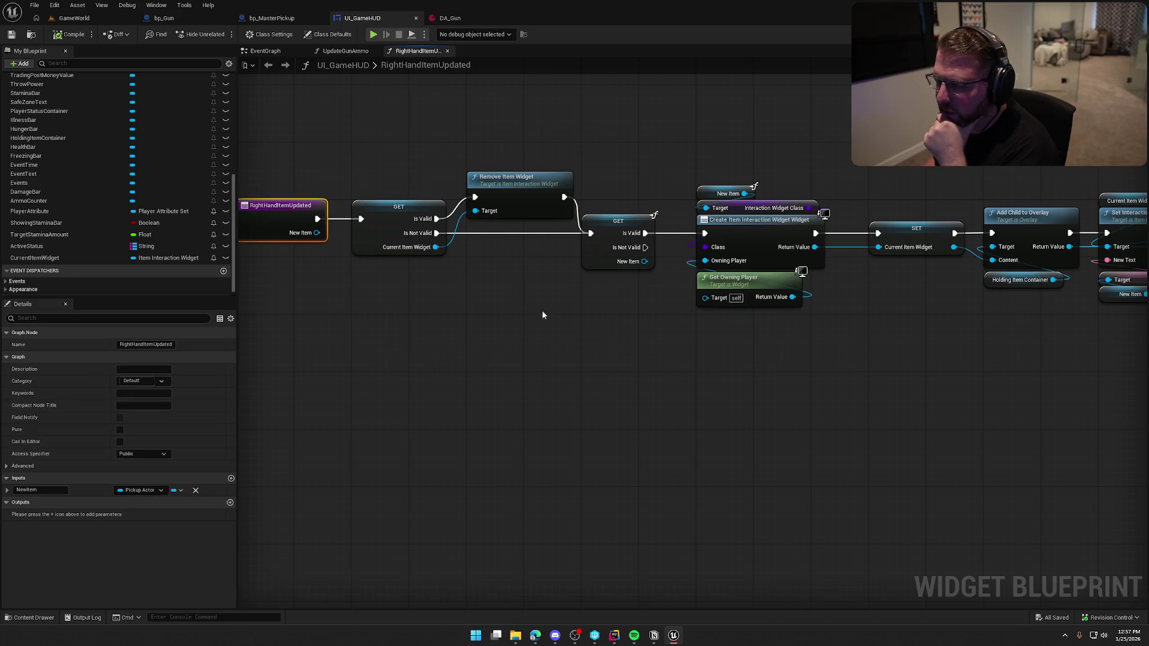
left_click_drag(650, 288, 469, 264)
mouse_move(503, 108)
left_mouse_down()
mouse_move(635, 292)
mouse_move(665, 306)
mouse_move(566, 312)
mouse_move(506, 116)
left_mouse_up()
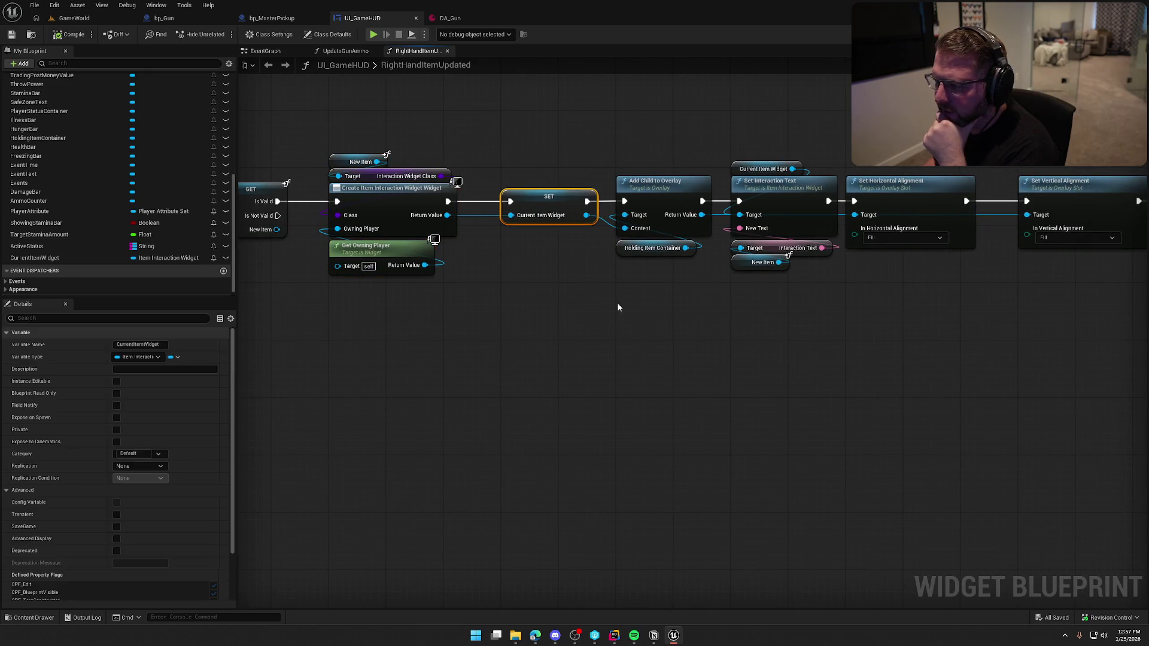
mouse_move(617, 303)
left_mouse_down()
mouse_move(526, 105)
mouse_move(537, 105)
left_mouse_up()
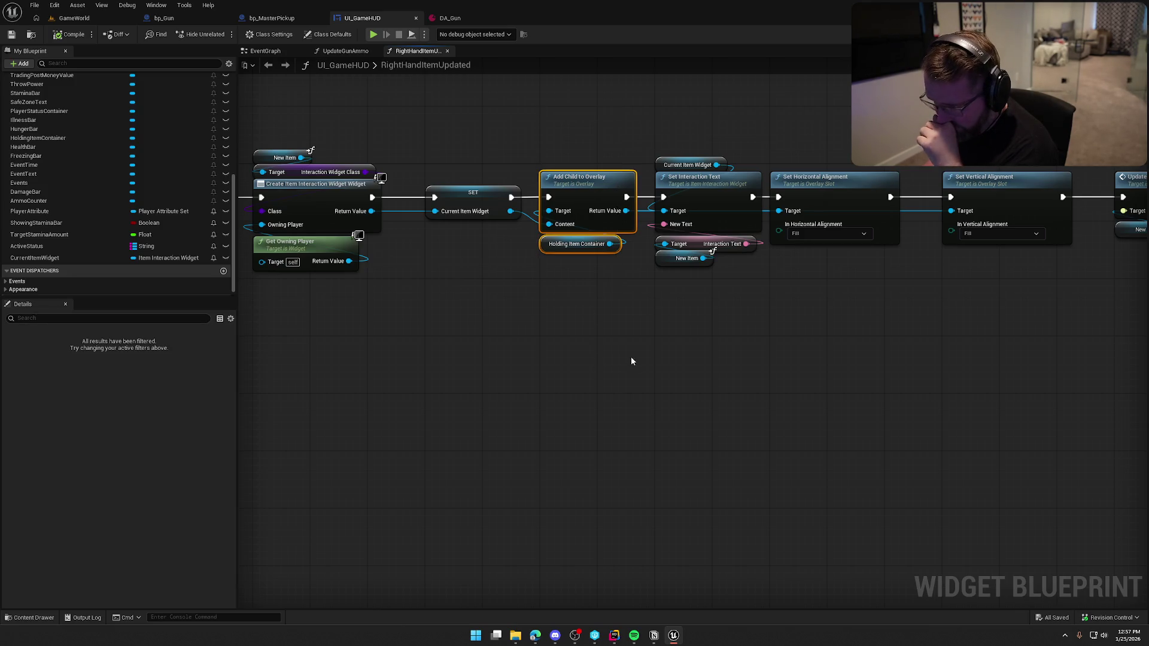
Review Set Interaction Text, the alignment nodes and Update UIFor Item with its New Item input.
left_click_drag(822, 321, 638, 337)
left_click_drag(487, 141, 523, 325)
left_click(620, 328)
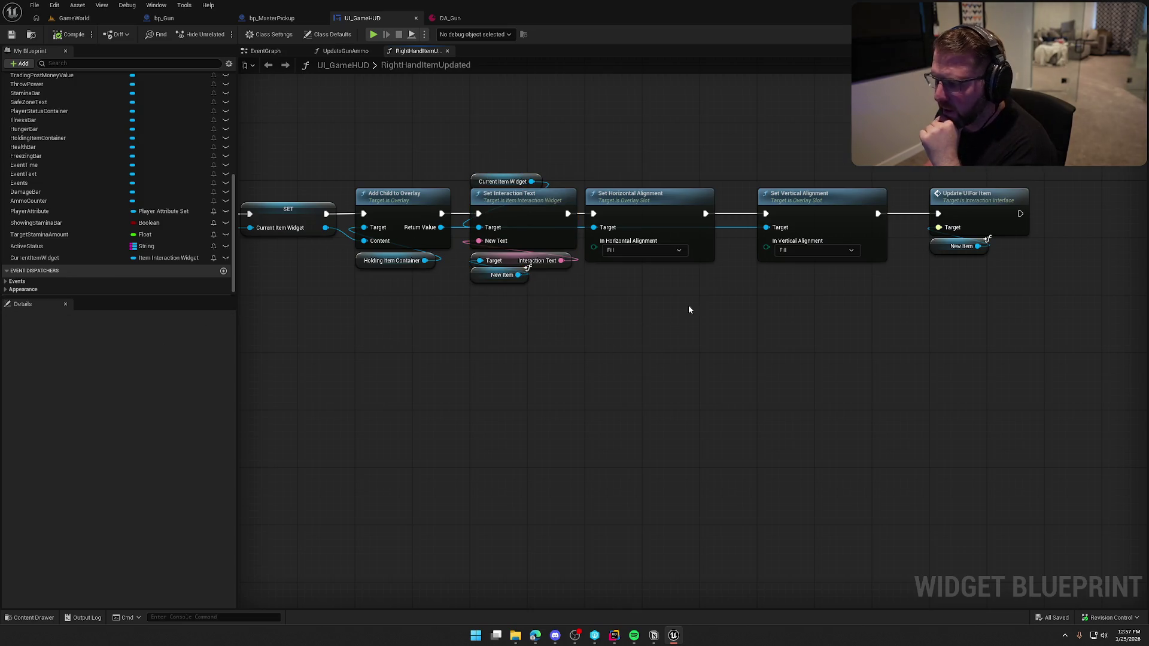
left_click_drag(605, 137, 1067, 340)
left_click(715, 308)
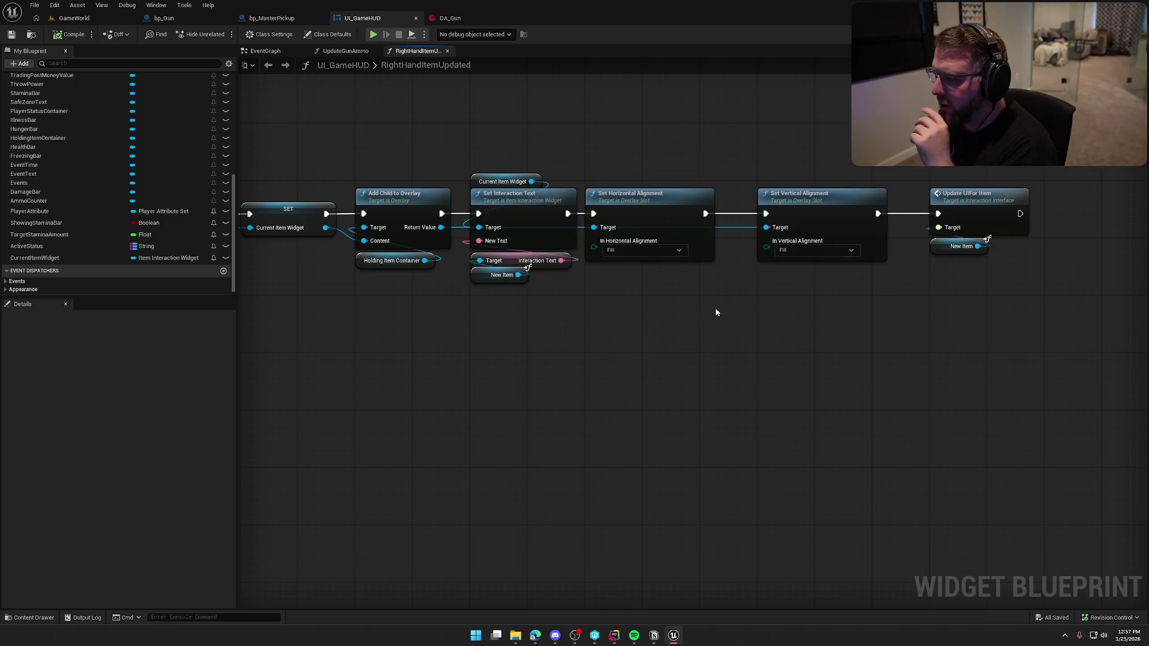
left_click_drag(1046, 301, 926, 180)
left_click(944, 171)
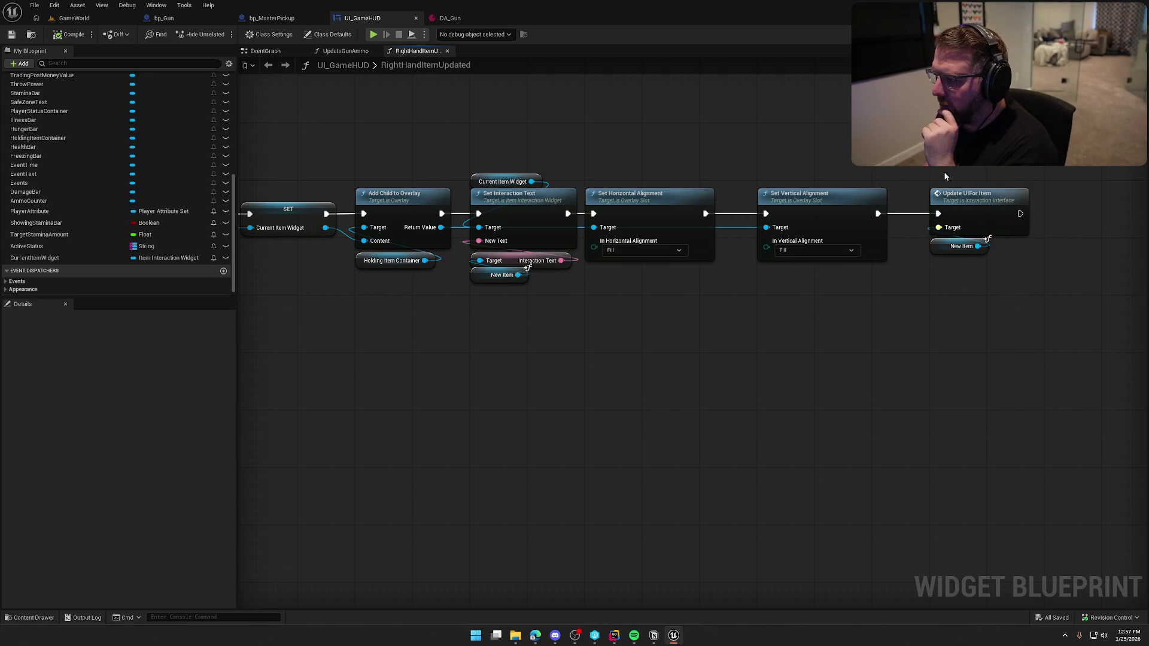
Look over the Update UIFor Item call and the interaction widget creation nodes.
right_click(1009, 202)
left_click(828, 303)
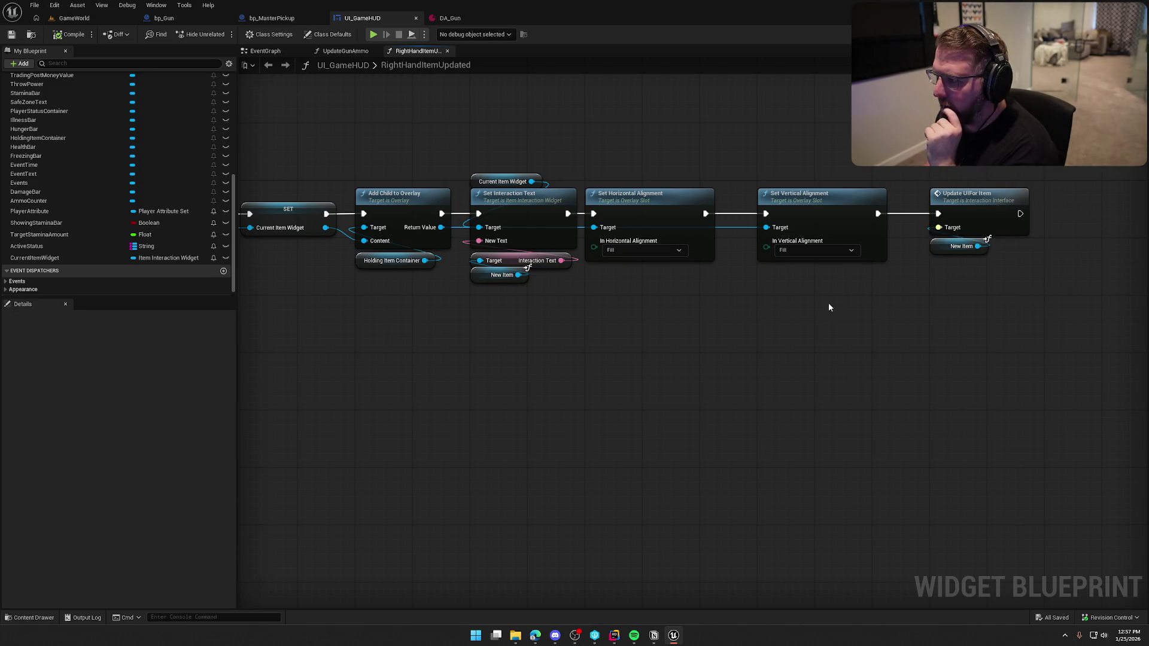
mouse_move(677, 307)
left_mouse_down()
mouse_move(709, 372)
mouse_move(853, 346)
mouse_move(616, 315)
mouse_move(747, 321)
mouse_move(688, 264)
left_mouse_up()
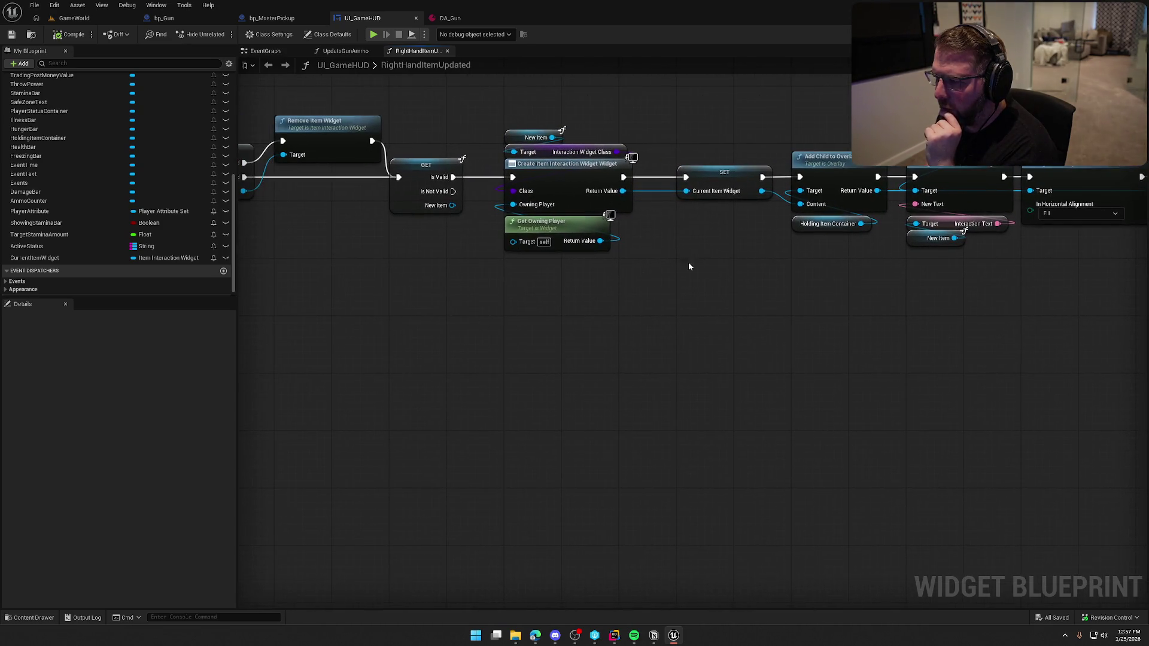
left_click_drag(532, 92, 609, 300)
left_click_drag(957, 313, 757, 320)
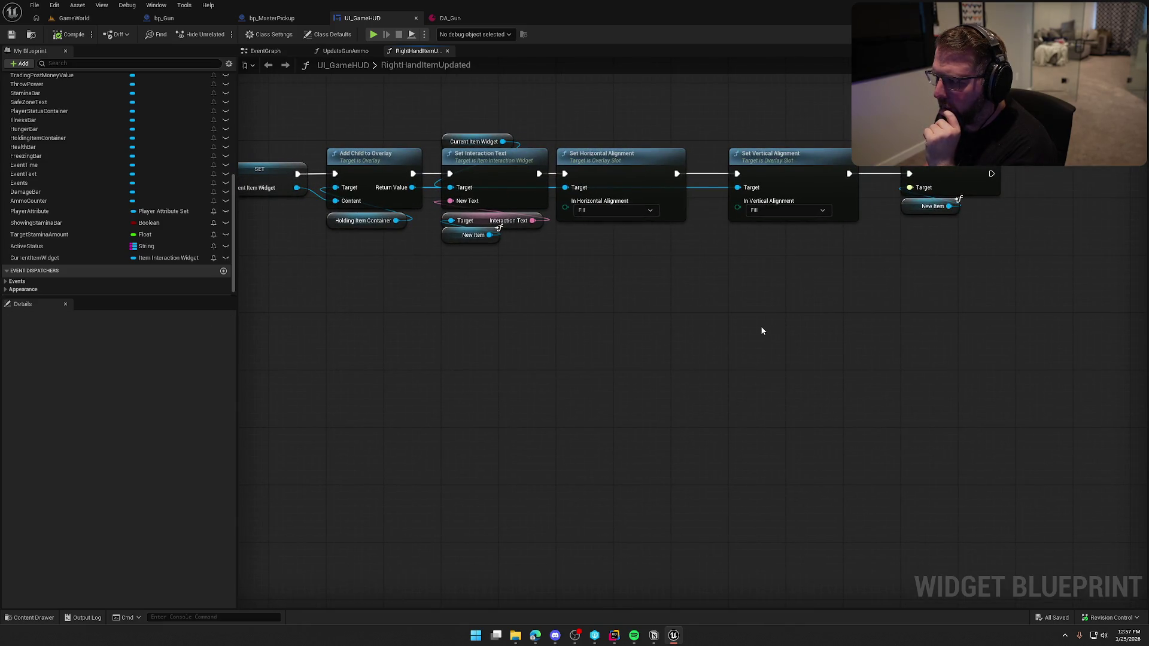
mouse_move(762, 331)
left_mouse_down()
mouse_move(798, 318)
mouse_move(985, 329)
left_mouse_up()
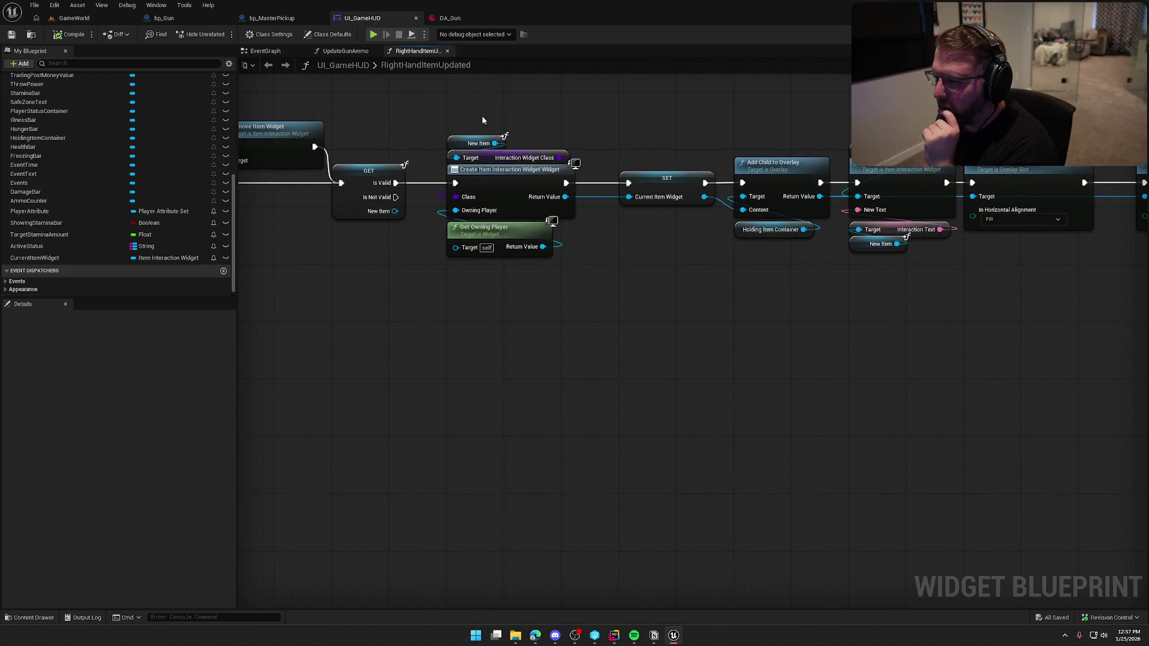
left_click_drag(483, 116, 528, 333)
left_click_drag(440, 96, 593, 306)
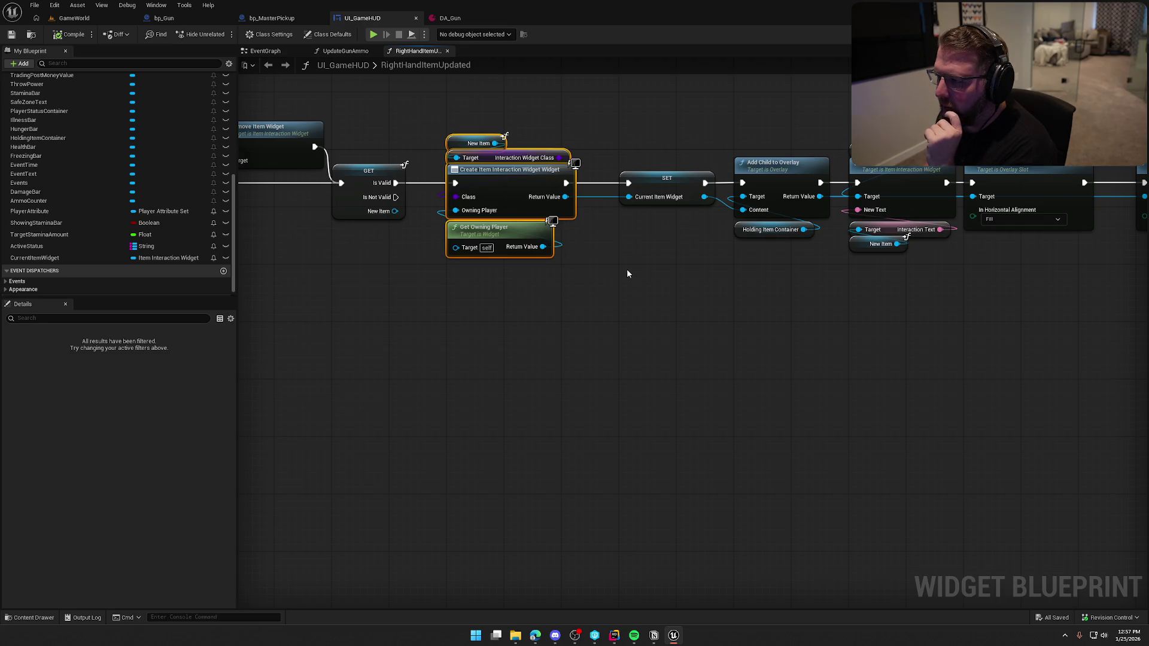
Inspect the New Item variable alongside the widget creation nodes.
left_click(882, 244)
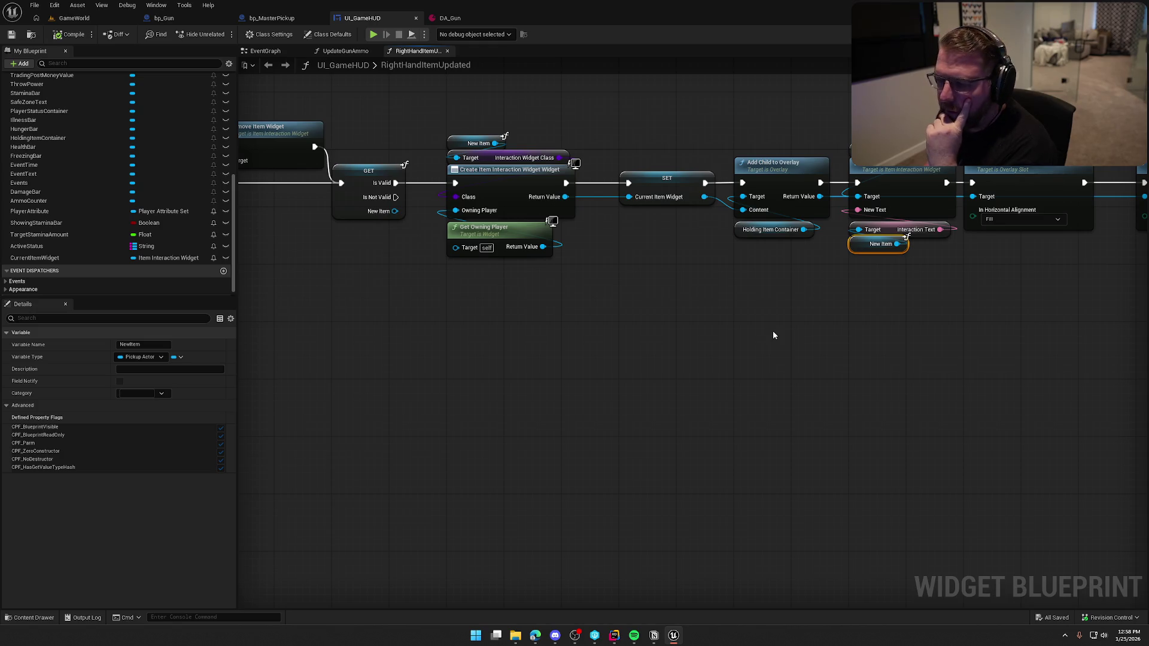
left_click_drag(430, 110, 593, 293)
left_click(652, 301)
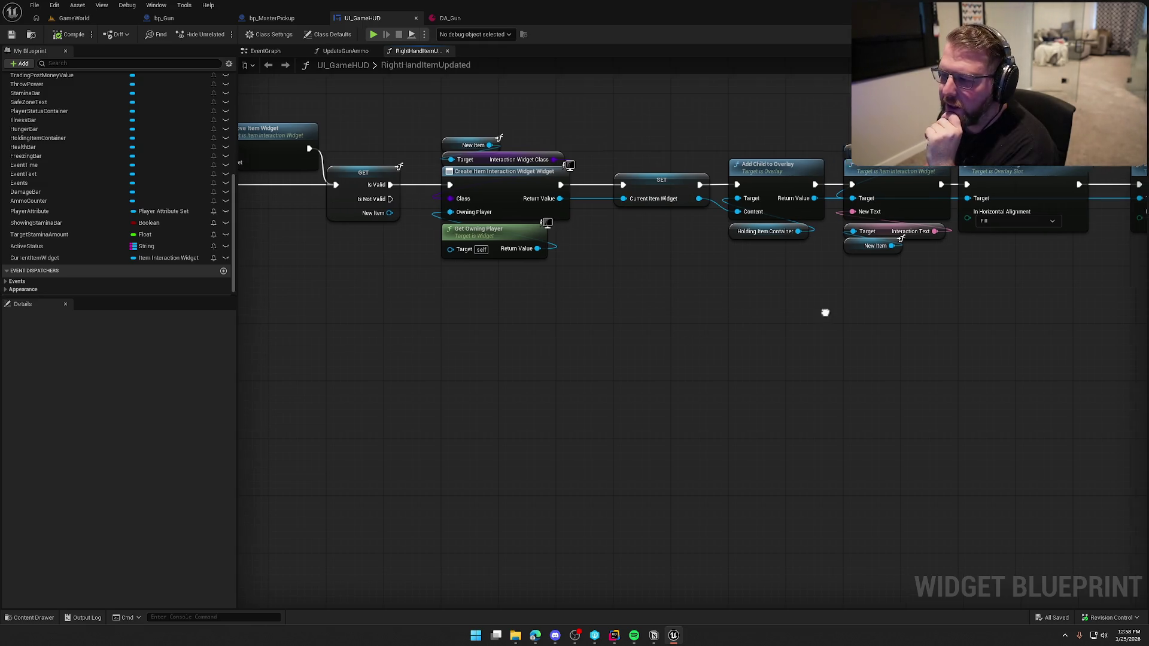
left_click_drag(383, 128, 501, 291)
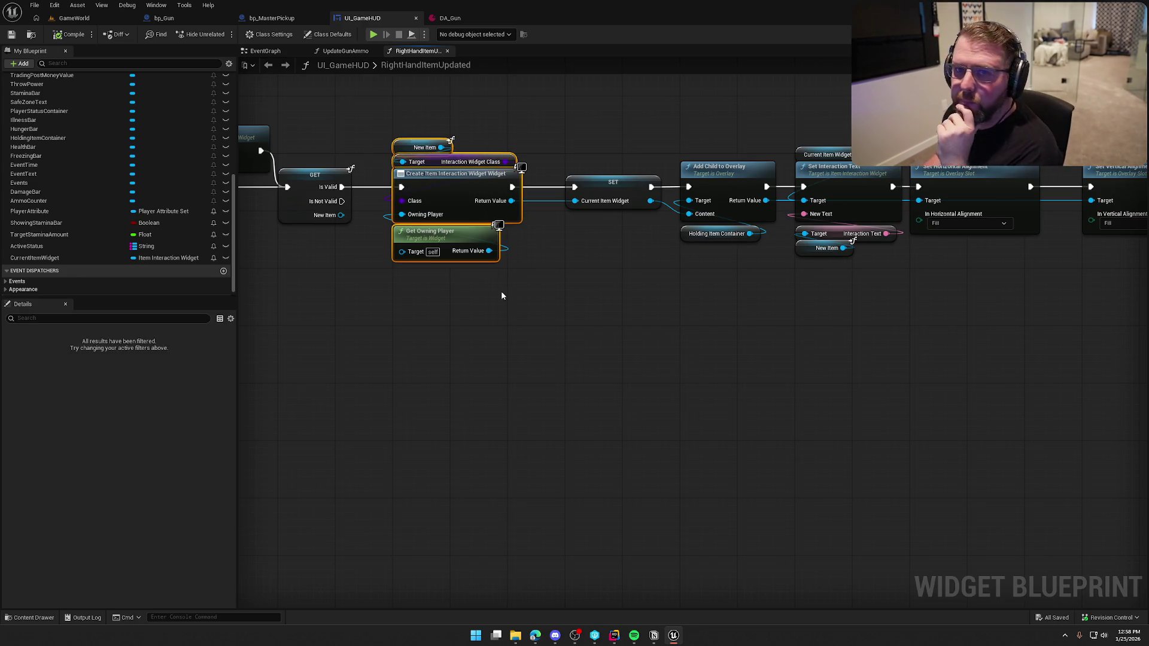
left_click(512, 293)
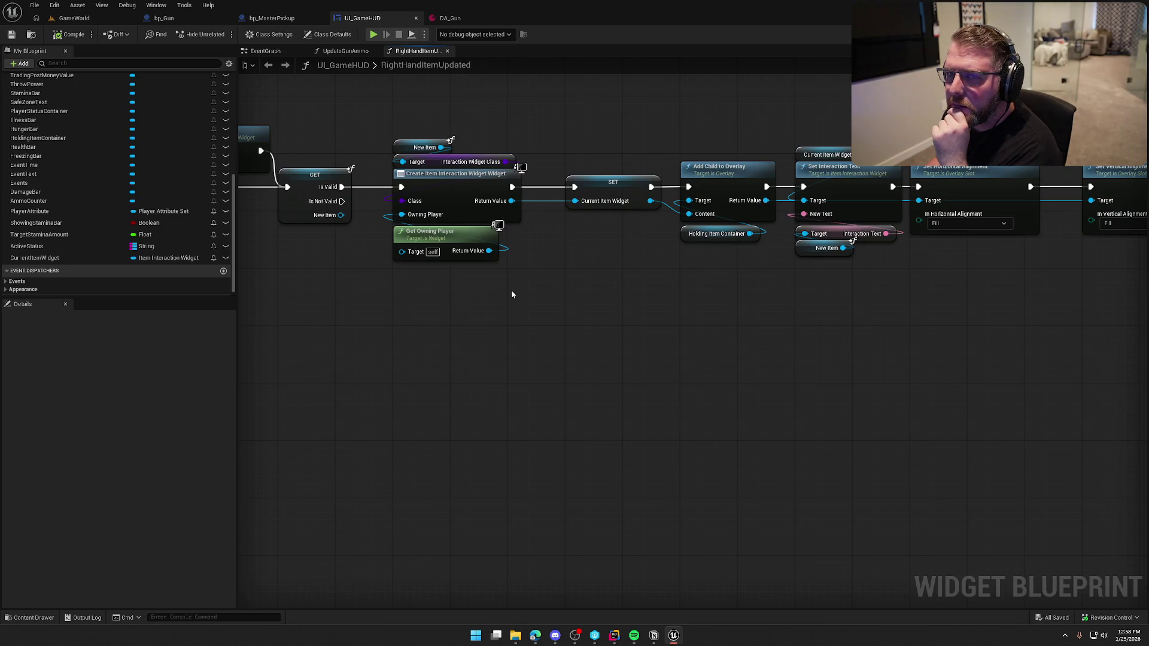
Check the interface call's New Item input and getter, then bring up bp_Gun.
scroll(681, 307, "right", 5)
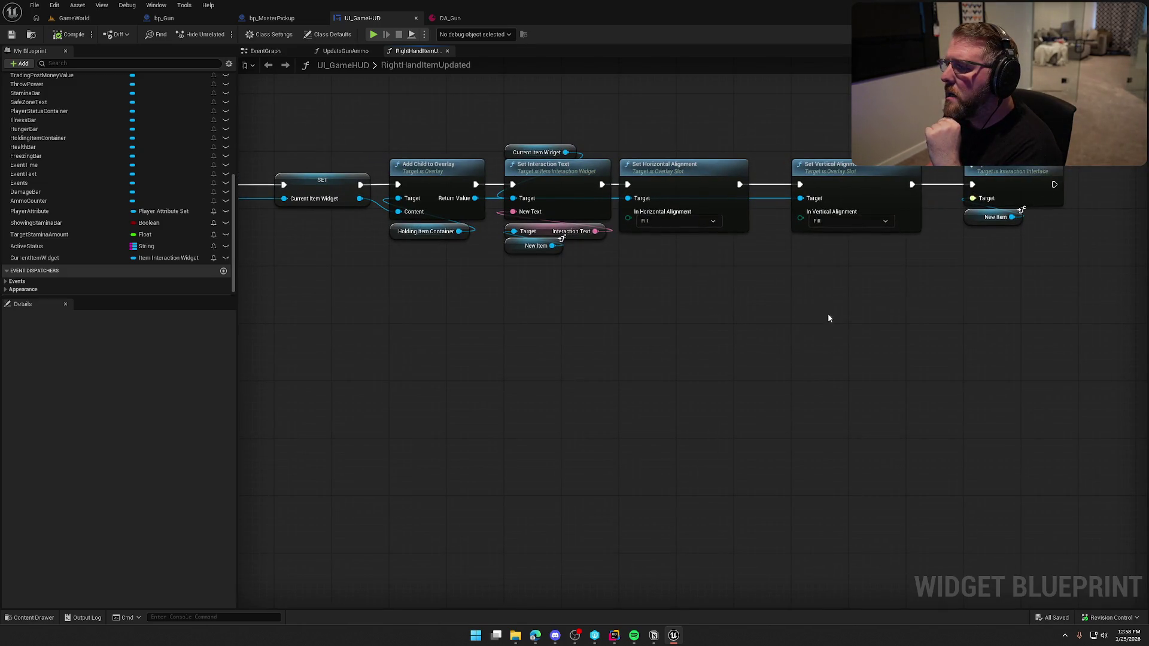
left_click_drag(1112, 263, 962, 166)
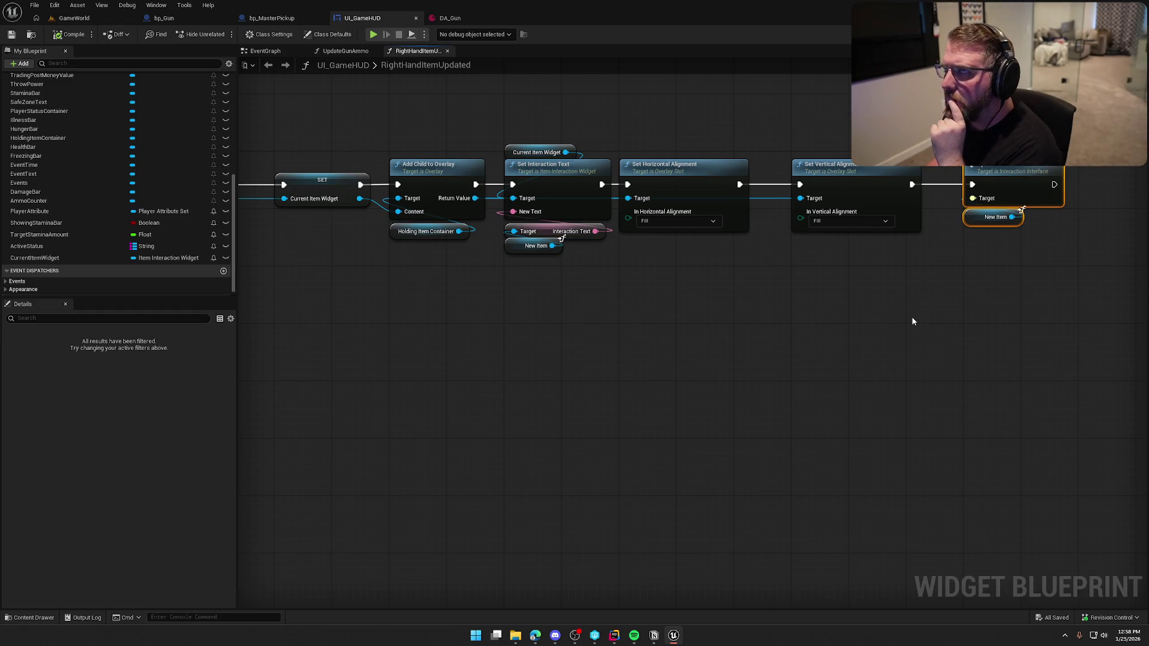
left_click_drag(625, 358, 706, 321)
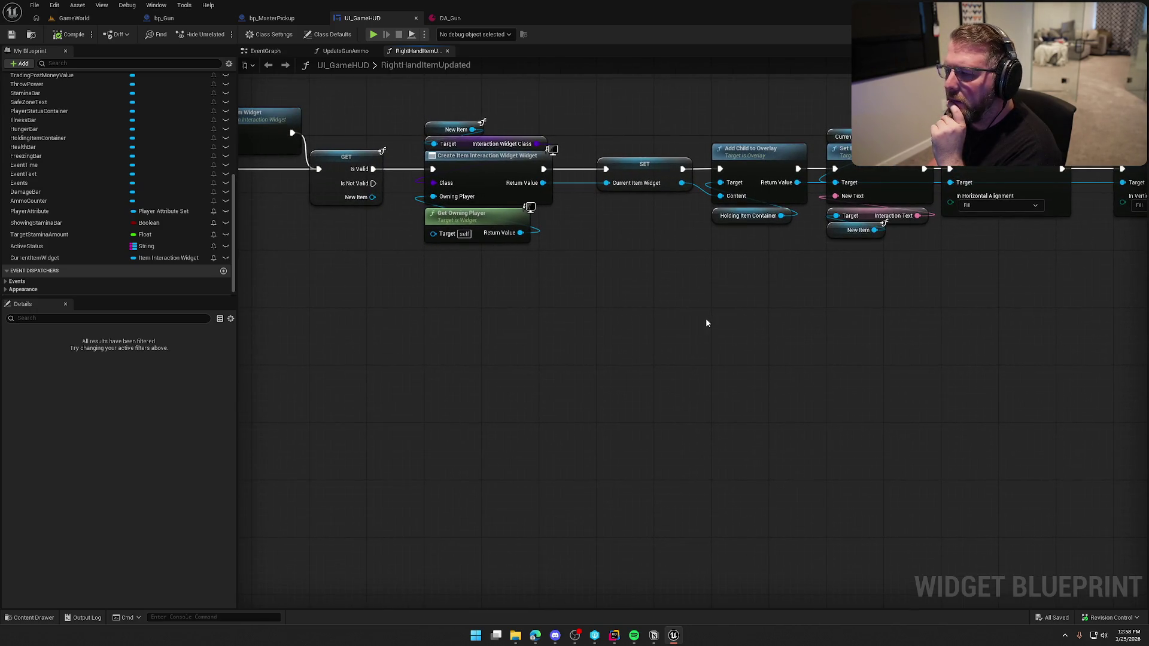
left_click(654, 279)
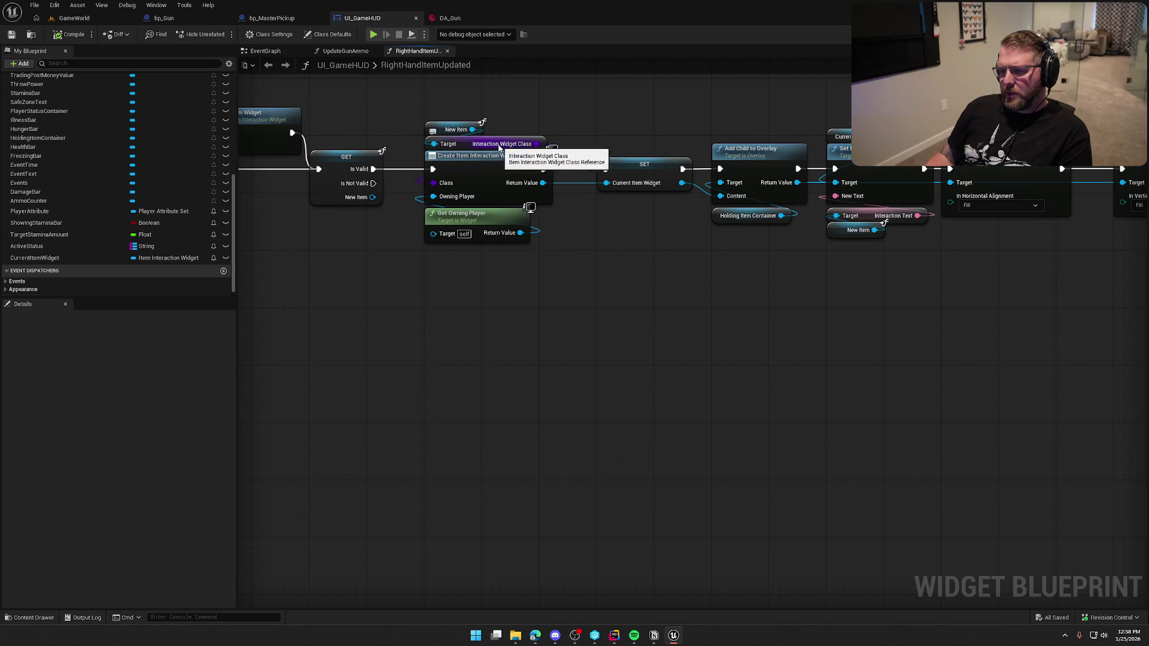
mouse_move(517, 148)
left_mouse_down()
mouse_move(666, 200)
mouse_move(639, 192)
left_mouse_up()
left_click(615, 303)
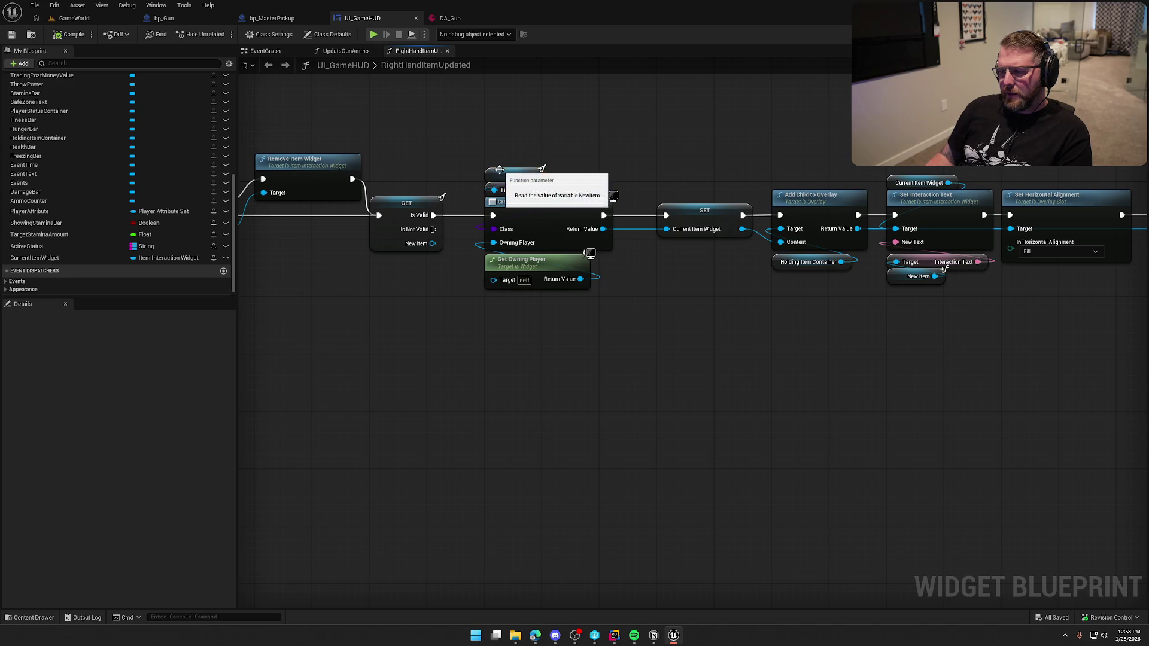
left_click(182, 20)
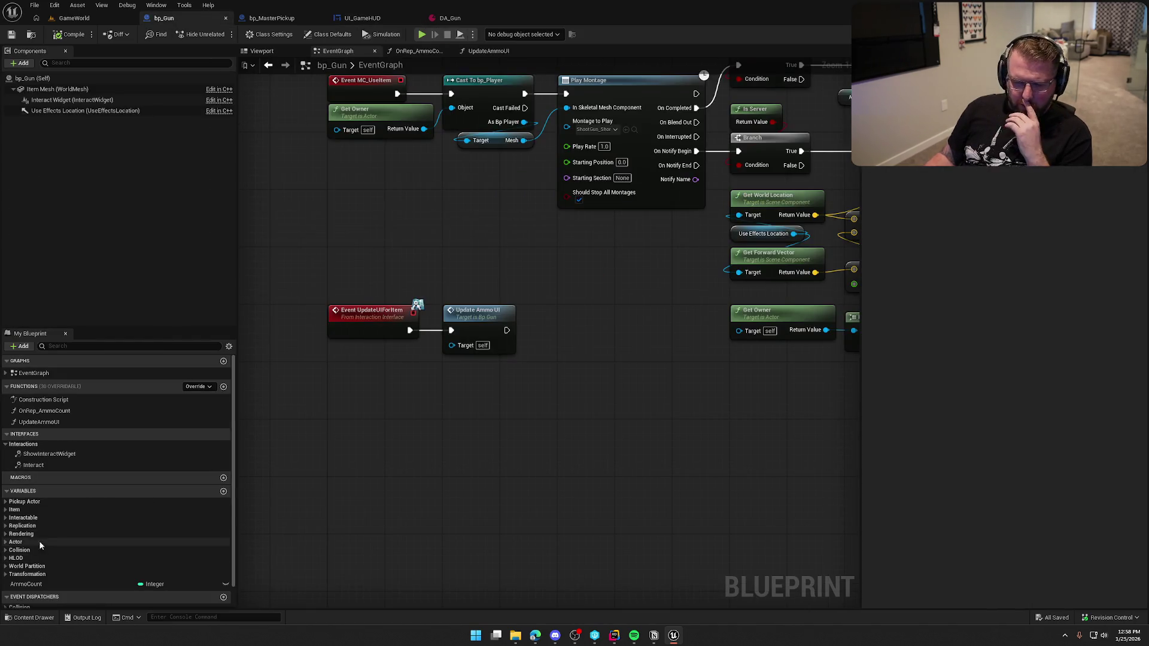
From bp_Gun's Interaction Widget Class, duplicate UI_Default_Item_Interaction as UI_GunInteraction.
left_click(6, 510)
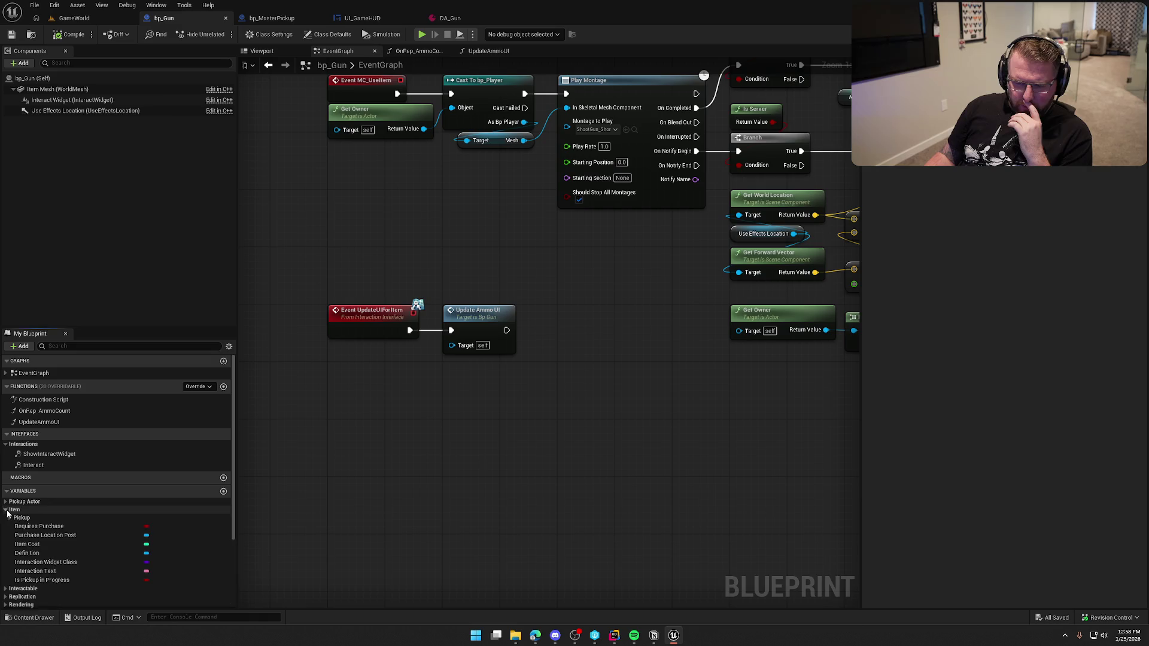
left_click(66, 563)
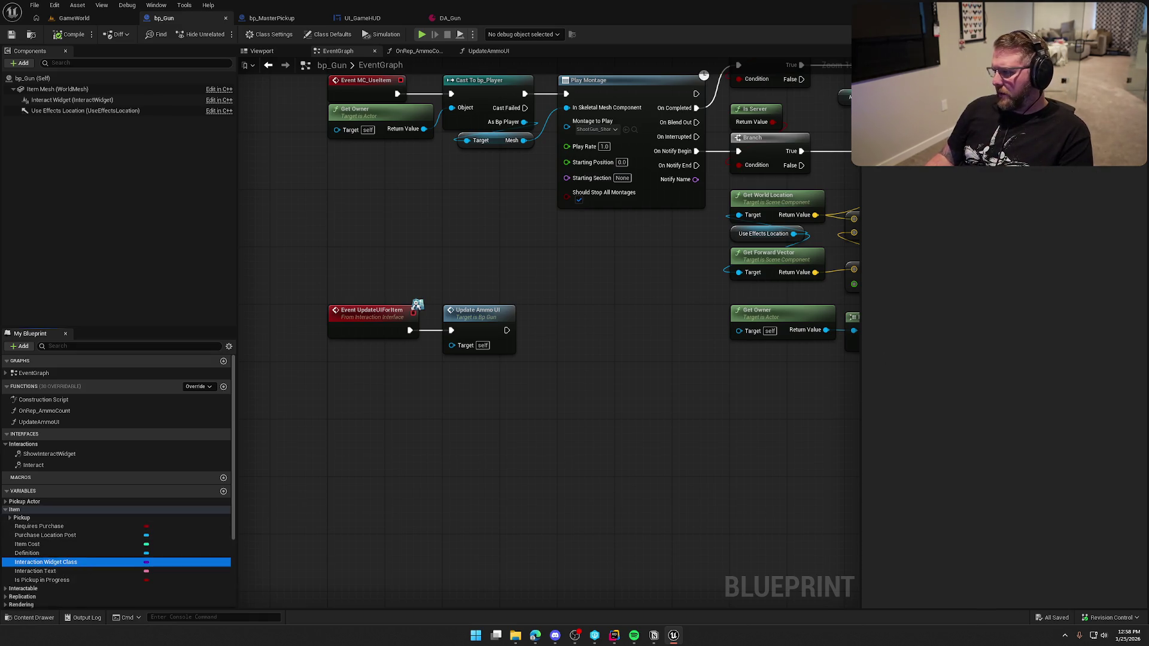
key("ctrl+space")
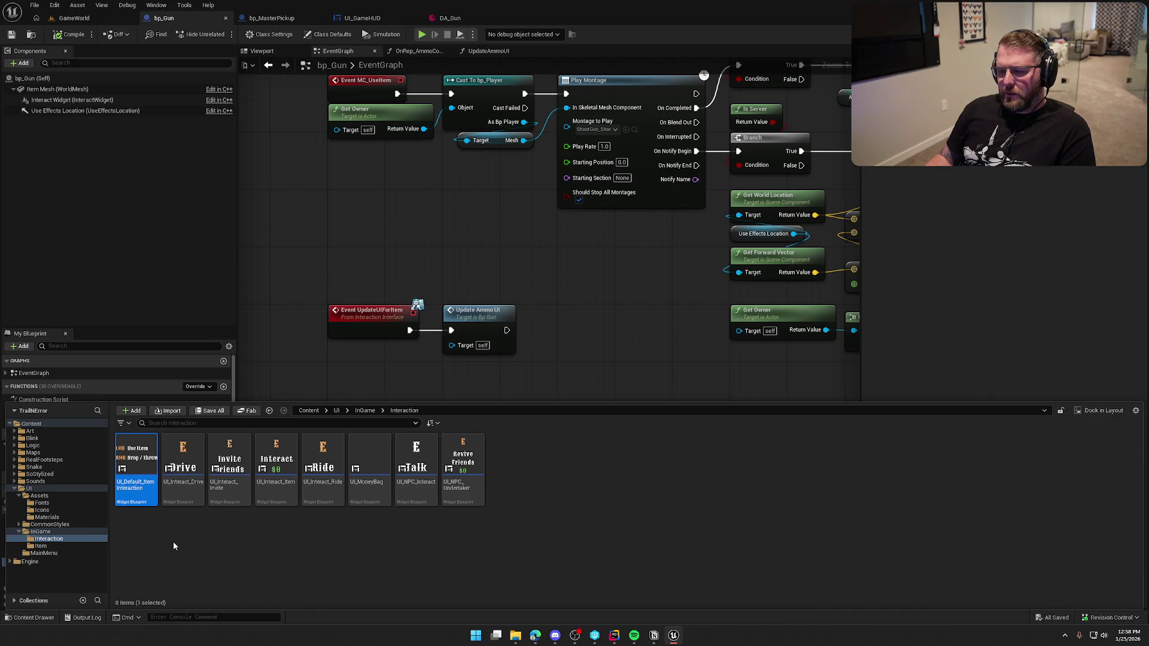
key("ctrl+d")
type("UI_")
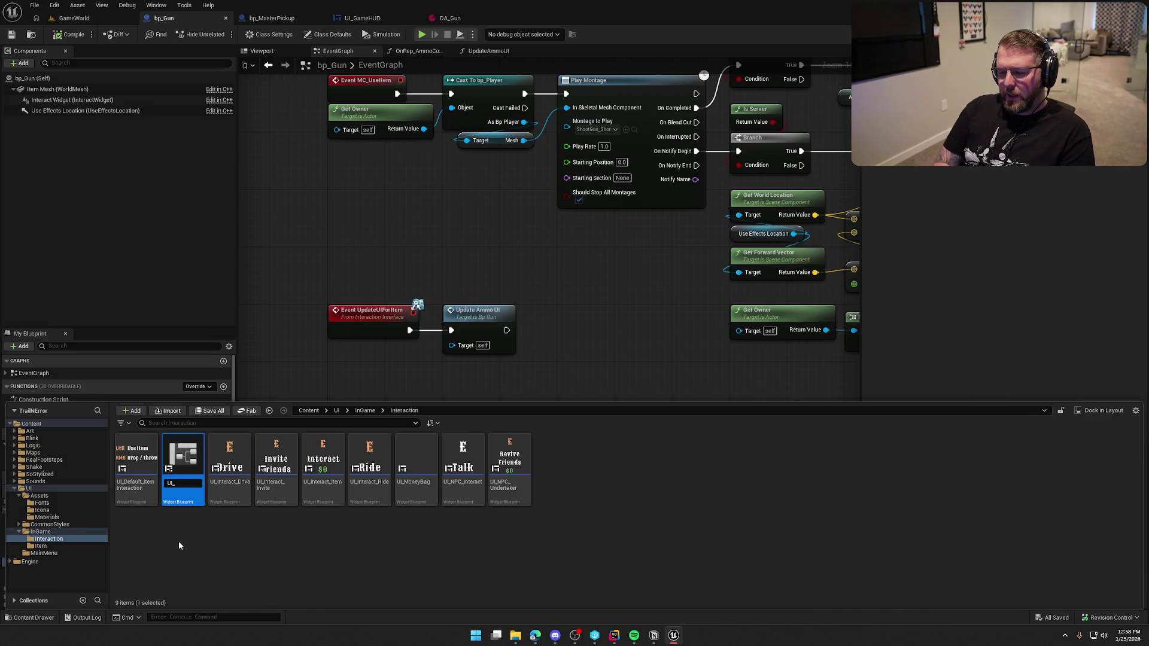
type("GunINt")
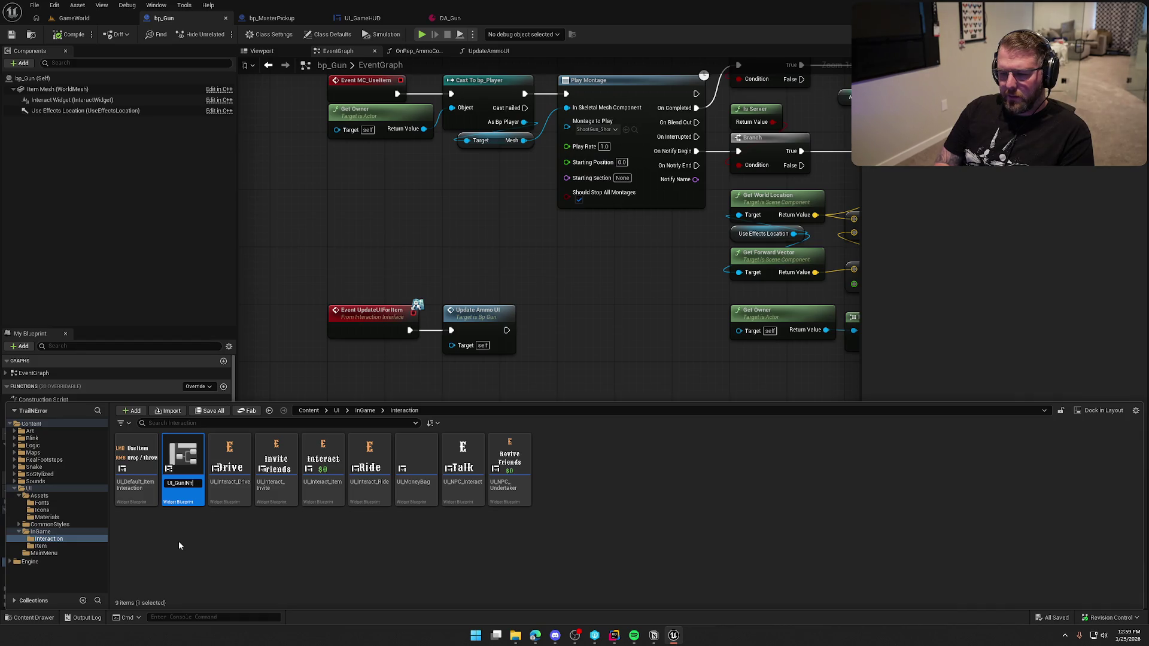
key("BackSpace")
key("BackSpace")
type("nteraction")
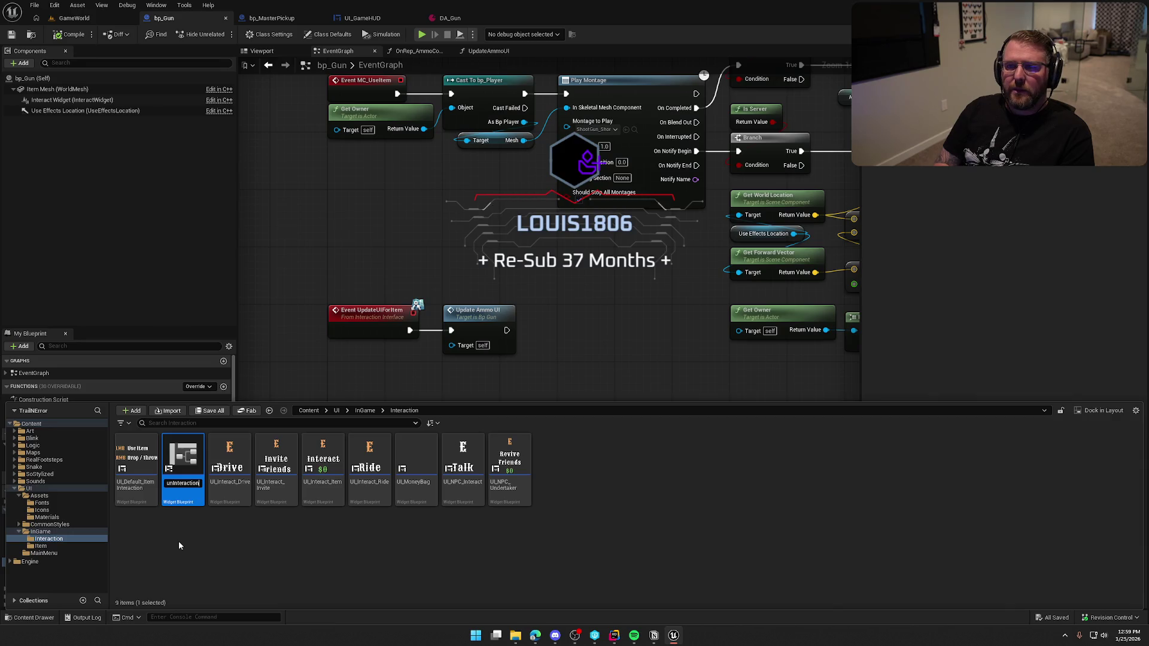
key("Return")
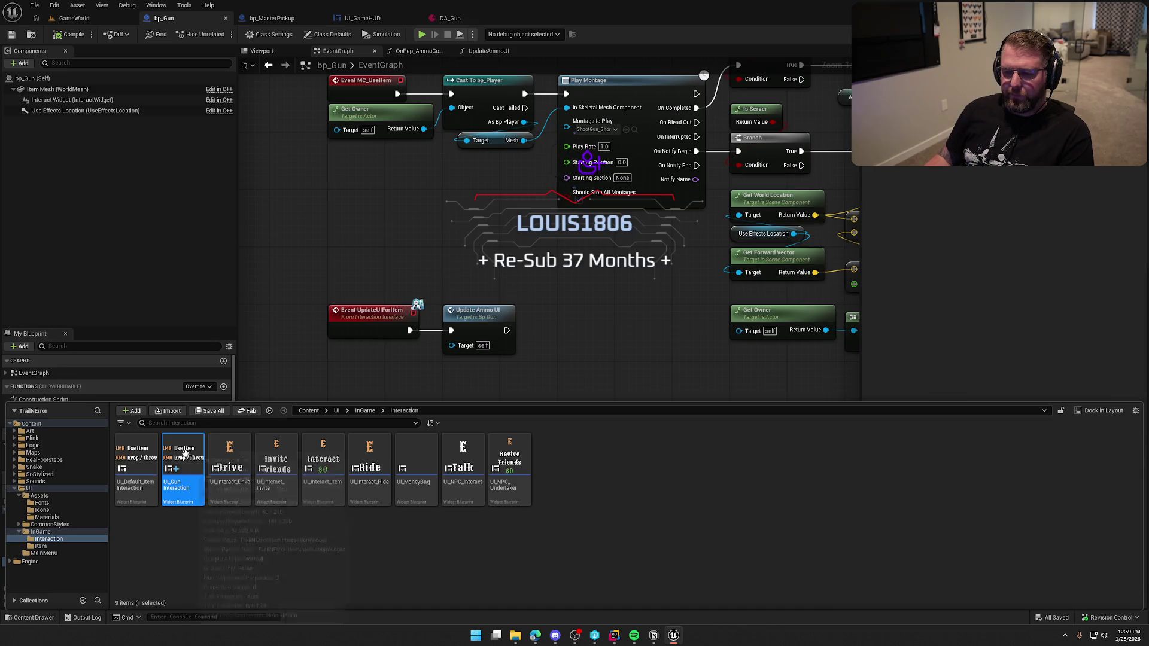
Open the new UI_GunInteraction widget blueprint.
left_click(1040, 222)
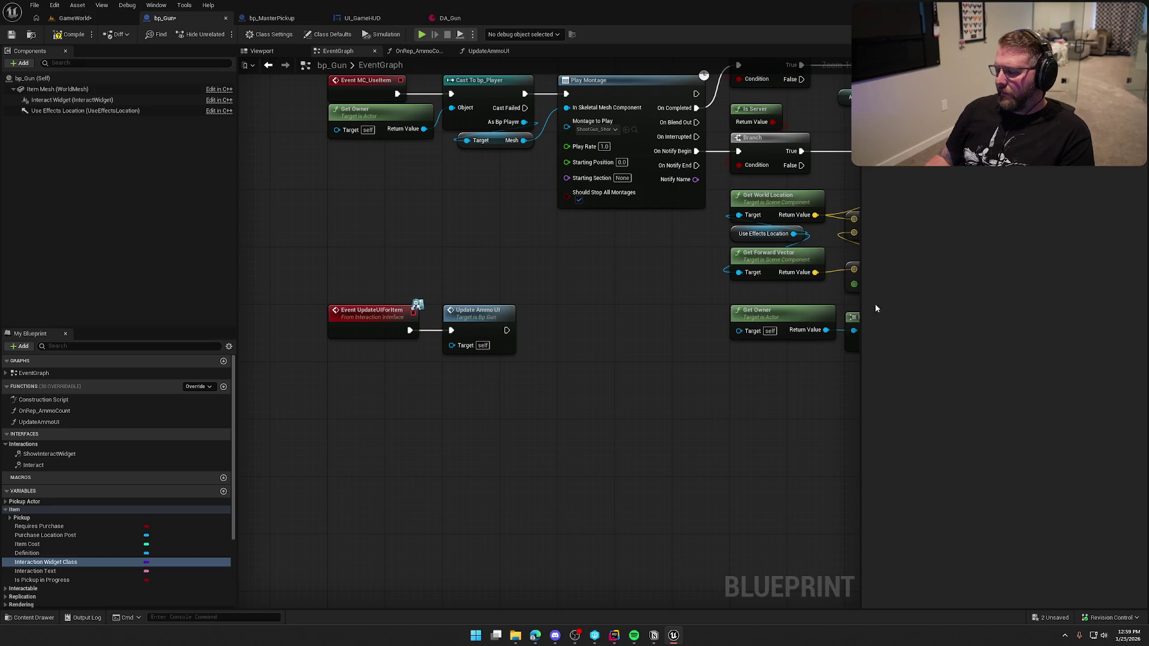
key("ctrl+space")
key("ctrl+space")
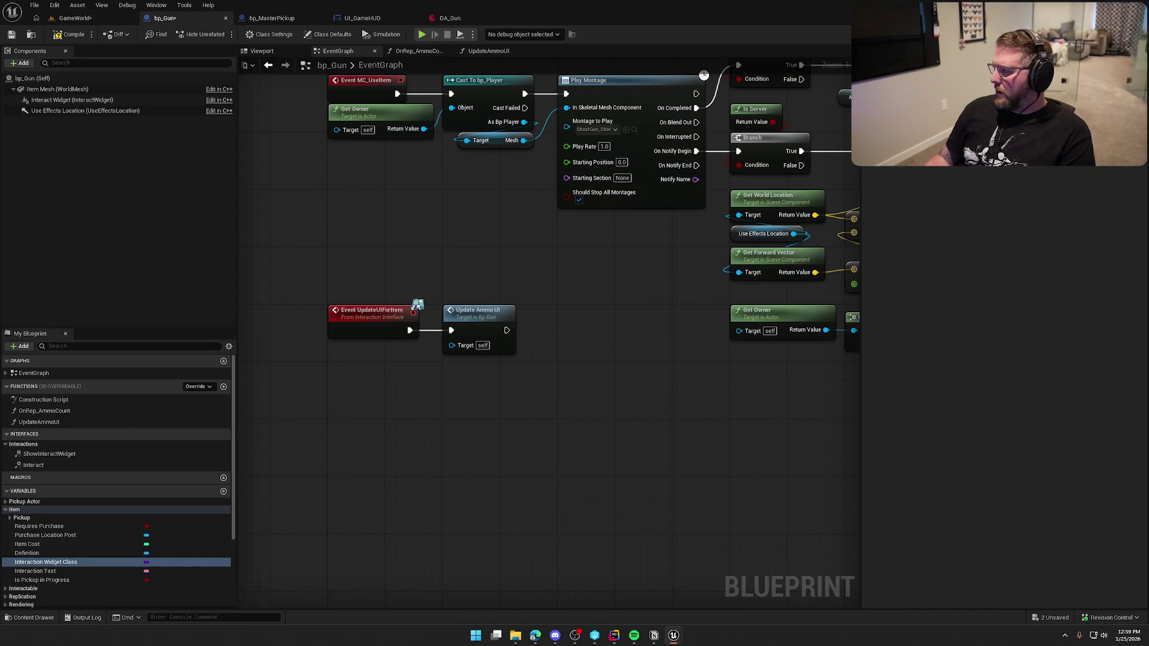
left_click(524, 22)
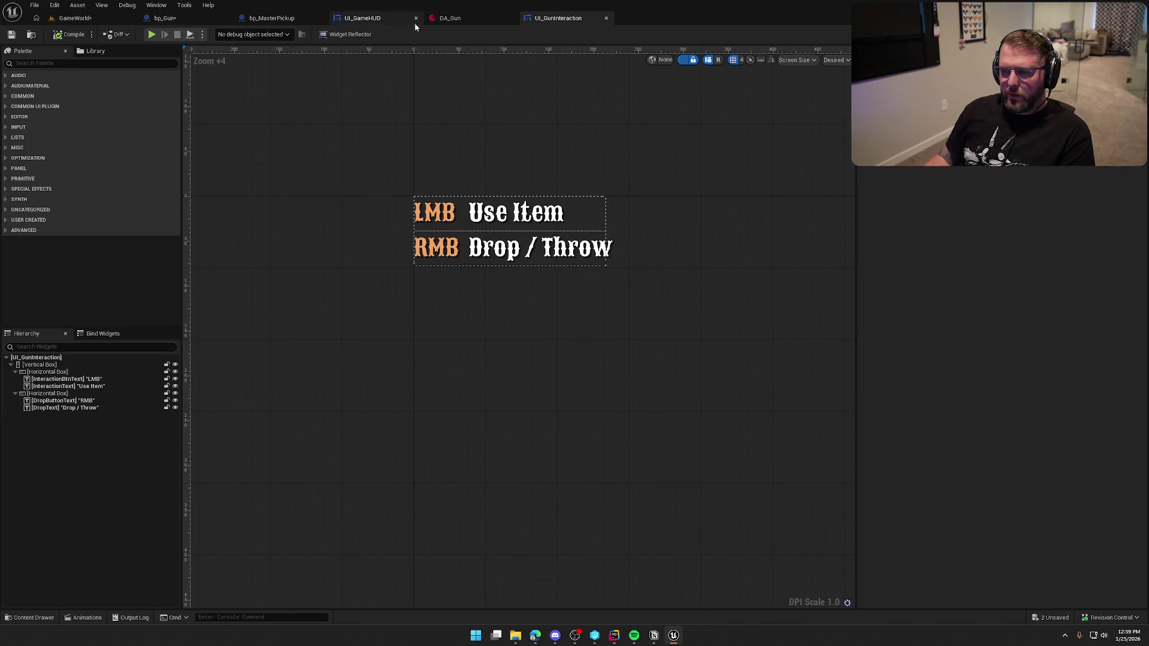
left_click(383, 19)
left_click(1100, 35)
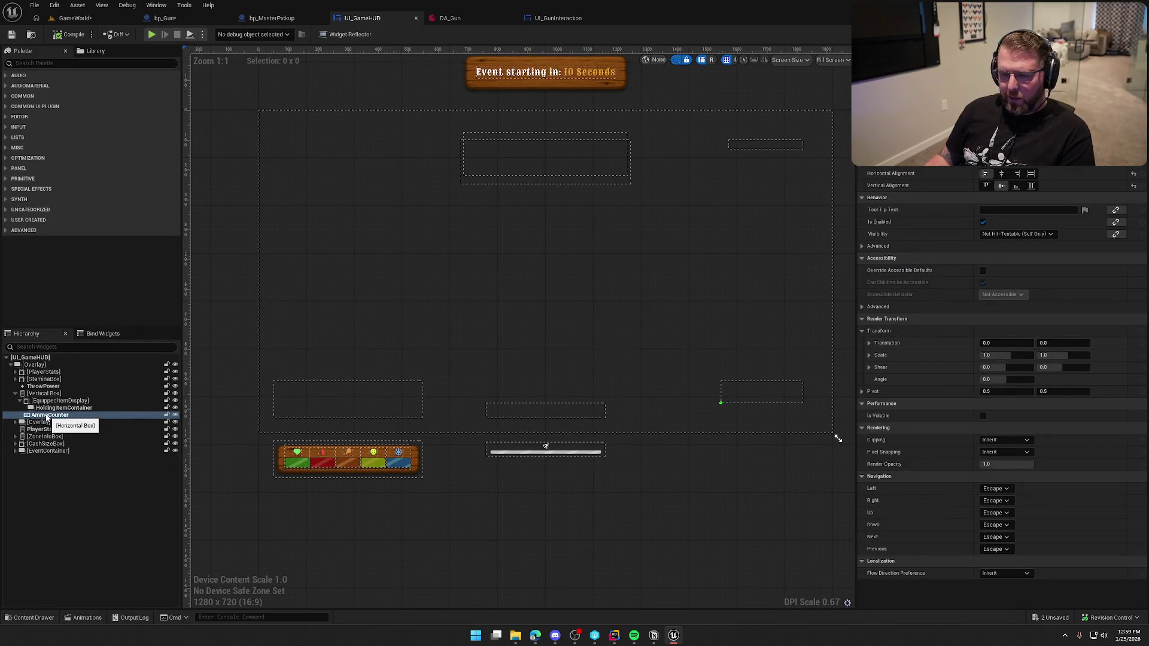
left_click(1100, 34)
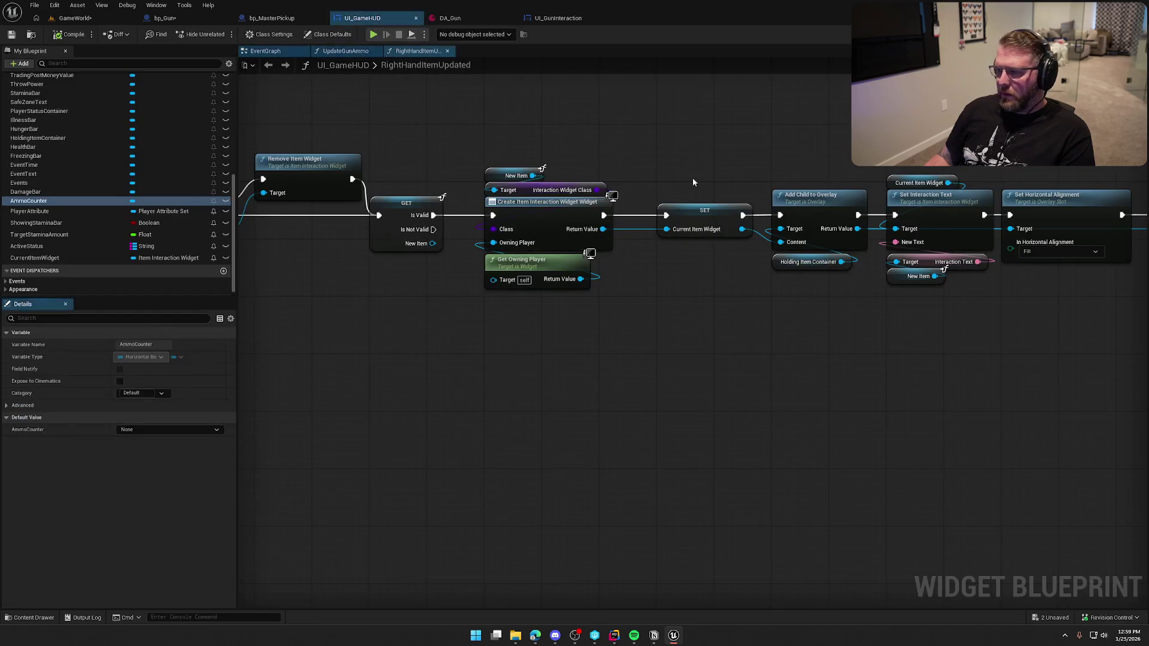
left_click(347, 50)
scroll(109, 190, "up", 5)
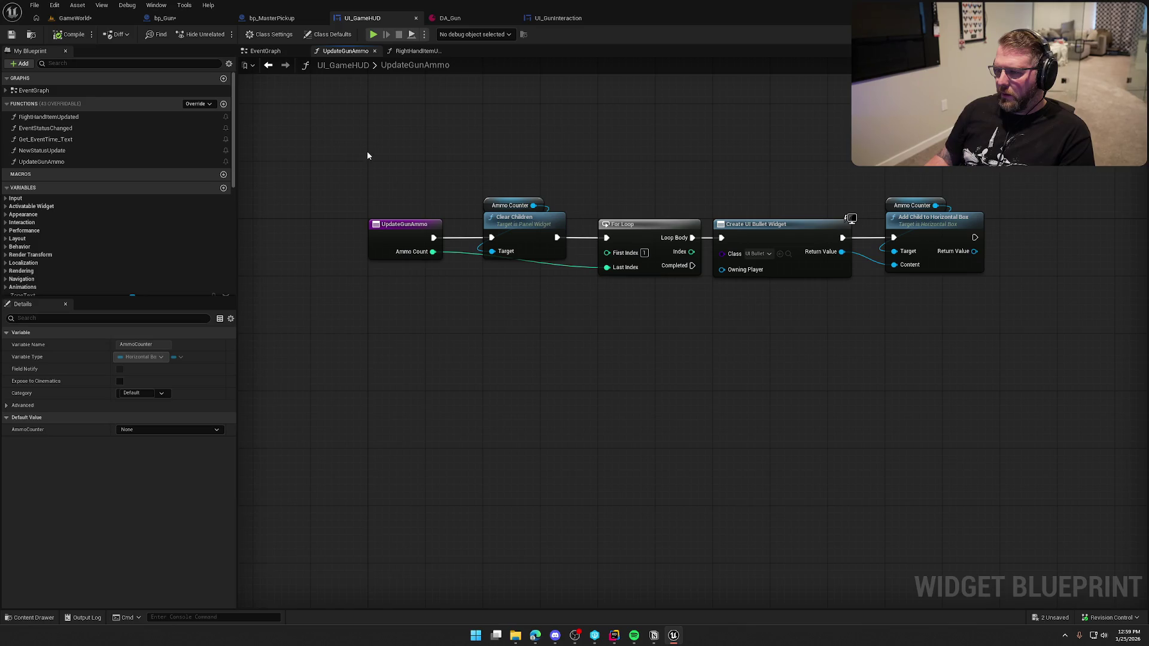
mouse_move(333, 155)
left_mouse_down()
mouse_move(416, 188)
mouse_move(1069, 347)
mouse_move(1054, 346)
left_mouse_up()
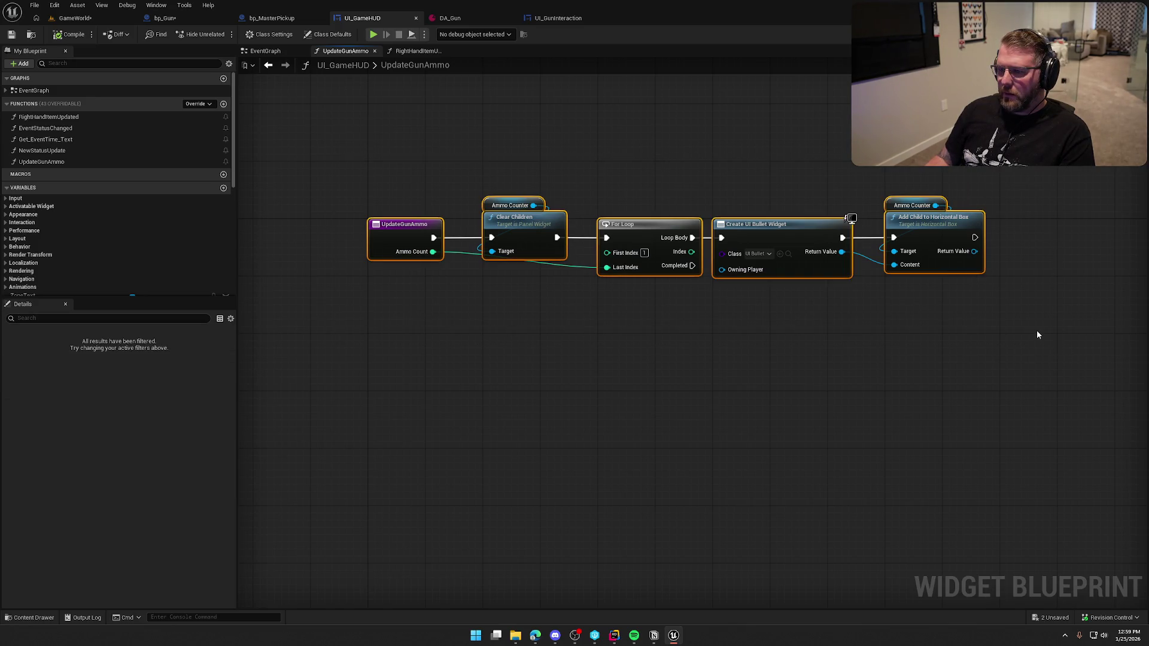
left_click(42, 162)
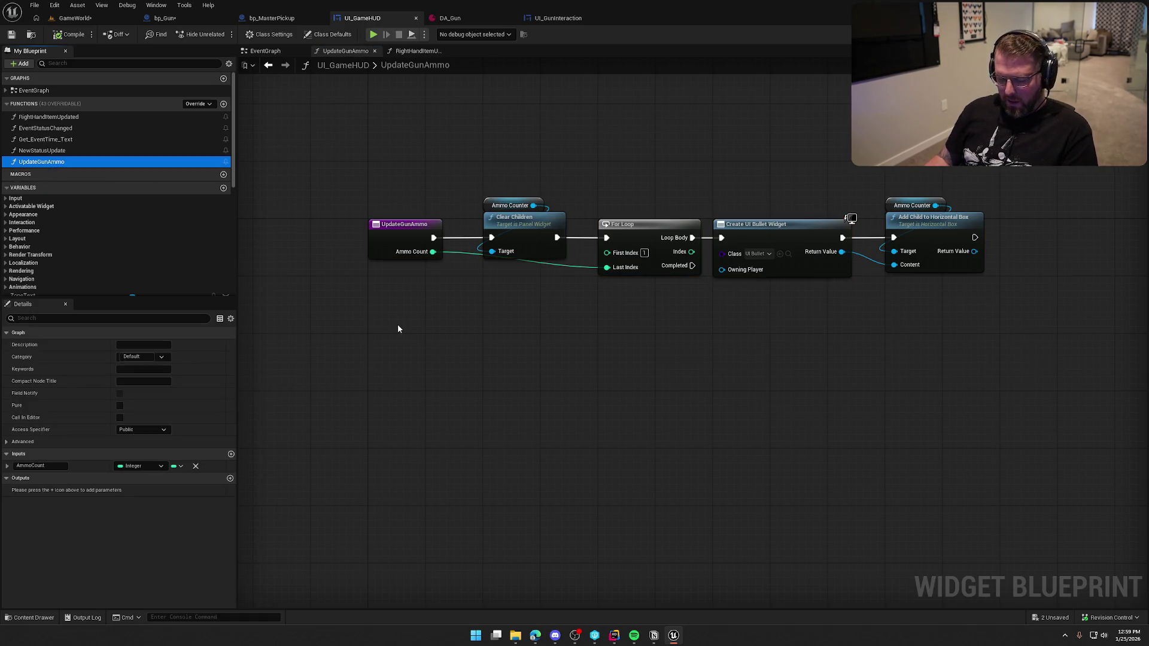
left_click(560, 18)
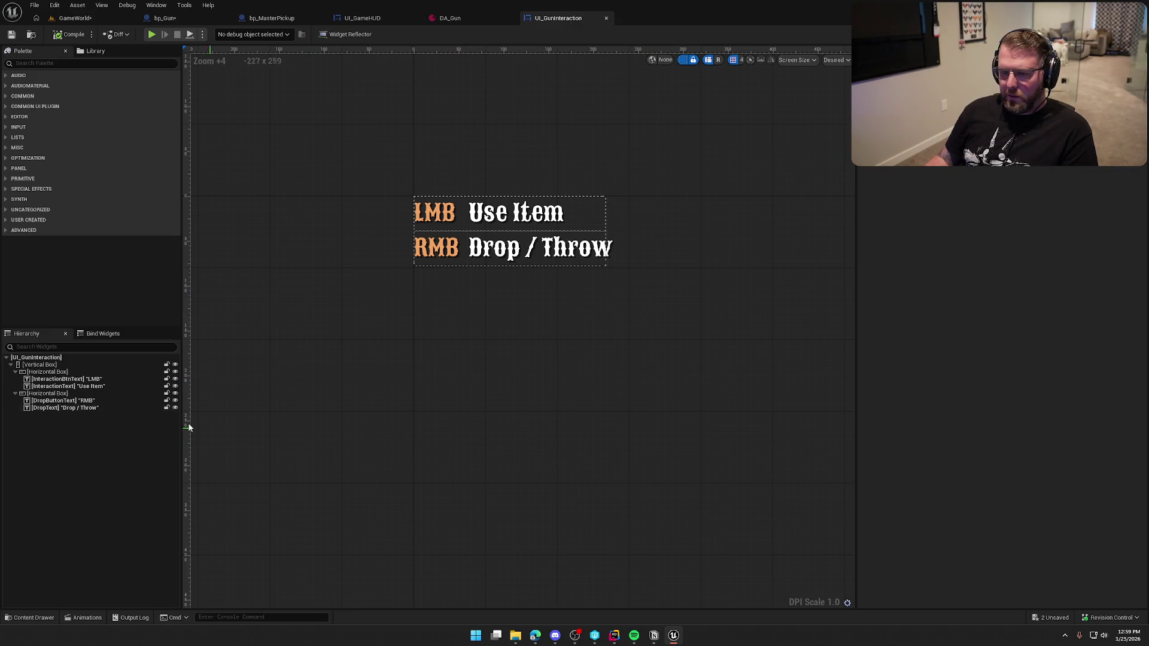
left_click(15, 372)
left_click(15, 379)
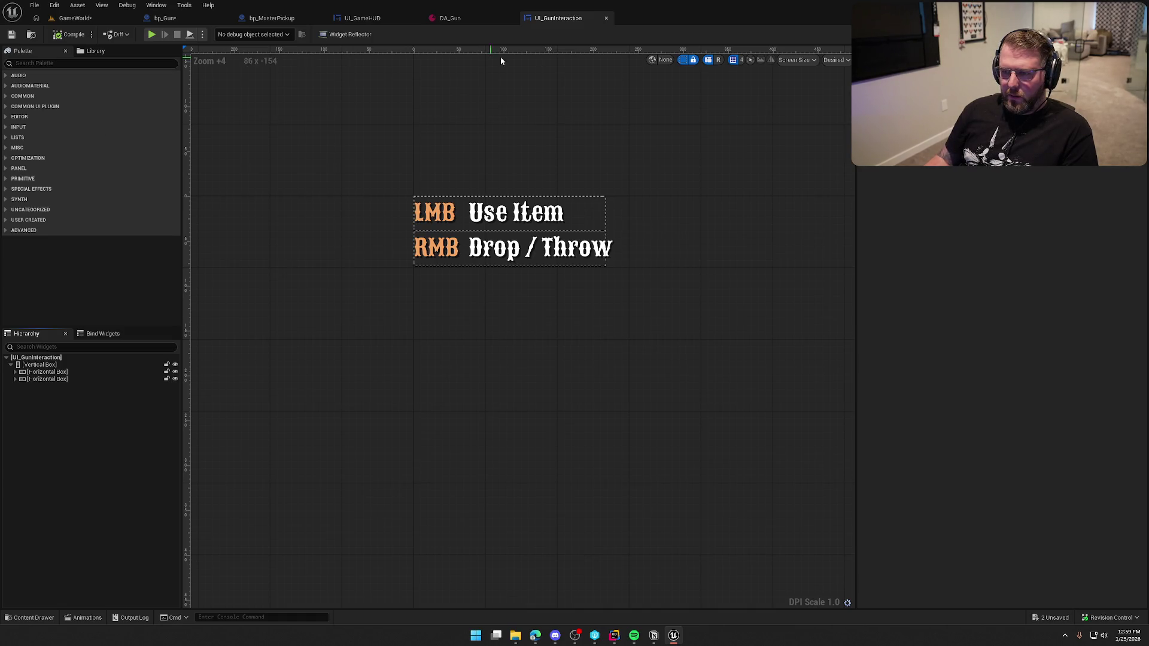
left_click(362, 18)
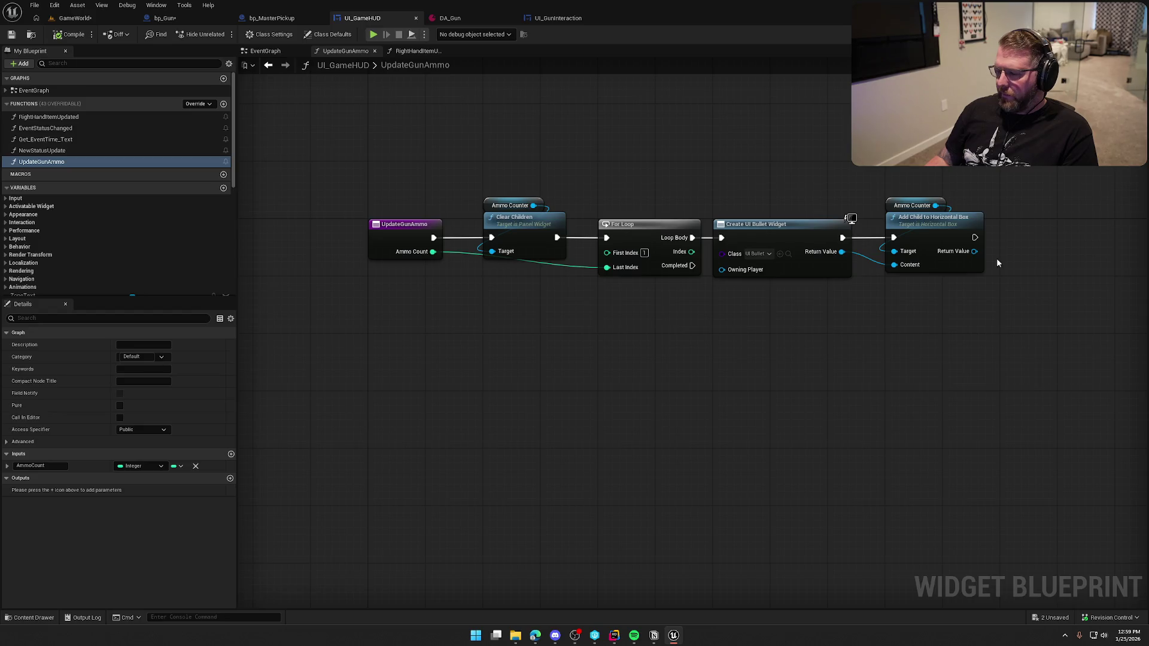
left_click(1107, 34)
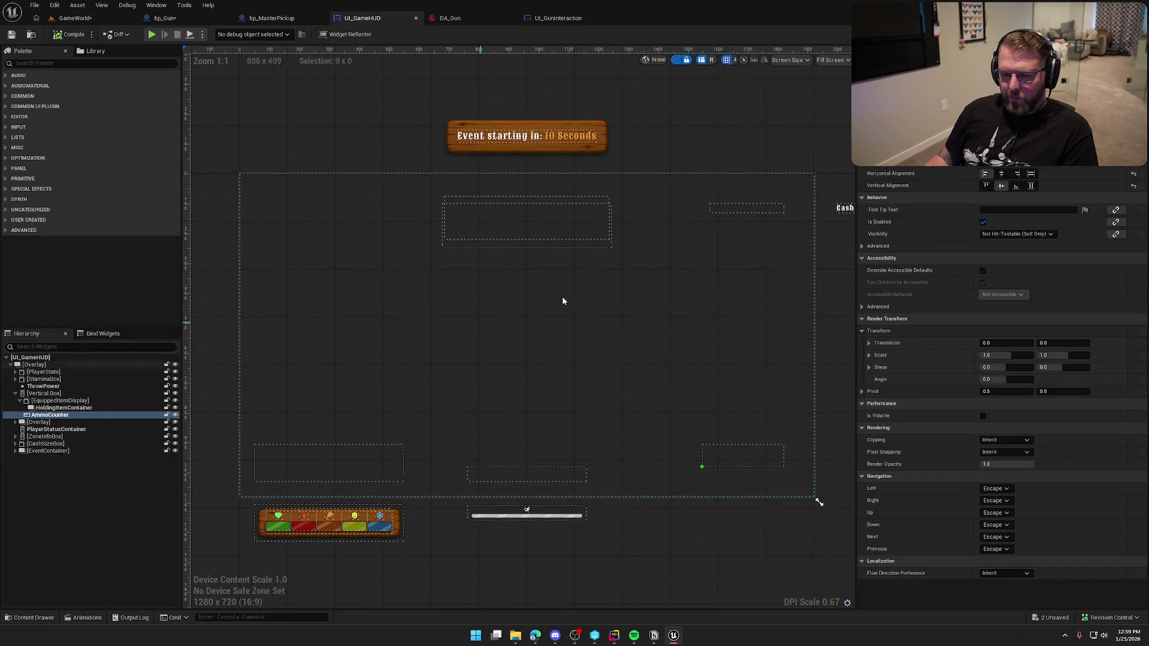
left_click(1133, 34)
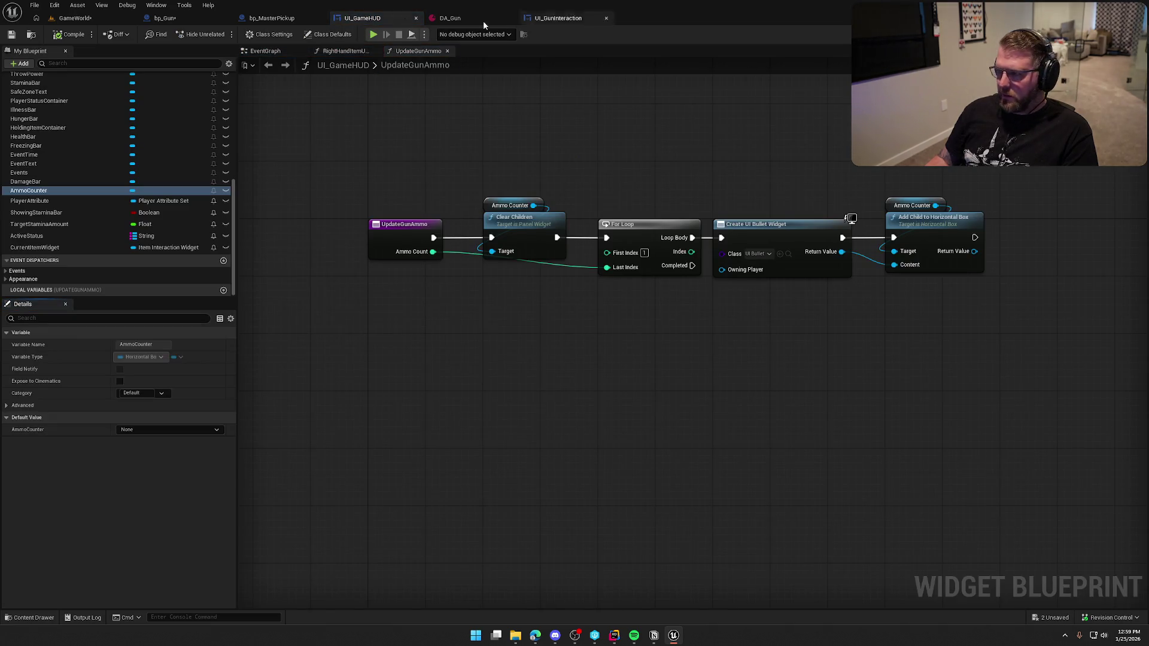
left_click(562, 19)
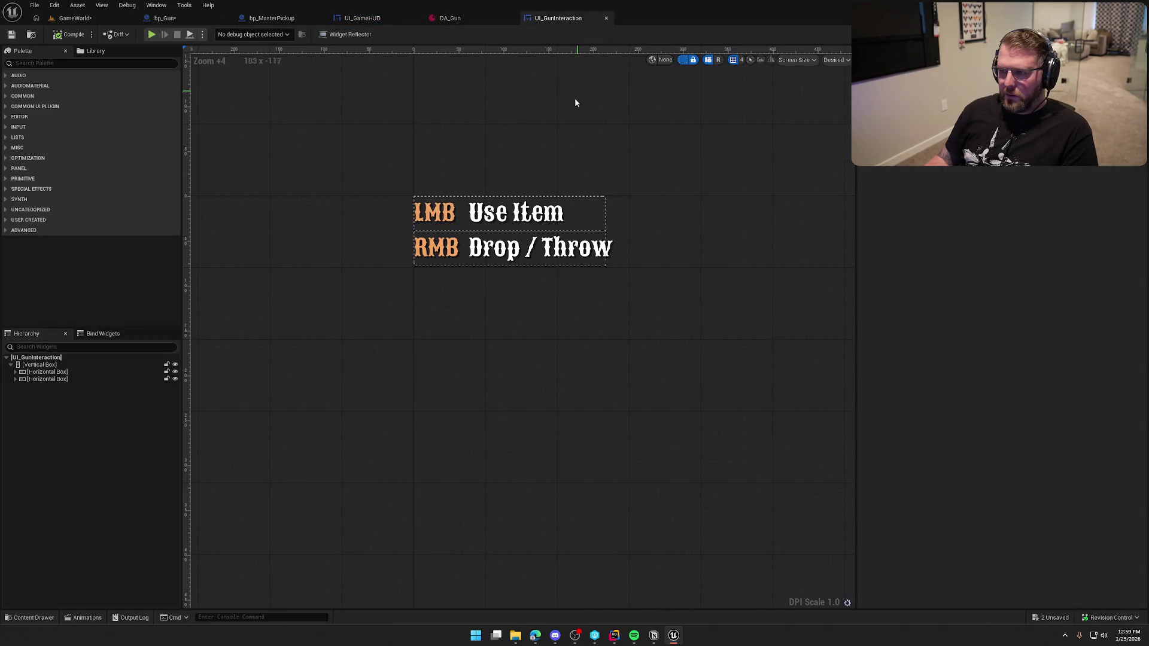
left_click(33, 63)
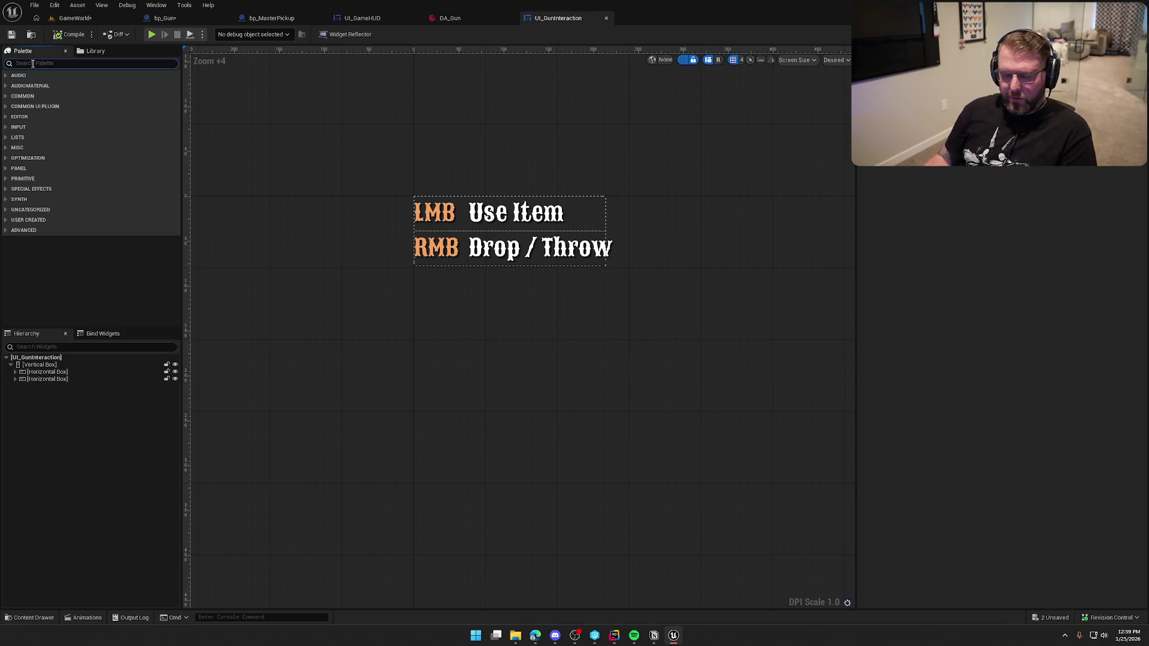
type("hor")
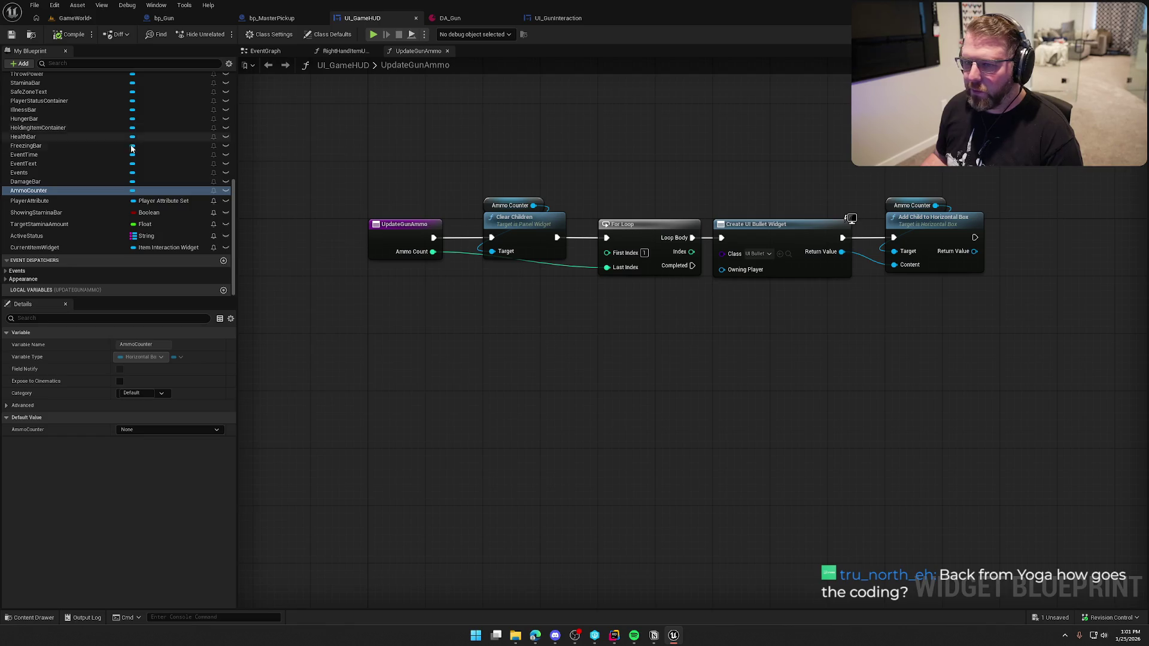
left_click(1084, 34)
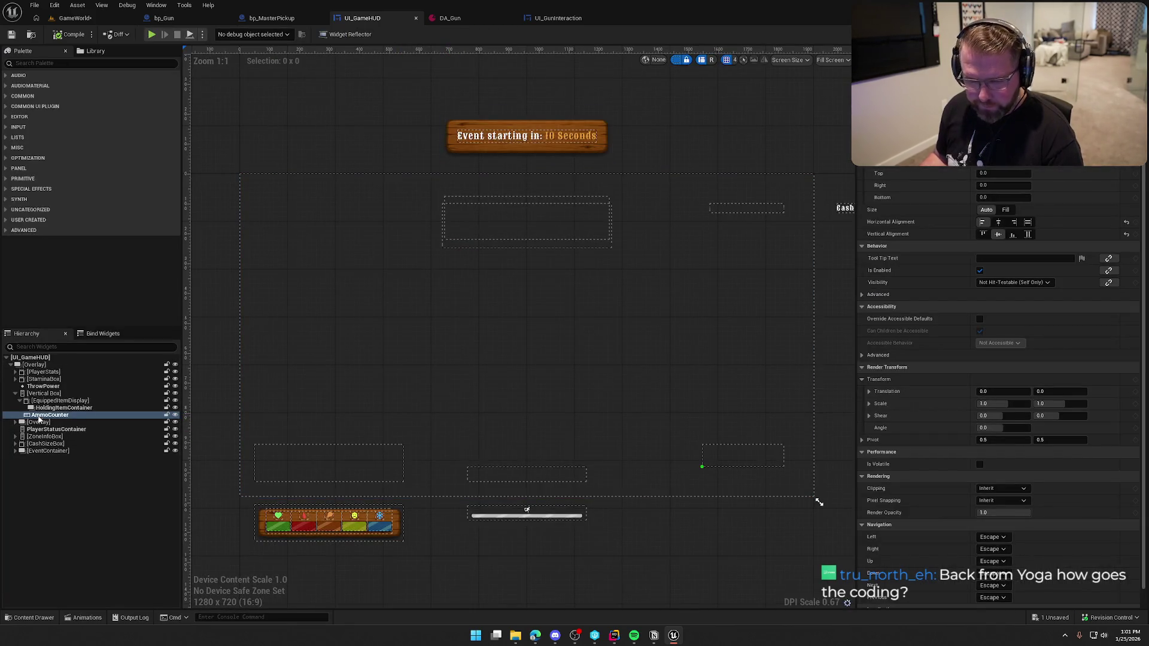
Delete the AmmoCounter widget from UI_GameHUD and compile.
left_click(50, 414)
key("Delete")
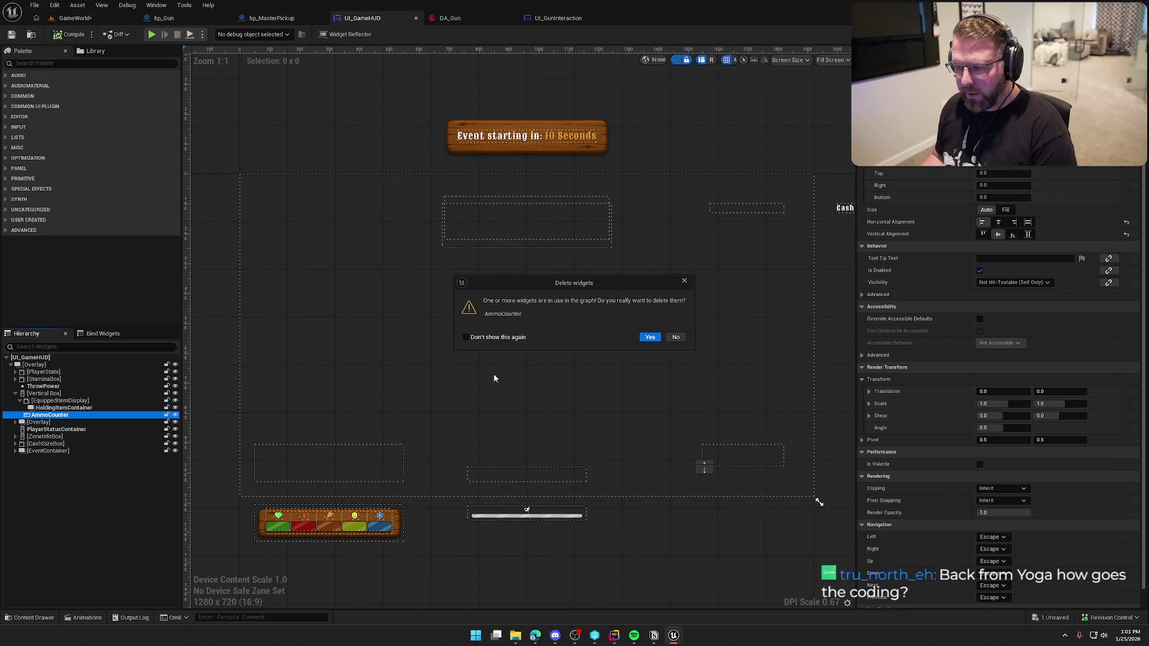
left_click(645, 337)
left_click(265, 145)
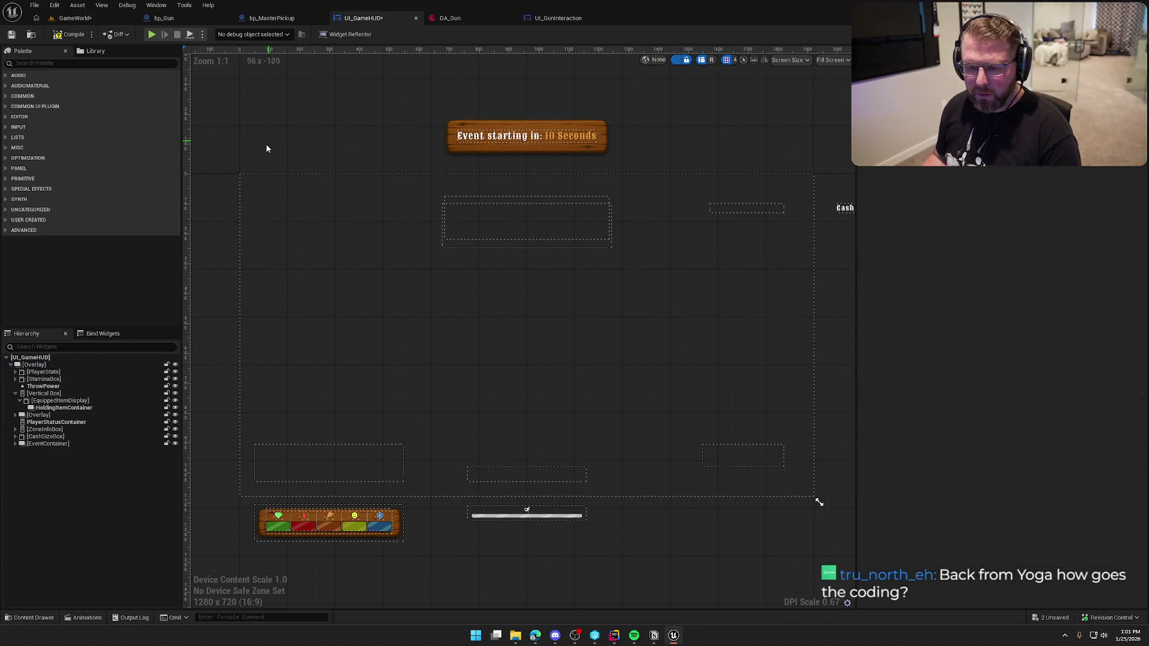
left_click(70, 34)
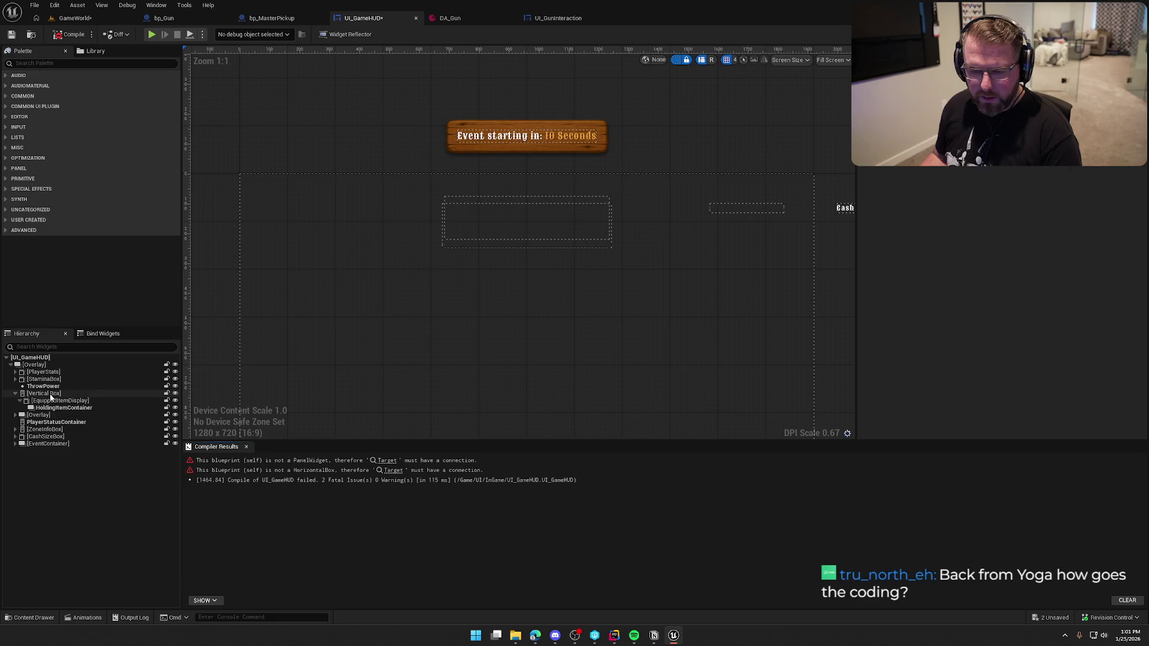
Replace the Vertical Box with its child and check the resulting HUD layout.
left_click(50, 393)
right_click(53, 395)
mouse_move(78, 500)
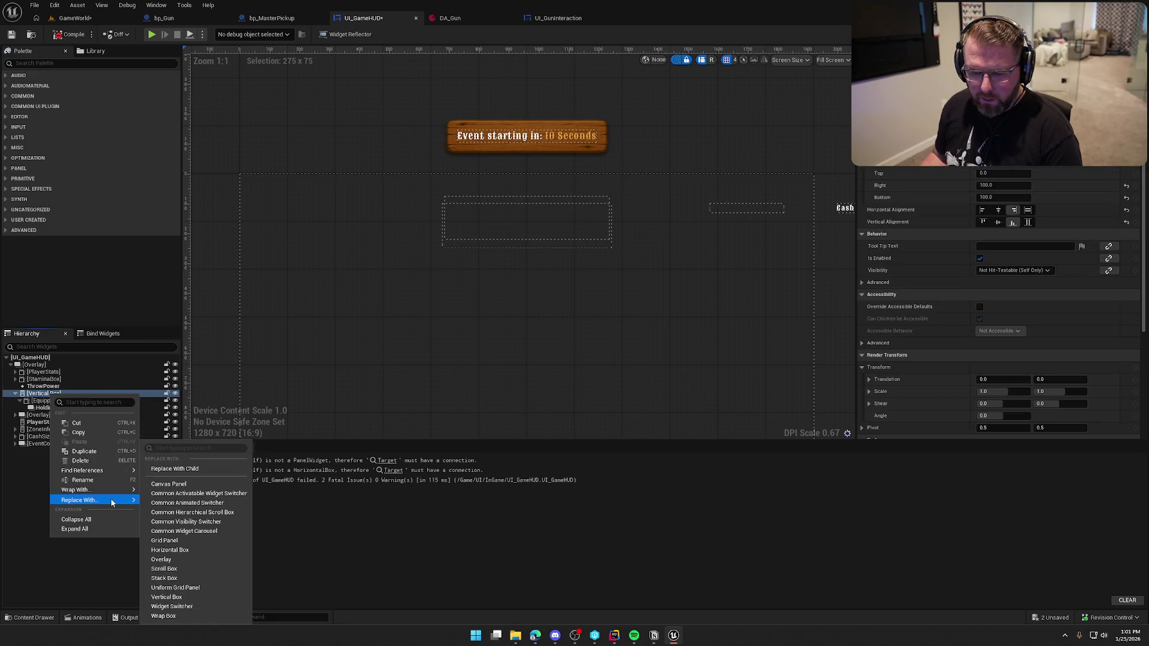
left_click(180, 470)
left_click(51, 401)
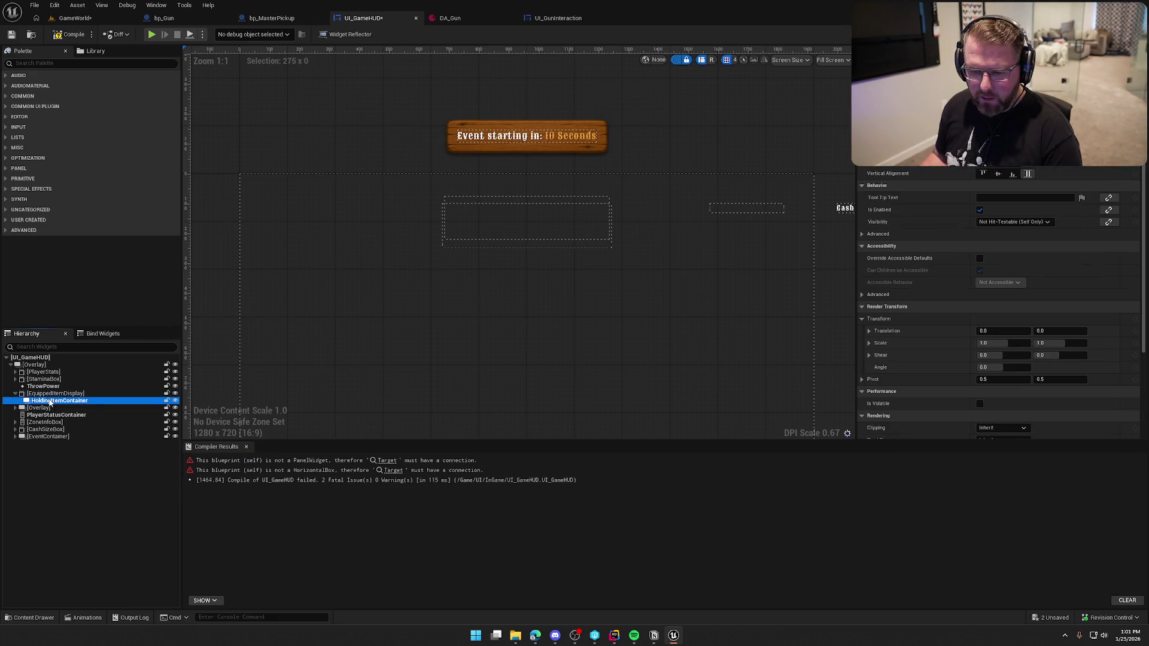
left_click(51, 393)
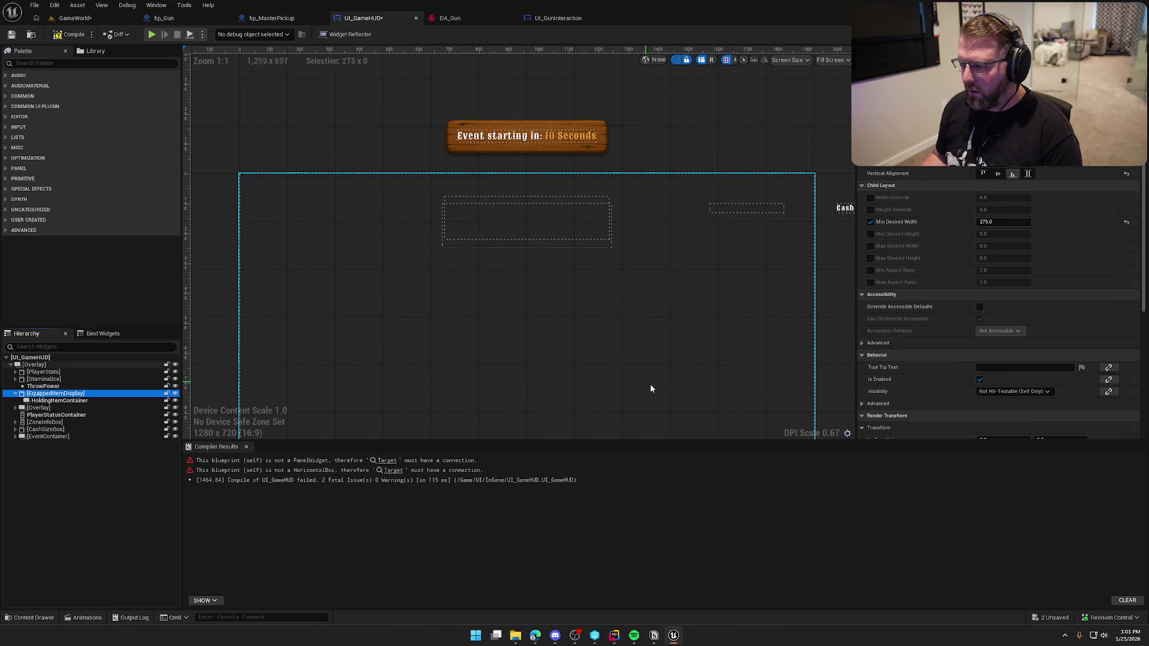
left_click_drag(649, 389, 605, 272)
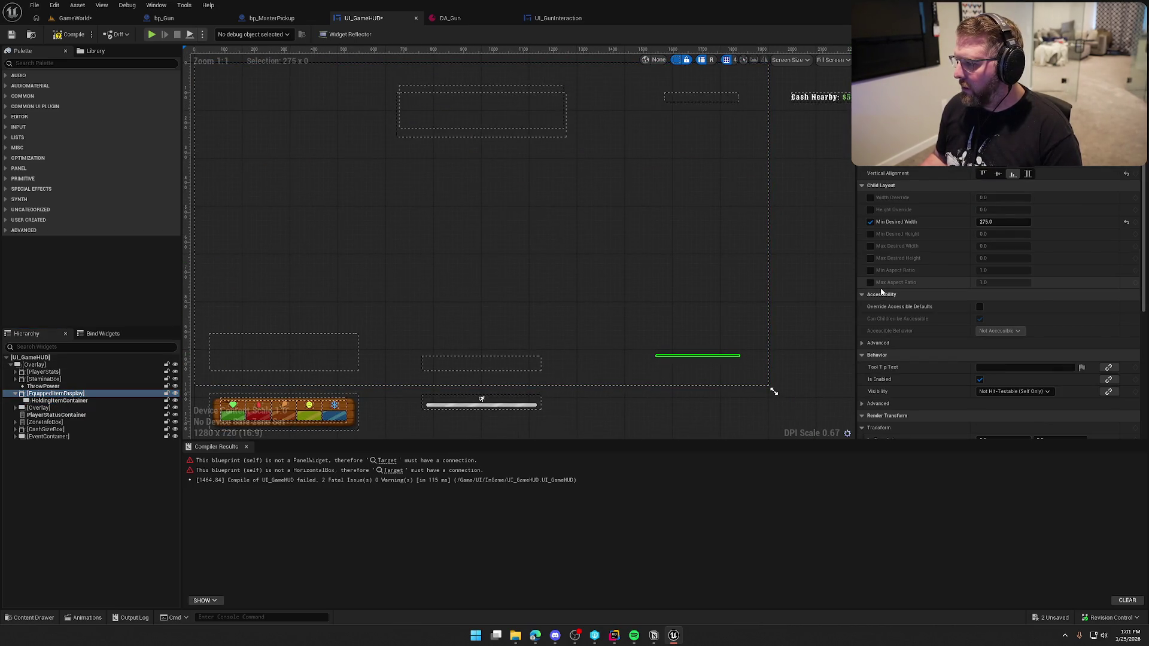
scroll(881, 291, "up", 2)
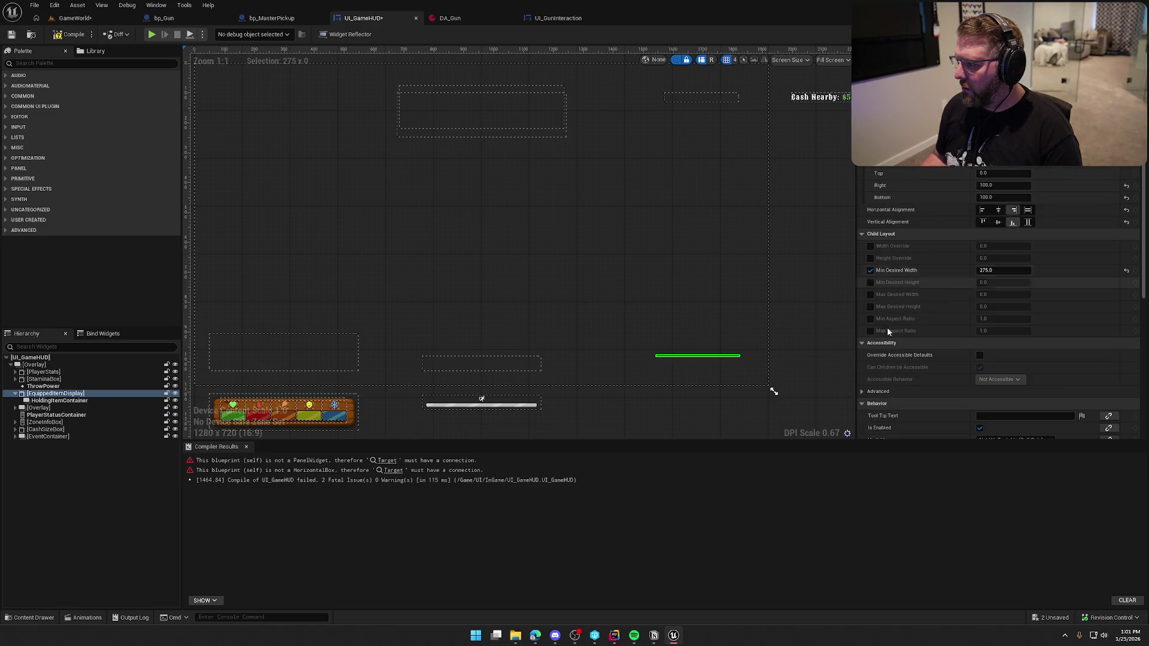
left_click(718, 311)
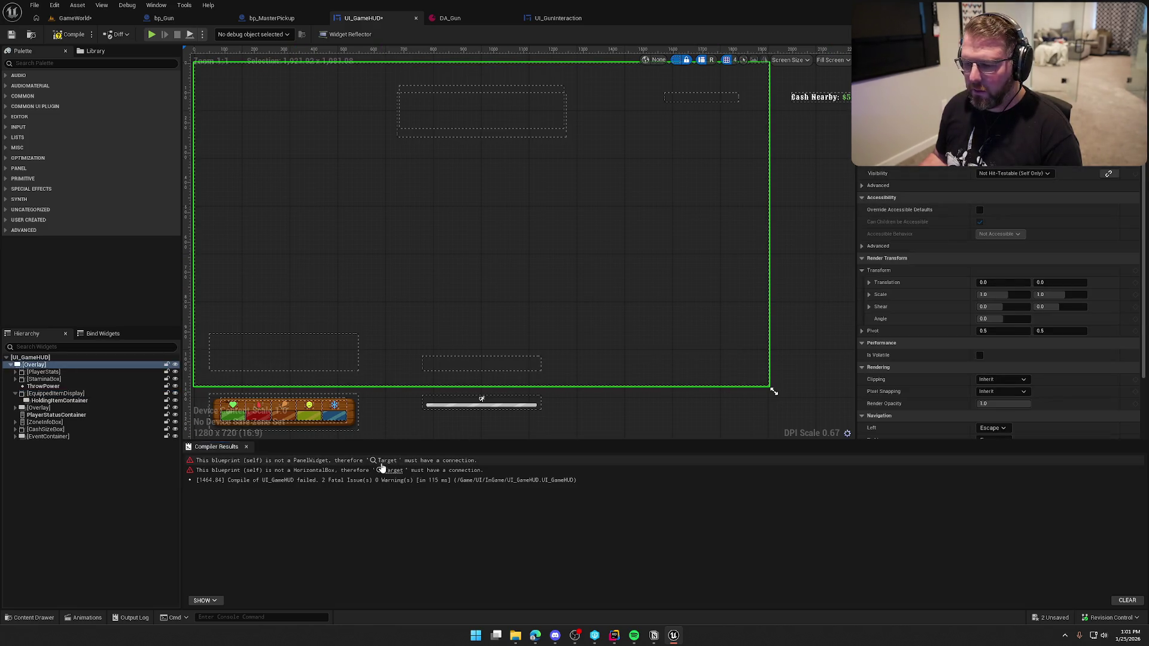
Delete the erroring UpdateGunAmmo function, save UI_GameHUD and switch to bp_Gun.
left_click(392, 469)
scroll(85, 171, "up", 10)
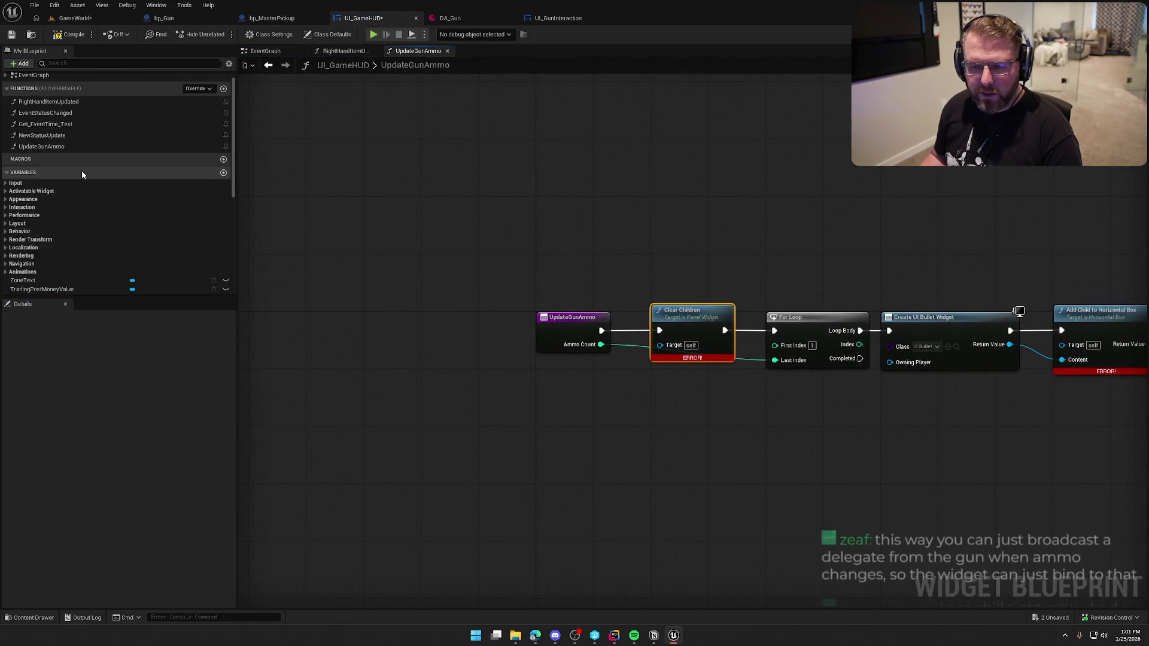
left_click(75, 163)
key("Delete")
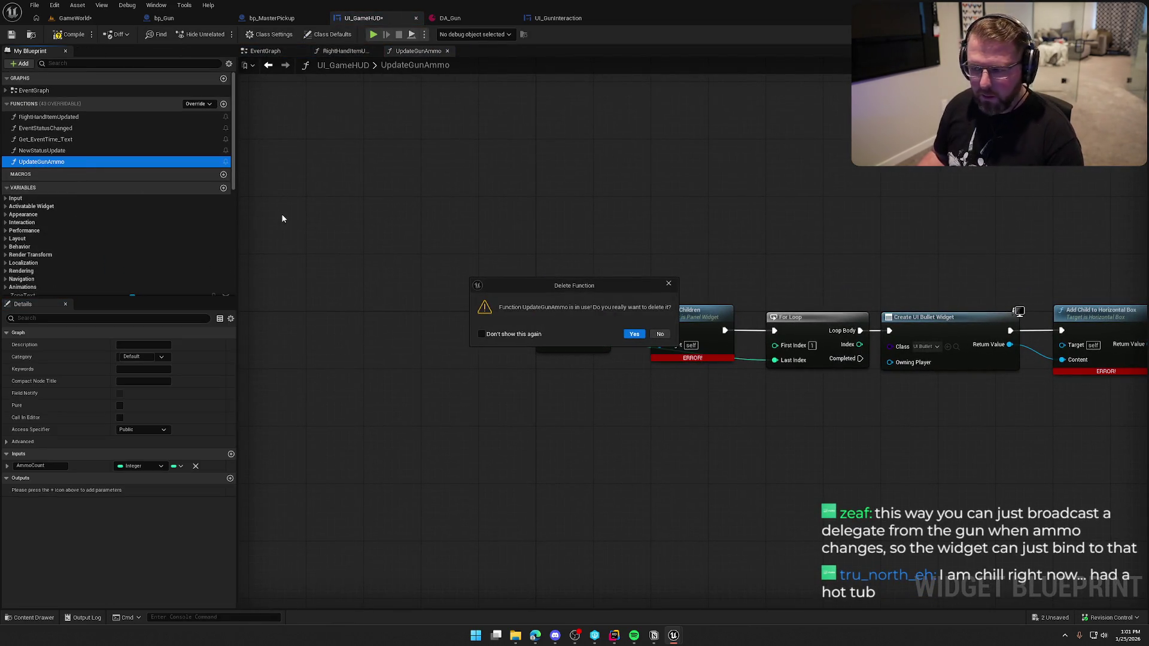
left_click(631, 332)
key("ctrl+s")
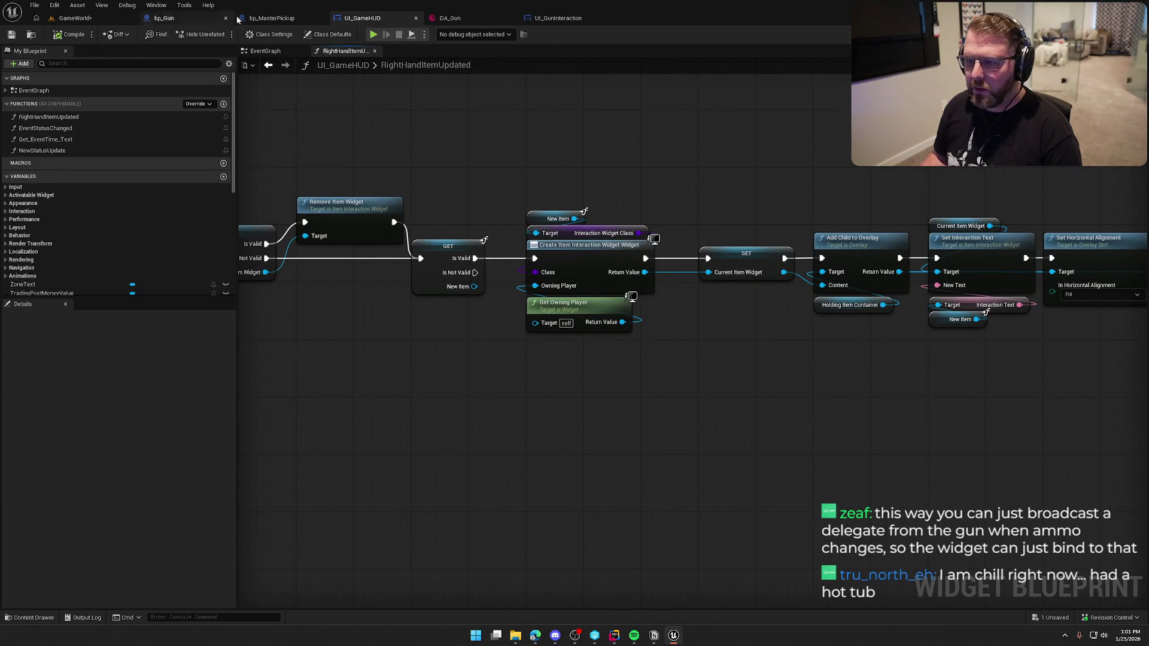
left_click(192, 17)
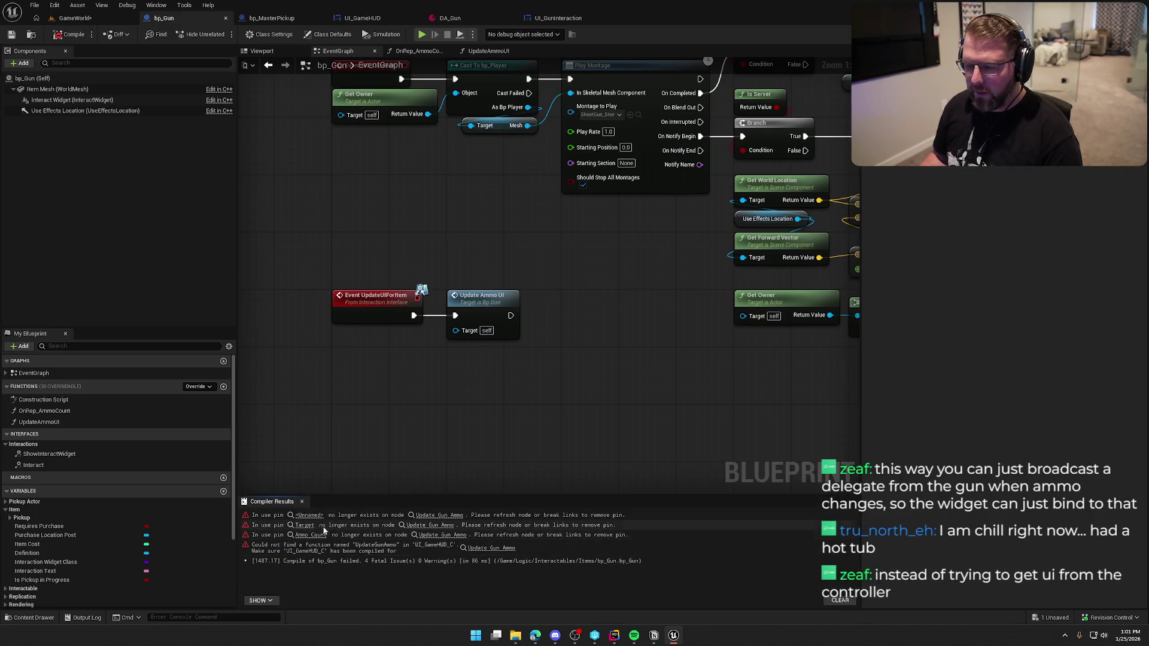
In UpdateAmmoUI, get Current Item Widget and cast it to UI_GunInteraction.
left_click(439, 515)
mouse_move(638, 381)
left_mouse_down()
mouse_move(663, 377)
mouse_move(670, 346)
left_mouse_up()
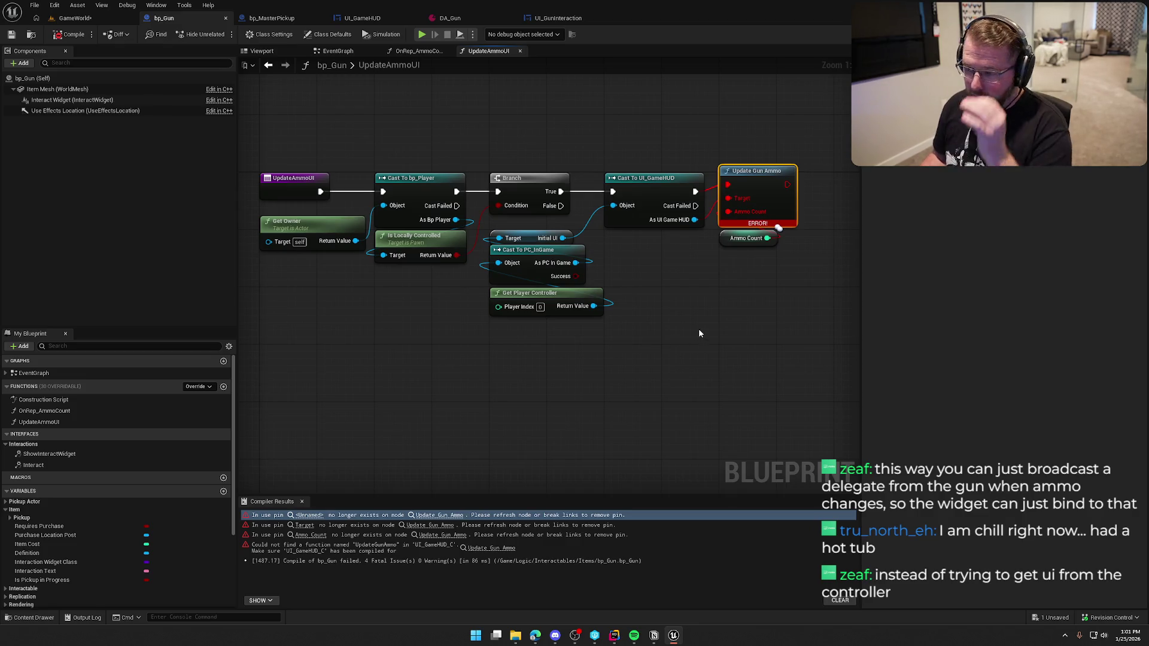
left_click_drag(694, 220, 711, 269)
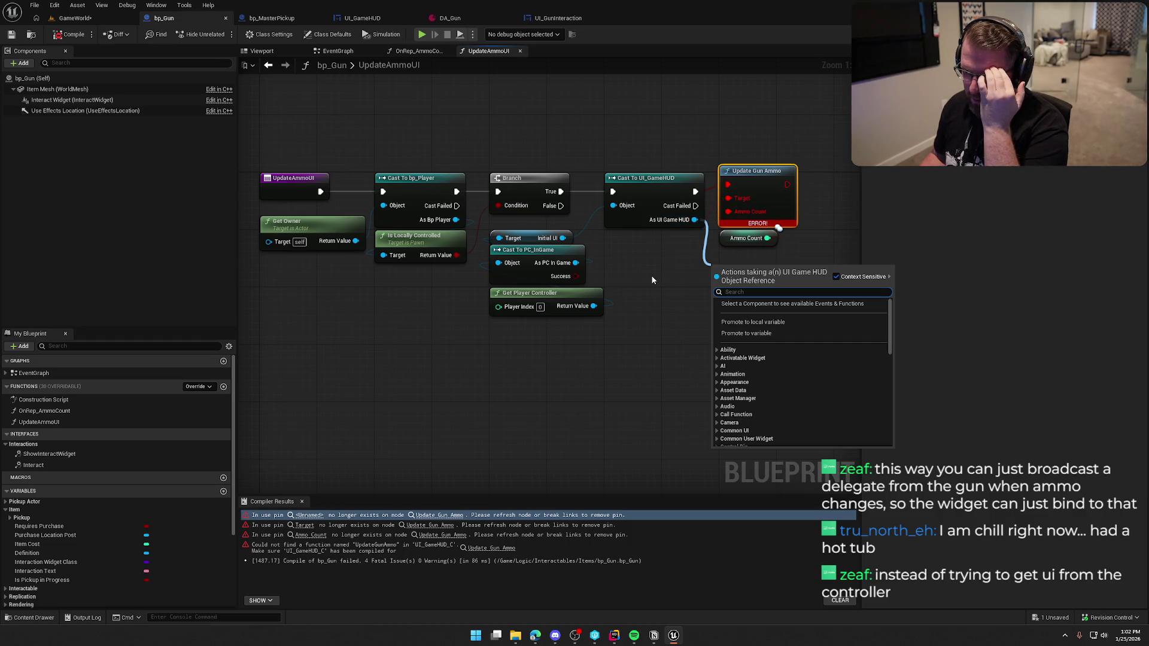
type("get curre")
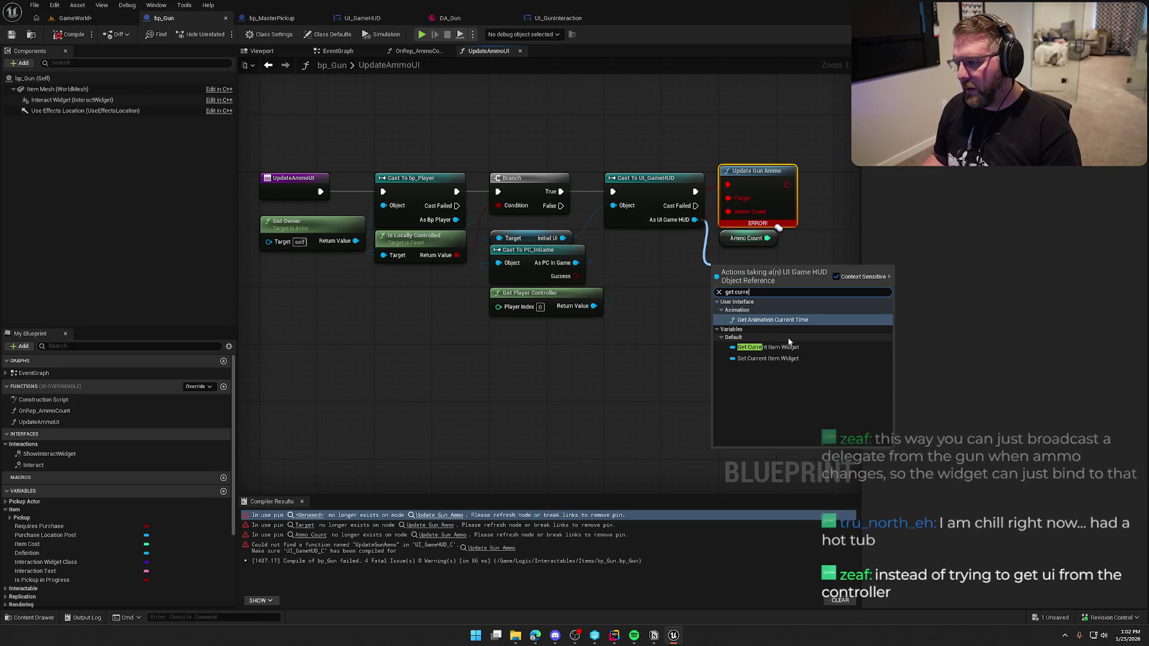
left_click(772, 347)
left_click_drag(602, 264, 644, 263)
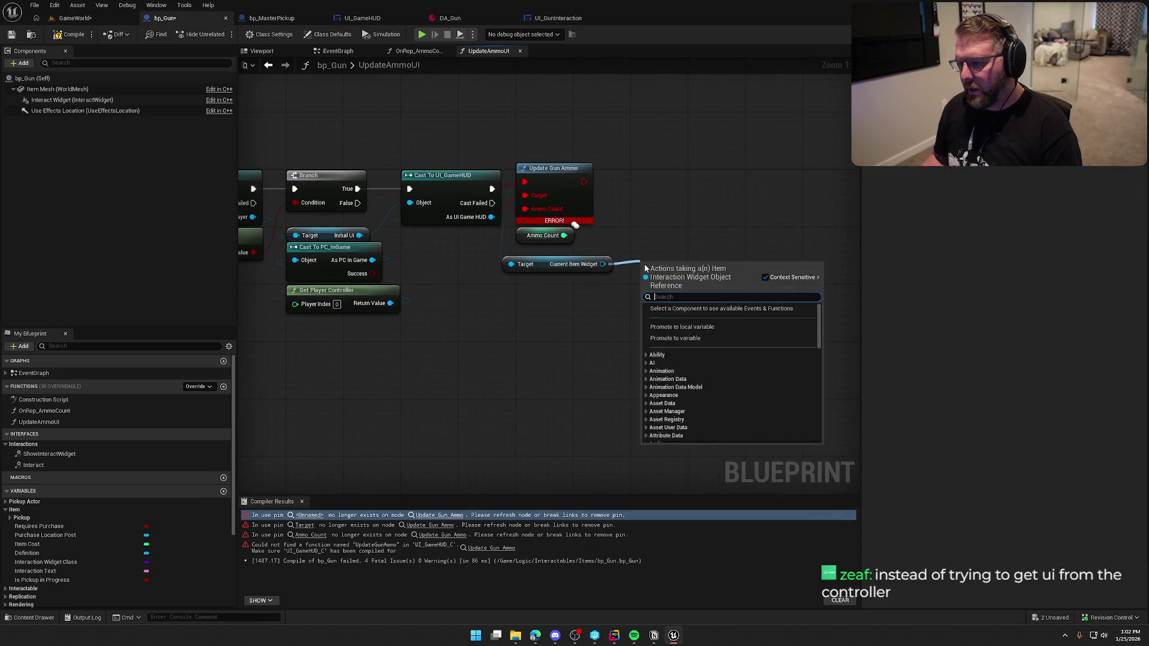
type("cast to ui gu")
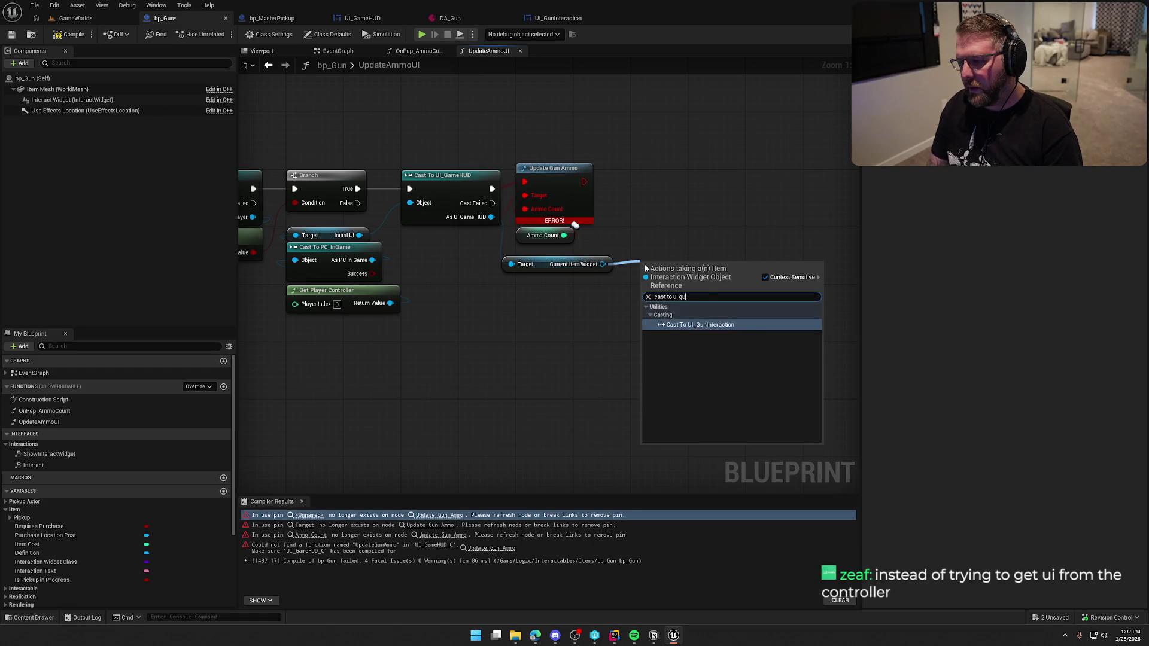
key("Return")
Replace the broken HUD Update Gun Ammo call with the widget's Update Gun Ammo fed Ammo Count.
left_click_drag(534, 147, 592, 213)
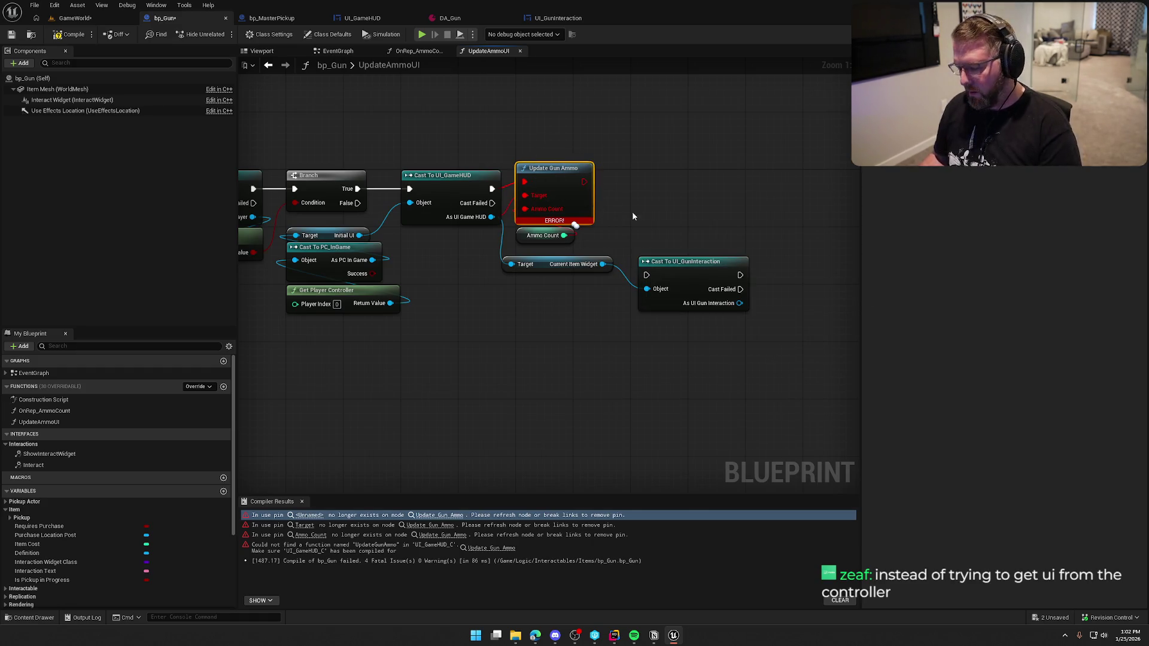
key("Delete")
mouse_move(492, 188)
left_mouse_down()
mouse_move(647, 274)
mouse_move(554, 181)
mouse_move(561, 195)
mouse_move(685, 234)
mouse_move(716, 182)
mouse_move(752, 188)
left_mouse_up()
type("upd")
key("Return")
mouse_move(545, 254)
left_mouse_down()
mouse_move(665, 258)
mouse_move(688, 252)
mouse_move(698, 215)
mouse_move(701, 232)
left_mouse_up()
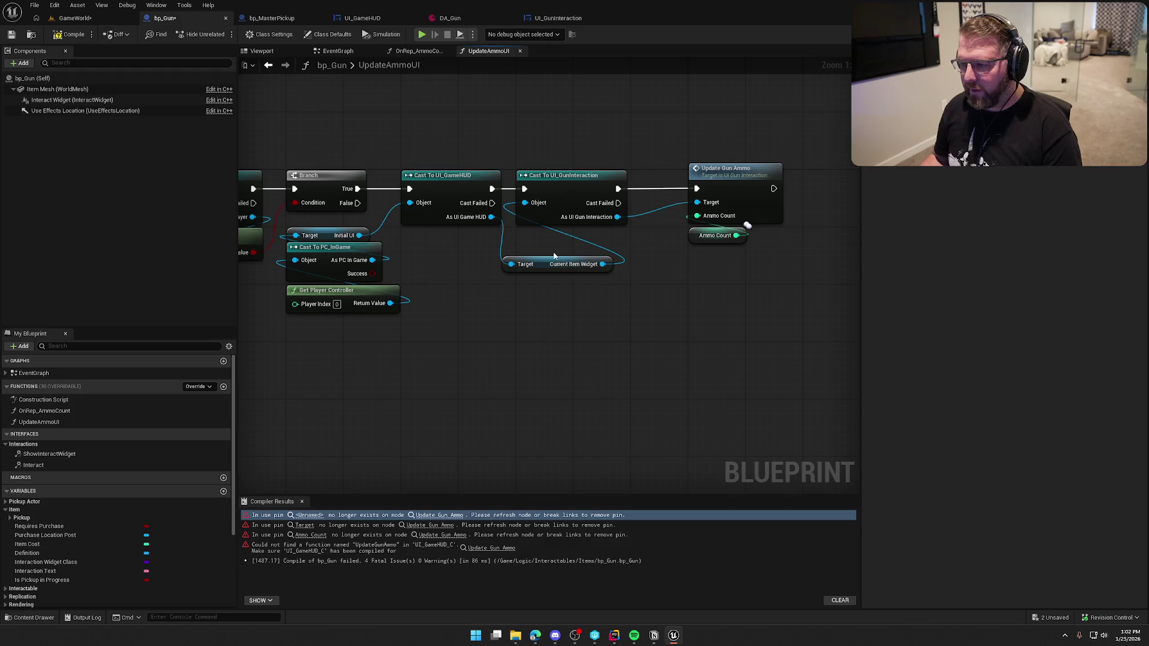
Tidy the UpdateAmmoUI nodes and compile bp_Gun successfully.
left_click_drag(537, 265, 556, 239)
scroll(561, 302, "down", 2)
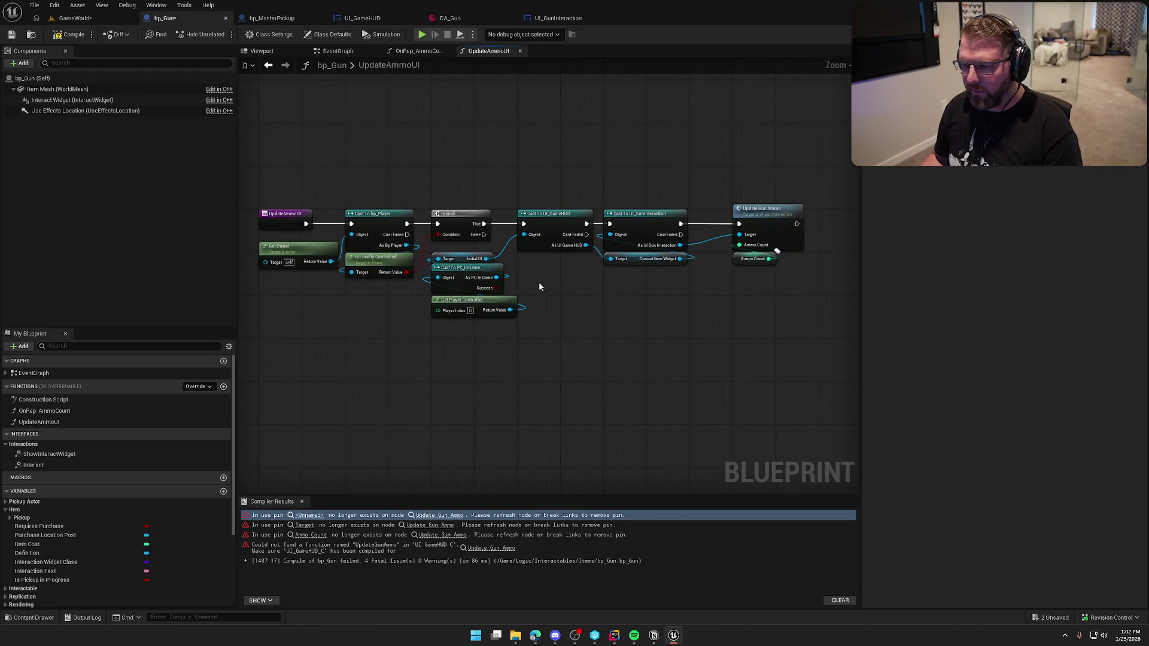
left_click(69, 34)
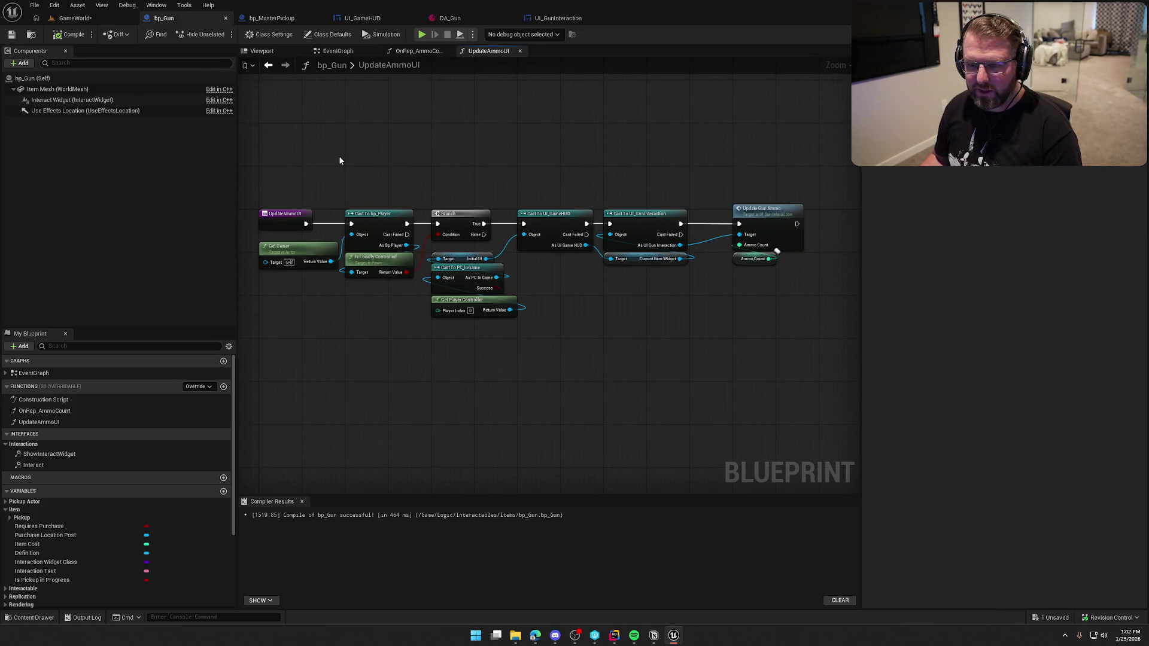
left_click(302, 501)
left_click_drag(478, 401, 431, 422)
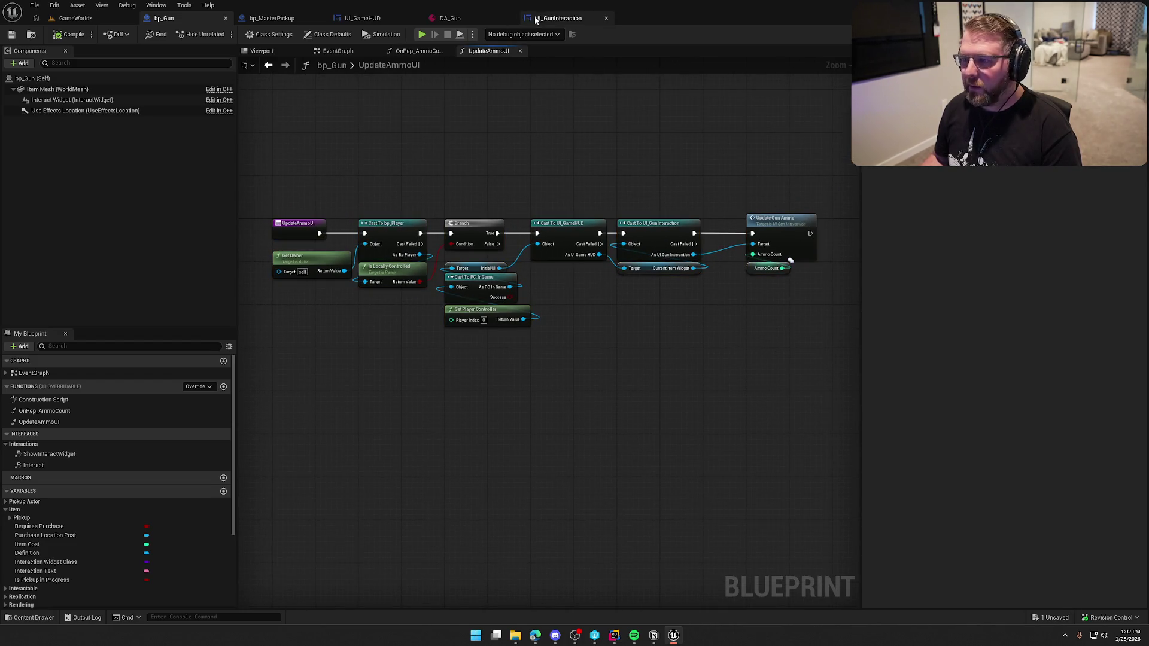
Look over UI_GunInteraction and UI_GameHUD's RightHandItemUpdated graph, then return to Rider.
left_click(558, 18)
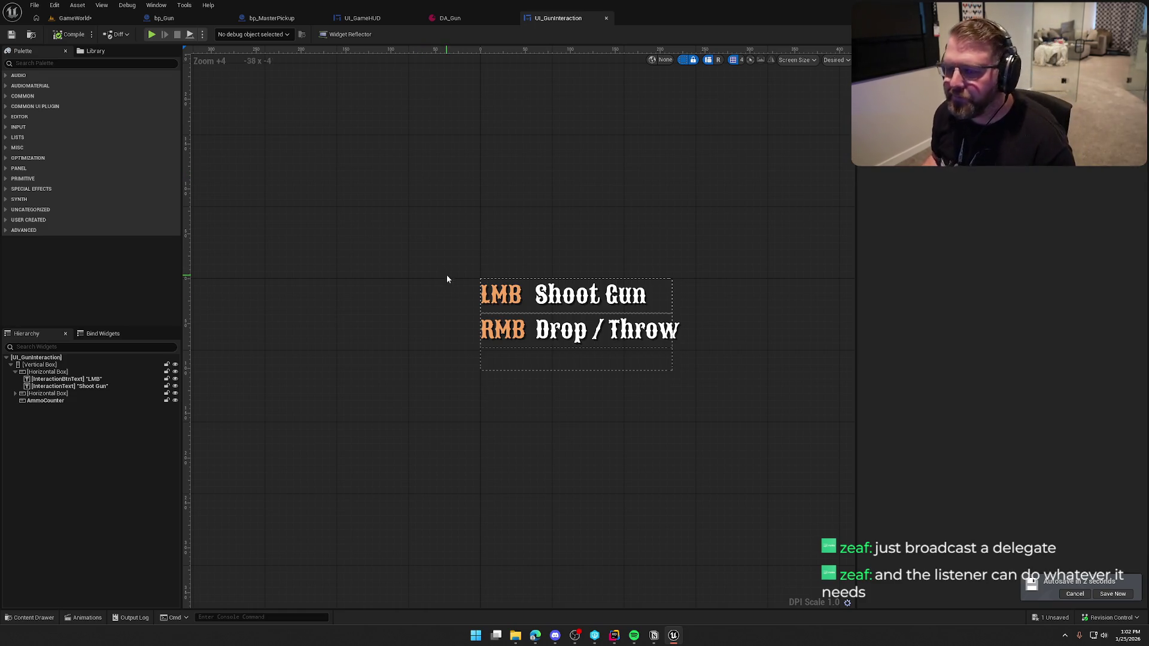
left_click(614, 636)
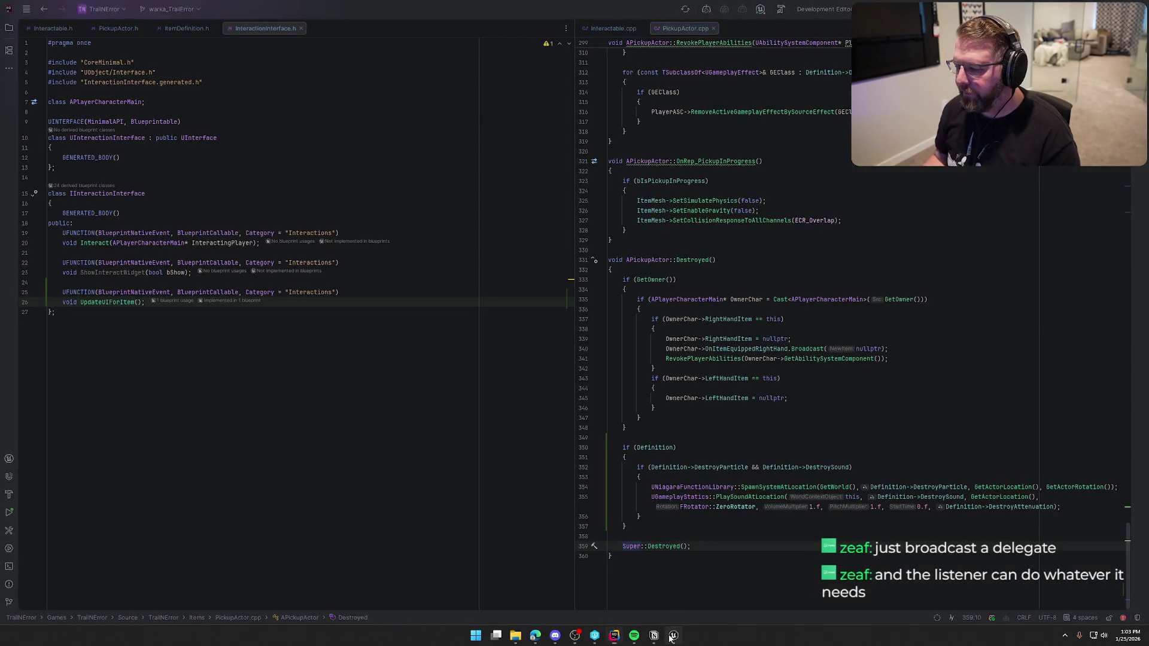
left_click(673, 636)
left_click(377, 17)
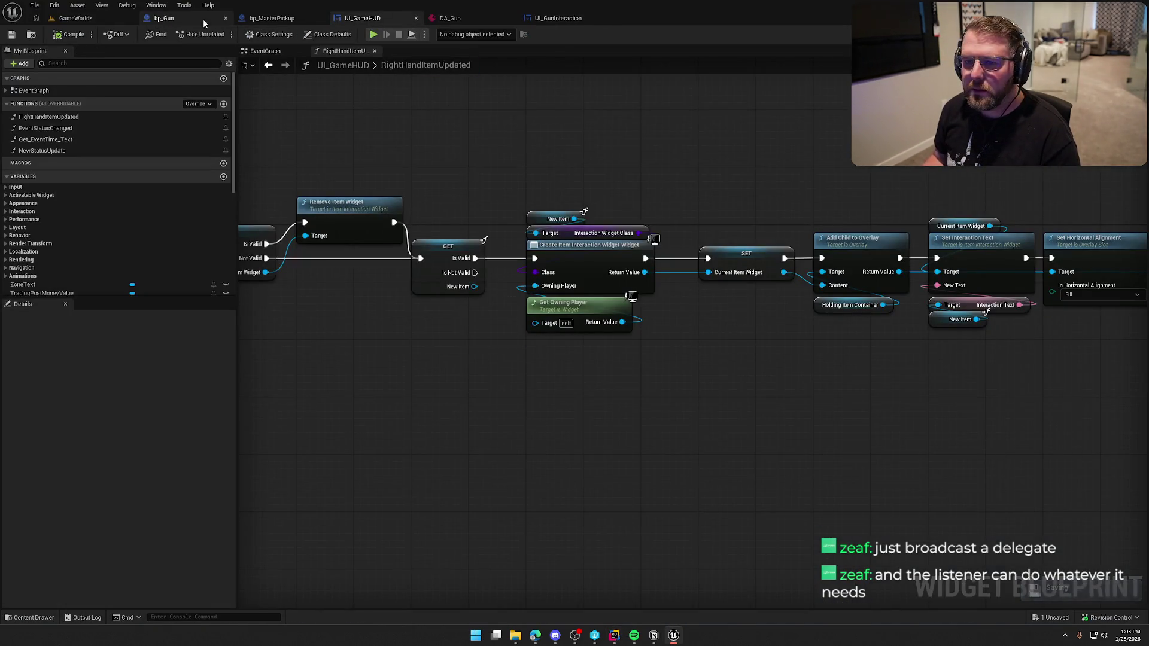
left_click_drag(557, 18, 379, 20)
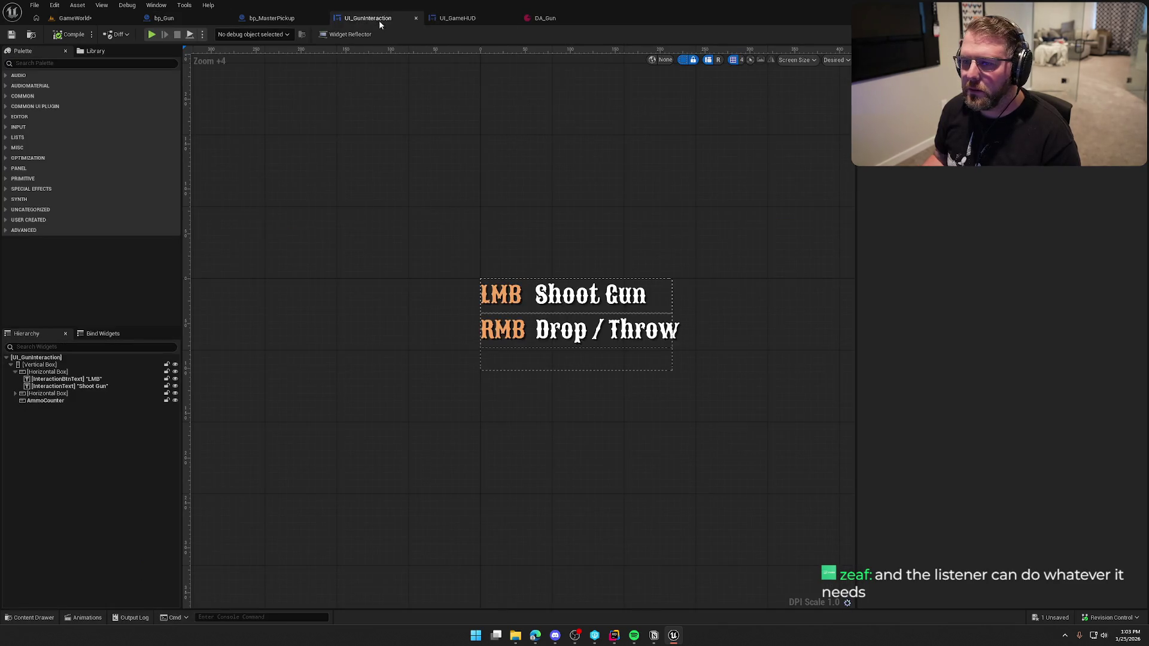
key("alt+Tab")
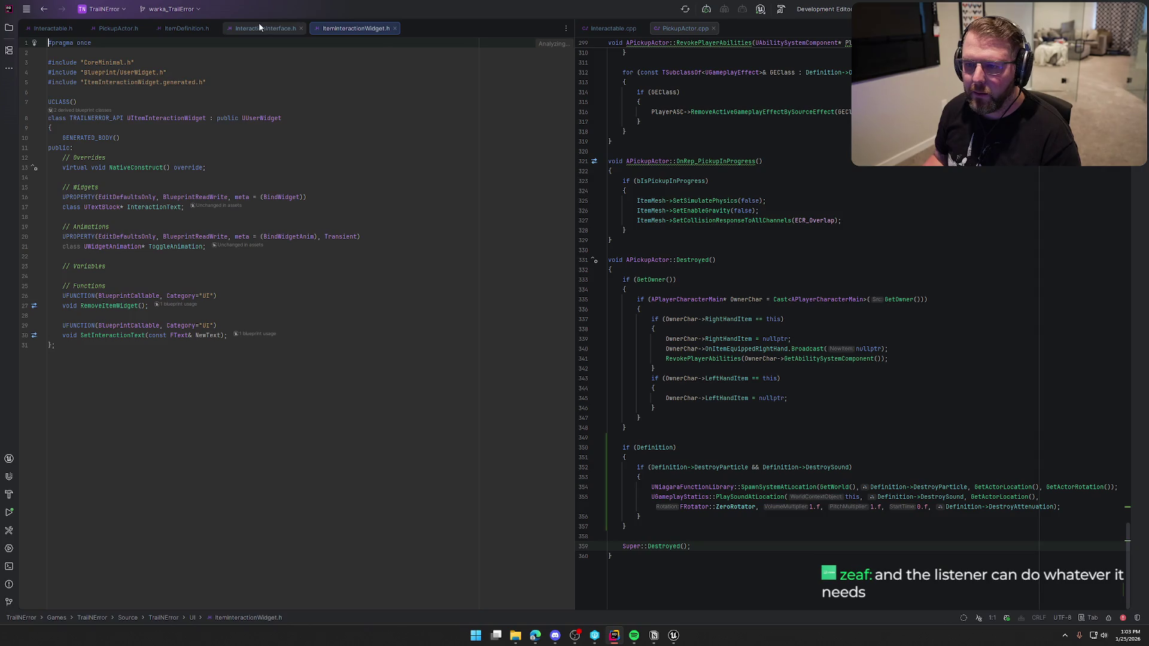
Close InteractionInterface.h and add an EditDefaultsOnly, BlueprintReadWrite, Category="UI", ExposeOnSpawn UPROPERTY under // Variables.
middle_click(259, 23)
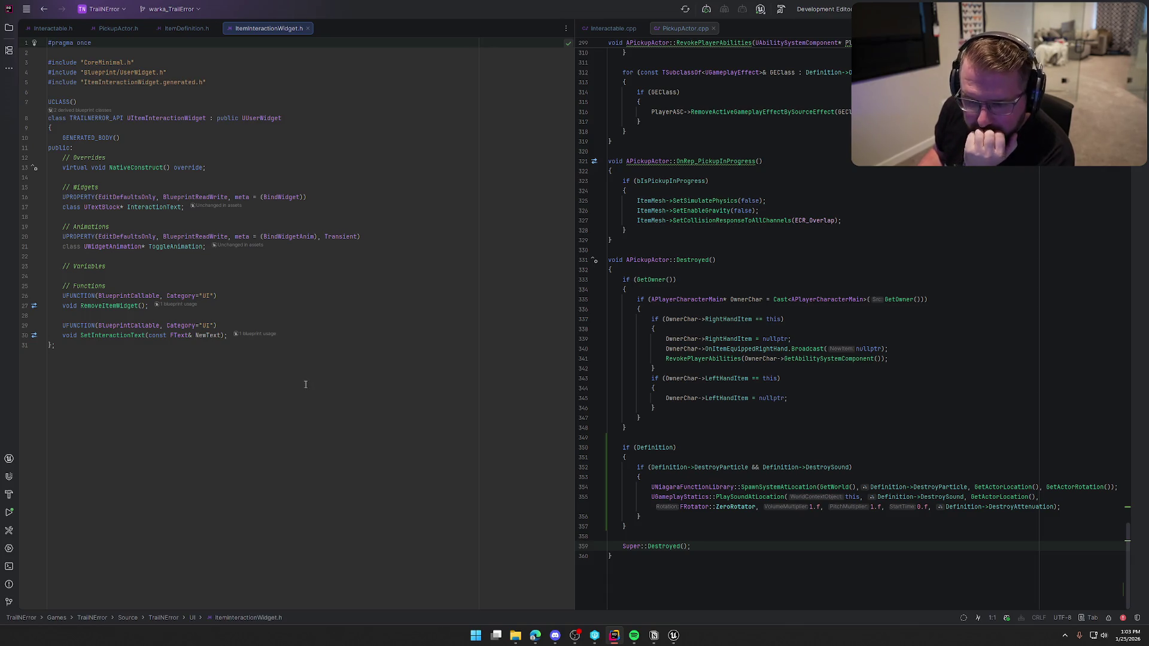
left_click(135, 267)
key("Return")
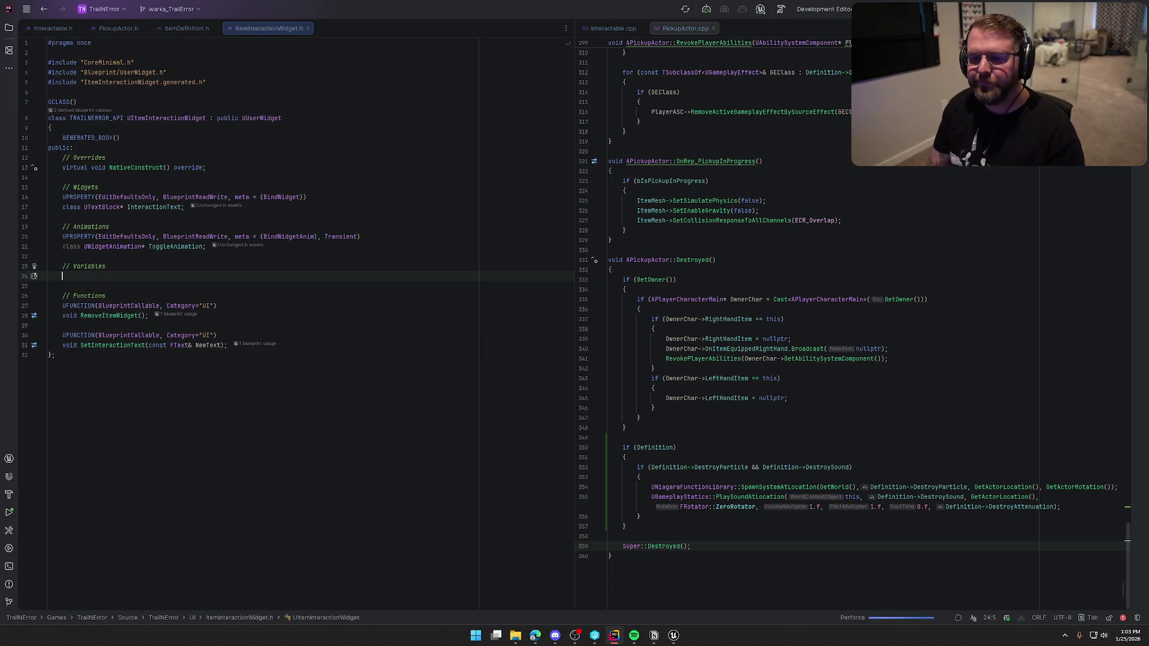
type("UPROPERTY(")
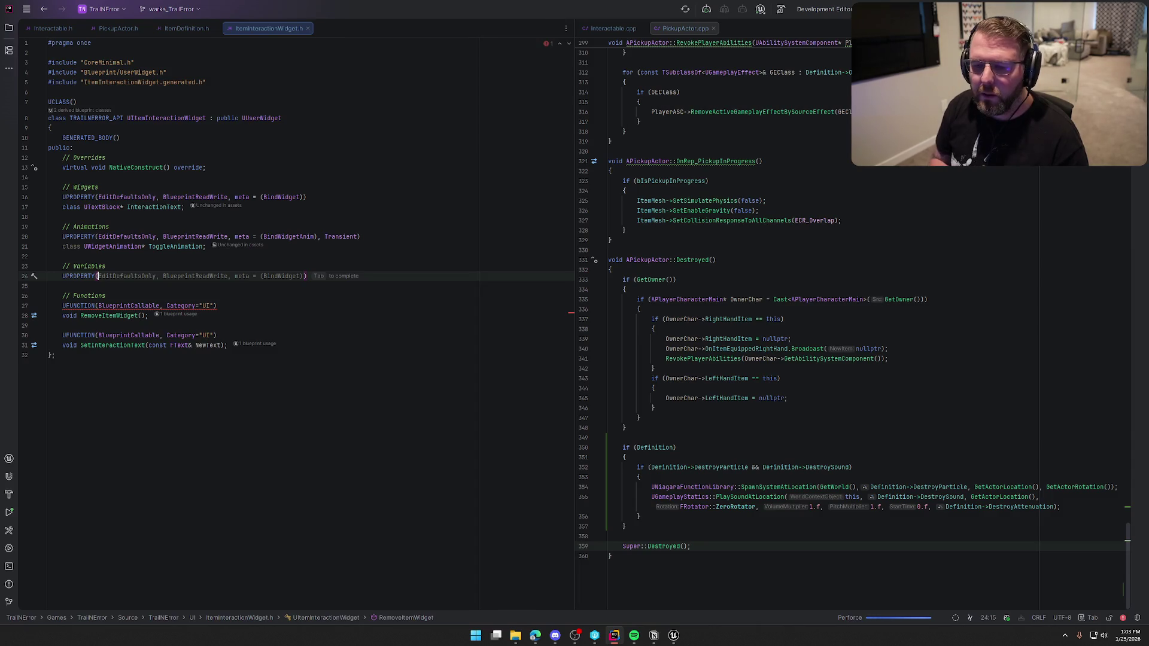
type("EditDefaultsOnly,")
key("ctrl+Right")
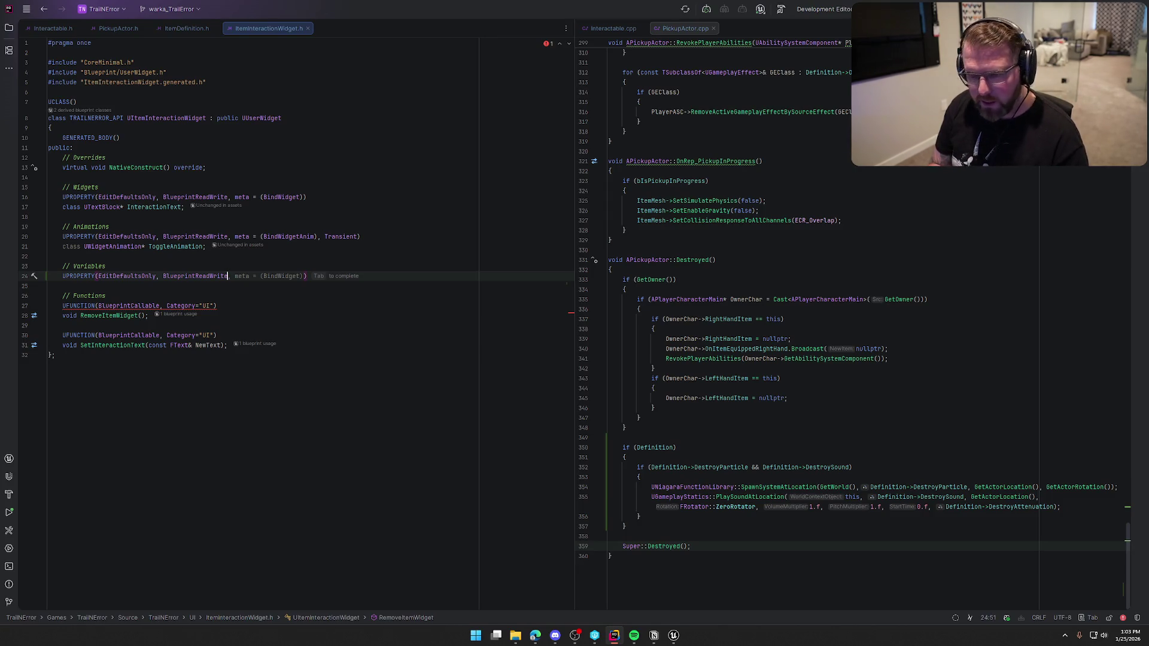
type(")")
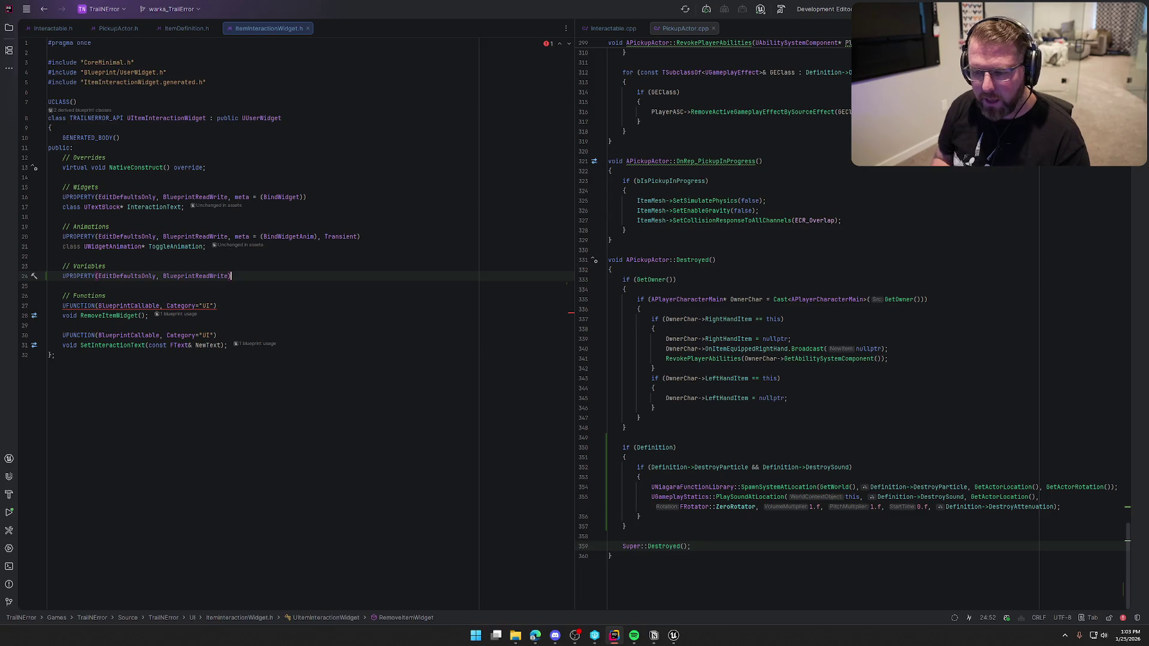
left_click(228, 276)
type(",")
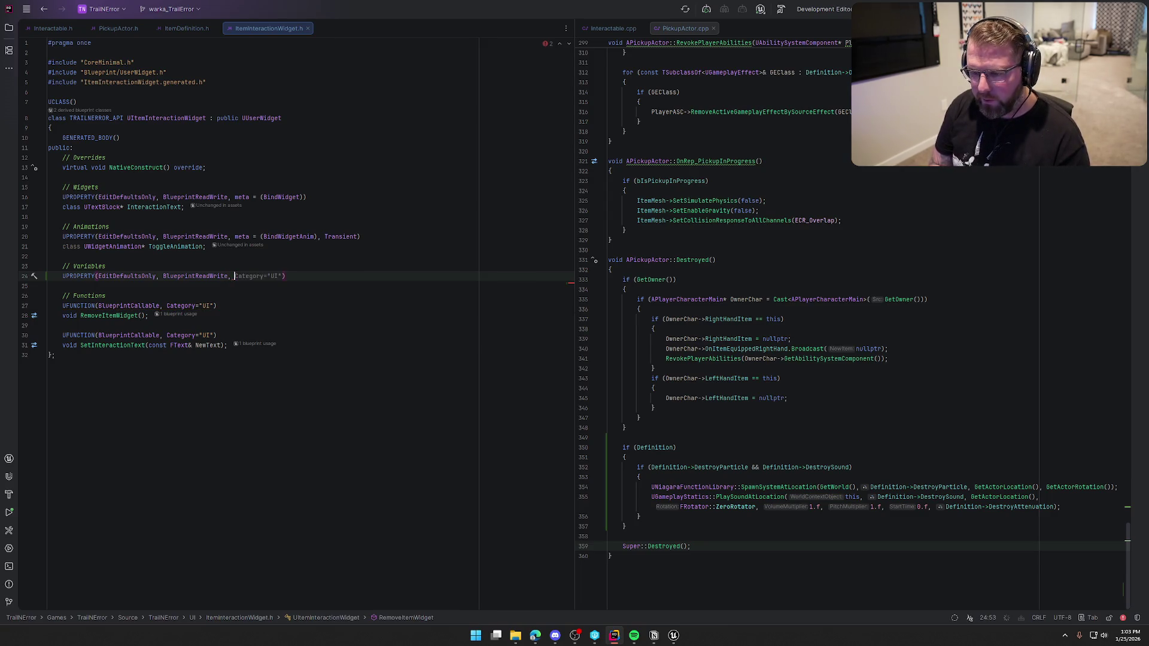
key("Tab")
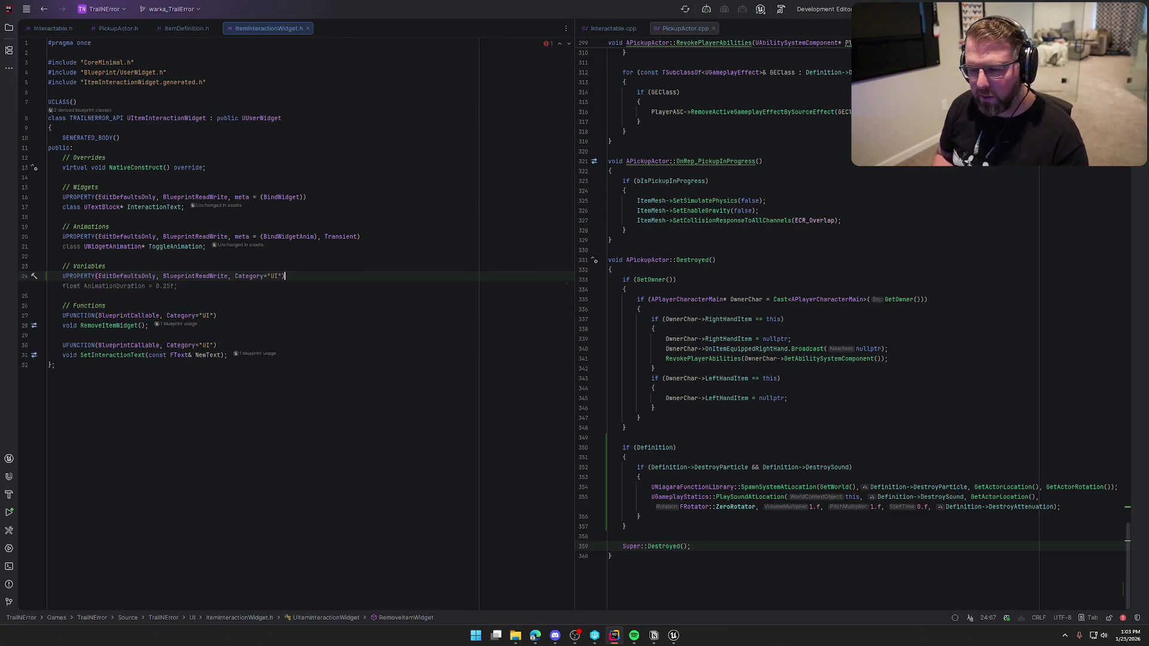
type(",")
key("Tab")
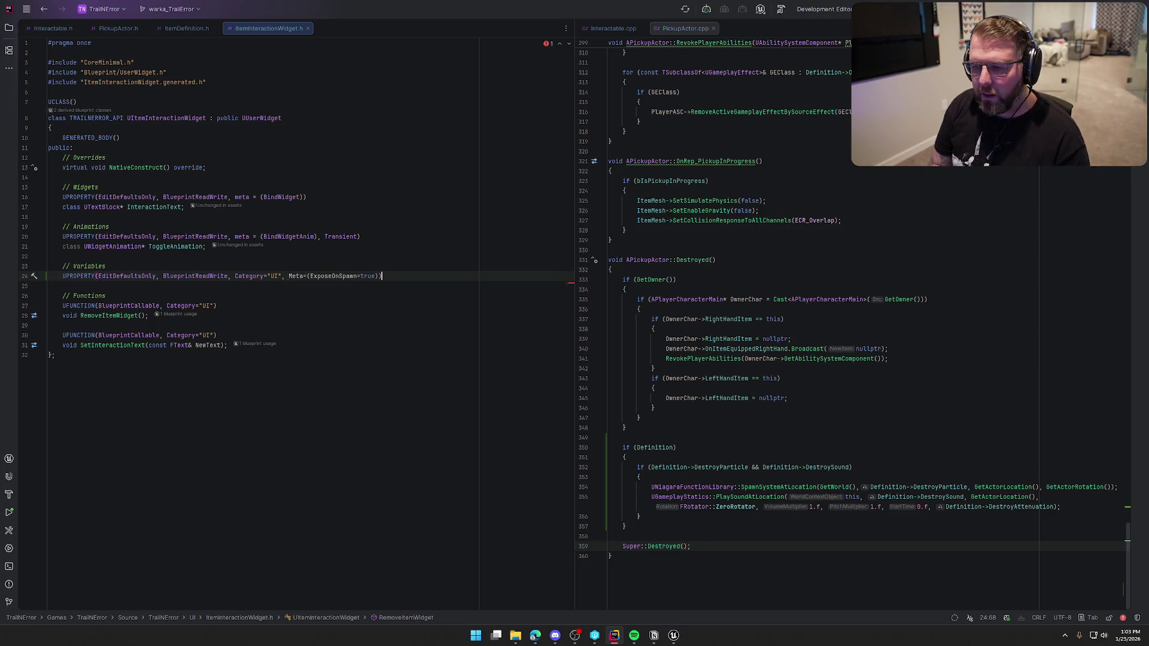
key("Return")
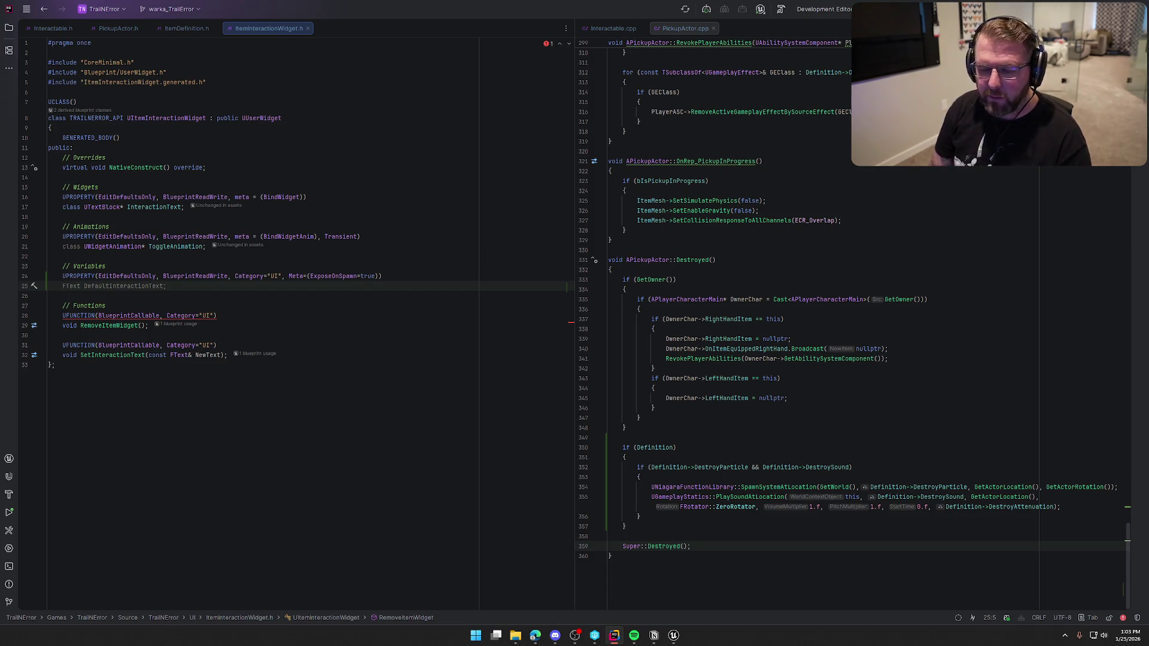
Begin the member declaration typed as TObjectPtr<APickupActor>, fixing the mistyped type name.
type("TObjectP")
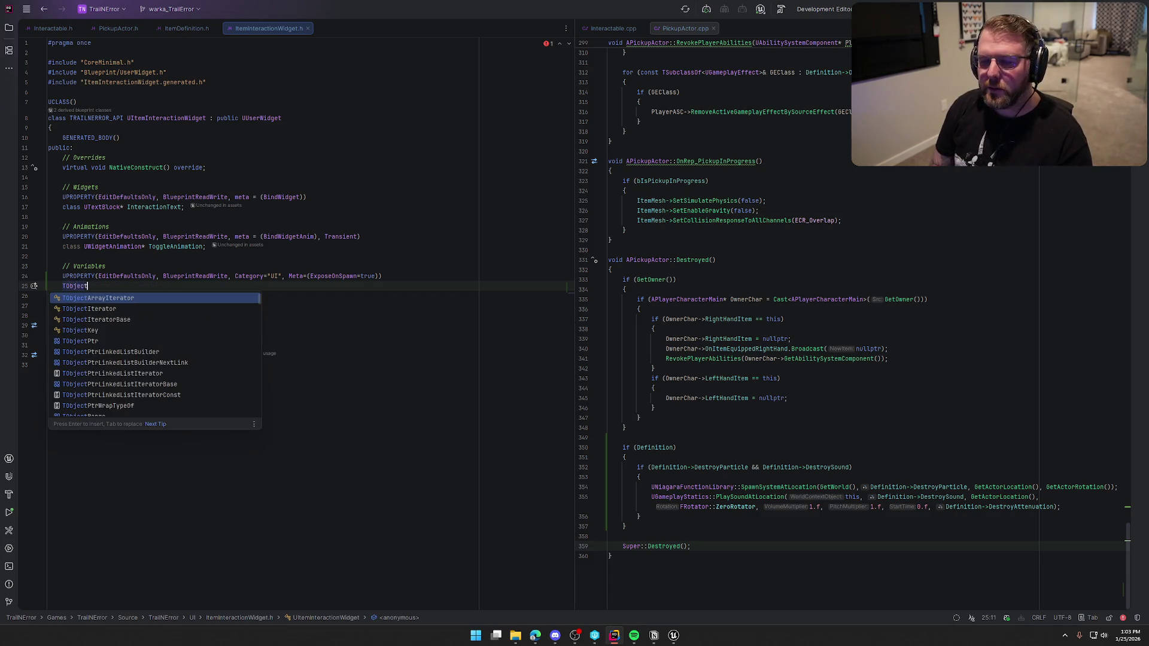
key("Return")
type("<UO")
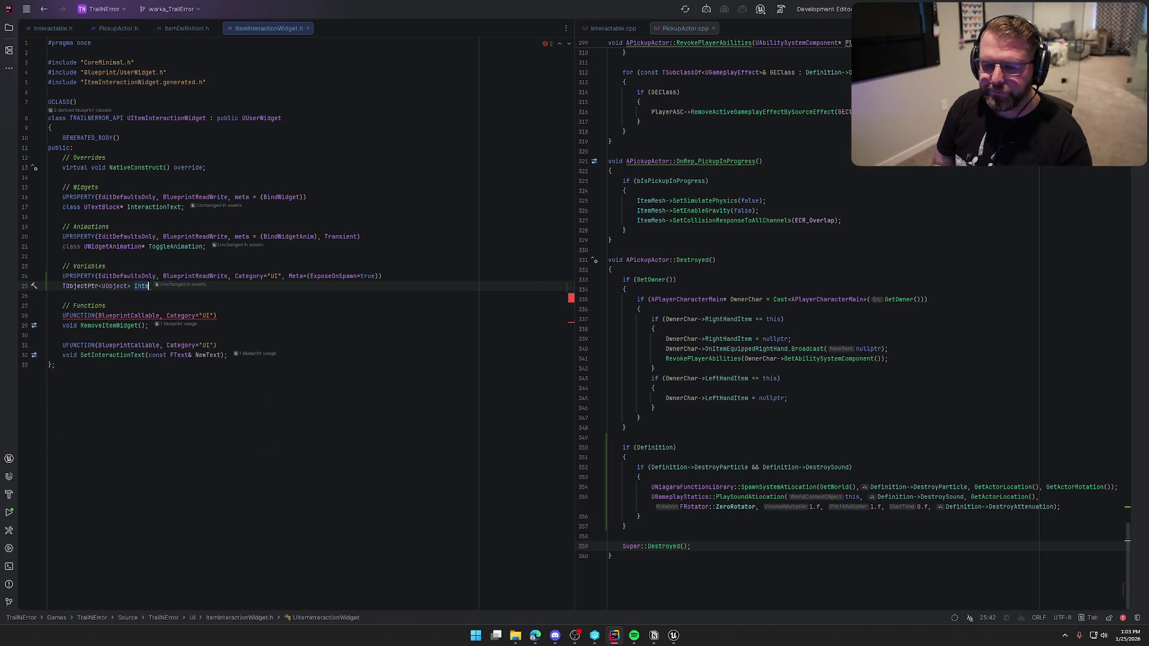
key("BackSpace")
type("Pickup")
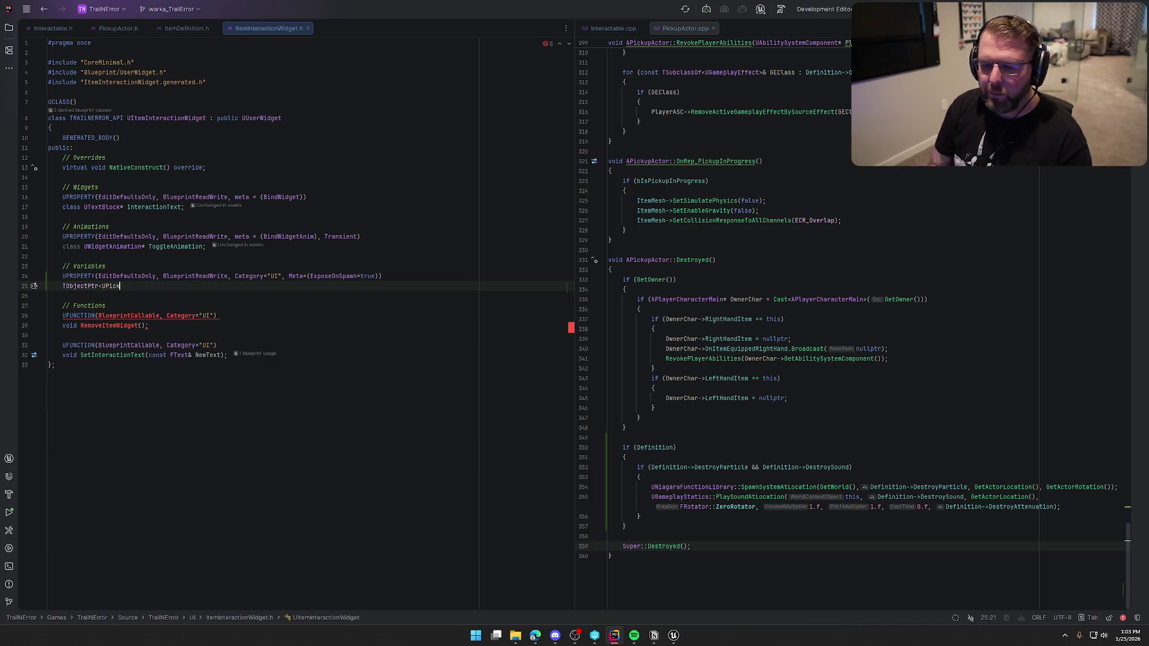
key("BackSpace")
key("BackSpace")
key("BackSpace")
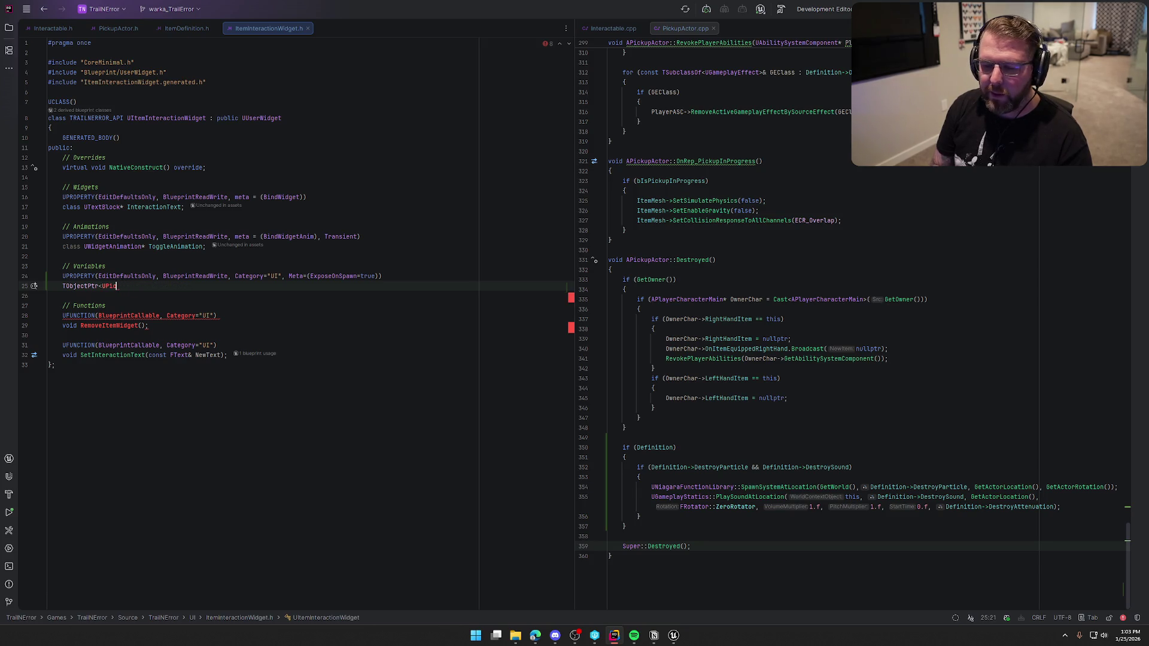
type("APickup")
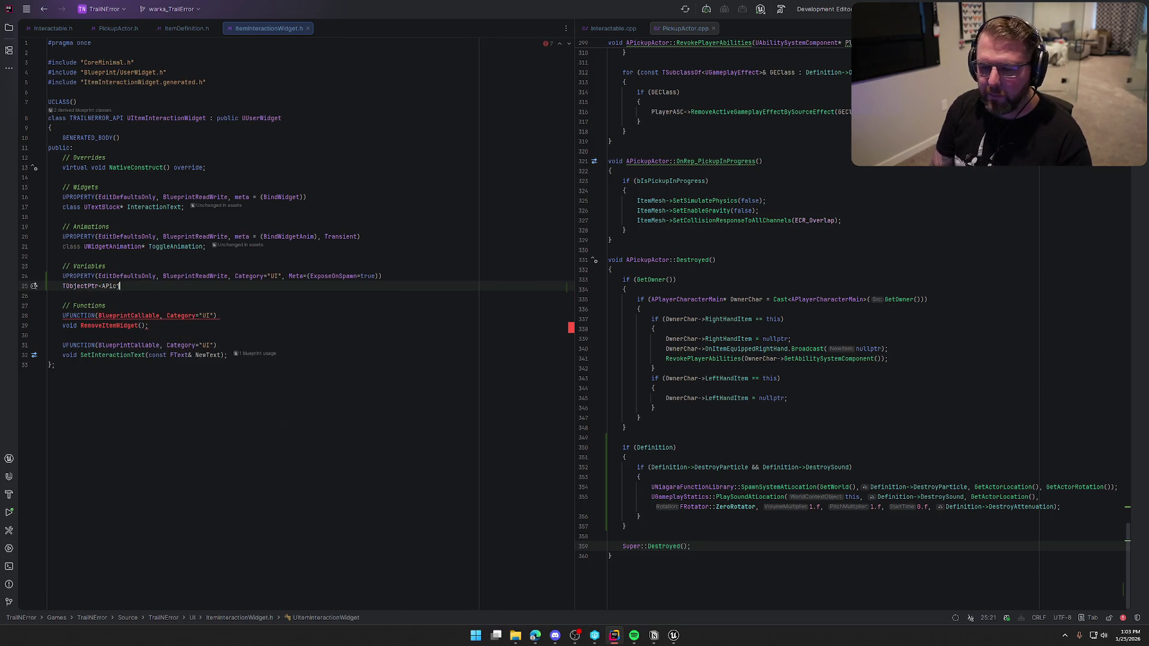
key("Return")
key("alt+Return")
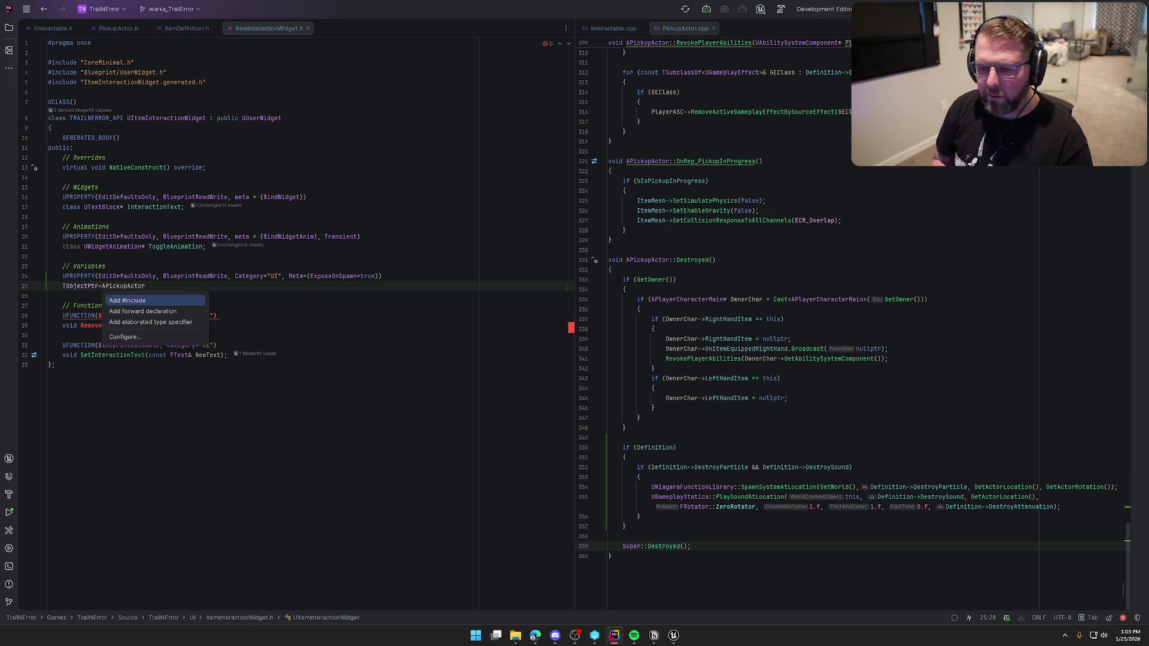
Forward-declare APickupActor and name the member PickupActor, defaulting it to nullptr.
key("Down")
key("Return")
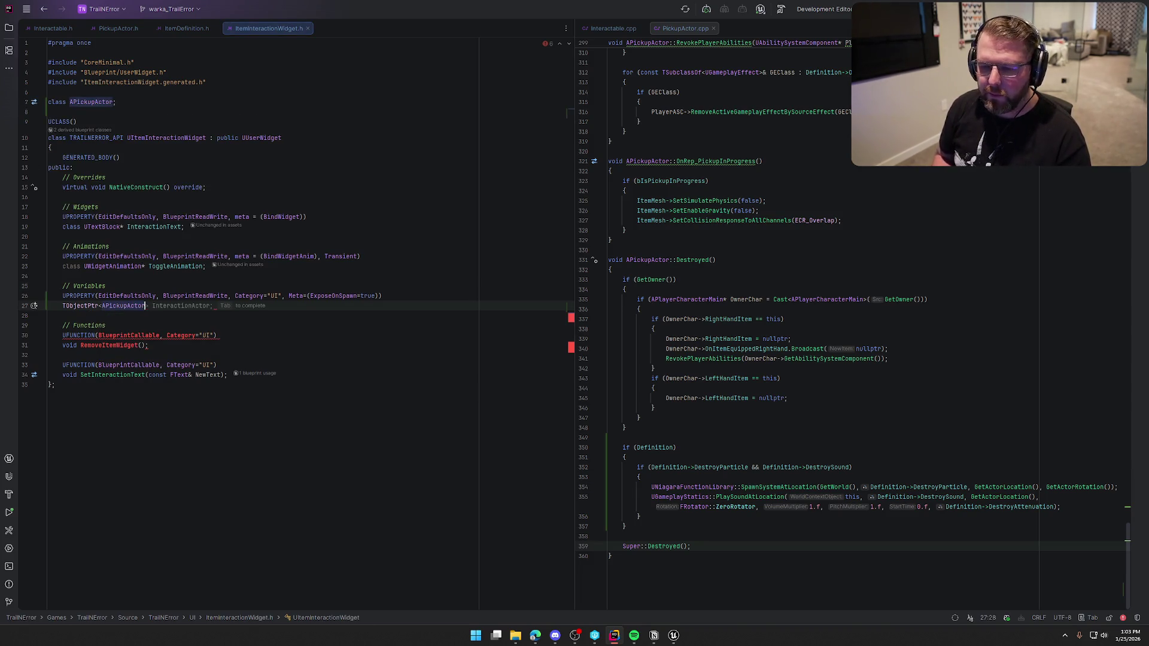
key("Tab")
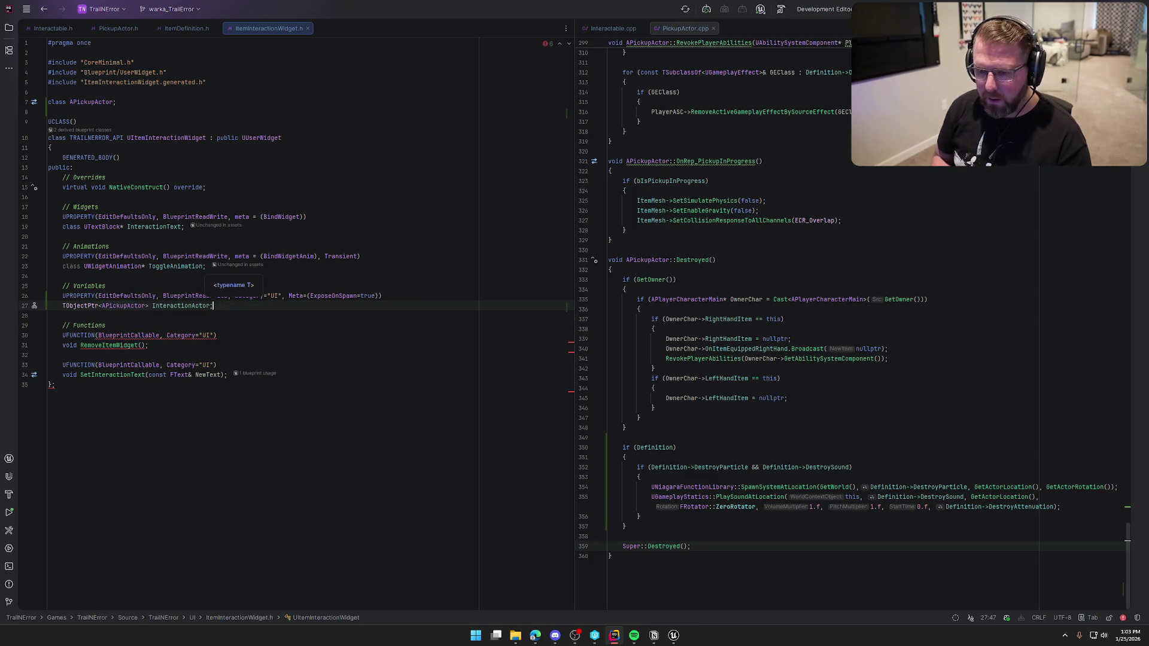
key("Left")
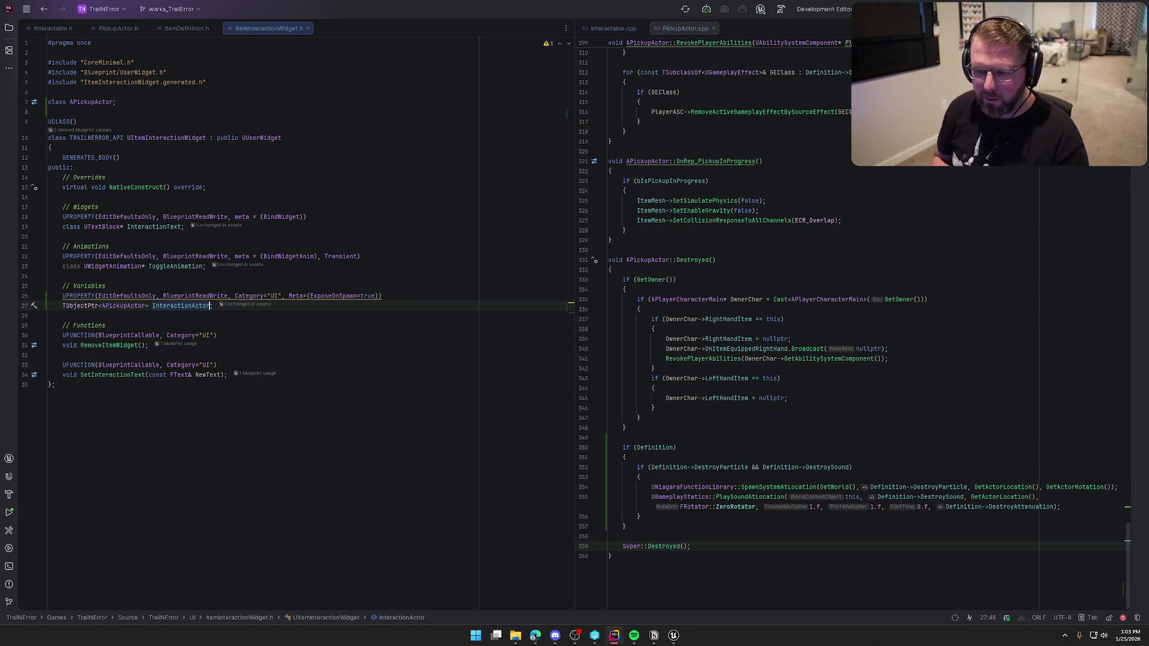
key("ctrl+shift+Left")
type("PickupActor")
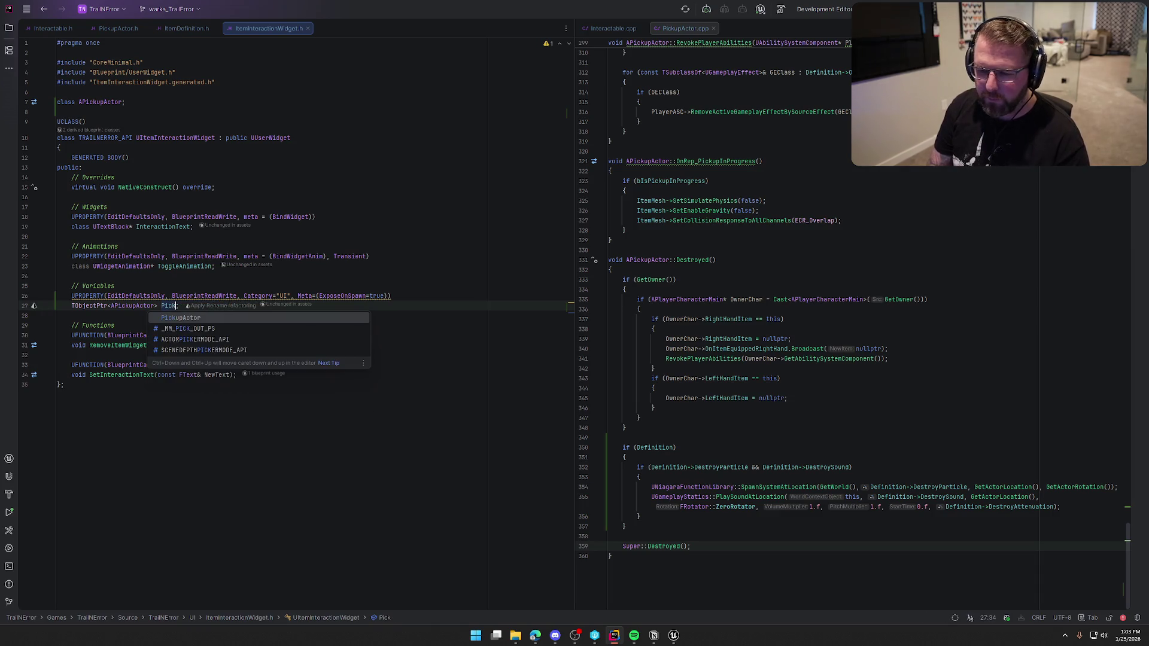
key("Right")
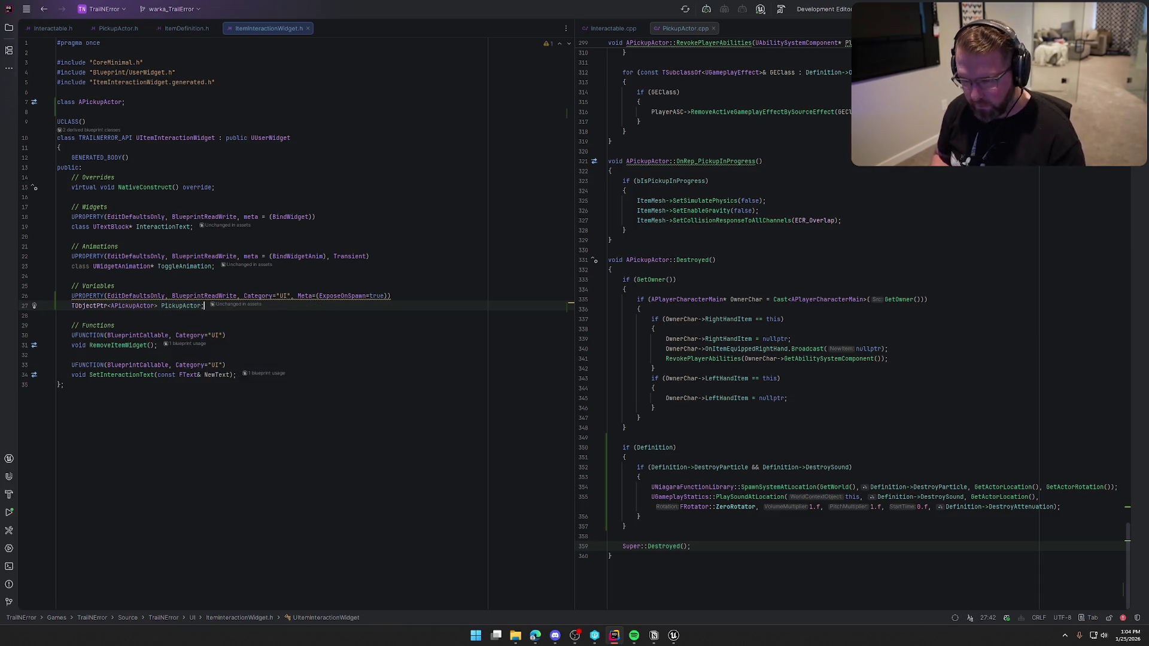
key("Left")
type("= nullptr")
key("End")
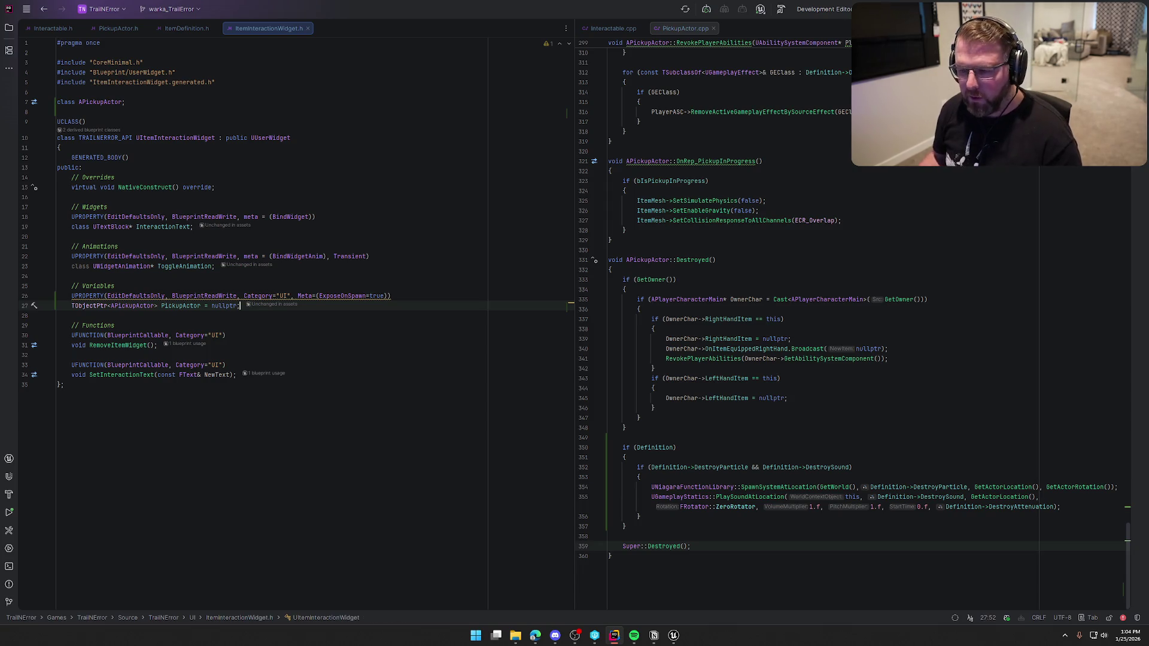
Change the EditDefaultsOnly specifier to EditAnywhere, then go back to Unreal and save all content.
mouse_move(206, 296)
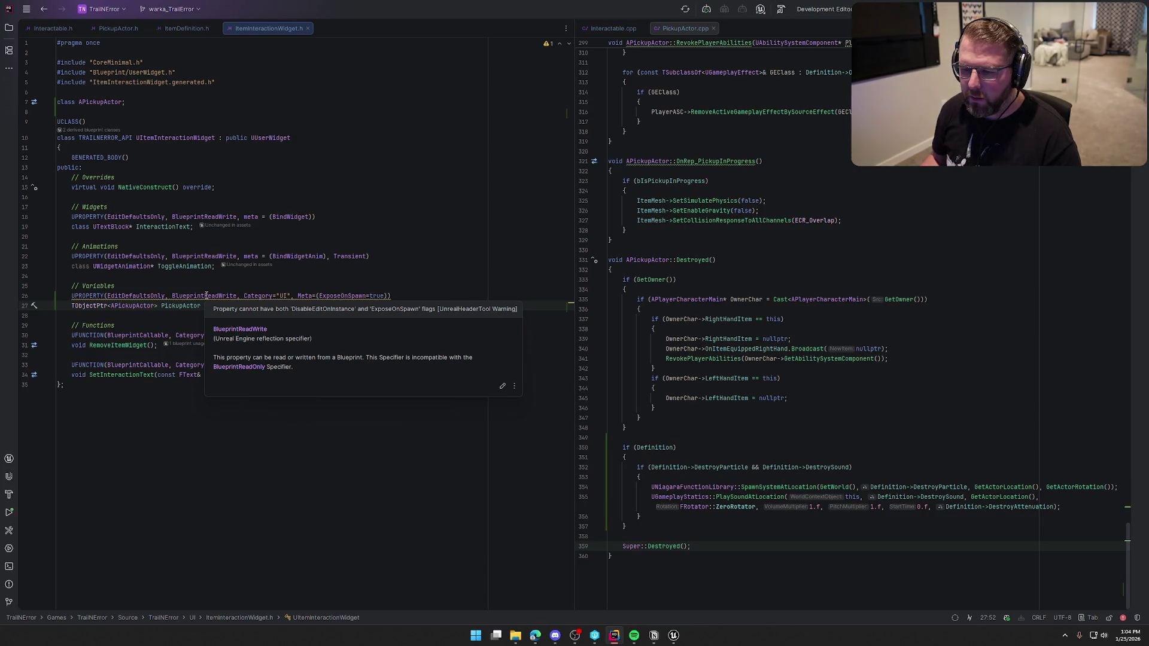
double_click(140, 295)
type("Edit")
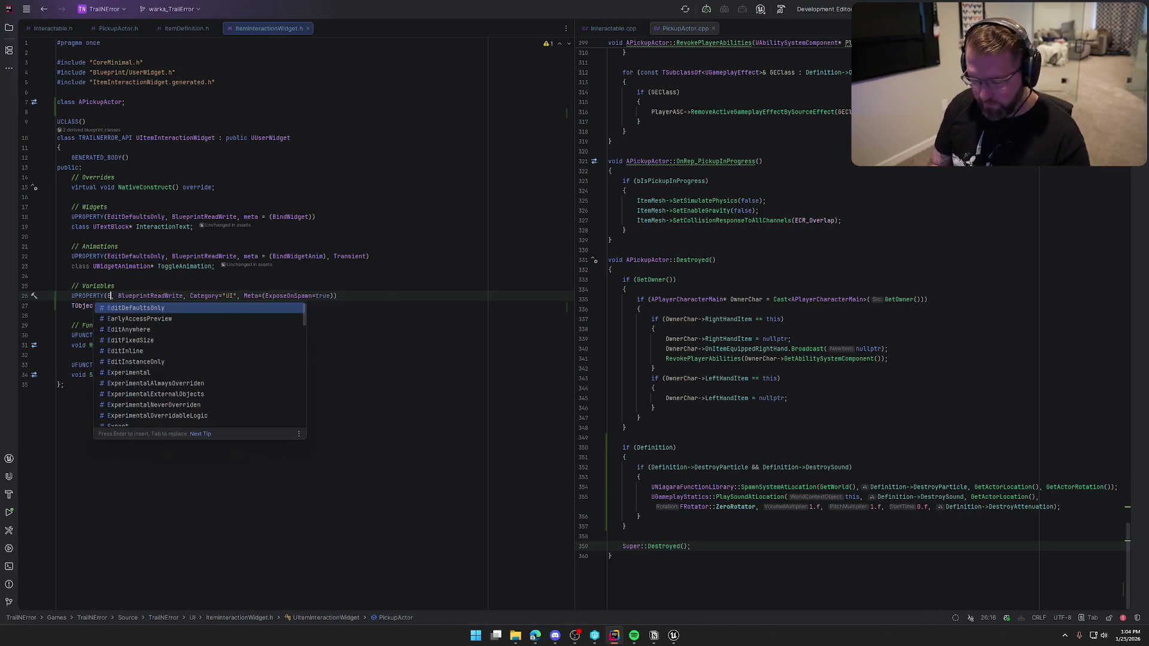
key("Down")
key("Return")
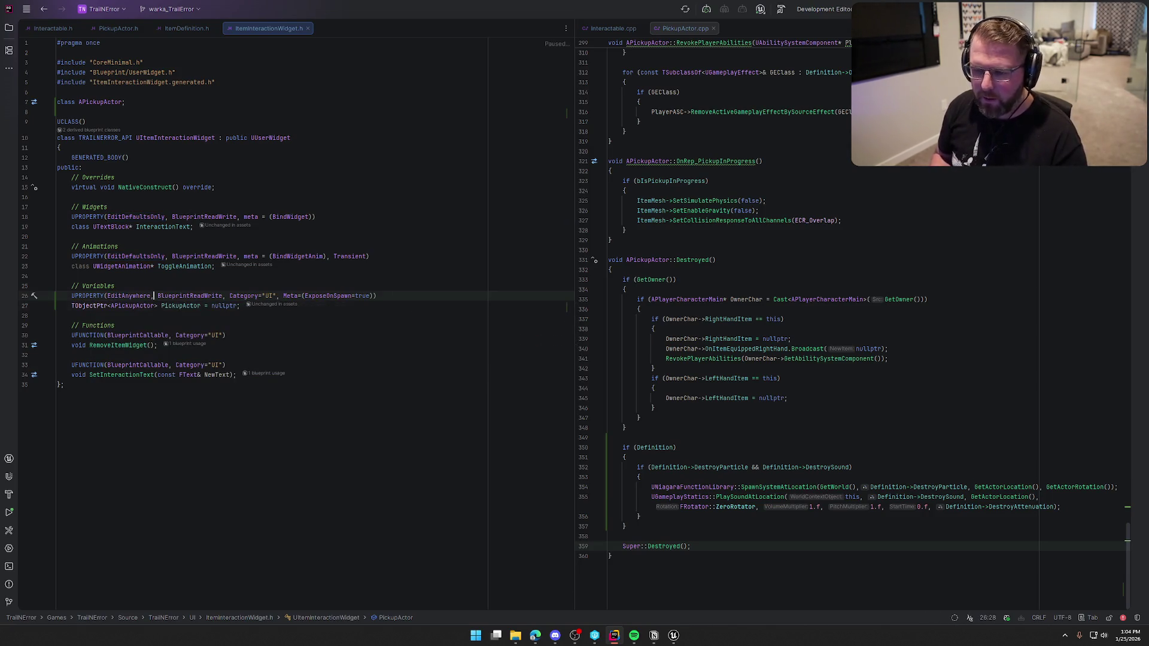
key("Down")
left_click(371, 309)
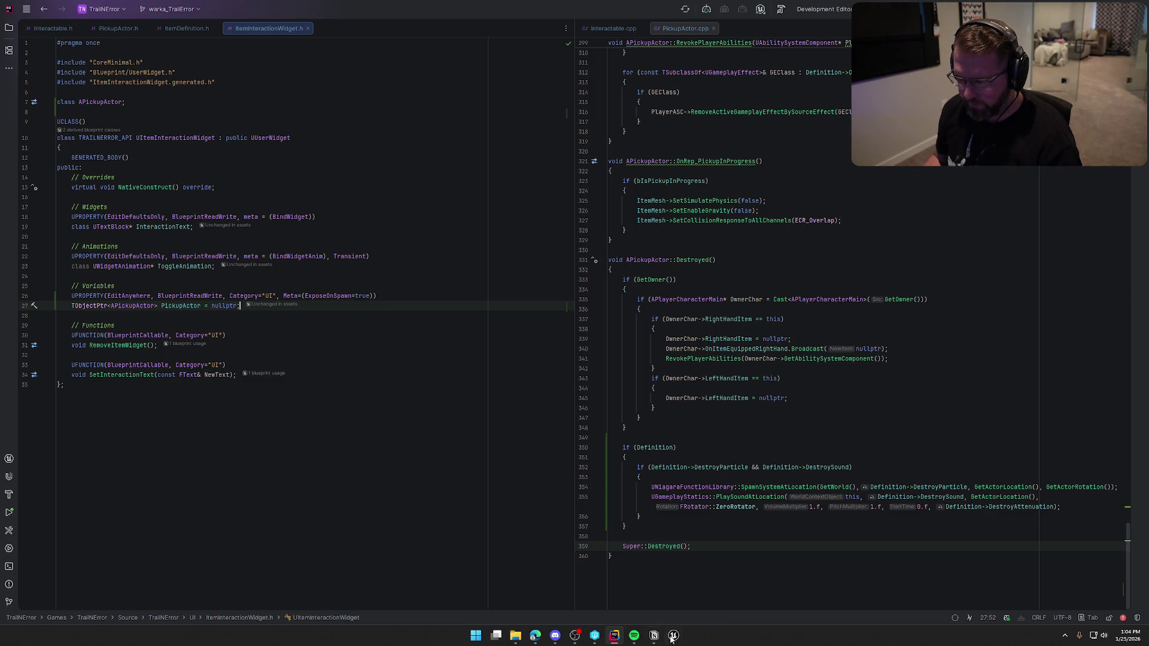
key("alt+Tab")
key("ctrl+shift+s")
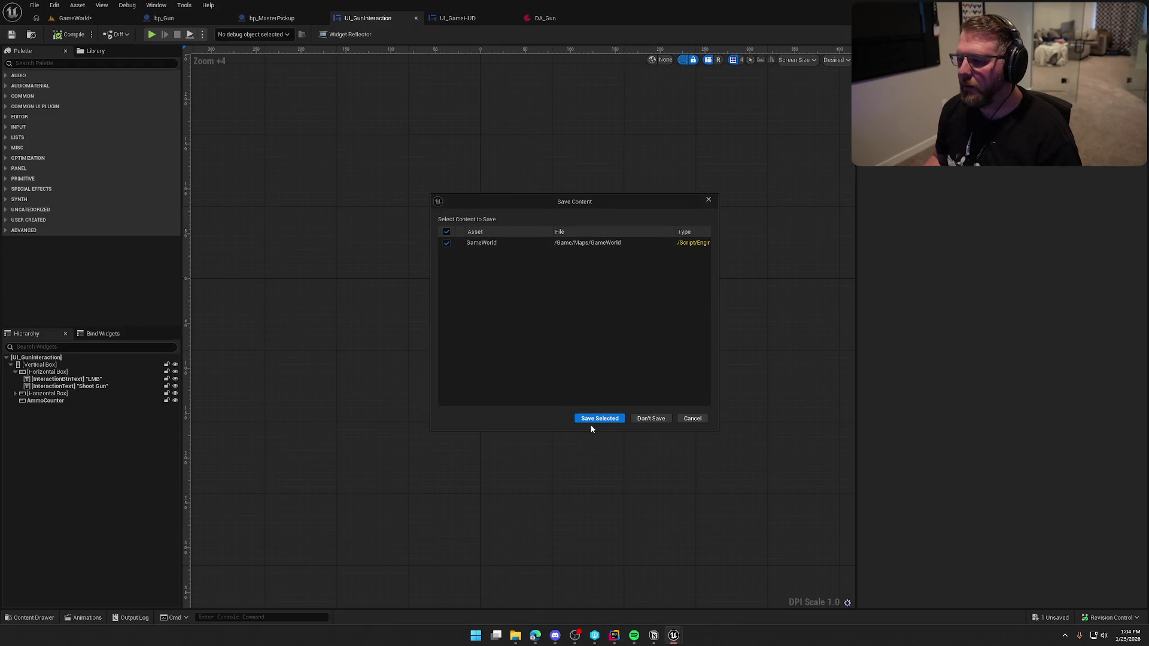
Save the GameWorld level with Save Selected and return to Rider.
left_click(598, 417)
key("alt+Tab")
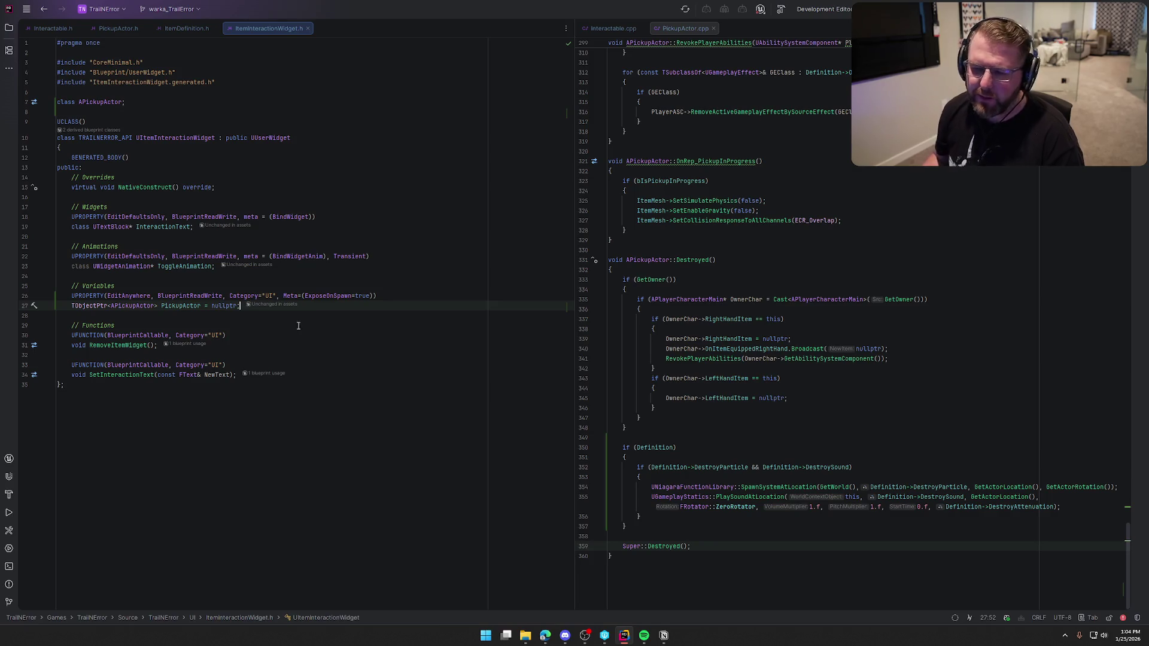
Add DECLARE_DYNAMIC_MULTICAST_DELEGATE(FOnItemUsed); below the forward declarations in PickupActor.h.
left_click(135, 306, "ctrl")
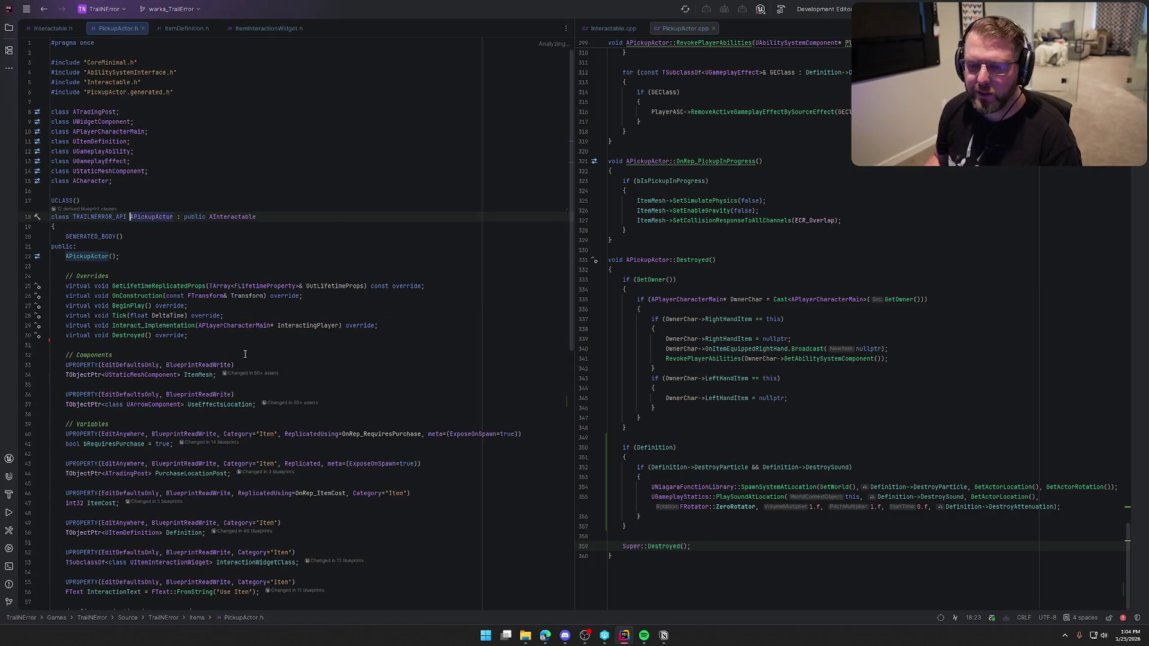
scroll(277, 327, "down", 5)
scroll(193, 184, "up", 5)
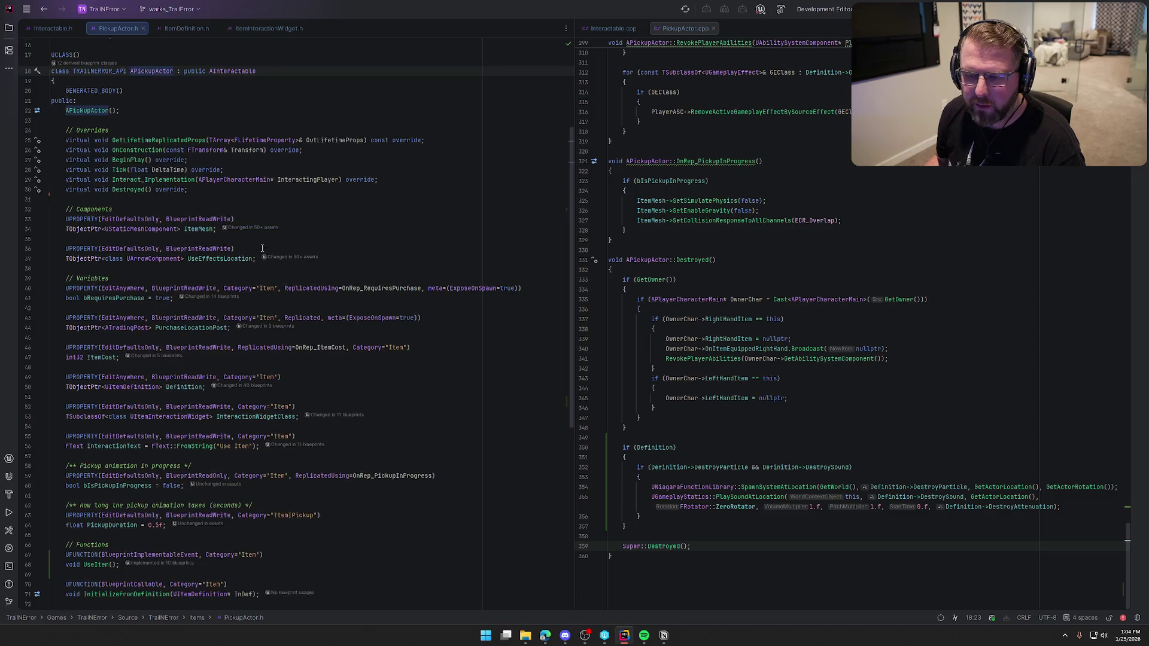
left_click(183, 184)
key("Return")
key("Return")
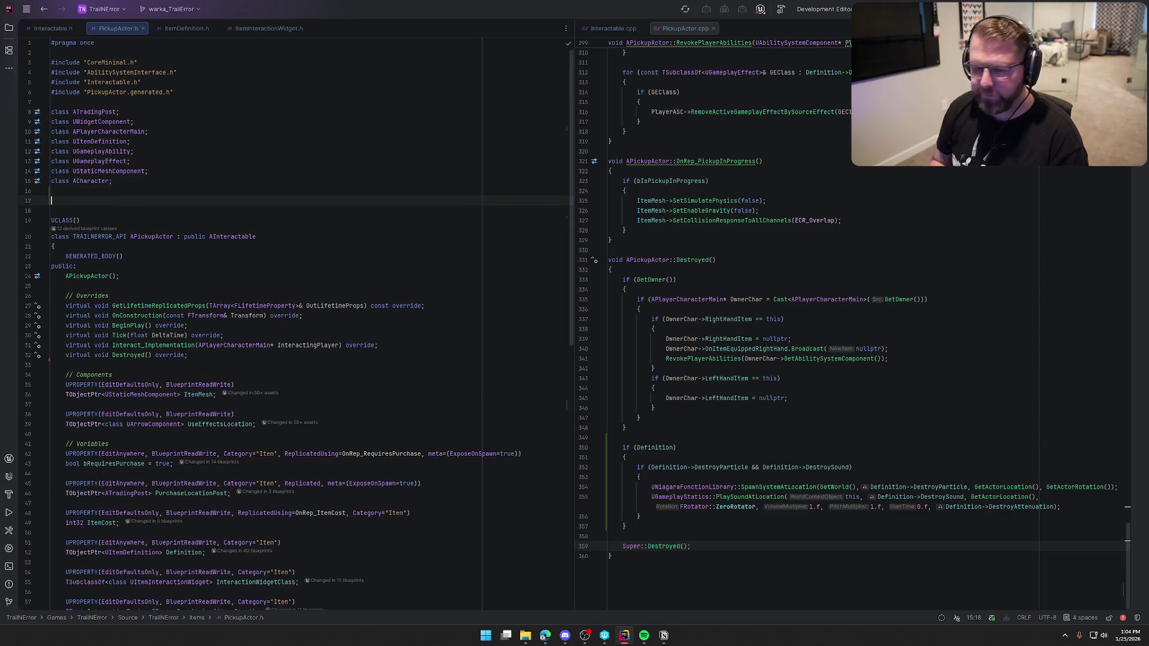
type("DECLAR")
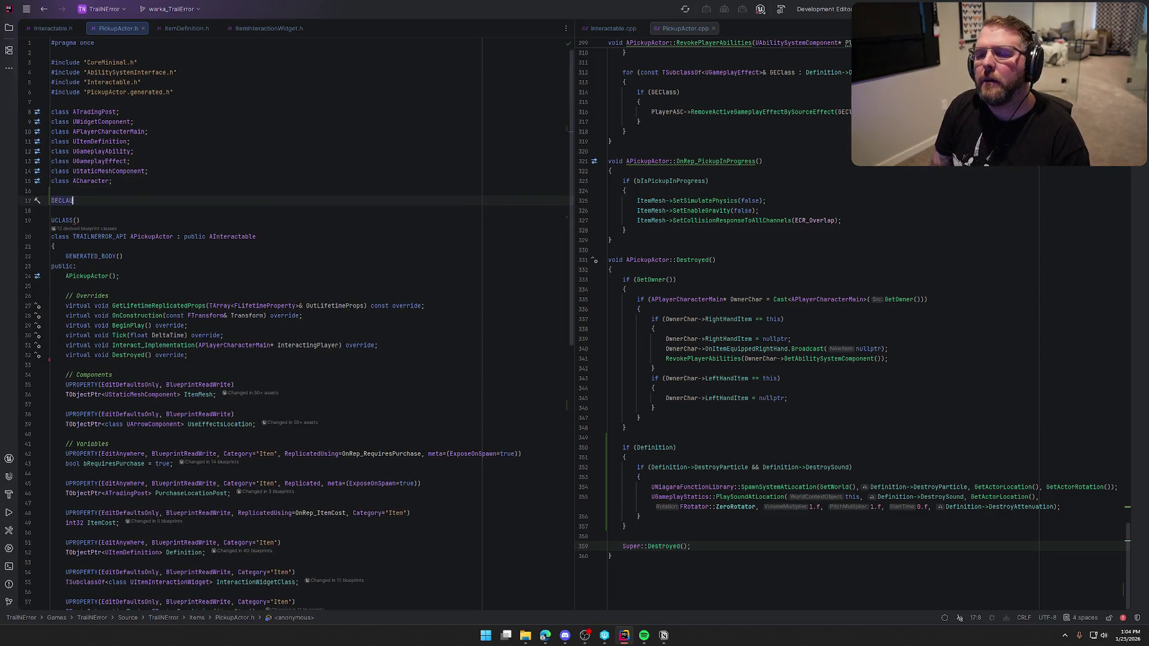
type("E_DYNAMIC_MUL")
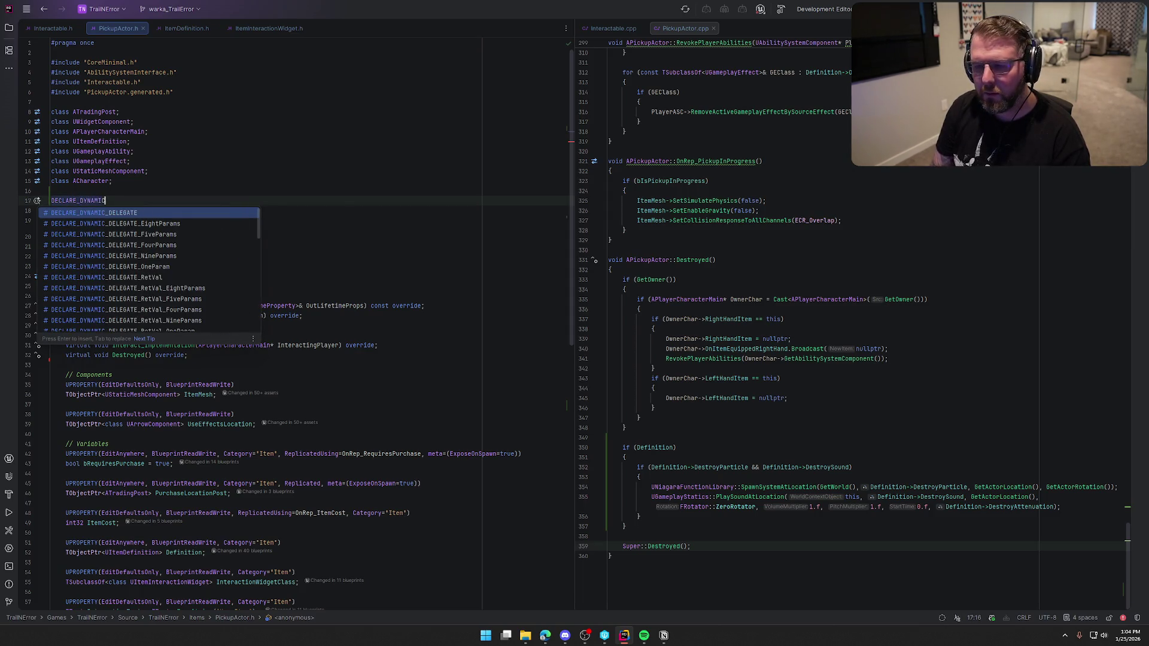
key("Return")
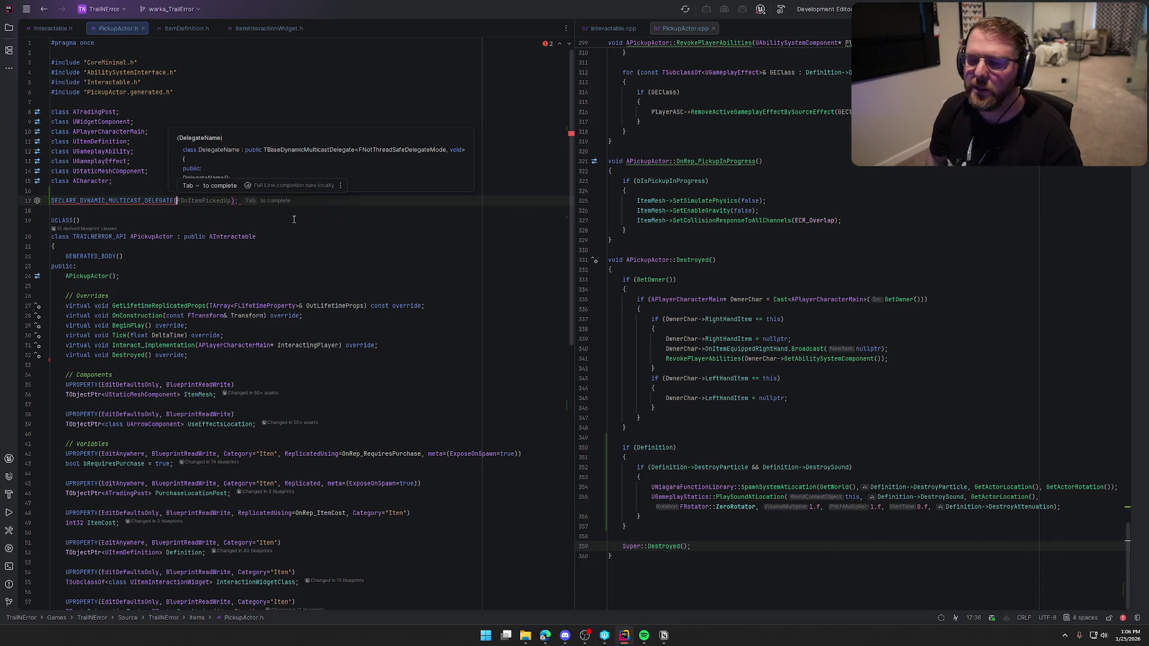
type("FOn")
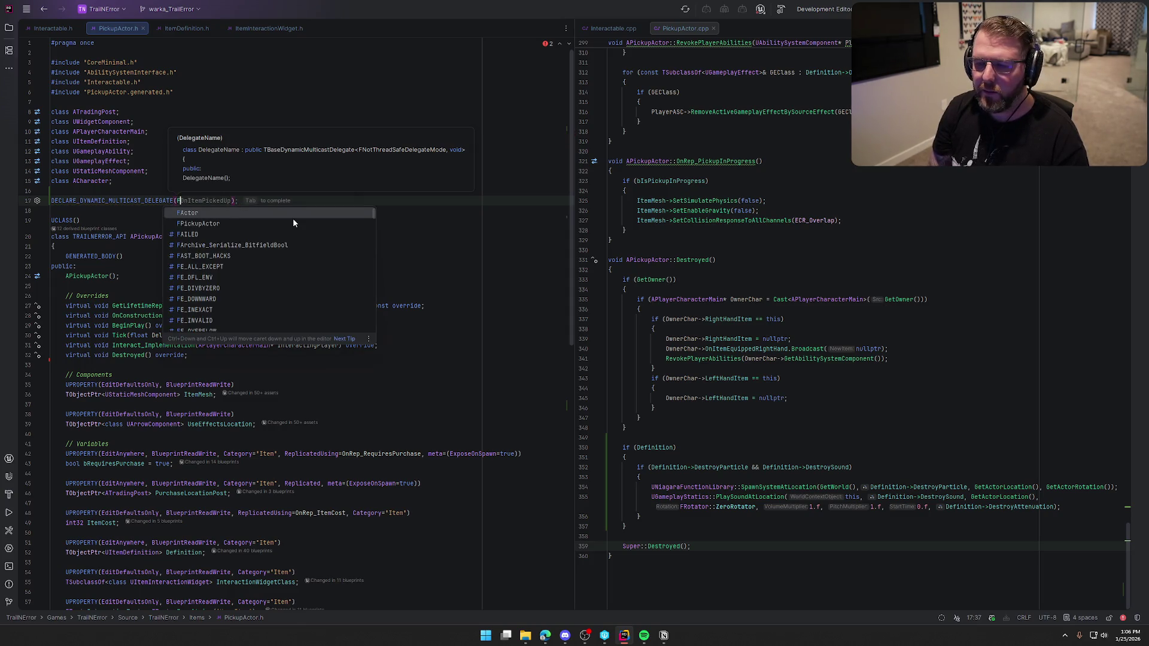
type("ItemUsed")
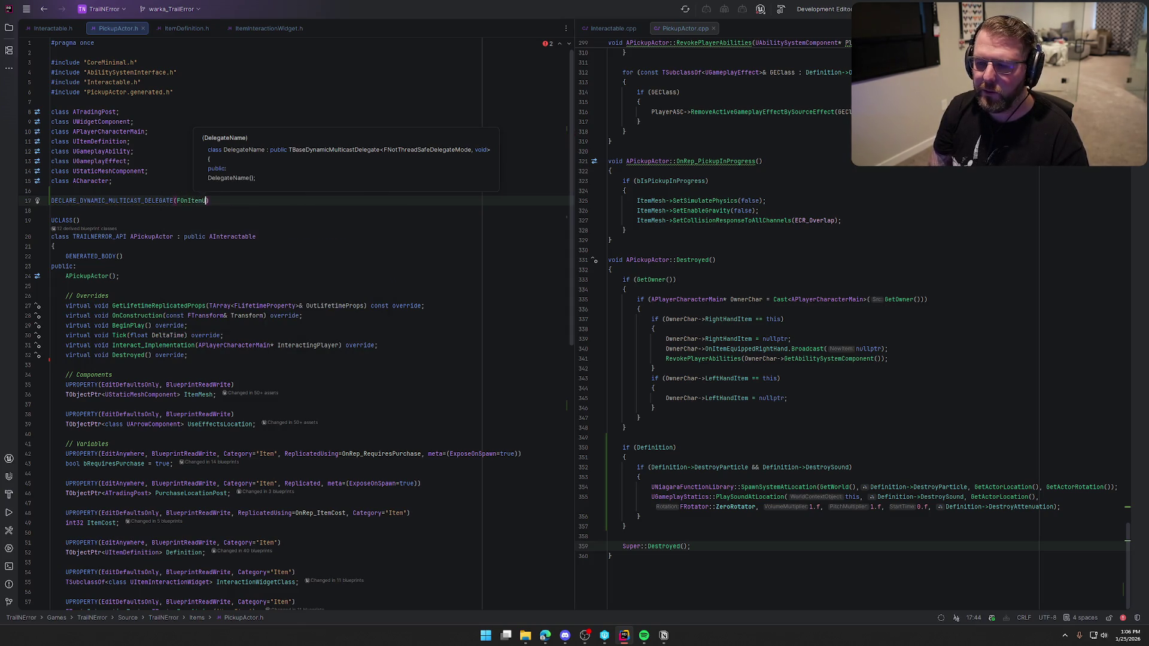
left_click(223, 201)
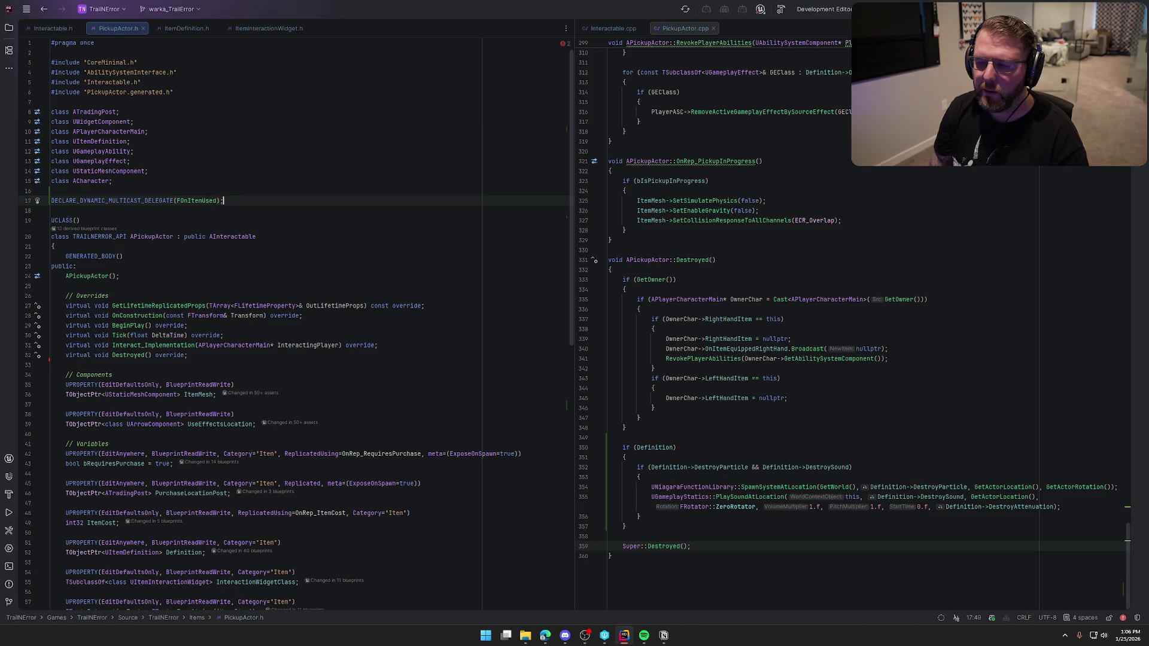
Below OnRep_ItemCost, add a // Delegates comment with a BlueprintAssignable FOnItemUsed OnItemUsed property.
scroll(127, 506, "down", 15)
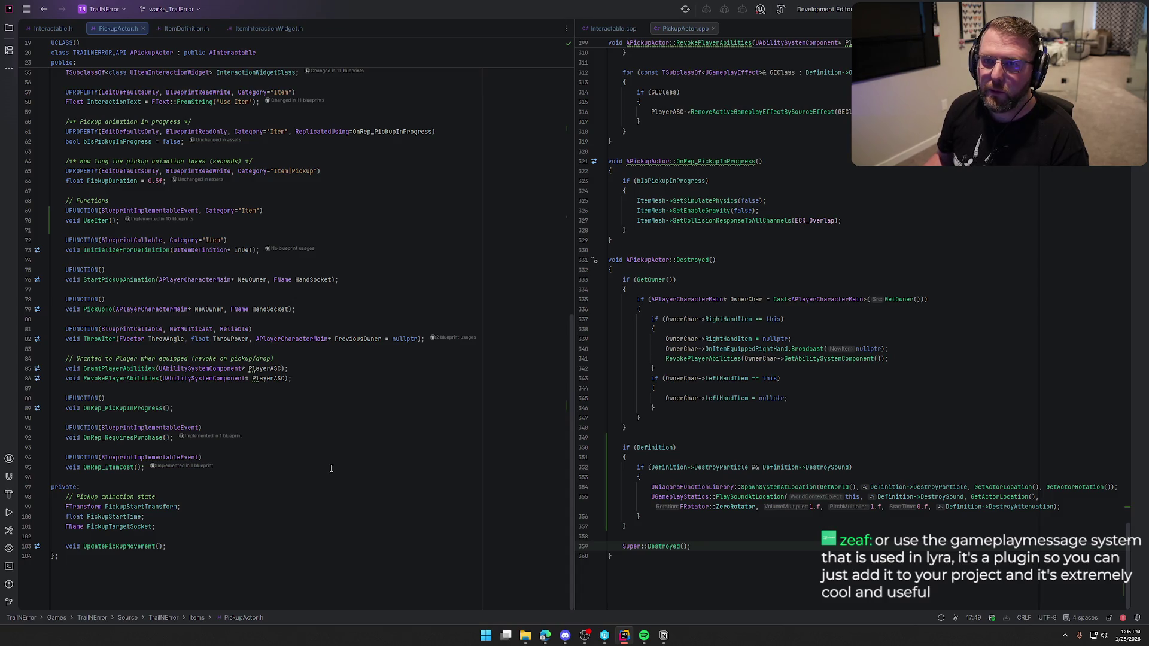
left_click(145, 468)
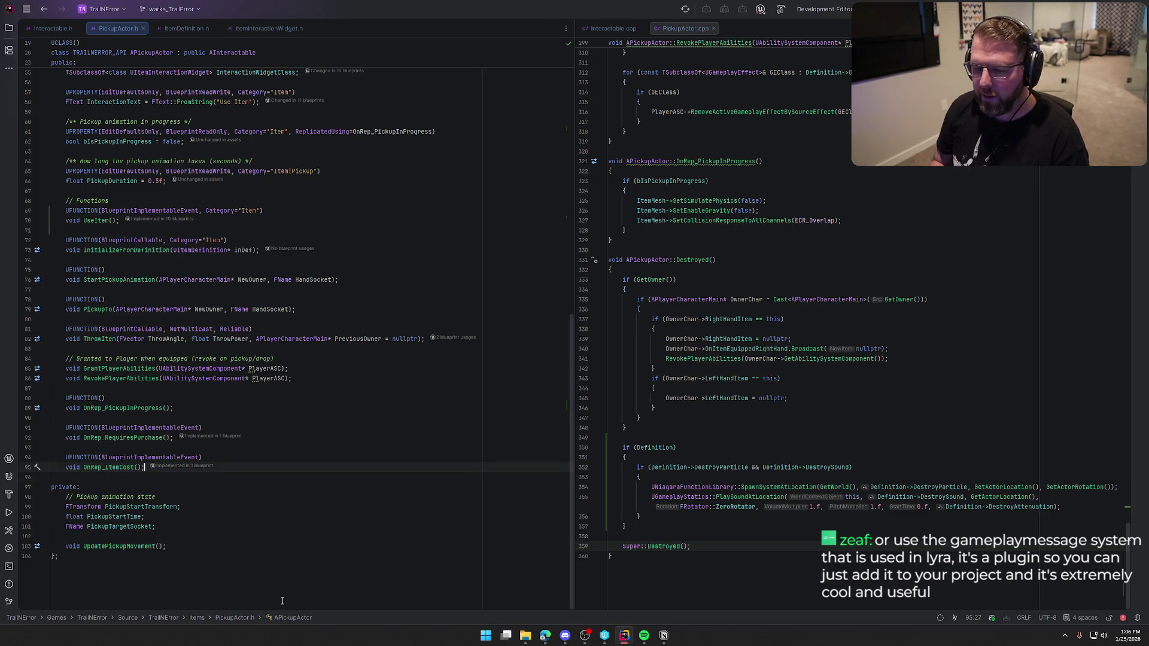
key("Return")
key("Return")
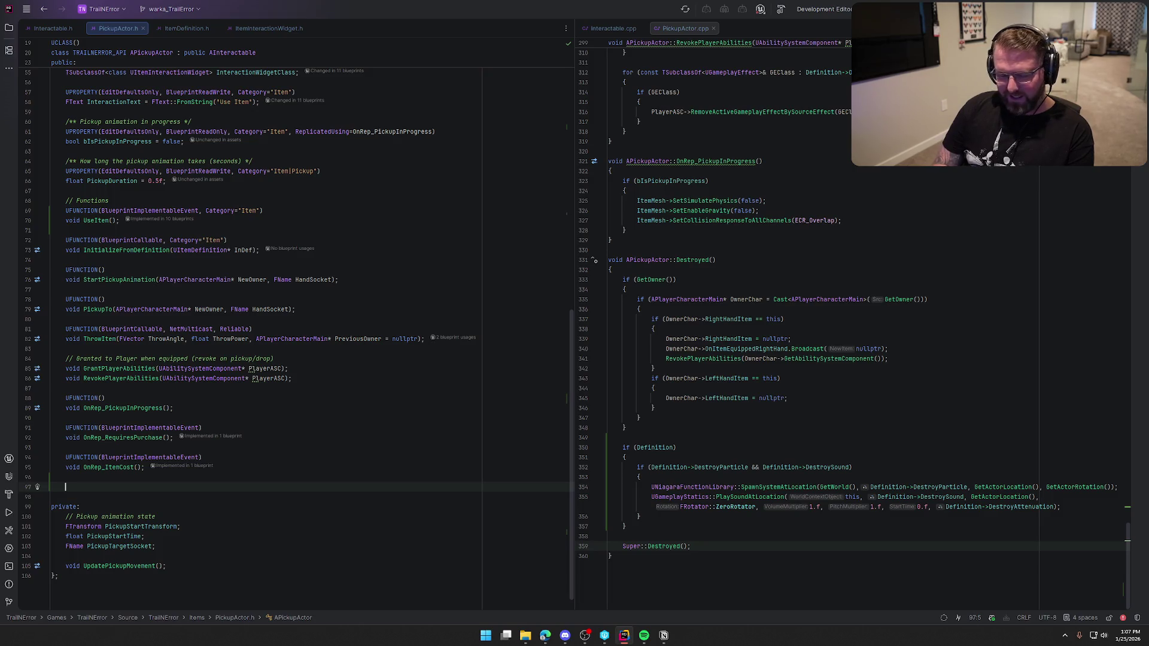
type("//Delegates")
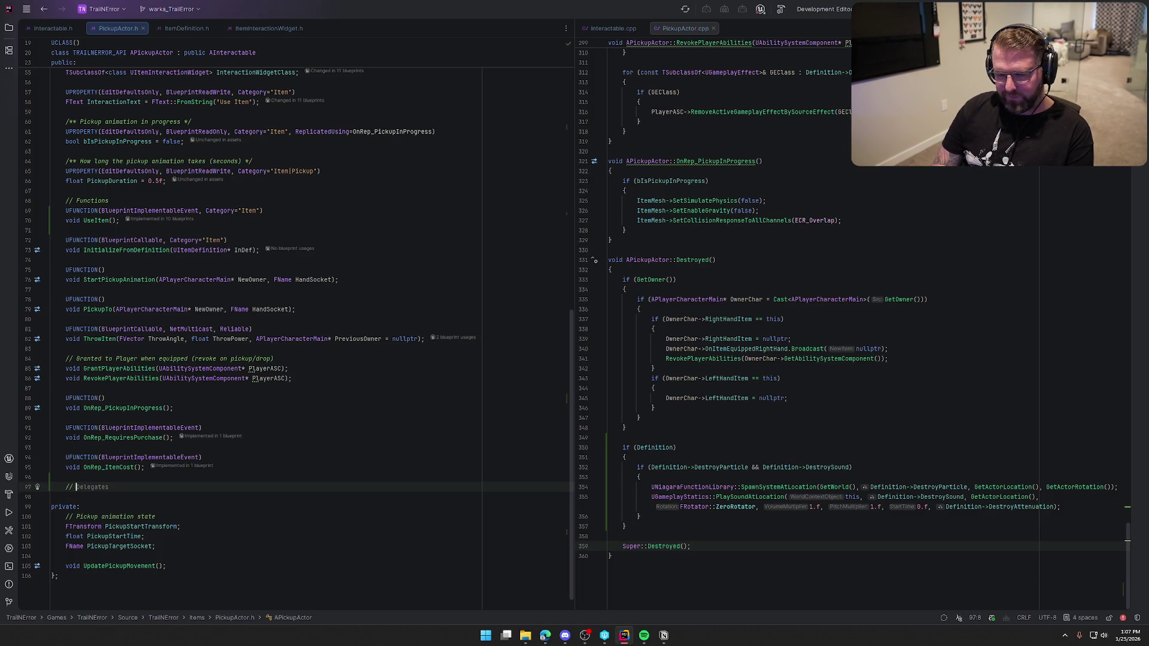
key("Return")
key("Tab")
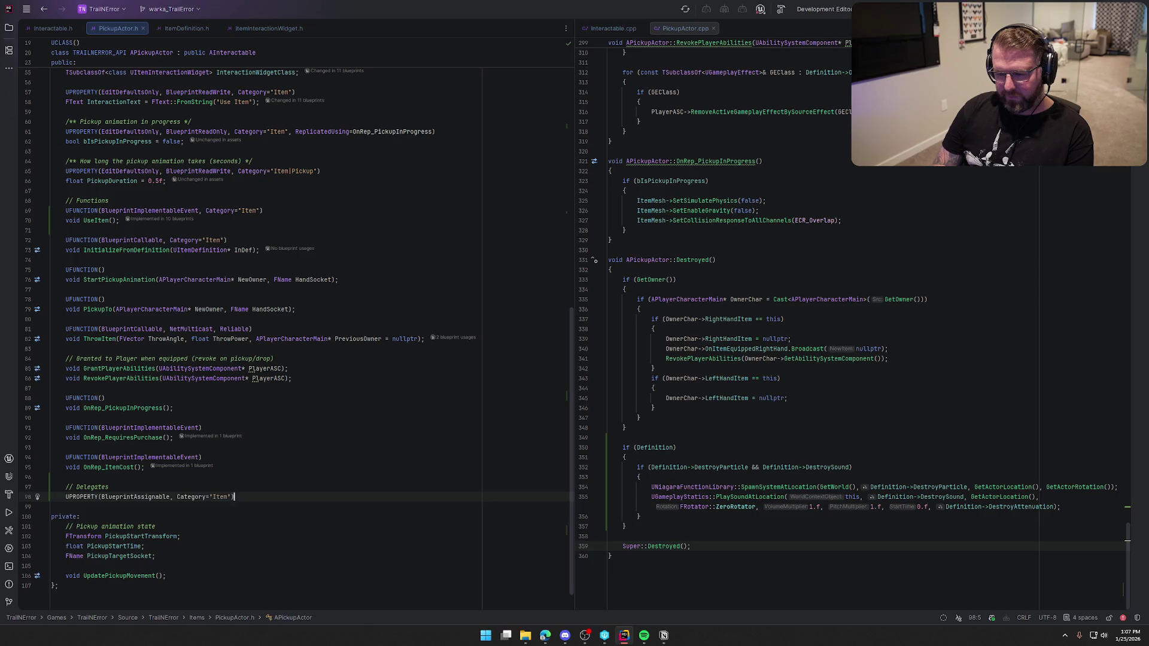
key("Return")
key("Tab")
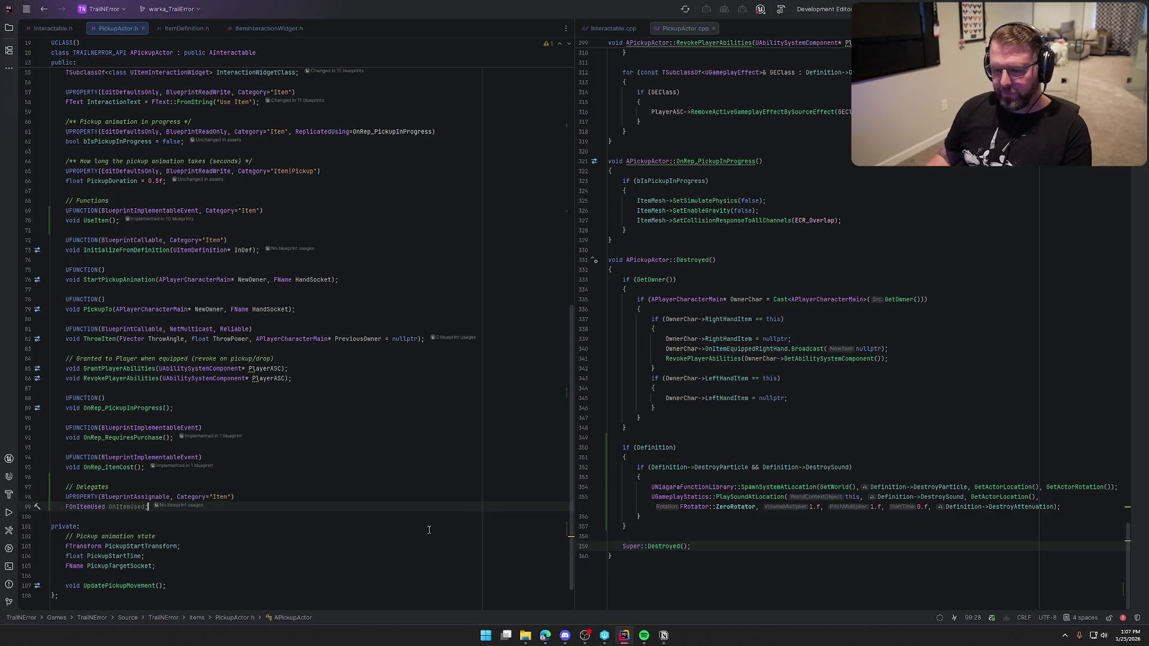
Build the project with the new OnItemUsed delegate.
scroll(714, 384, "up", 10)
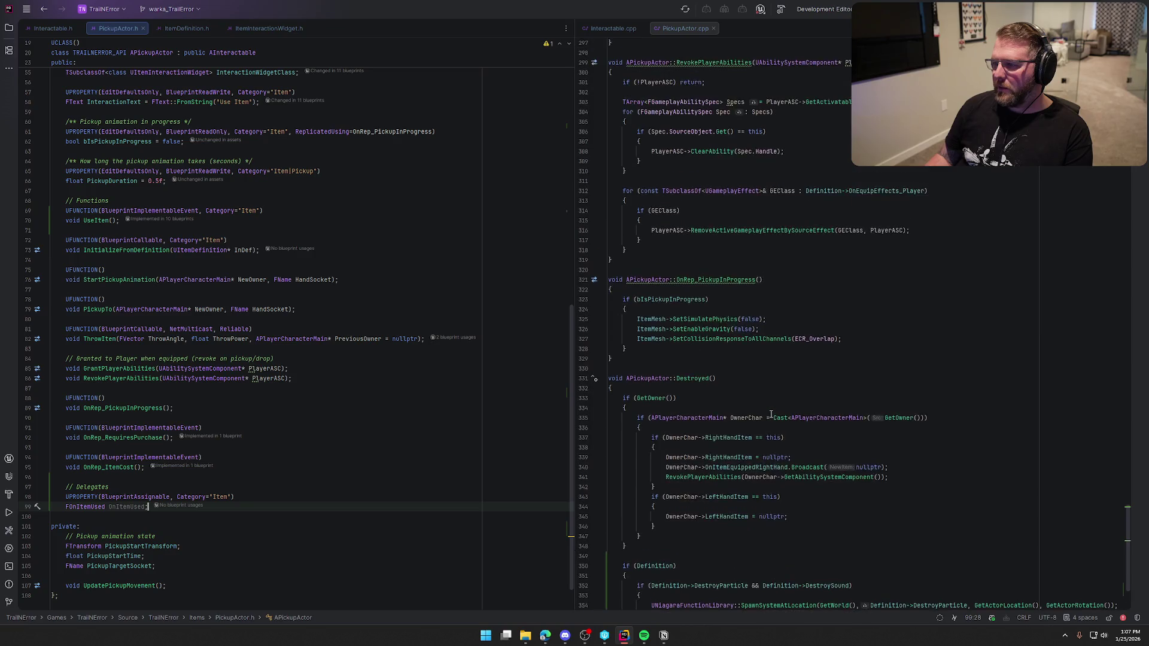
scroll(771, 414, "up", 8)
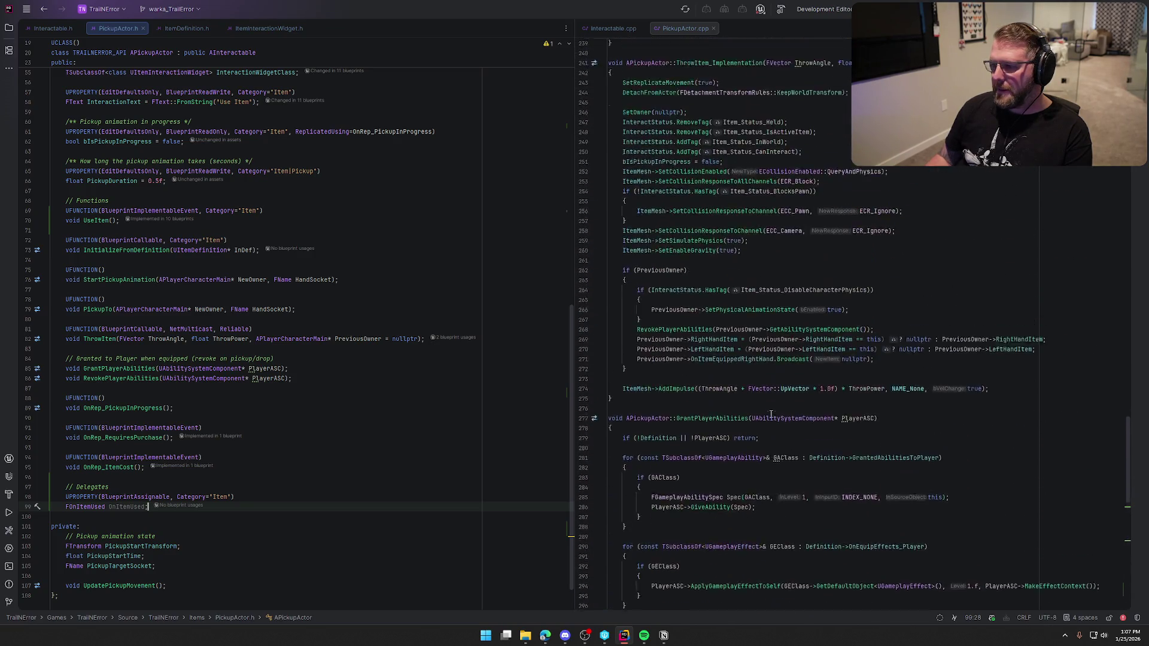
scroll(770, 414, "up", 9)
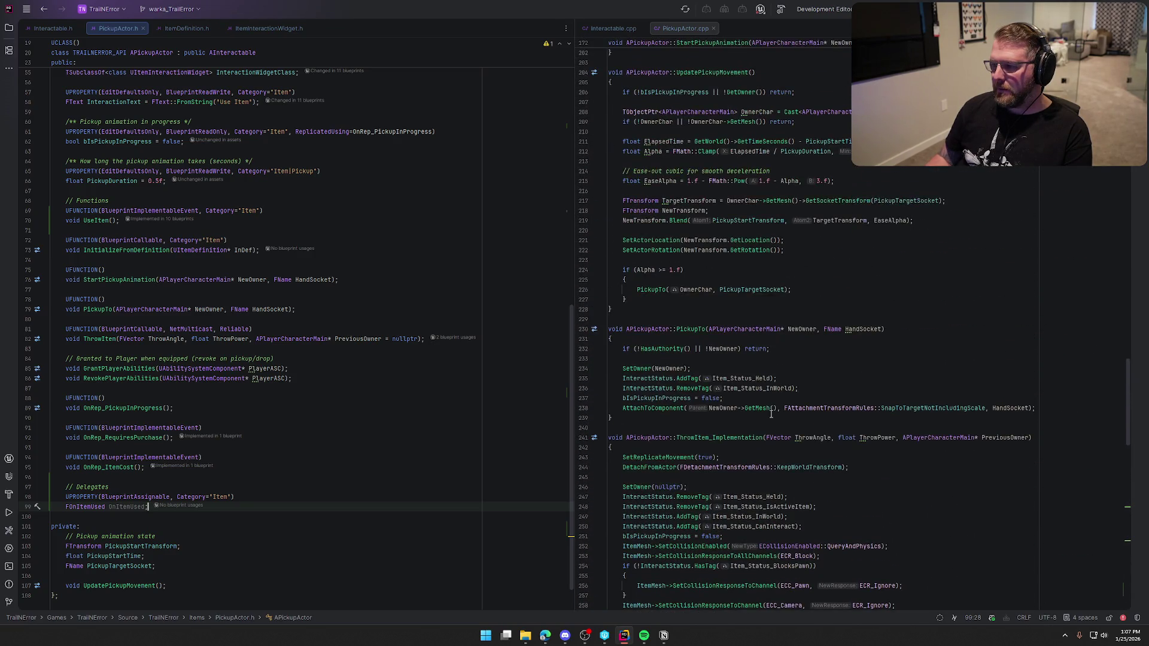
scroll(771, 414, "up", 4)
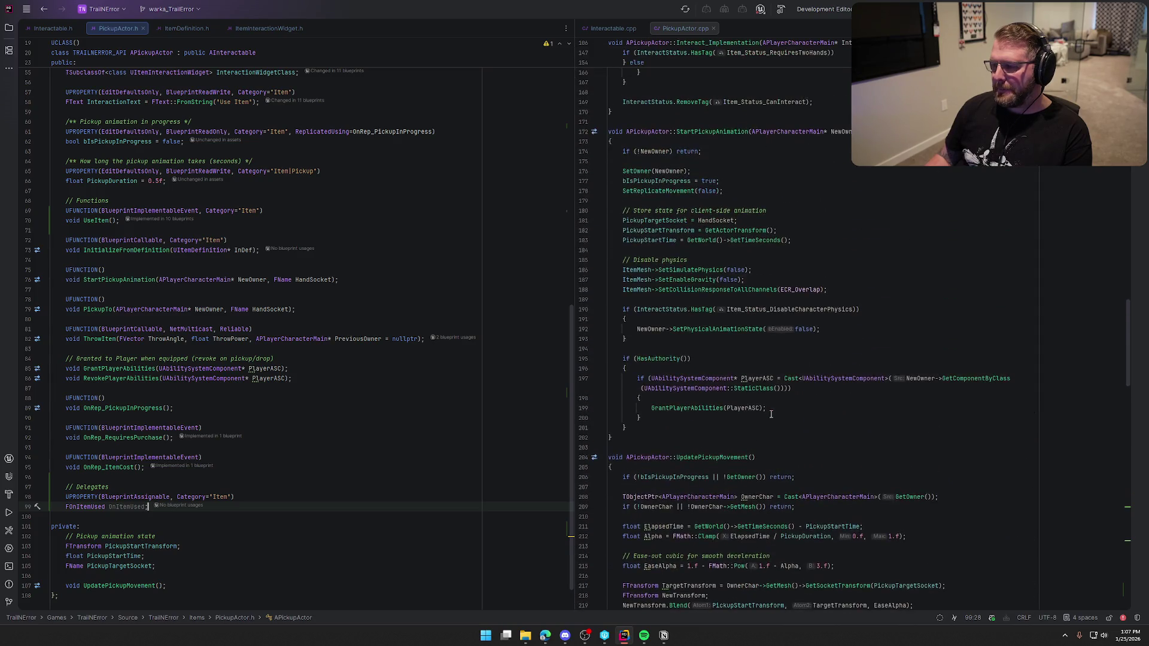
scroll(771, 415, "up", 12)
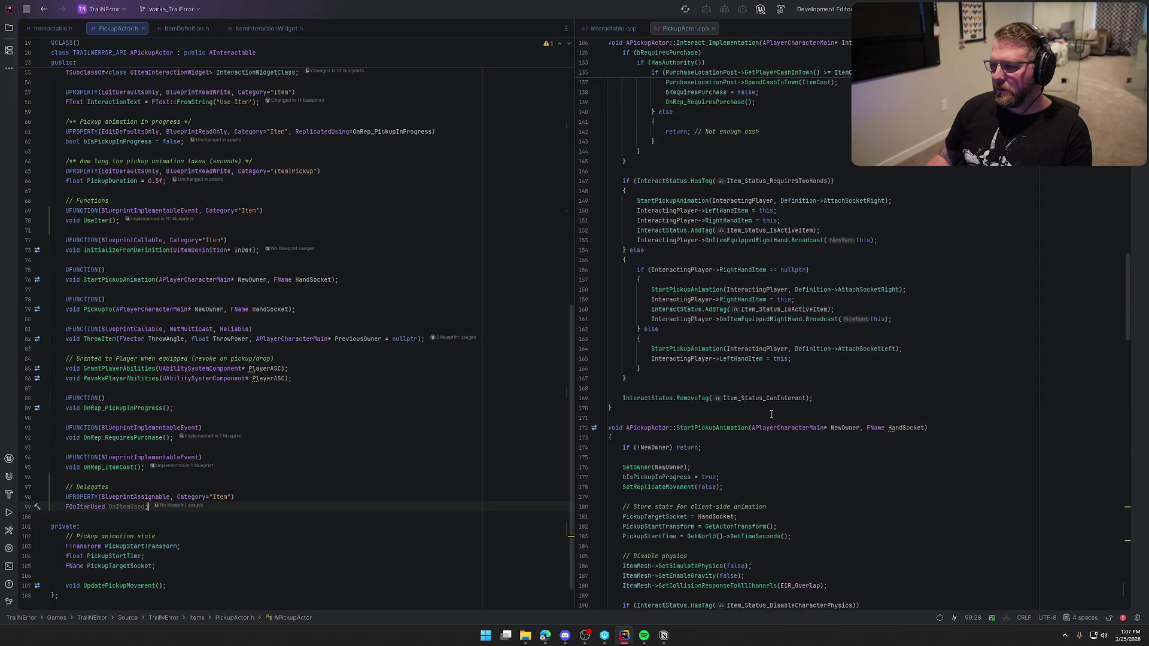
scroll(771, 414, "up", 3)
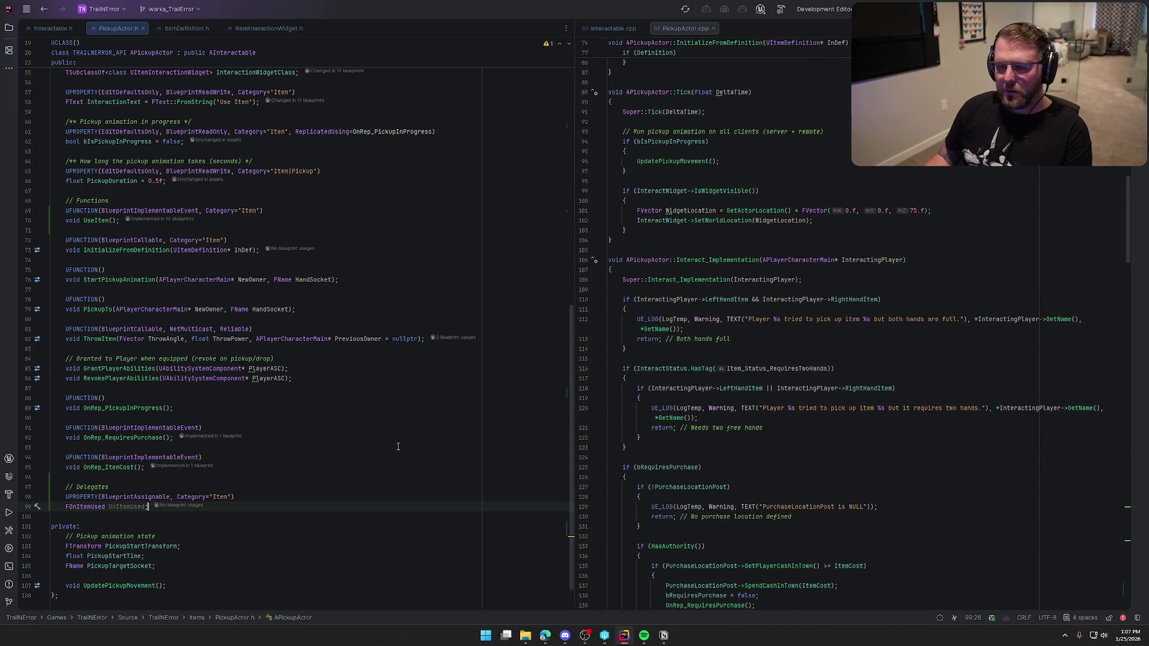
scroll(146, 261, "up", 11)
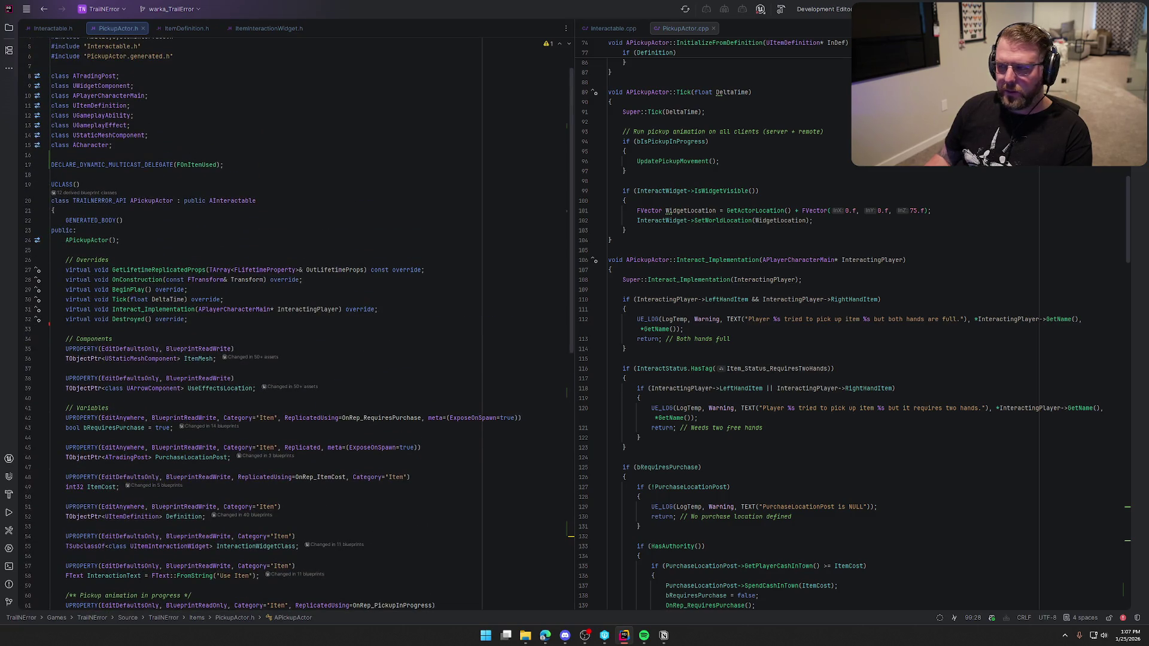
key("ctrl+shift+b")
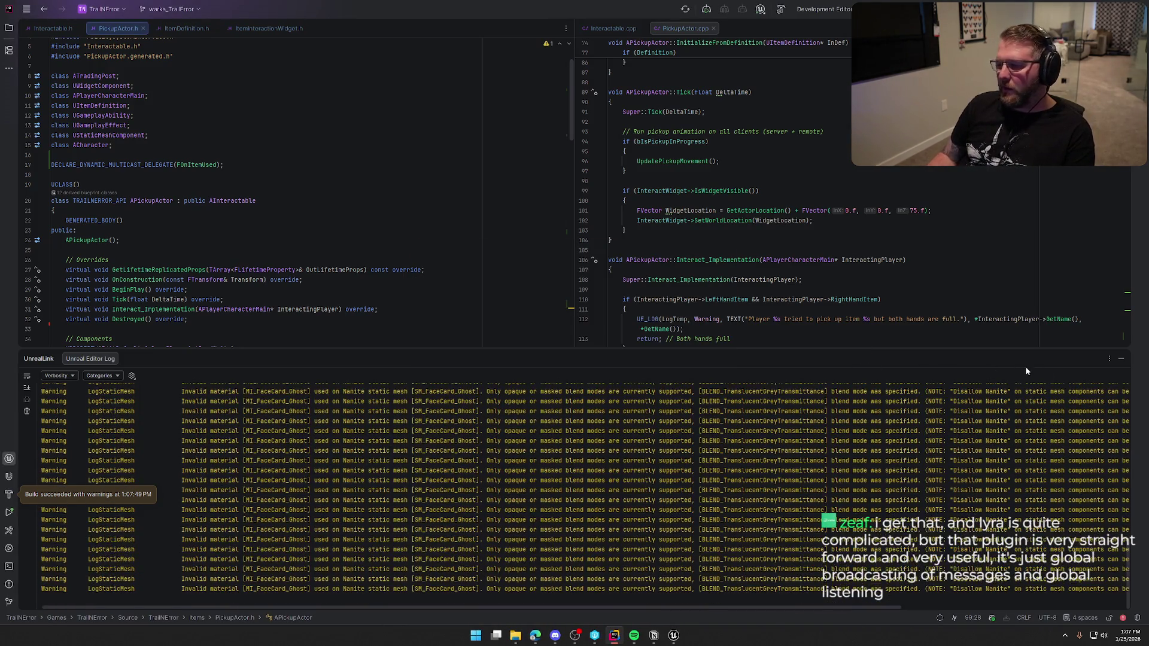
Bring the relaunched Unreal Editor forward and re-open the previously open asset editors.
left_click(1122, 363)
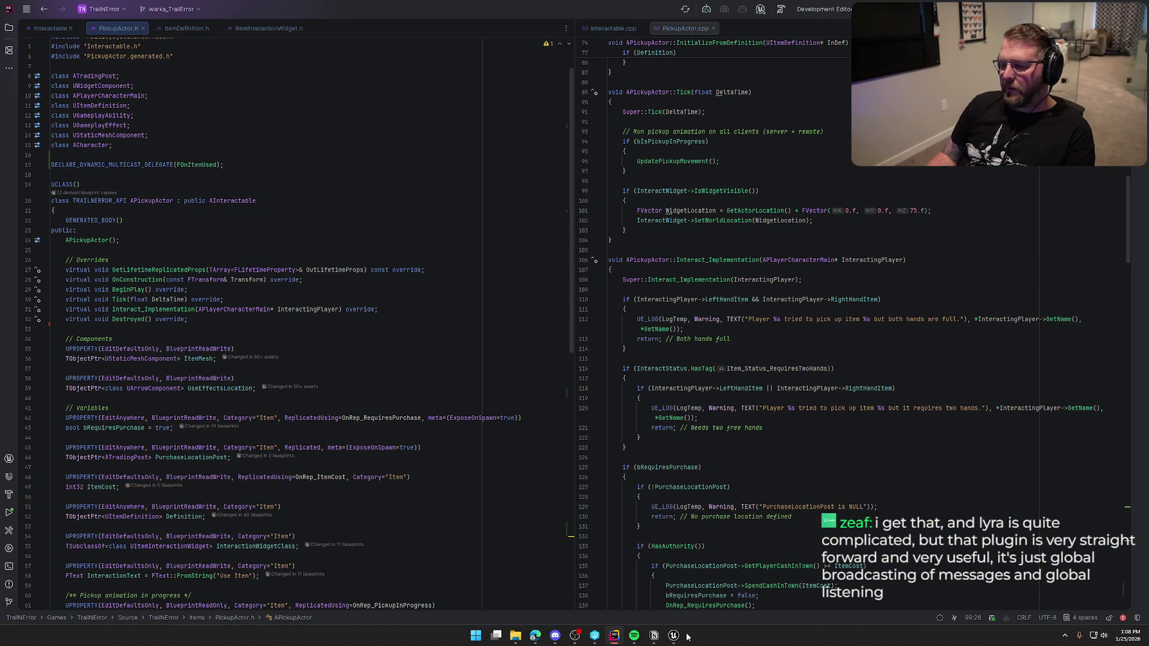
left_click(686, 641)
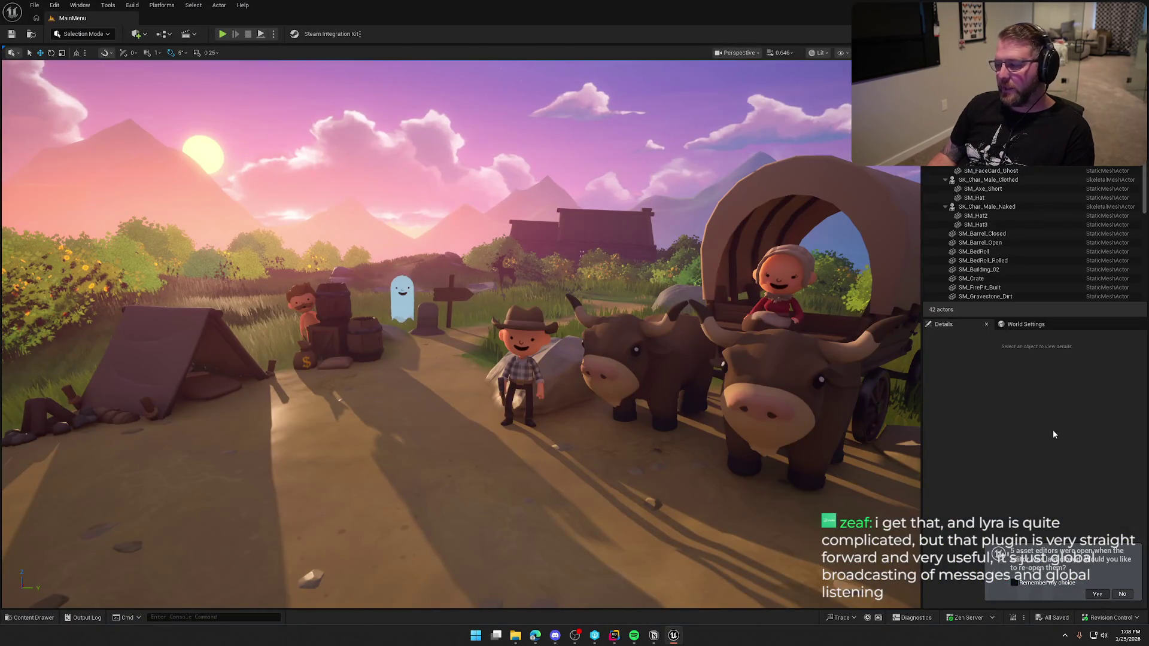
left_click(1098, 595)
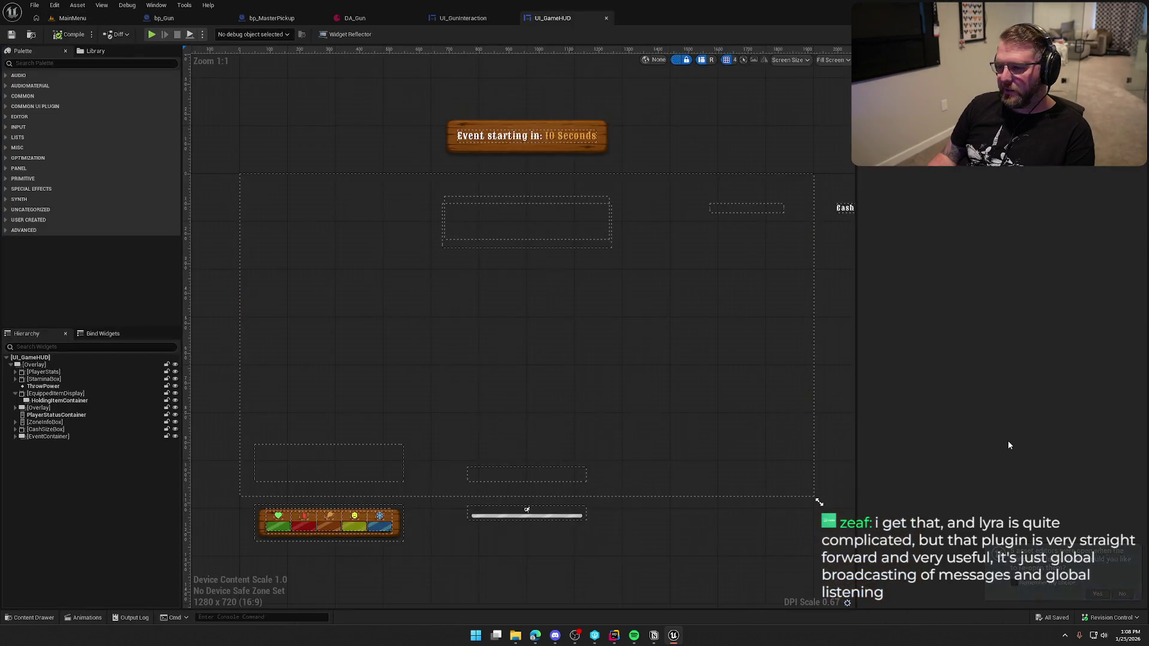
Load the GameWorld map from the Maps folder, move UI_GameHUD first, and show UI_GunInteraction.
left_click(33, 617)
left_click(33, 452)
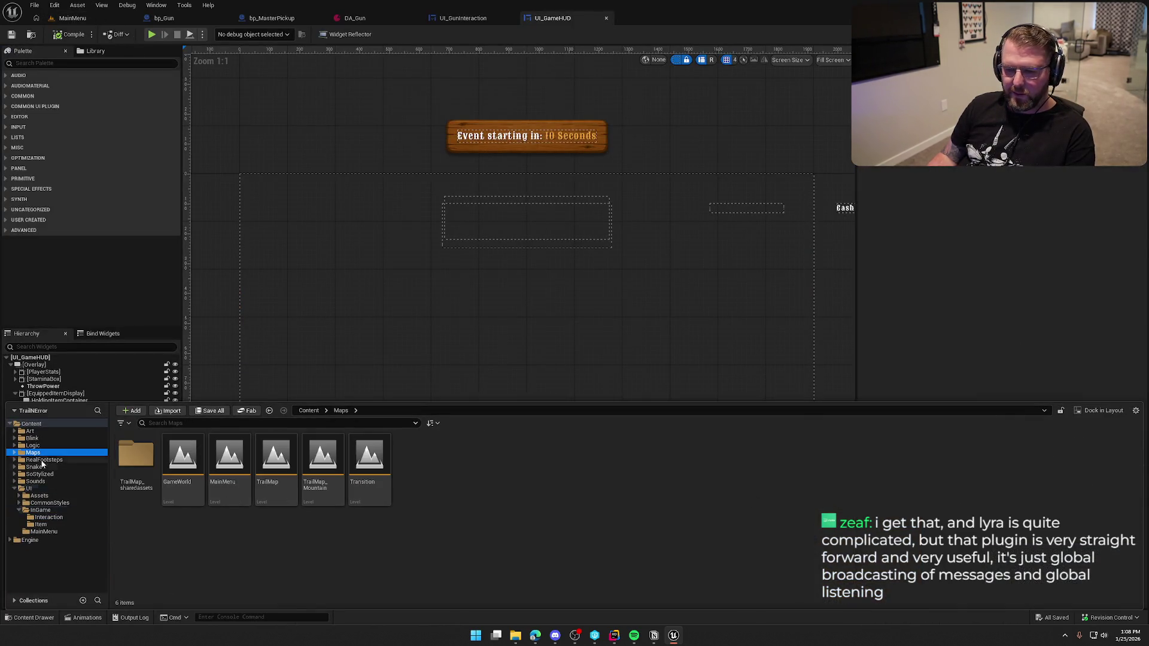
double_click(183, 461)
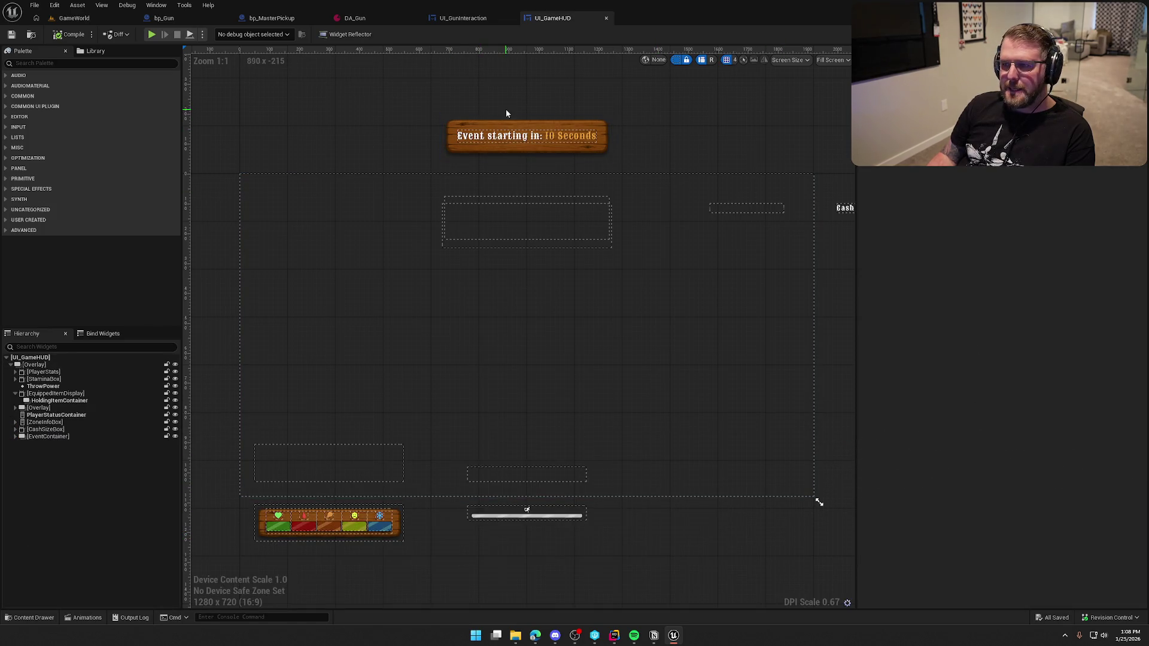
mouse_move(559, 20)
left_mouse_down()
mouse_move(263, 52)
mouse_move(174, 20)
left_mouse_up()
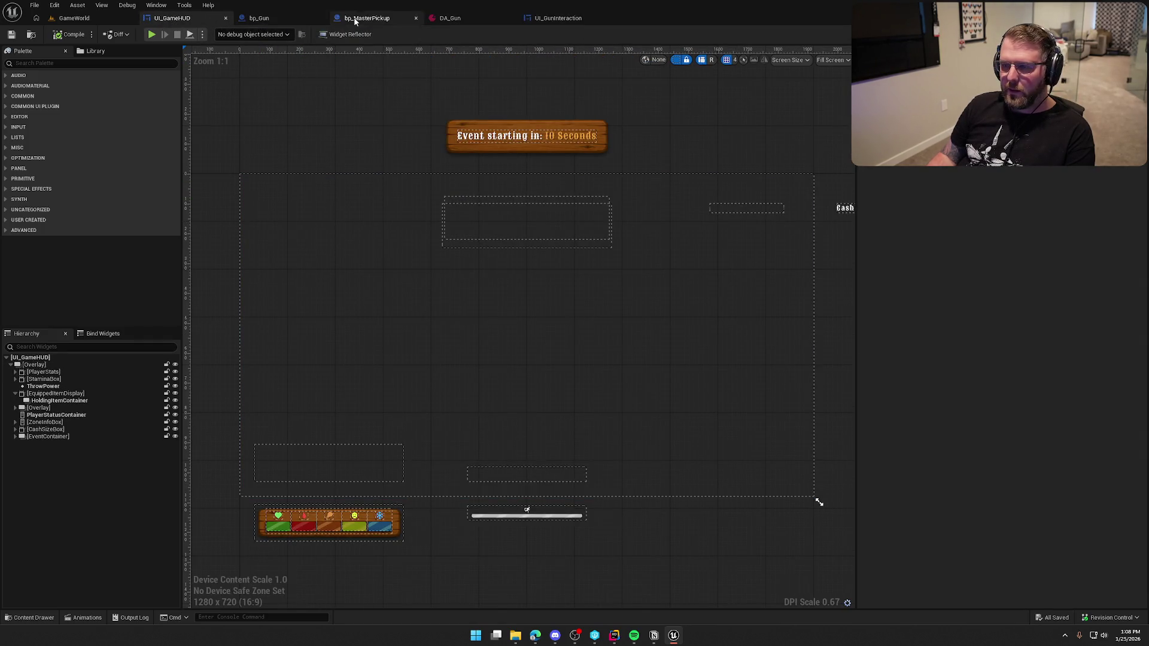
left_click(559, 20)
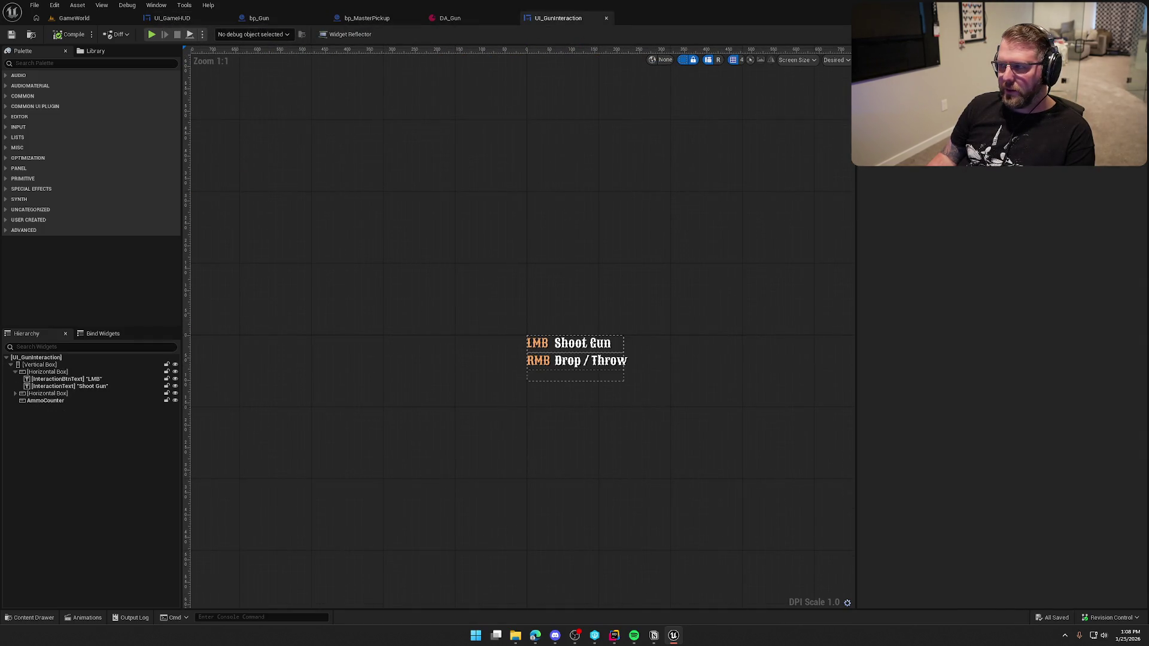
Paste a Pickup Actor variable into the widget from the UpdateGunAmmo function graph.
left_click(1125, 34)
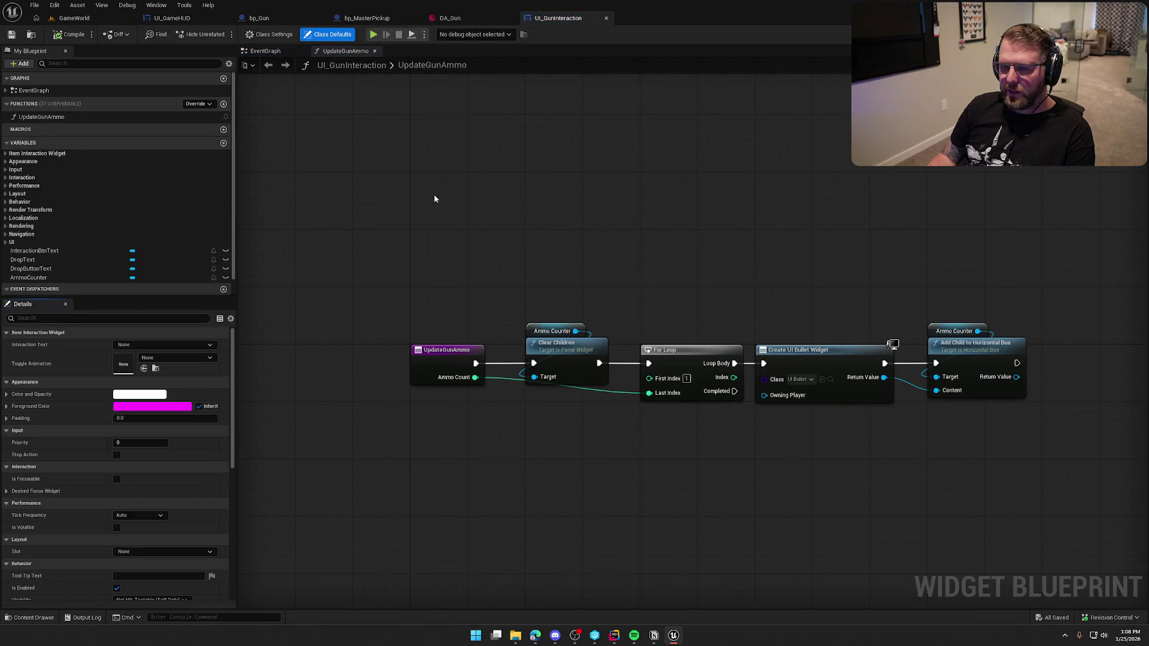
scroll(54, 240, "down", 1)
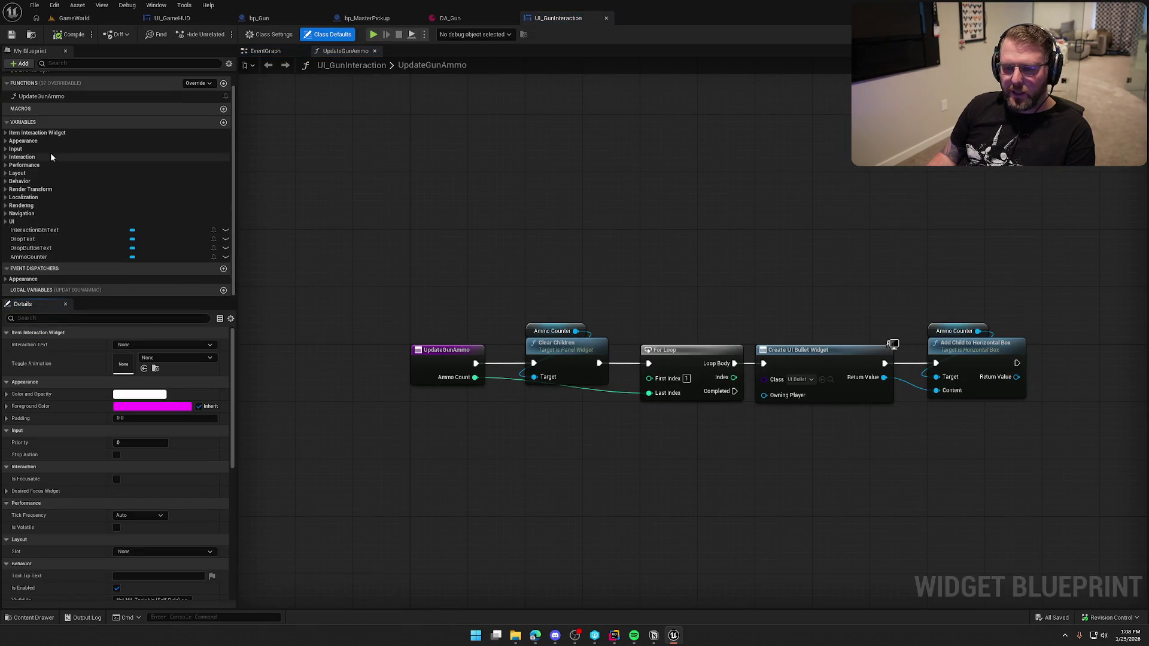
key("ctrl+v")
mouse_move(35, 230)
left_mouse_down()
mouse_move(434, 176)
mouse_move(379, 173)
left_mouse_up()
key("Escape")
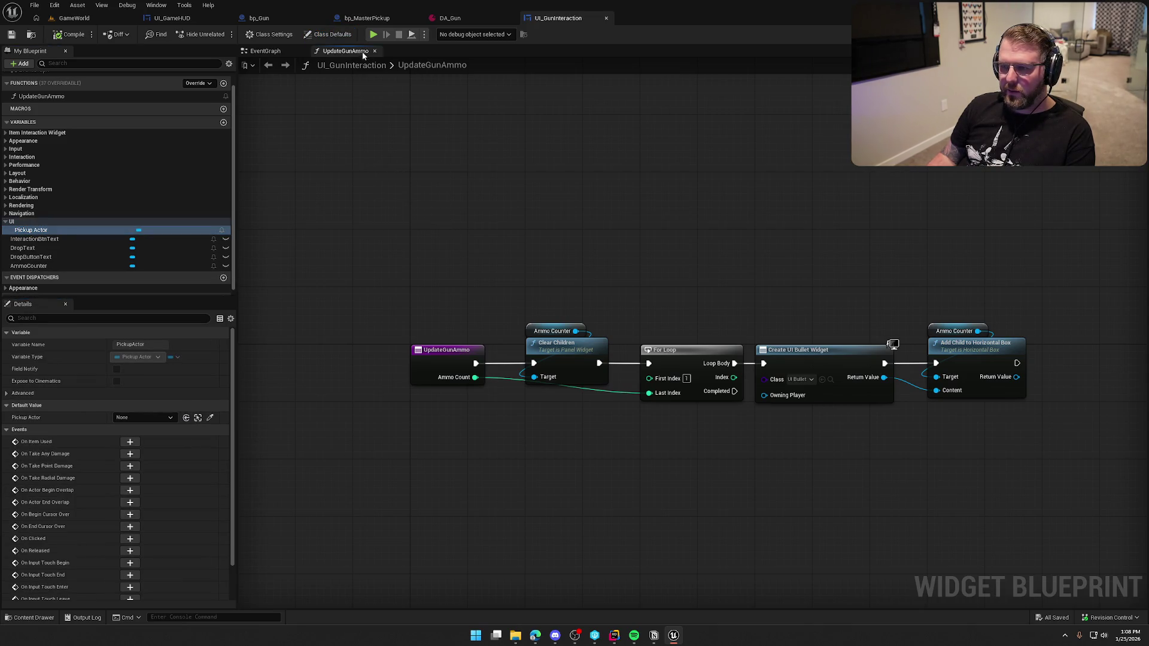
Delete the disabled Pre Construct and Tick events and move Event Construct up.
left_click(265, 51)
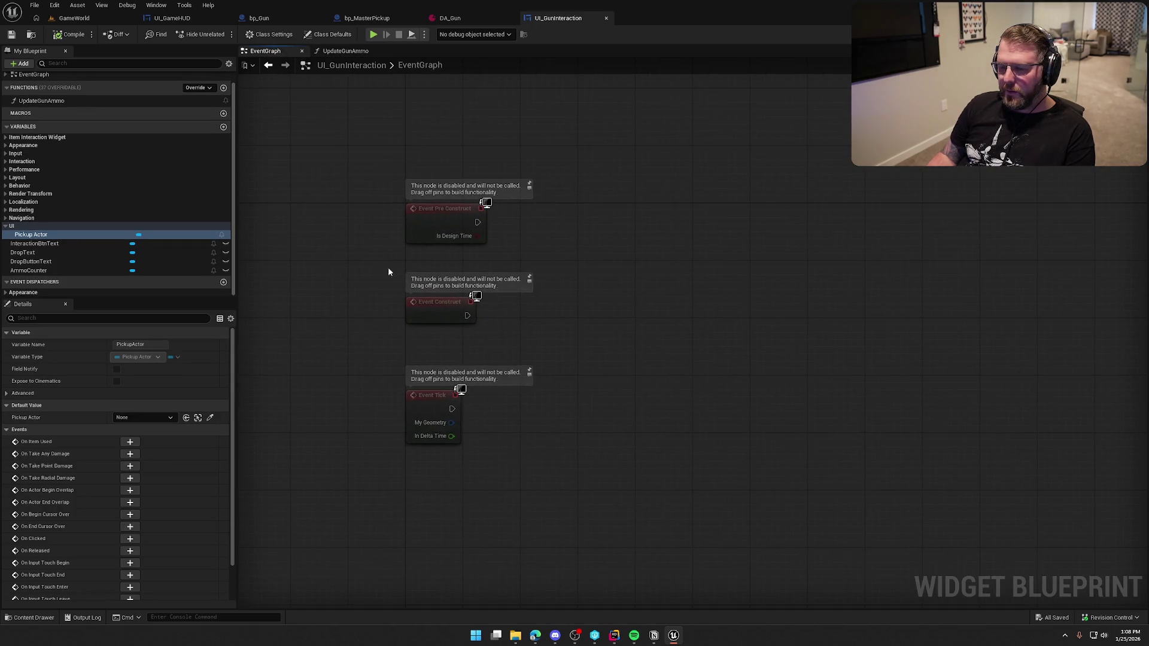
left_click(446, 222)
key("Delete")
left_click(431, 413)
key("Delete")
left_click_drag(433, 303, 432, 210)
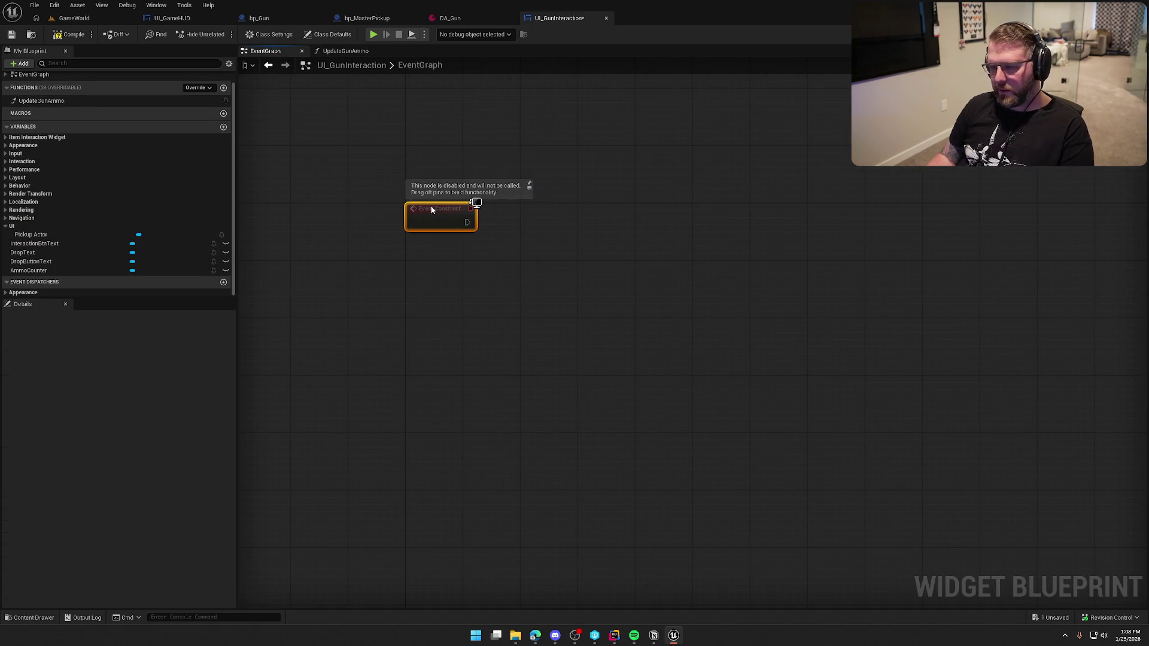
Add a validated Pickup Actor get and wire Event Construct into it.
left_click_drag(31, 235, 426, 252)
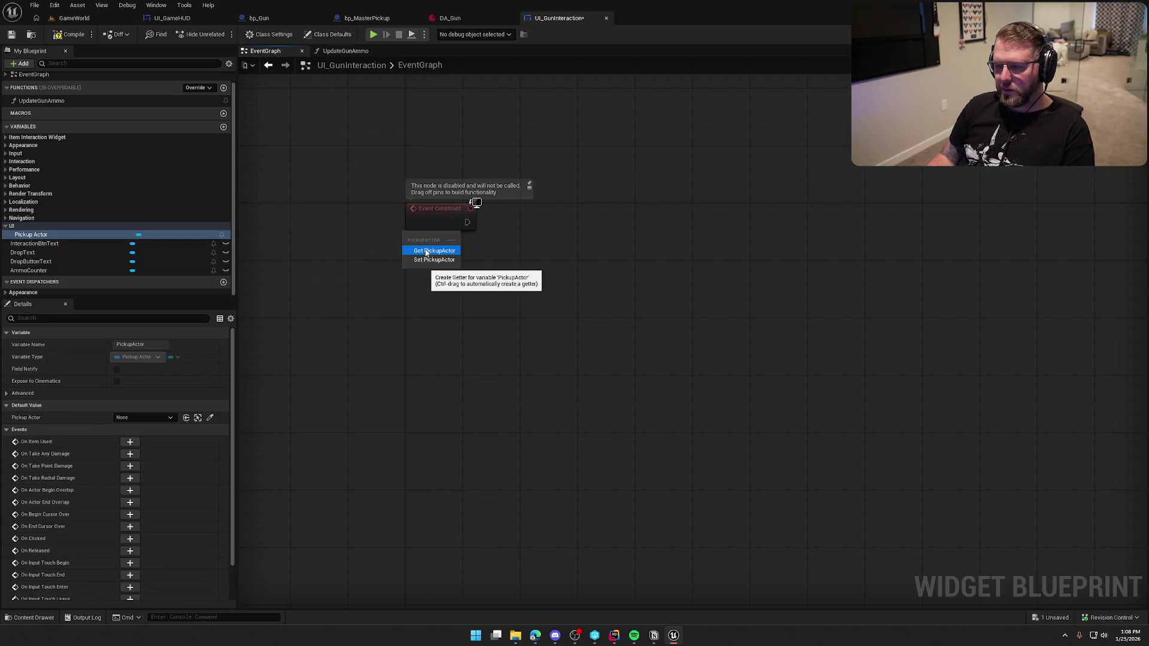
left_click(426, 251)
right_click(431, 238)
left_click(452, 300)
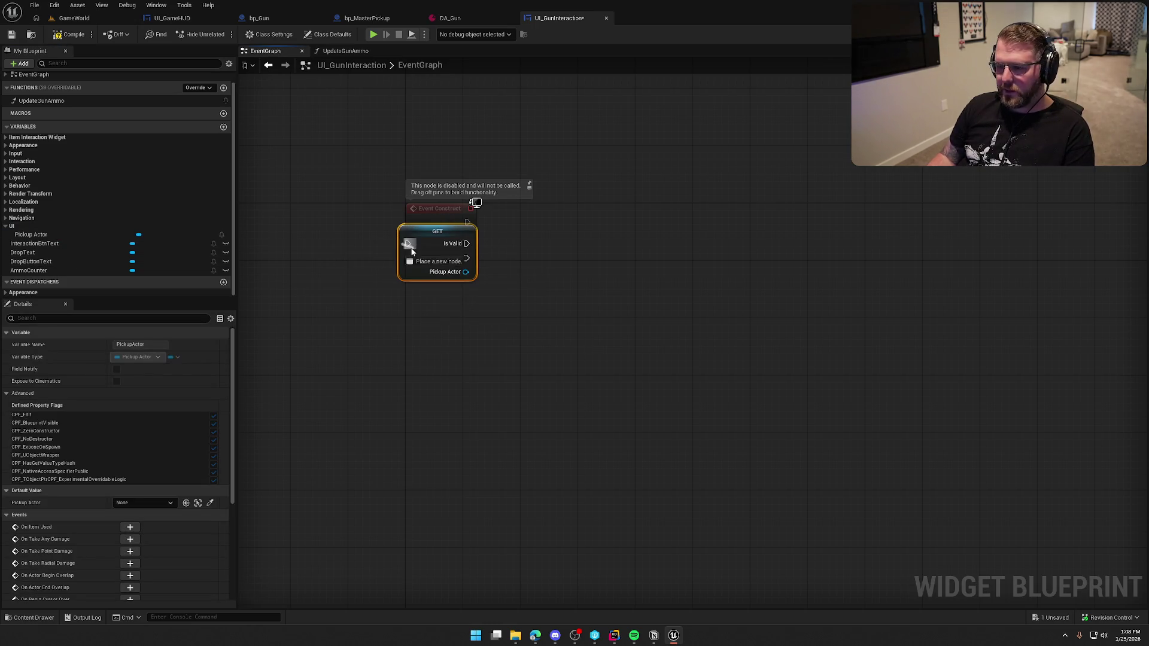
mouse_move(412, 251)
left_mouse_down()
mouse_move(532, 253)
mouse_move(507, 259)
left_mouse_up()
Add Bind Event to On Item Used from Pickup Actor, executed on Is Valid.
left_click(457, 326)
type("bin")
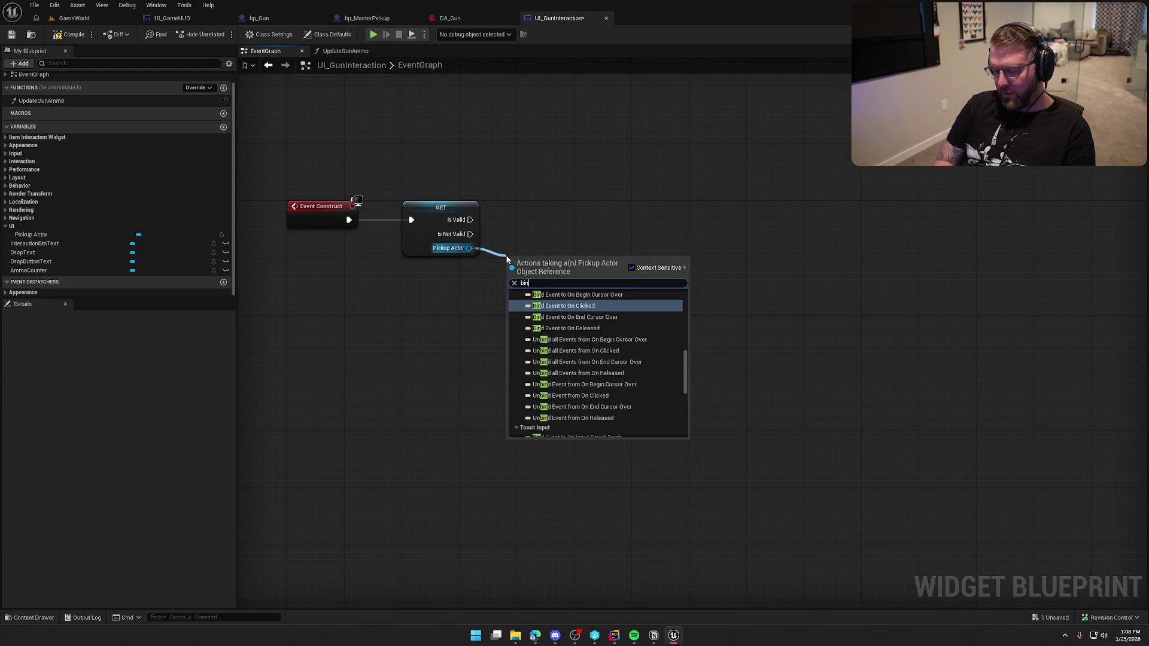
type("d event to item")
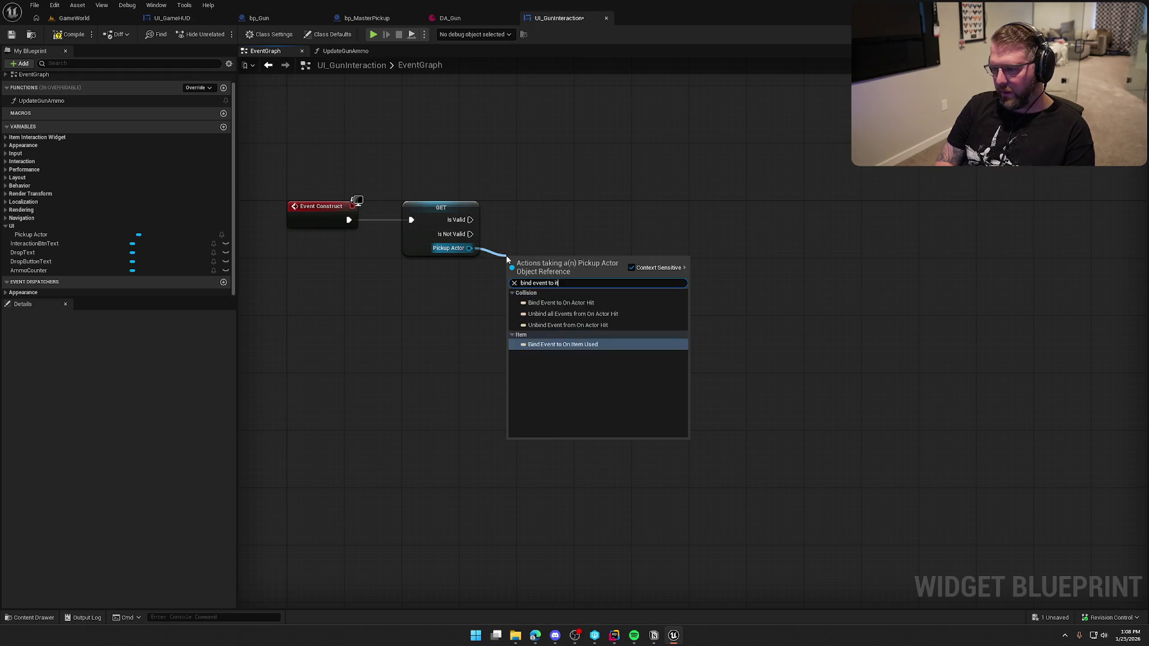
key("Return")
mouse_move(517, 274)
left_mouse_down()
mouse_move(470, 219)
mouse_move(574, 225)
mouse_move(565, 219)
left_mouse_up()
left_click(553, 317)
left_click_drag(553, 321, 685, 342)
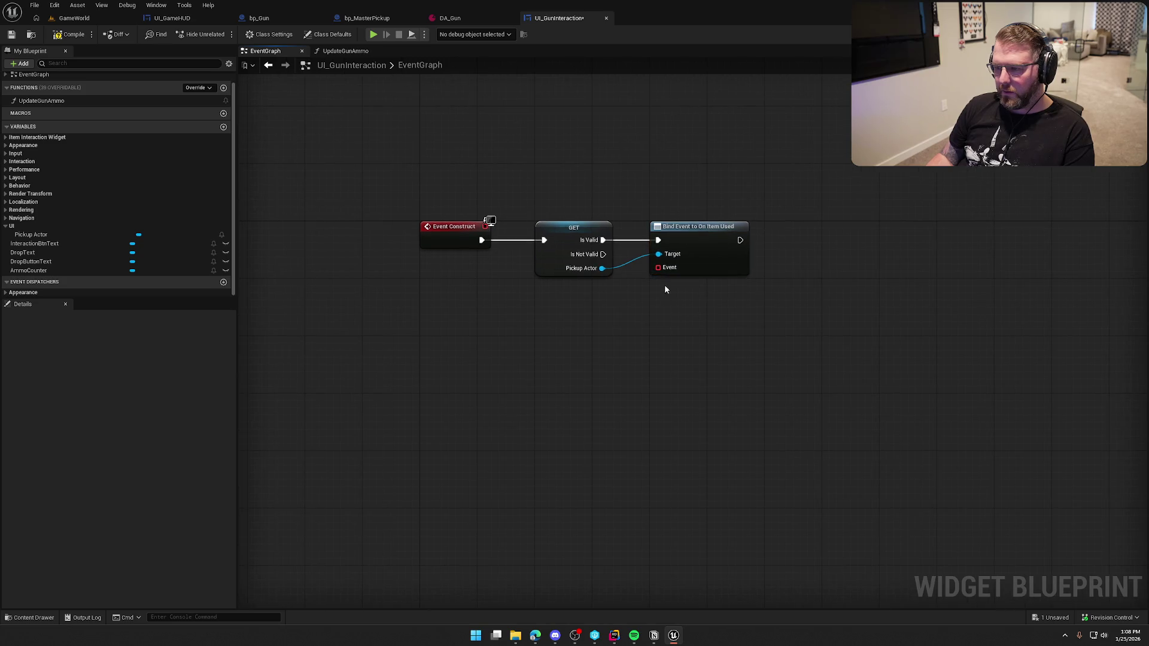
Feed the bind's Event pin a Create Event node with a new matching custom event.
mouse_move(659, 268)
left_mouse_down()
mouse_move(648, 286)
mouse_move(561, 284)
left_mouse_up()
type("create")
key("Return")
left_click(573, 326)
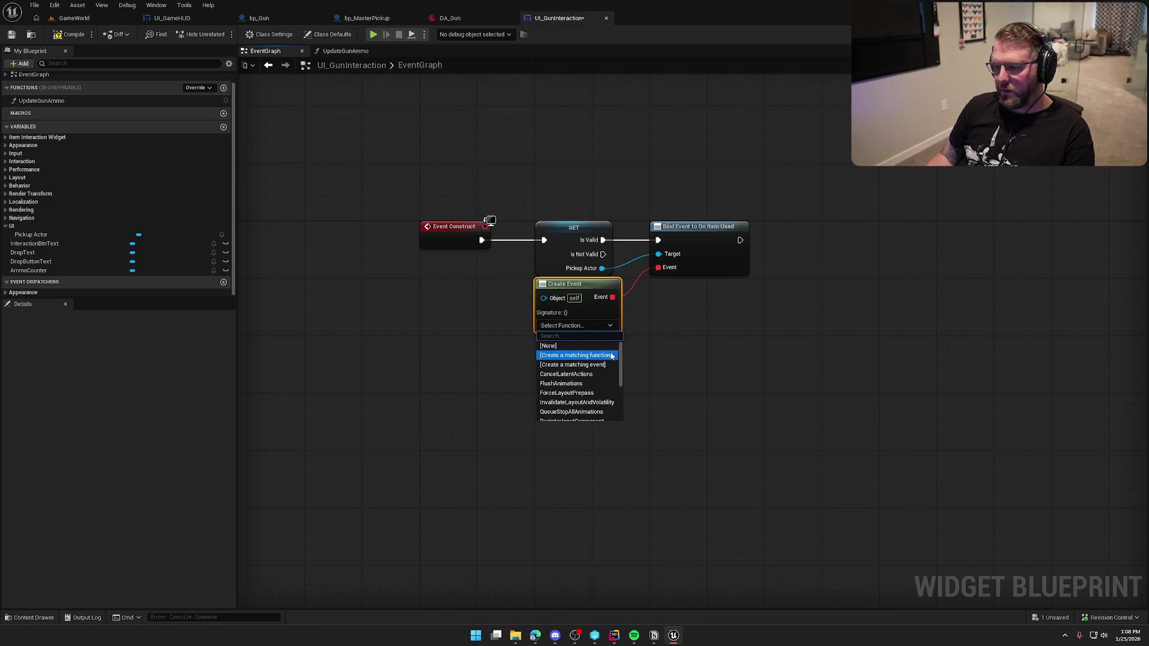
scroll(606, 365, "down", 5)
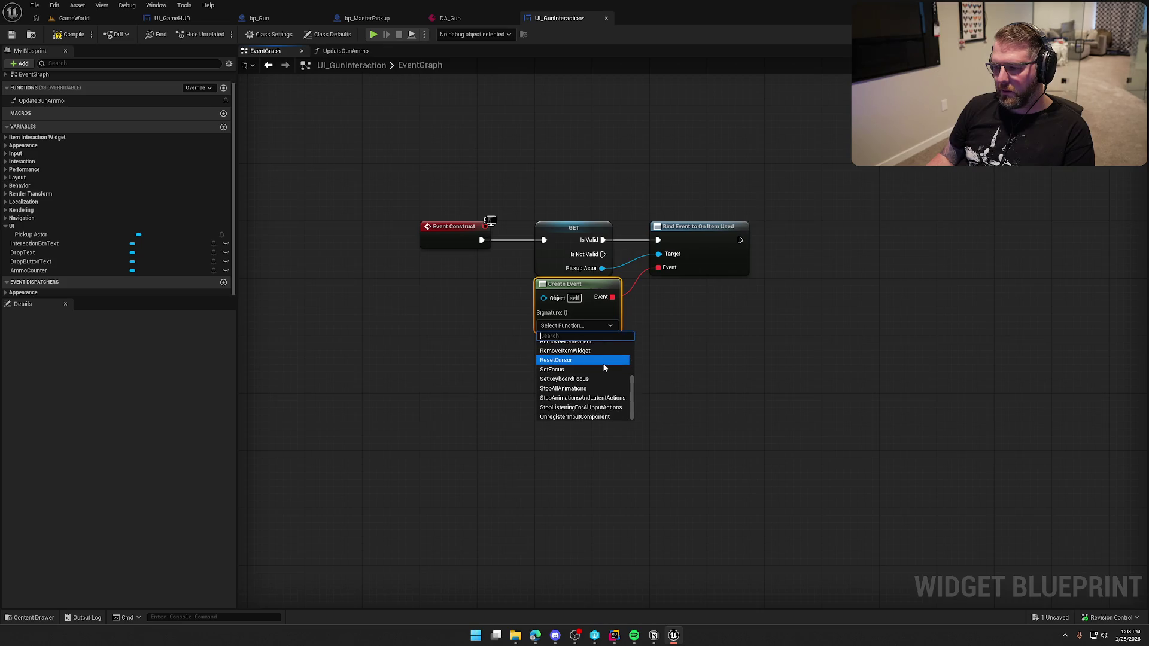
scroll(604, 368, "up", 5)
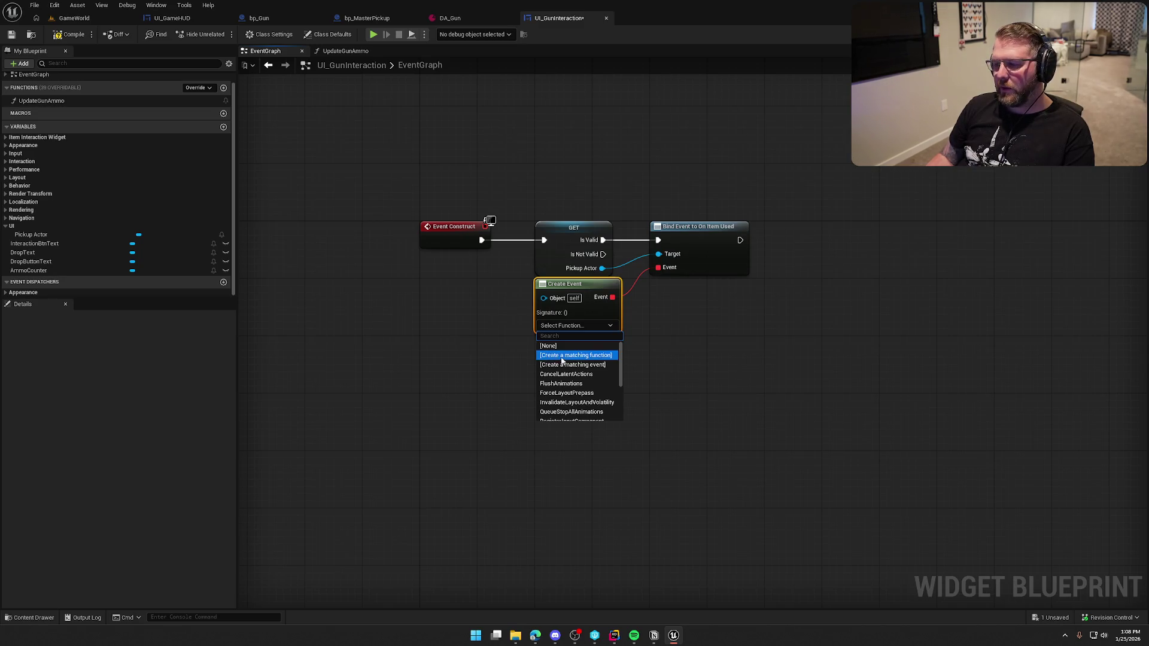
left_click(592, 367)
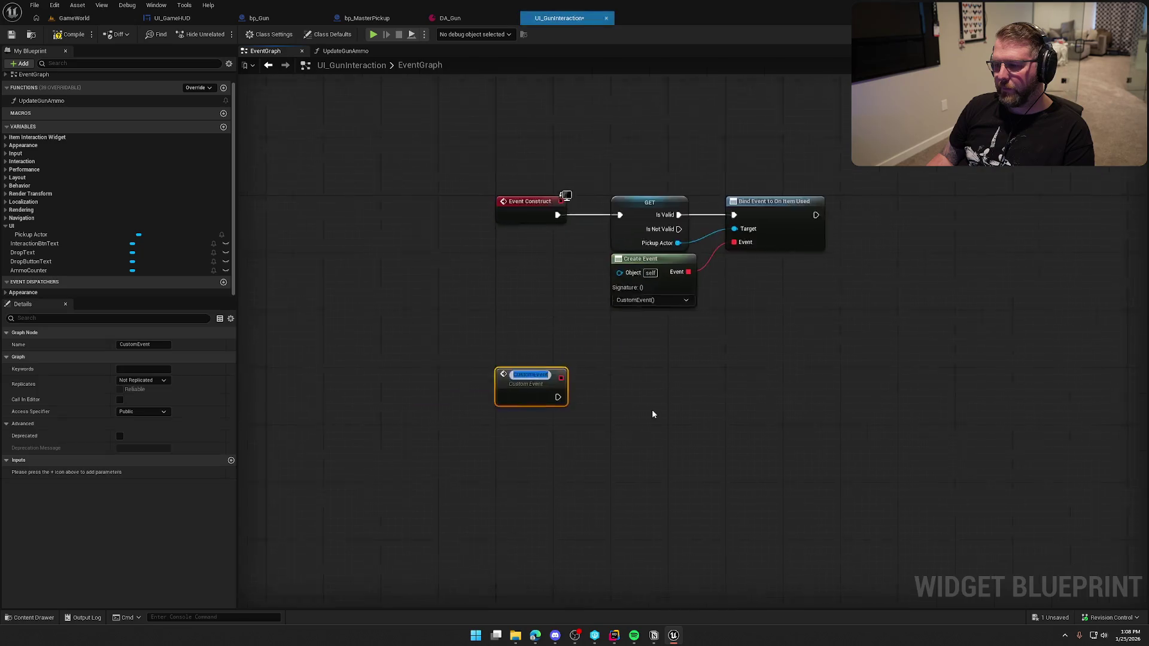
Name the custom event ItemUsed and call Update Gun Ammo after it.
type("ItemUsed")
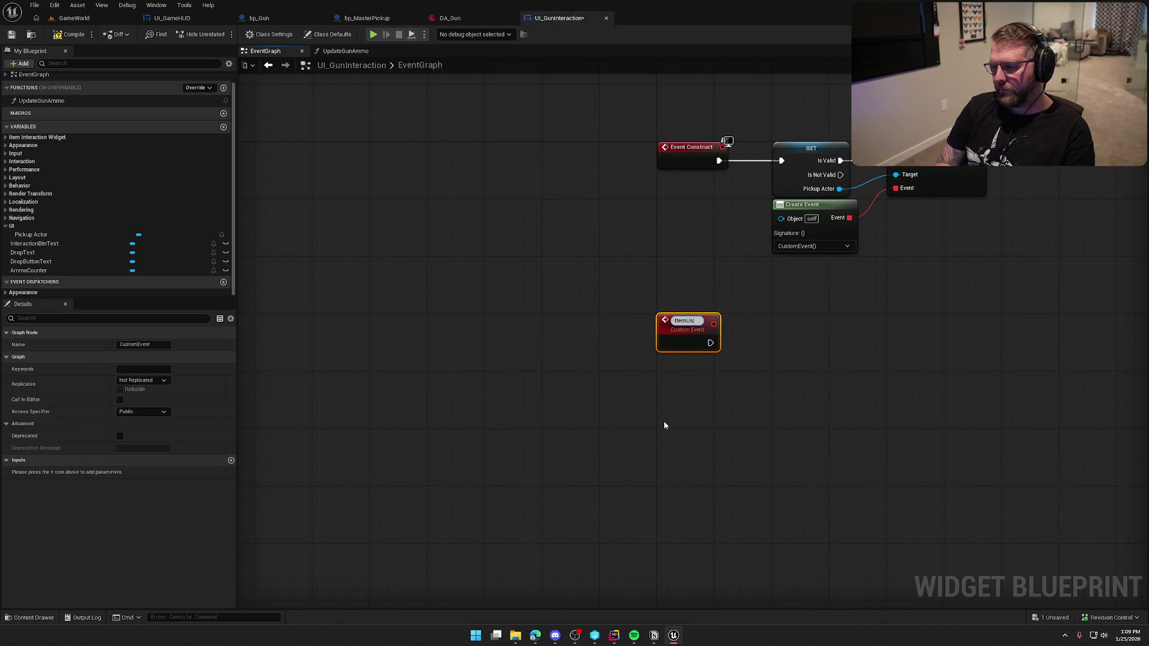
key("Return")
left_click(799, 409)
left_click_drag(799, 408, 591, 364)
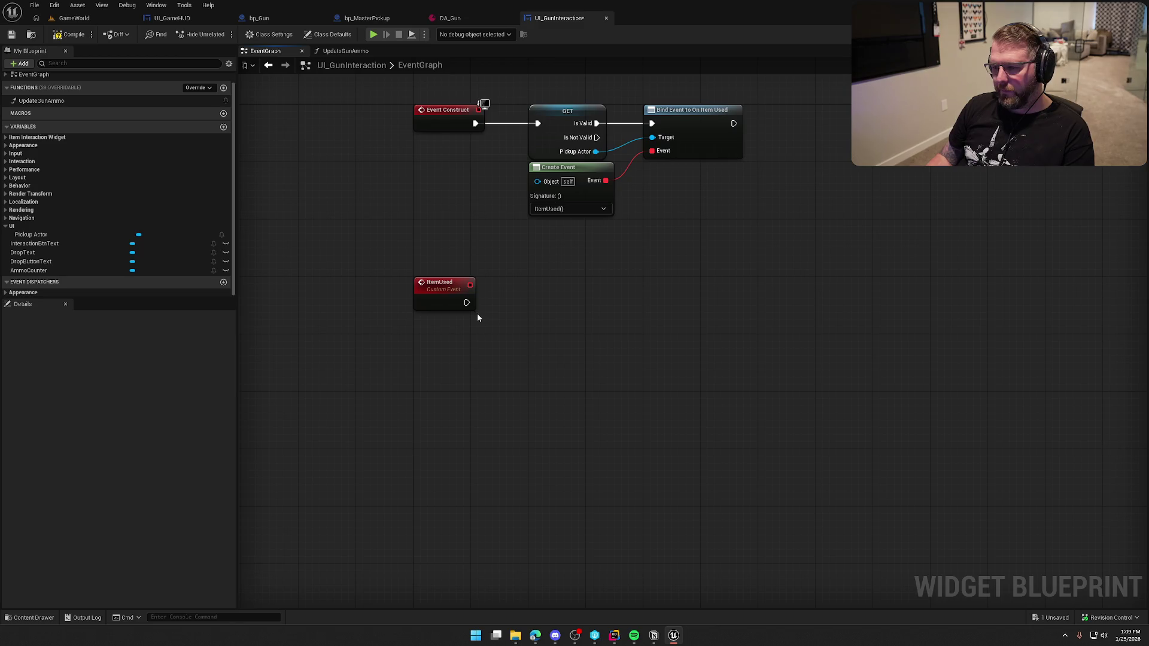
left_click_drag(467, 302, 493, 305)
type("update ite")
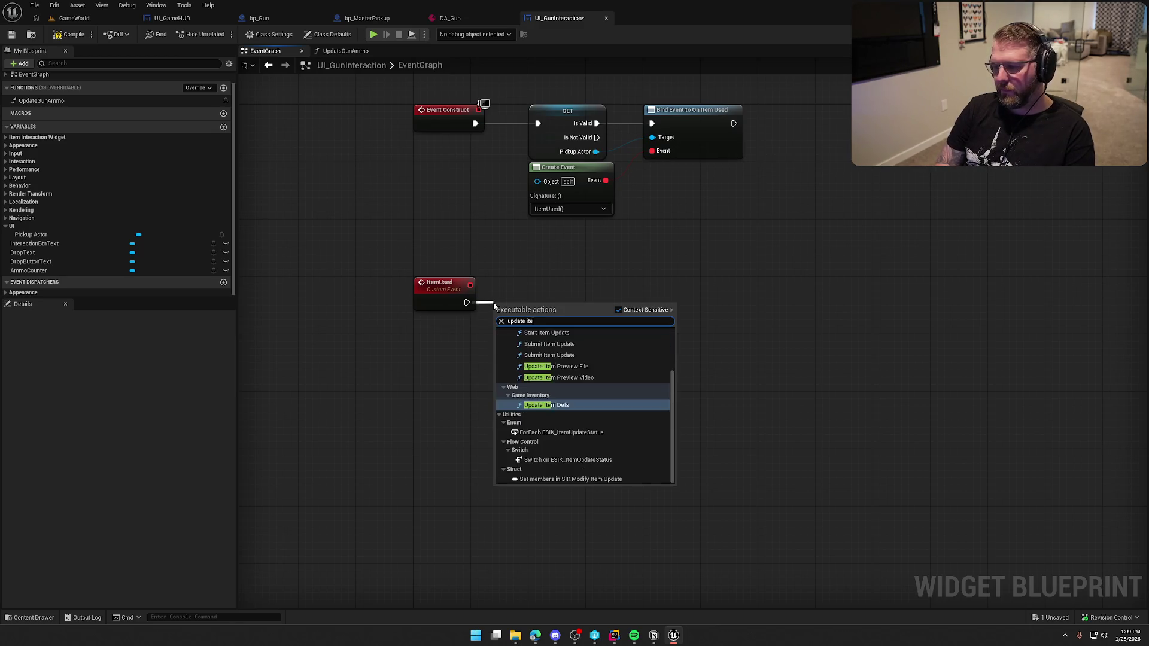
type(" gun")
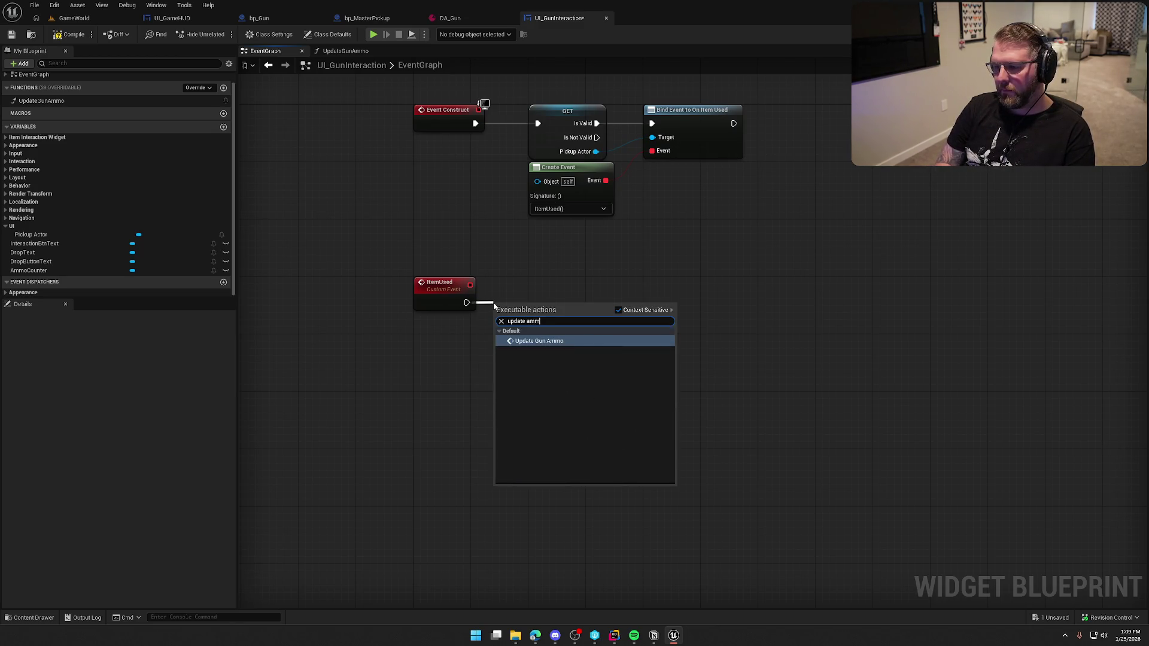
key("Return")
left_click_drag(573, 296, 566, 296)
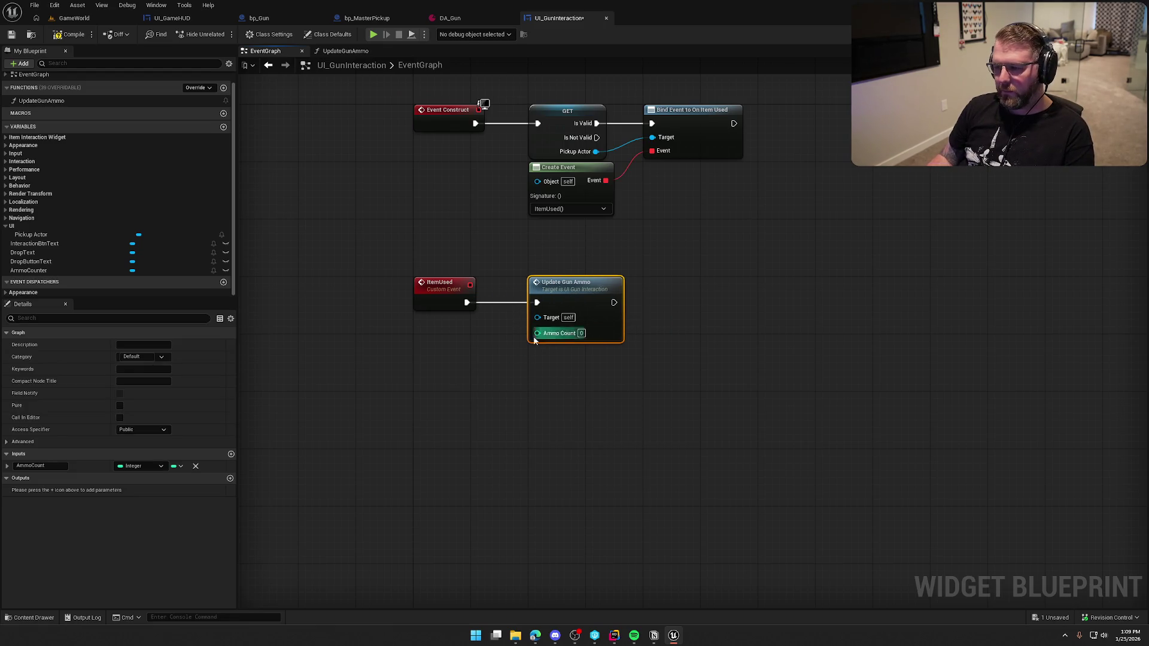
Add a Pickup Actor getter feeding a Cast To bp_Gun node.
left_click(418, 321)
mouse_move(31, 235)
left_mouse_down()
mouse_move(365, 366)
mouse_move(456, 367)
left_mouse_up()
type("cast to bp gu")
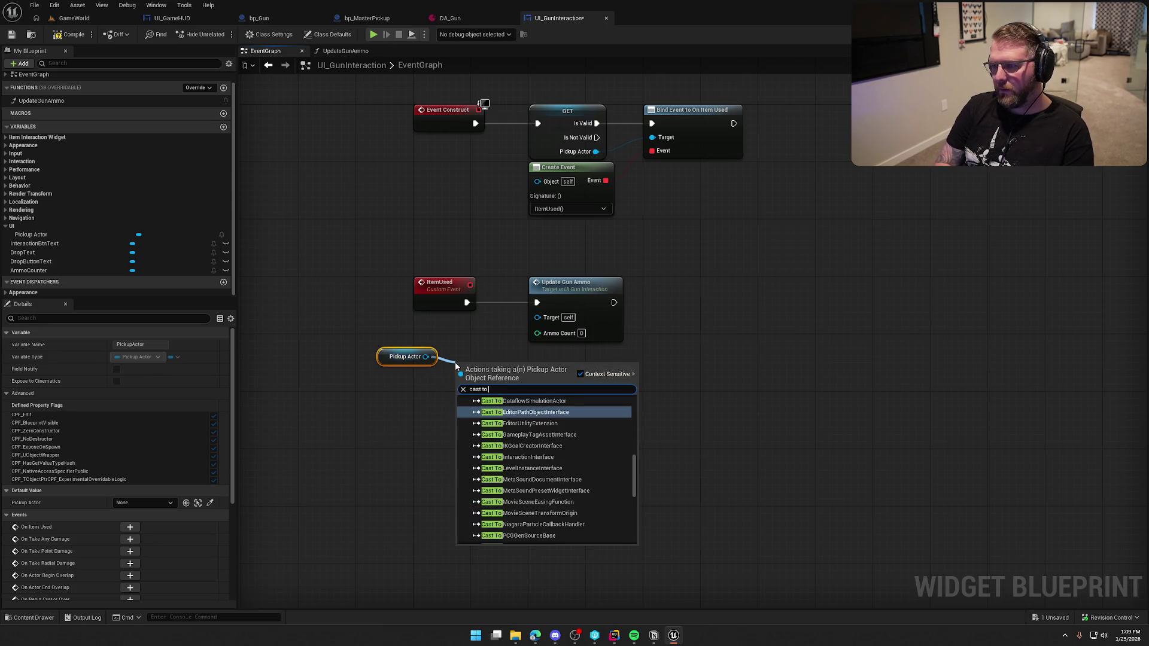
key("Return")
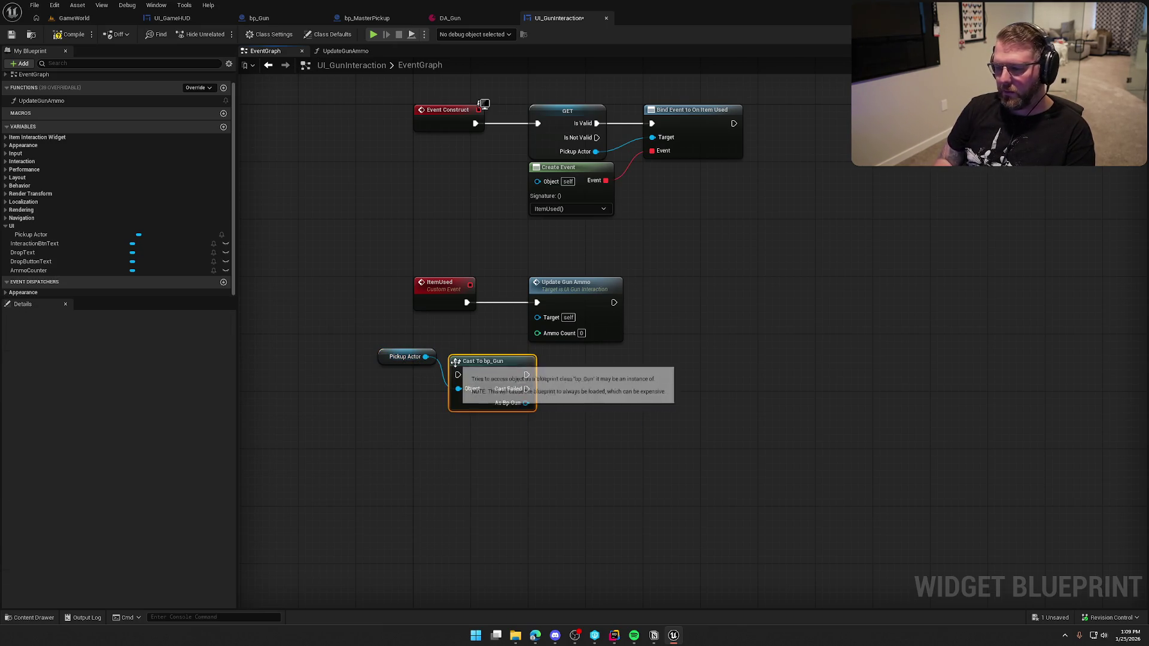
mouse_move(391, 357)
left_mouse_down()
mouse_move(477, 432)
mouse_move(463, 420)
left_mouse_up()
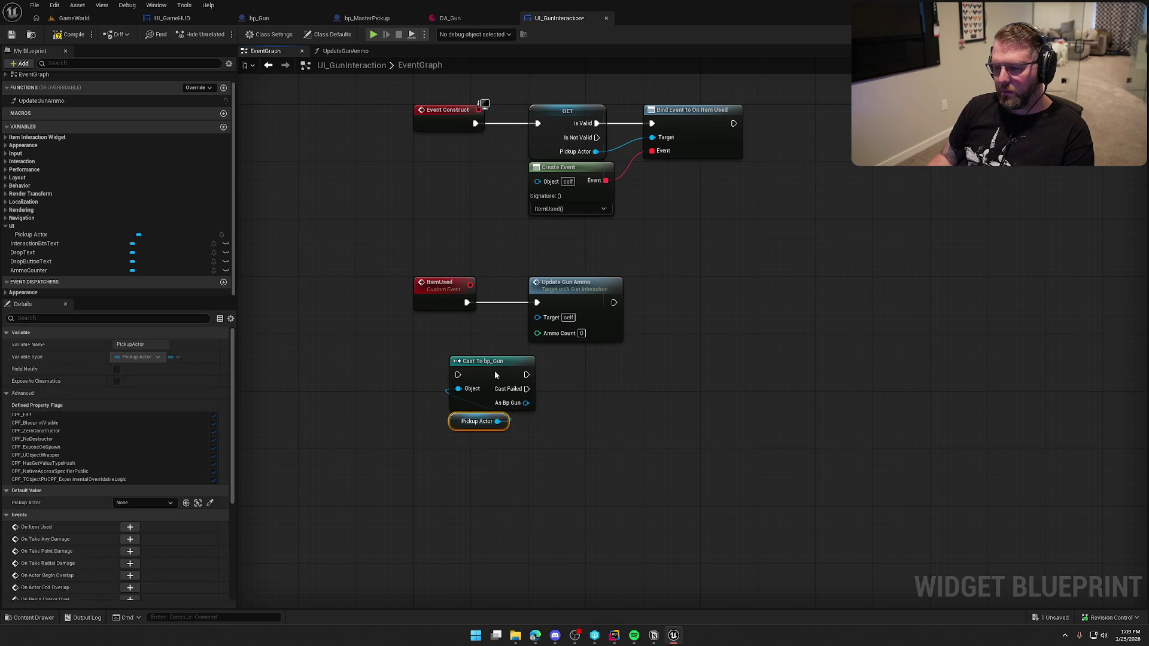
right_click(495, 375)
left_click(514, 335)
left_click(473, 366, "ctrl")
left_click_drag(473, 367, 438, 321)
mouse_move(426, 382)
left_mouse_down()
mouse_move(426, 362)
mouse_move(383, 400)
left_mouse_up()
Place the cast, with execution pins restored, between ItemUsed and Update Gun Ammo.
left_click(458, 400)
left_click_drag(490, 291, 602, 289)
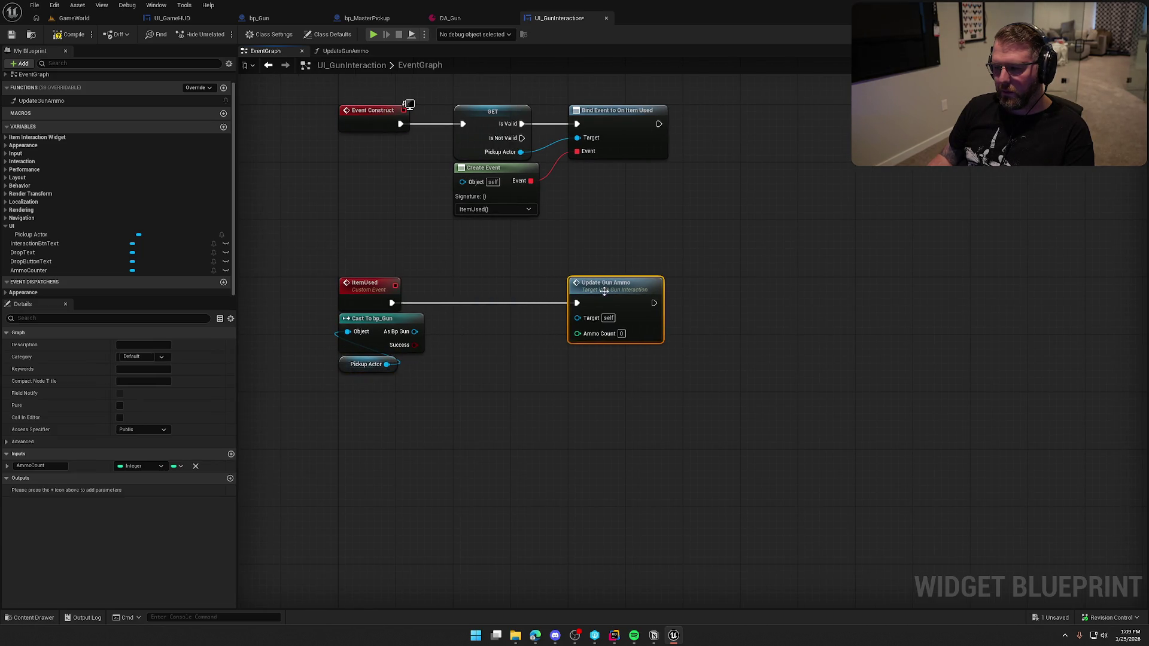
right_click(384, 332)
left_click(429, 417)
mouse_move(392, 302)
left_mouse_down()
mouse_move(347, 331)
mouse_move(428, 328)
mouse_move(484, 304)
mouse_move(492, 312)
left_mouse_up()
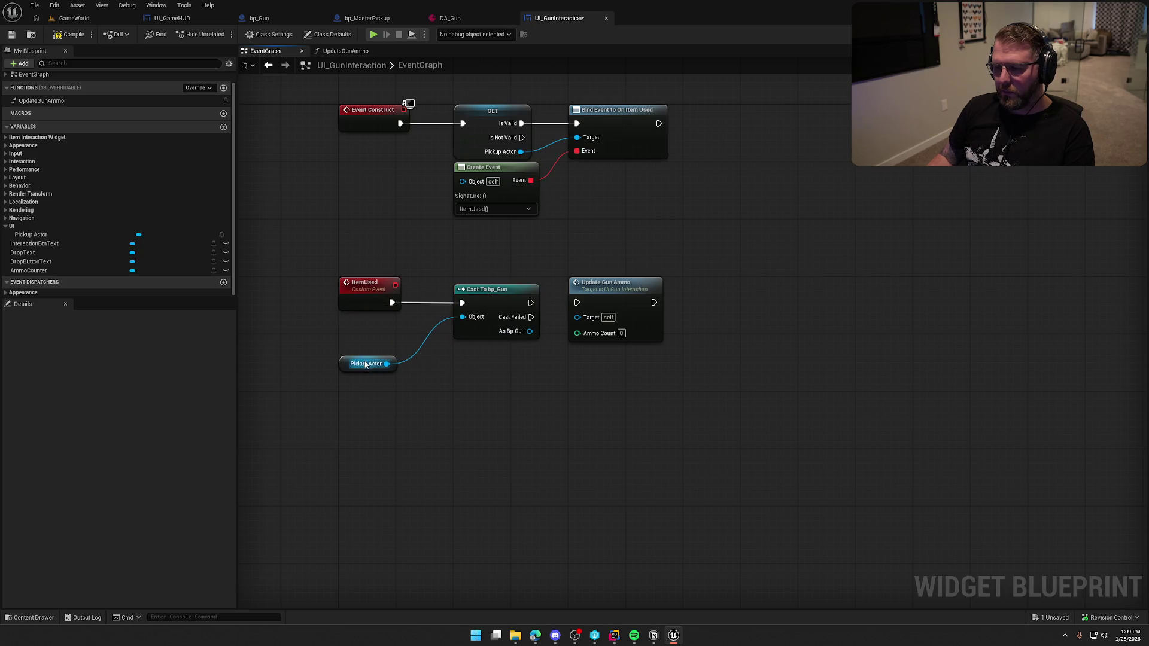
left_click_drag(366, 363, 374, 328)
left_click_drag(442, 406, 337, 388)
Pass the gun's Ammo Count into Update Gun Ammo and save the widget blueprint.
left_click_drag(425, 316, 402, 336)
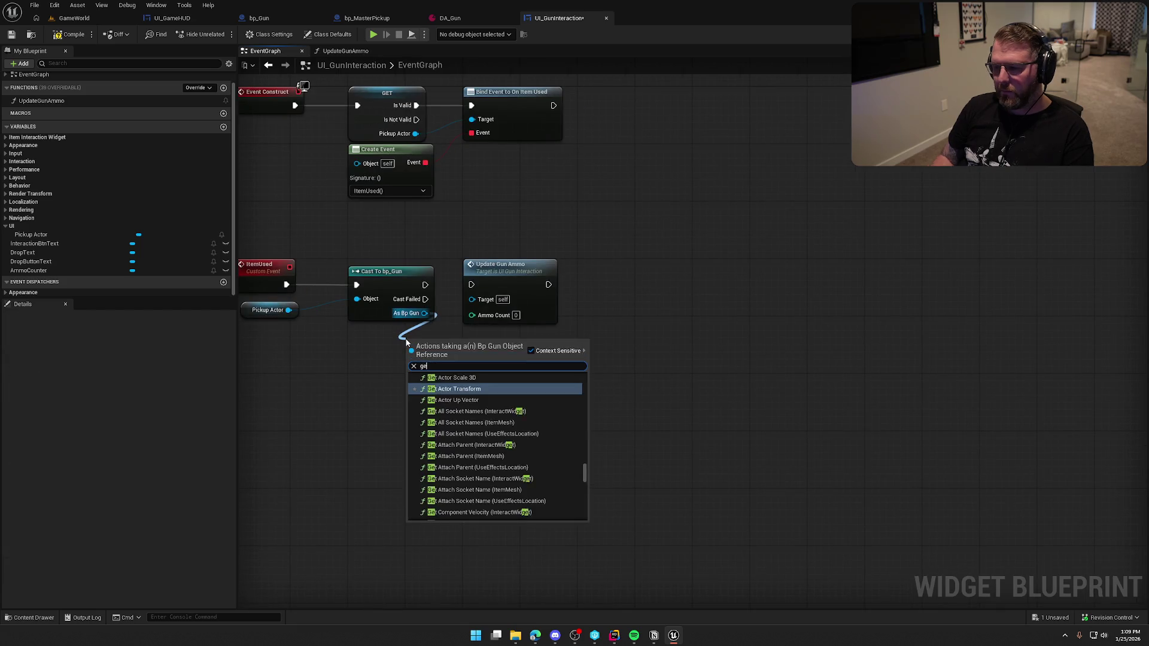
type("ammo")
key("Return")
mouse_move(491, 346)
left_mouse_down()
mouse_move(510, 347)
mouse_move(472, 315)
mouse_move(394, 335)
left_mouse_up()
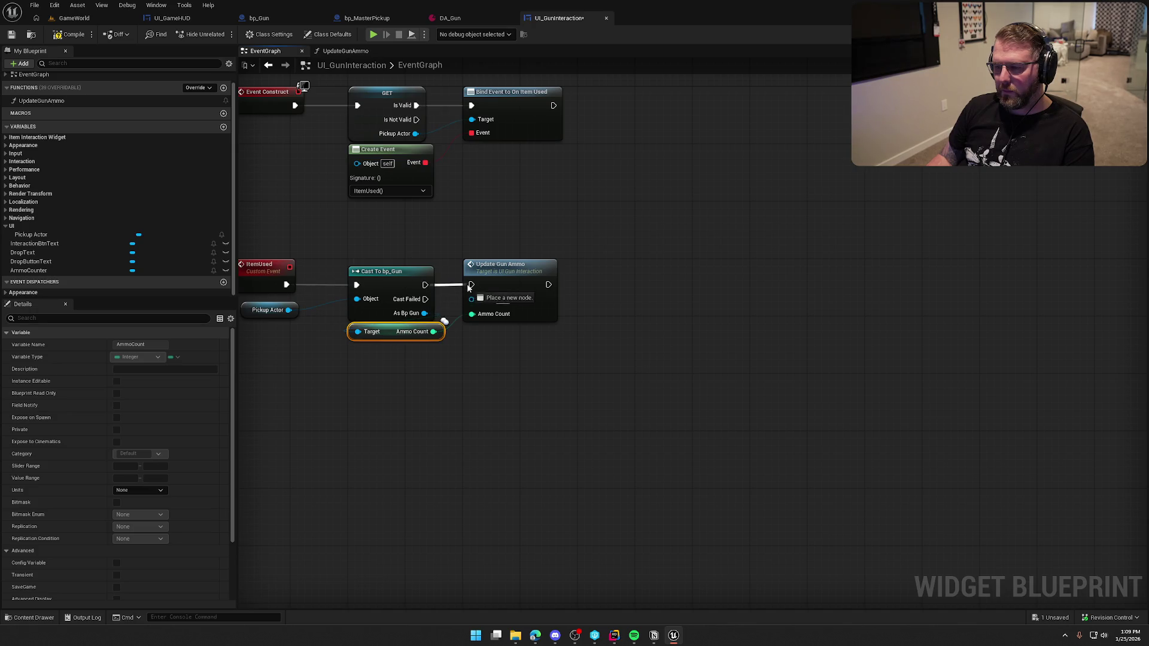
left_click_drag(375, 228, 451, 266)
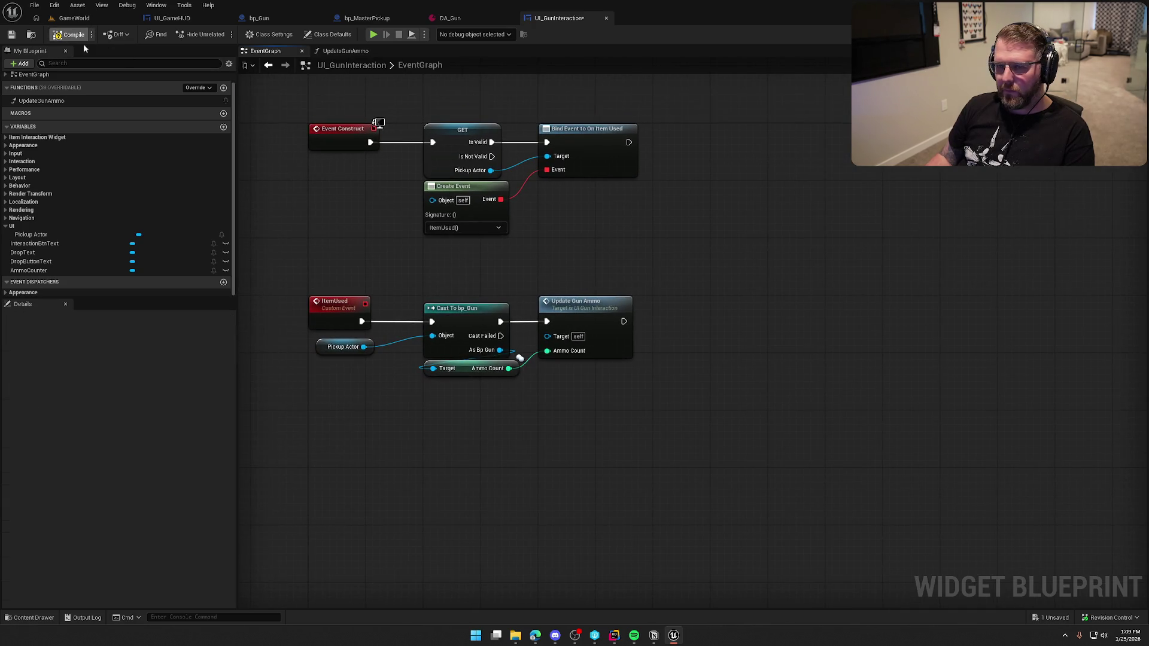
key("ctrl+s")
left_click_drag(663, 231, 672, 321)
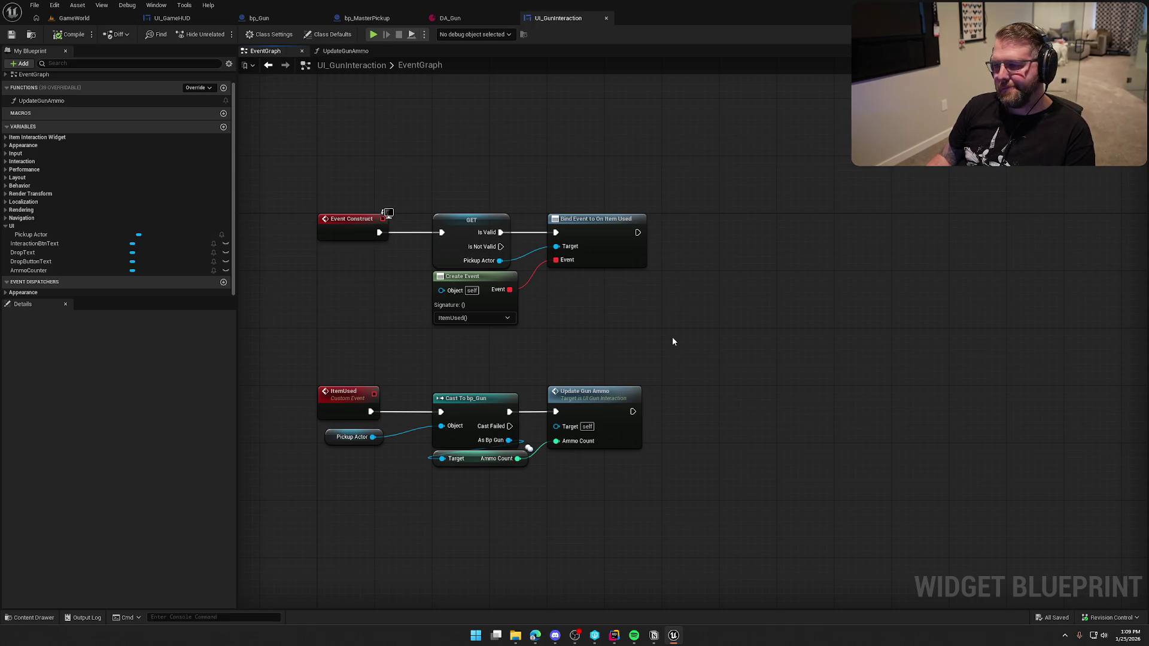
Delete the old ammo update nodes from bp_Gun's UpdateAmmoUI function.
left_click(261, 19)
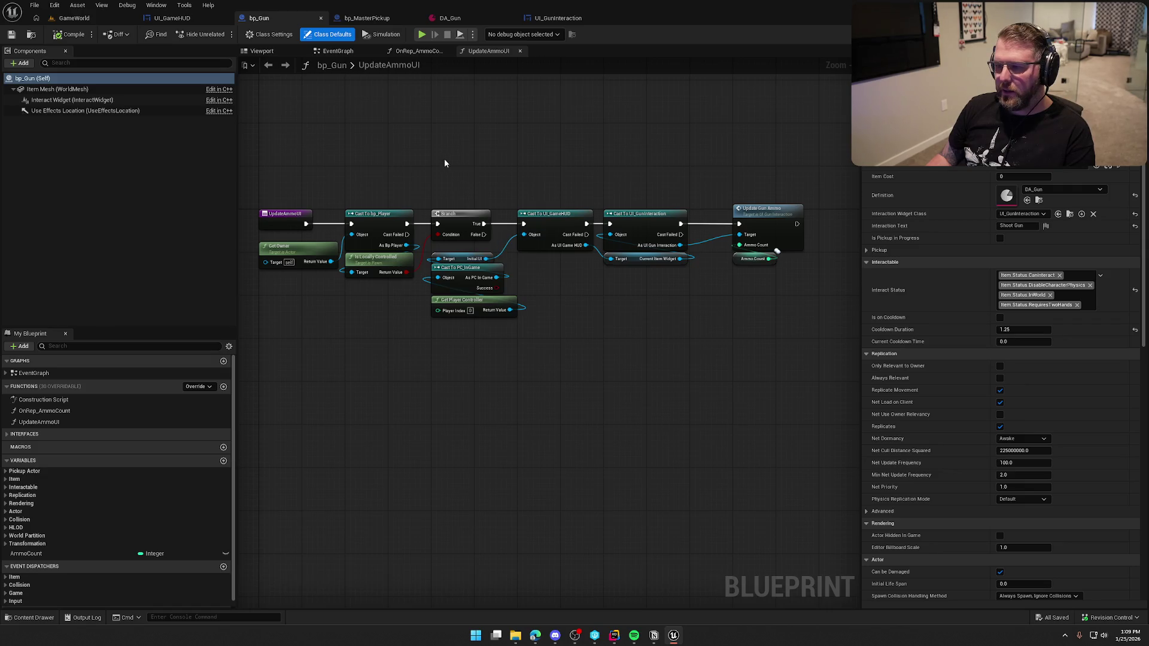
mouse_move(337, 167)
left_mouse_down()
mouse_move(429, 231)
mouse_move(531, 275)
mouse_move(653, 310)
mouse_move(782, 318)
mouse_move(789, 350)
left_mouse_up()
key("Delete")
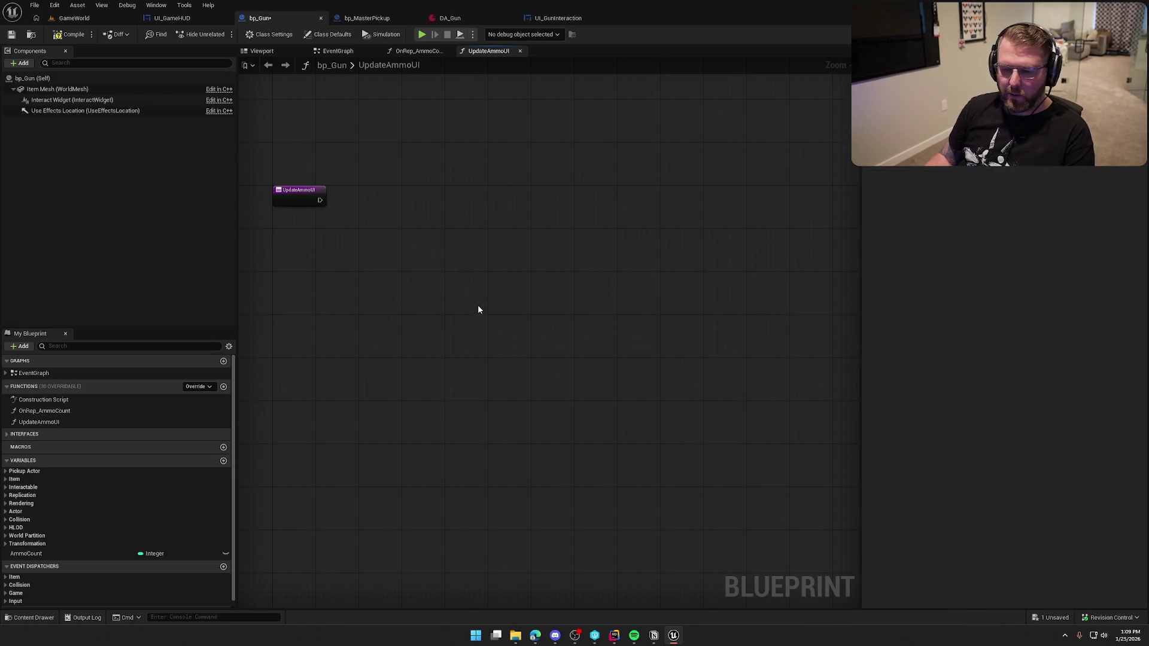
scroll(355, 217, "up", 2)
Try adding On Item Used to UpdateAmmoUI, dismiss it without a node, and return to PickupActor.h.
left_click_drag(352, 220, 413, 238)
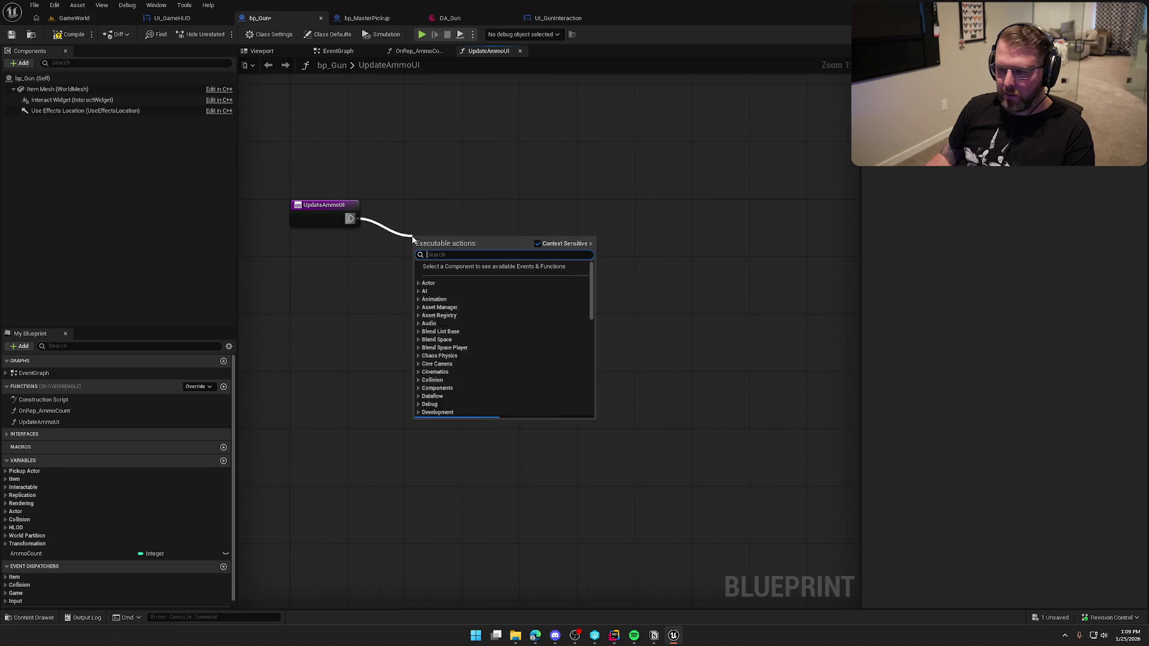
type("call item")
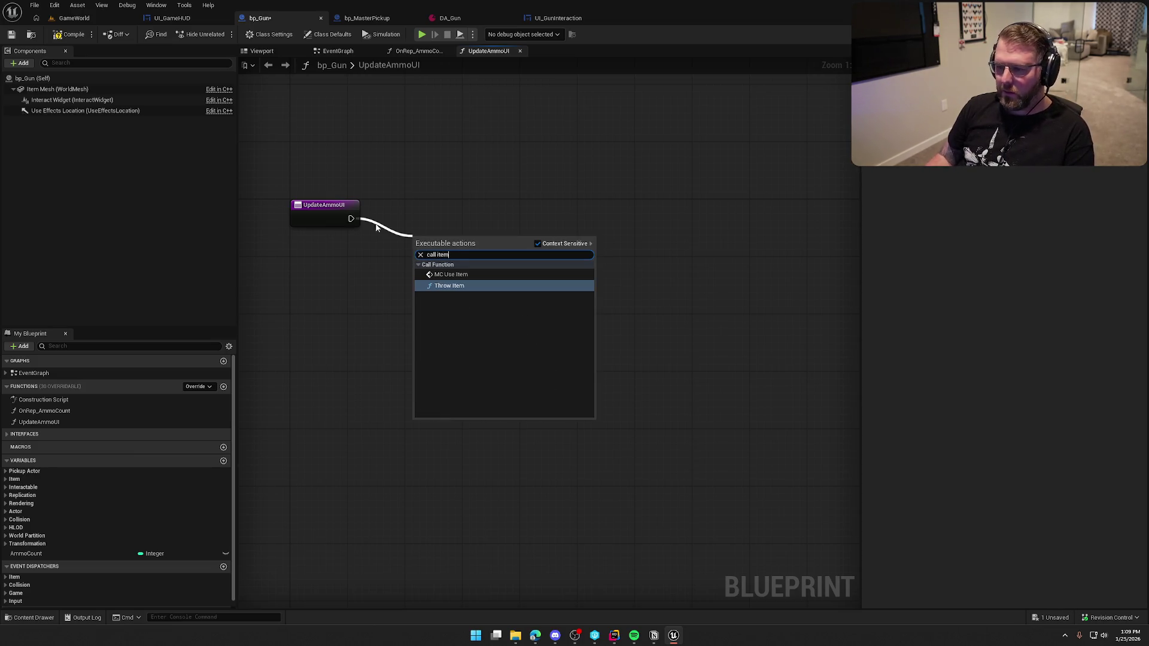
key("Escape")
scroll(110, 572, "down", 1)
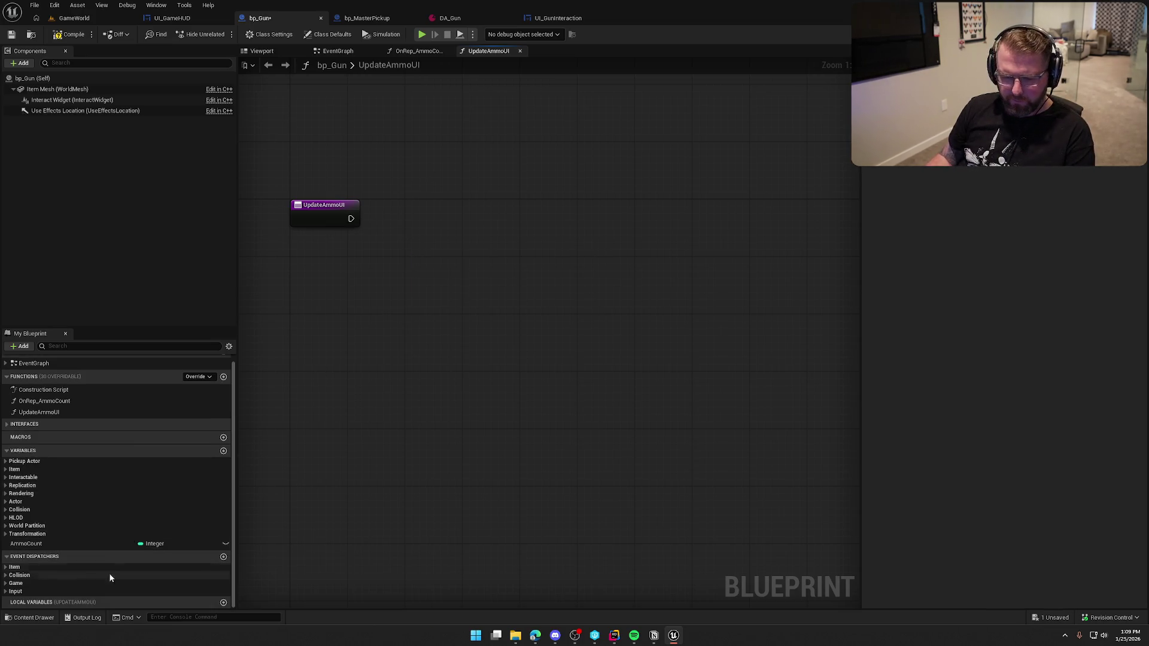
left_click(6, 568)
left_click_drag(30, 575, 352, 235)
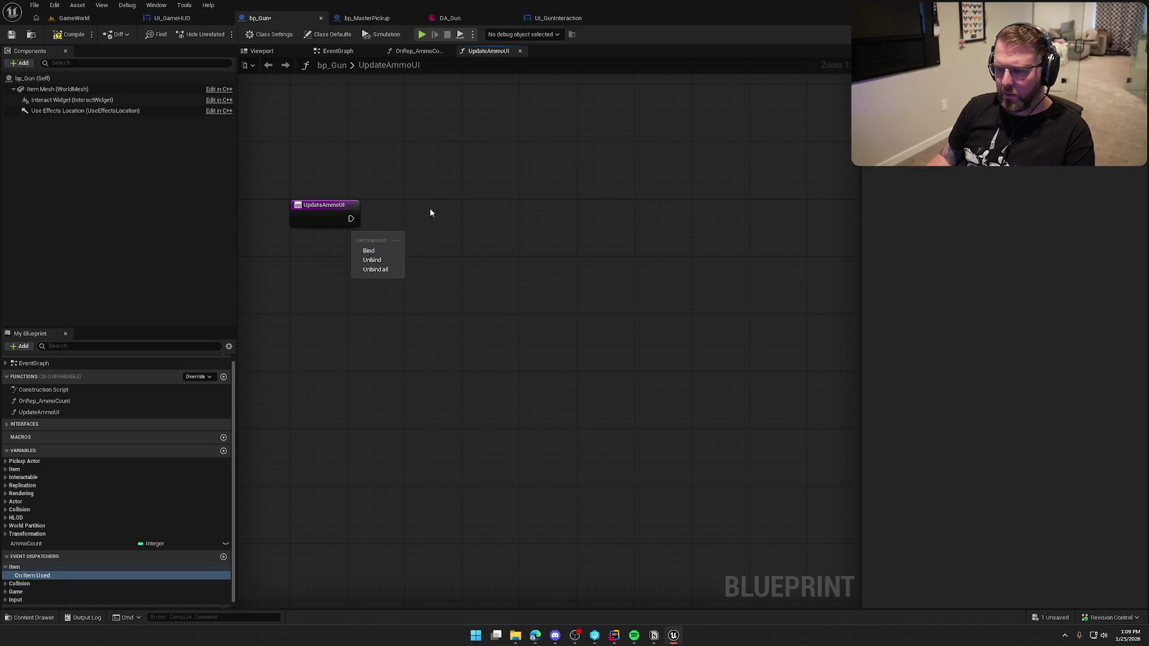
left_click(435, 222)
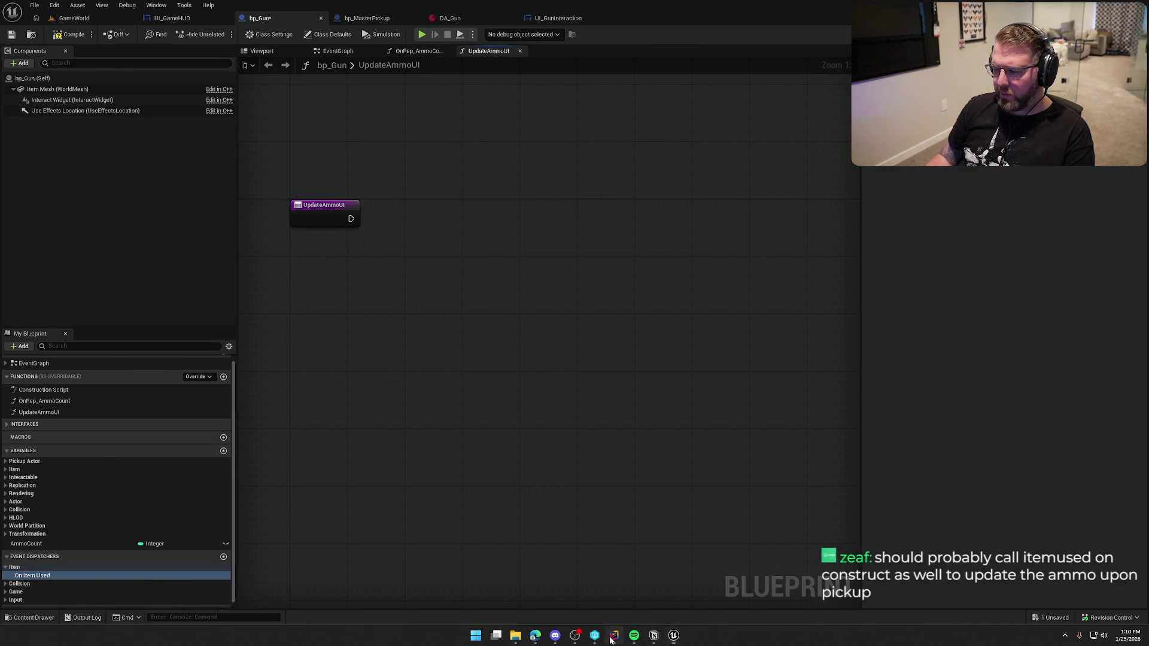
key("alt+Tab")
scroll(218, 242, "down", 15)
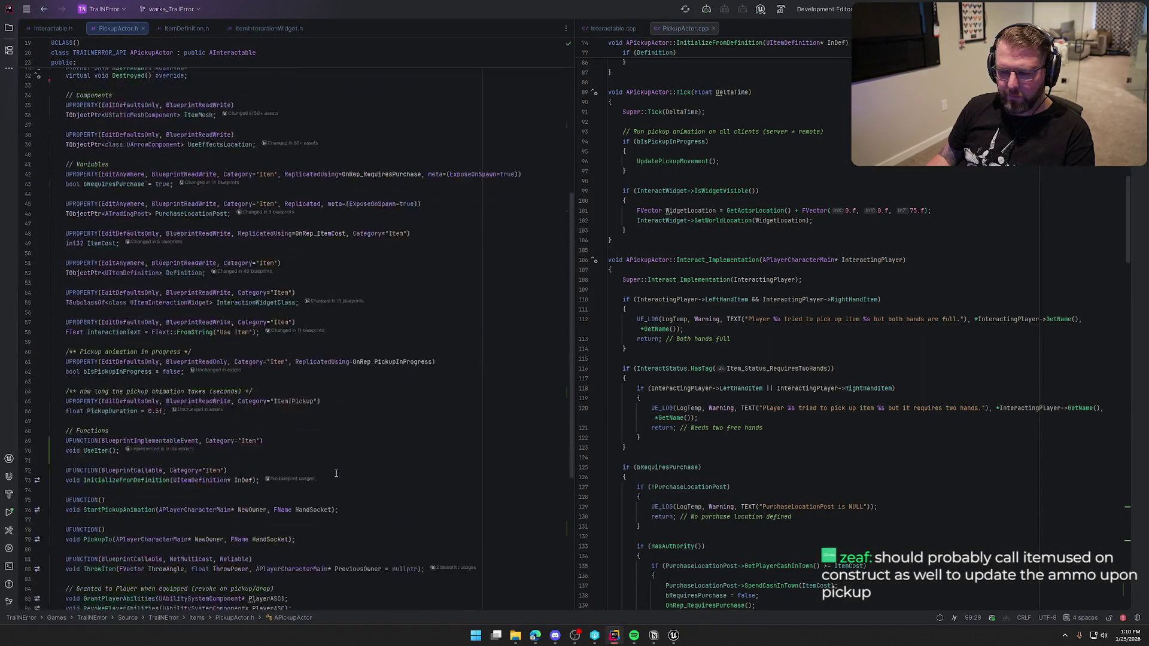
Add BlueprintCallable to OnItemUsed's UPROPERTY, save bp_Gun, and rebuild the project.
left_click(101, 458)
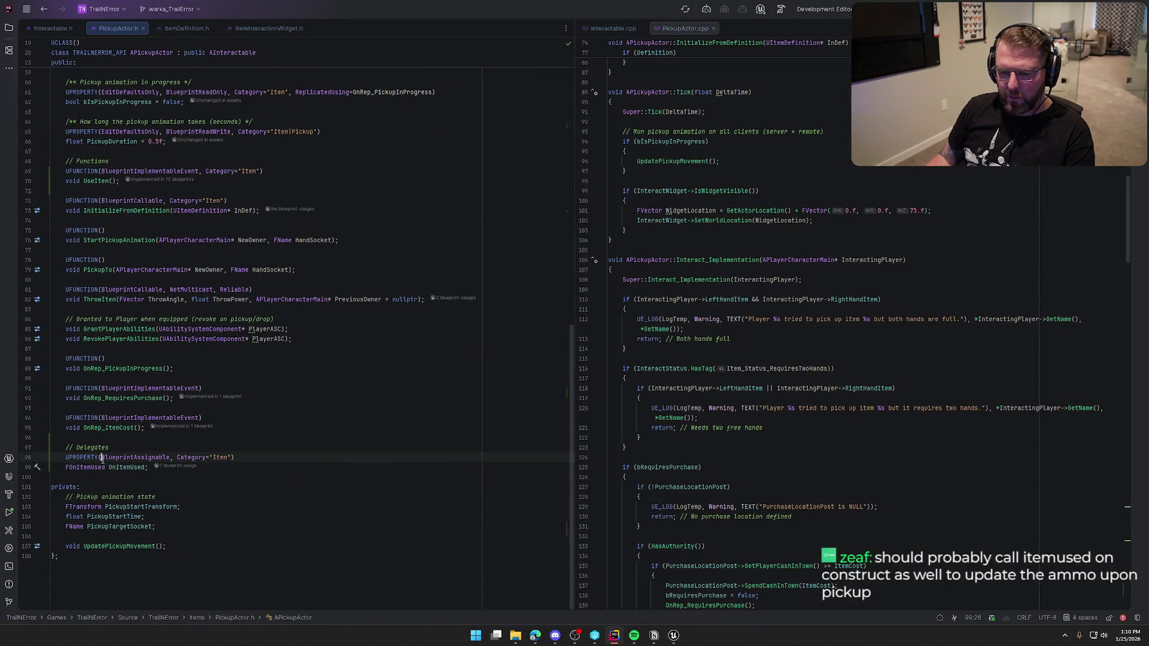
type("BlueprintCallable")
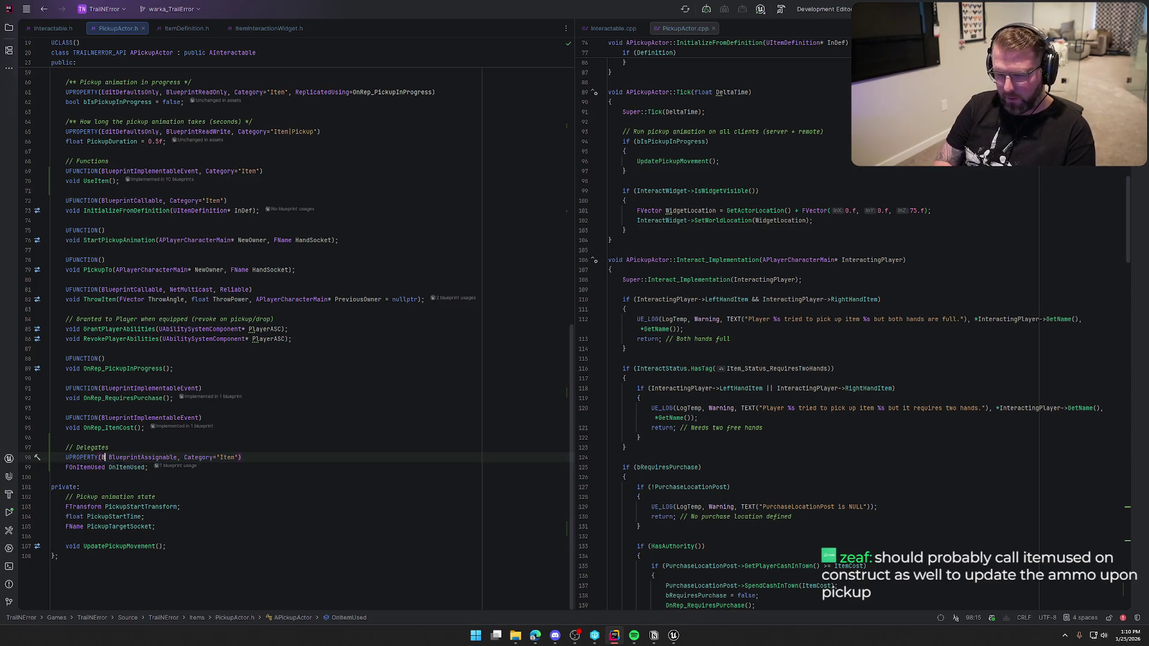
type(",")
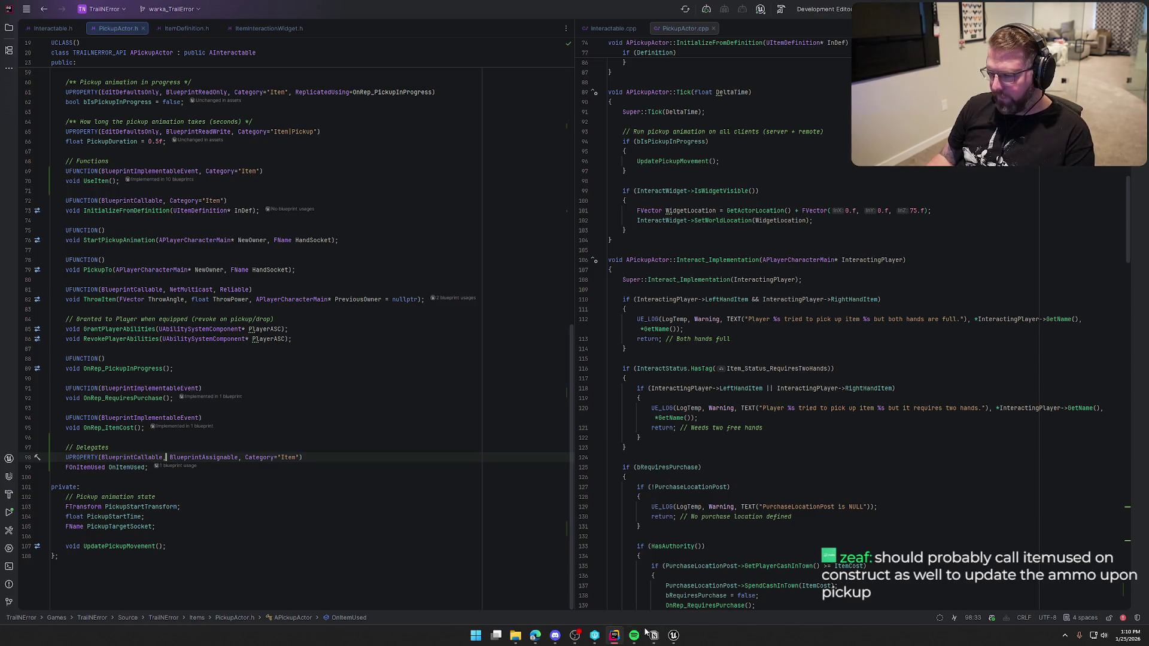
left_click(673, 635)
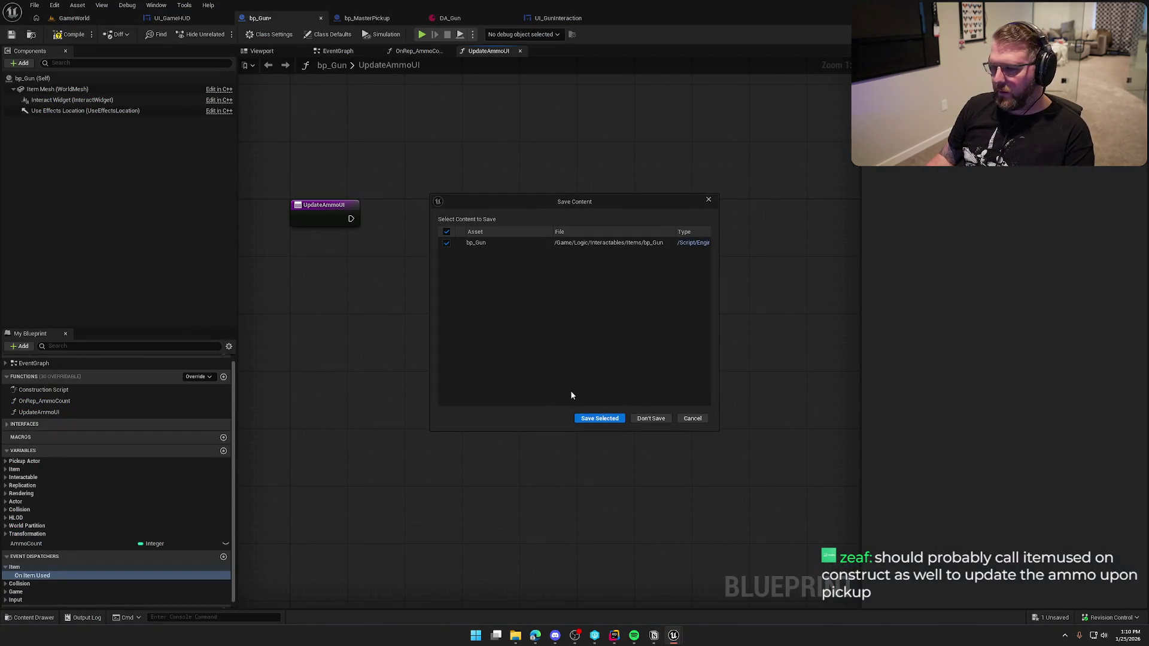
left_click(607, 420)
key("alt+Tab")
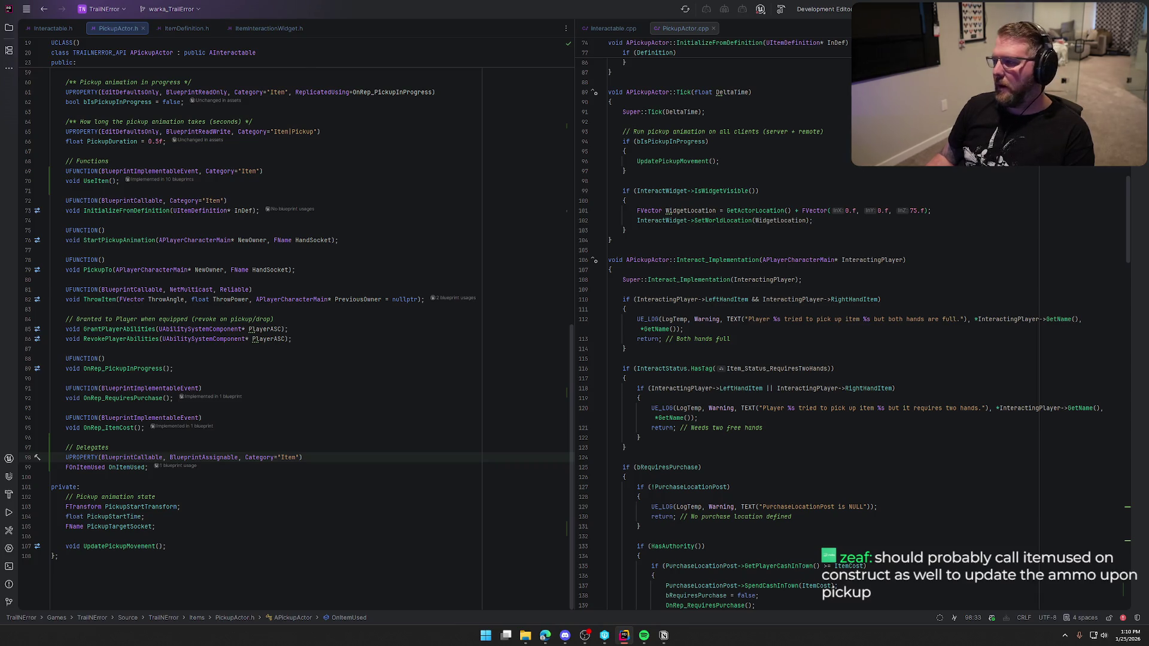
key("ctrl+shift+b")
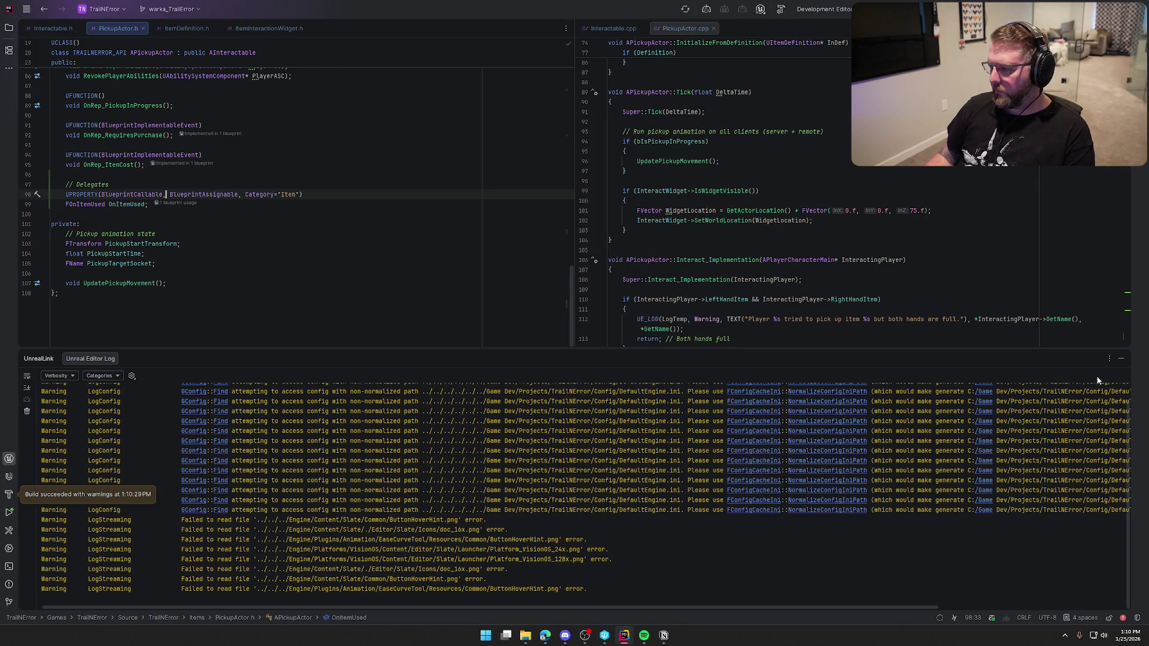
left_click(1121, 358)
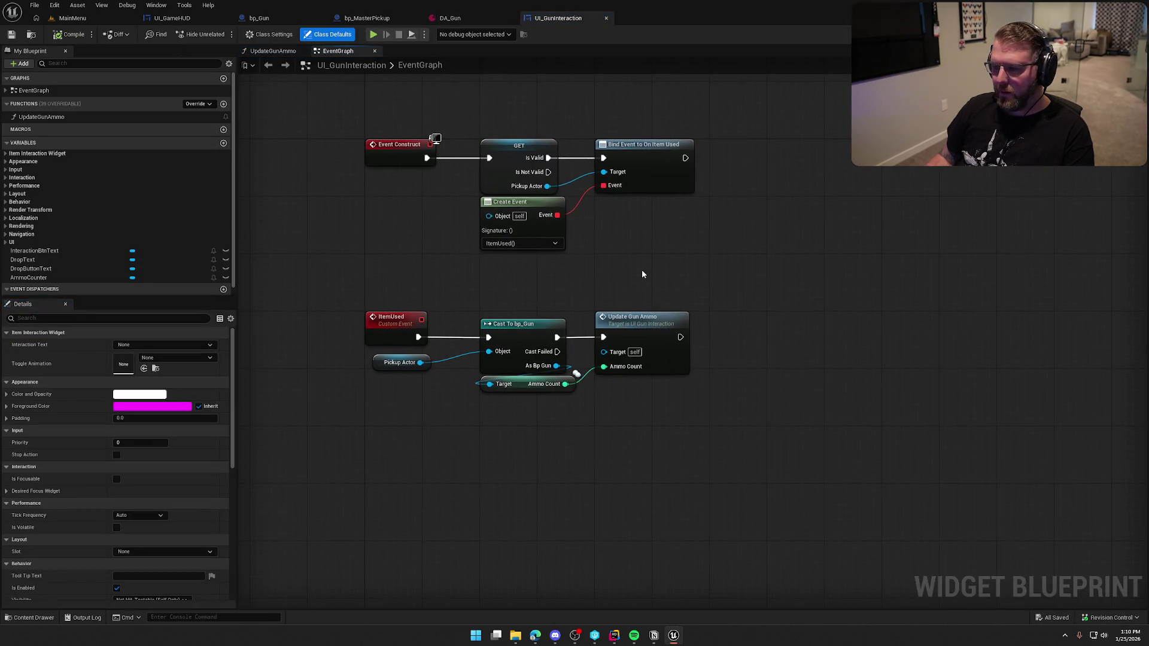
Add an On Item Used call to UpdateAmmoUI, wired from the function entry.
left_click(281, 18)
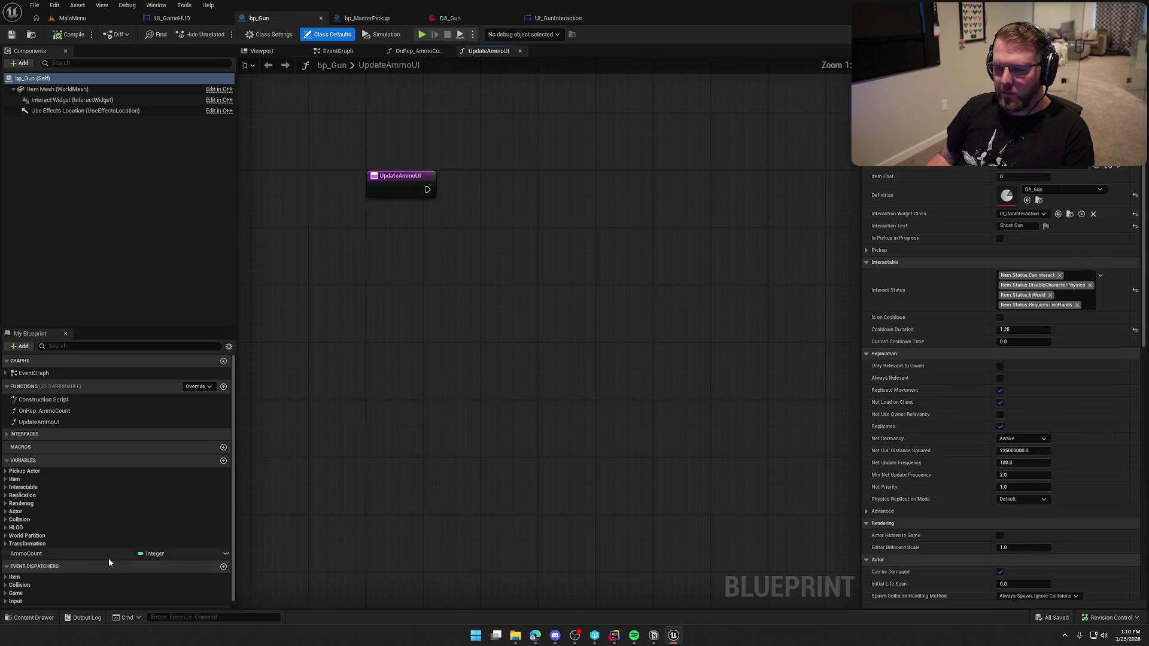
left_click(14, 577)
left_click_drag(32, 585, 413, 246)
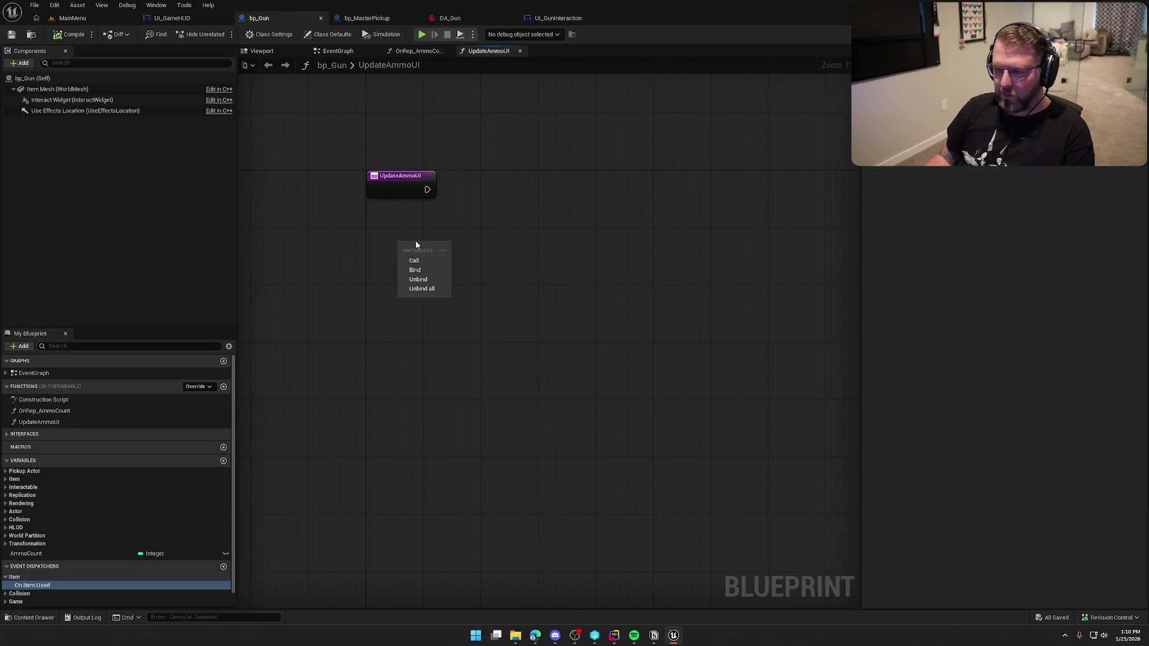
left_click(415, 258)
mouse_move(427, 189)
left_mouse_down()
mouse_move(390, 247)
mouse_move(404, 254)
mouse_move(526, 215)
mouse_move(523, 182)
left_mouse_up()
left_click(544, 383)
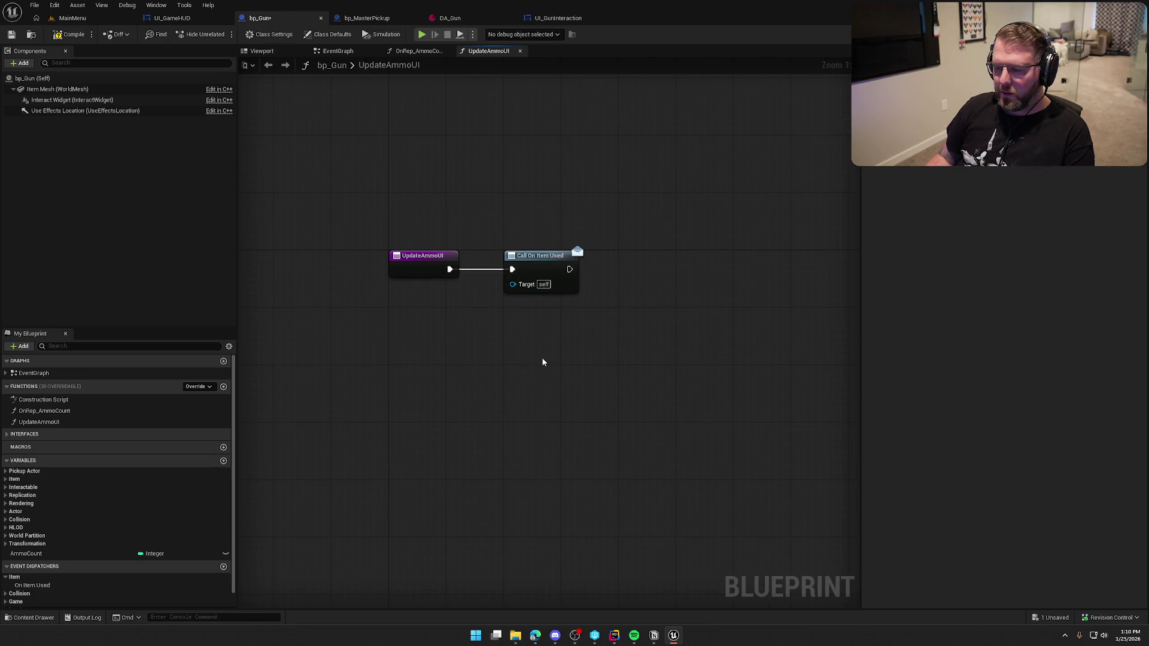
key("ctrl+a")
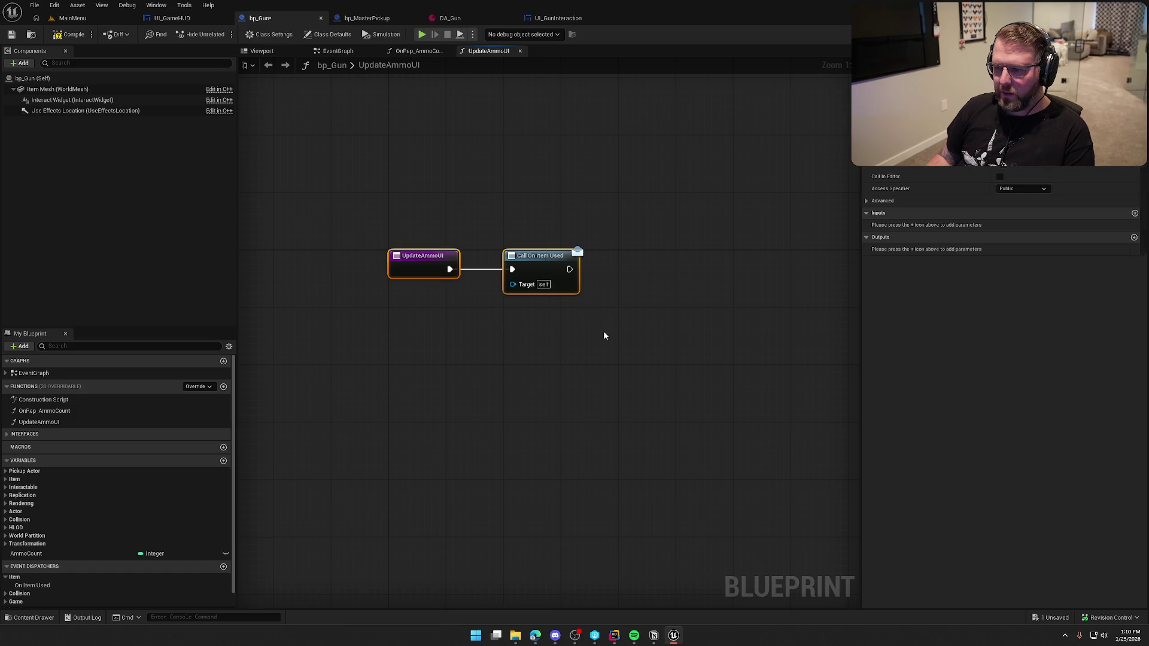
left_click(549, 175)
Find all references to Update Ammo UI and open the OnRep_AmmoCount graph.
left_click(338, 51)
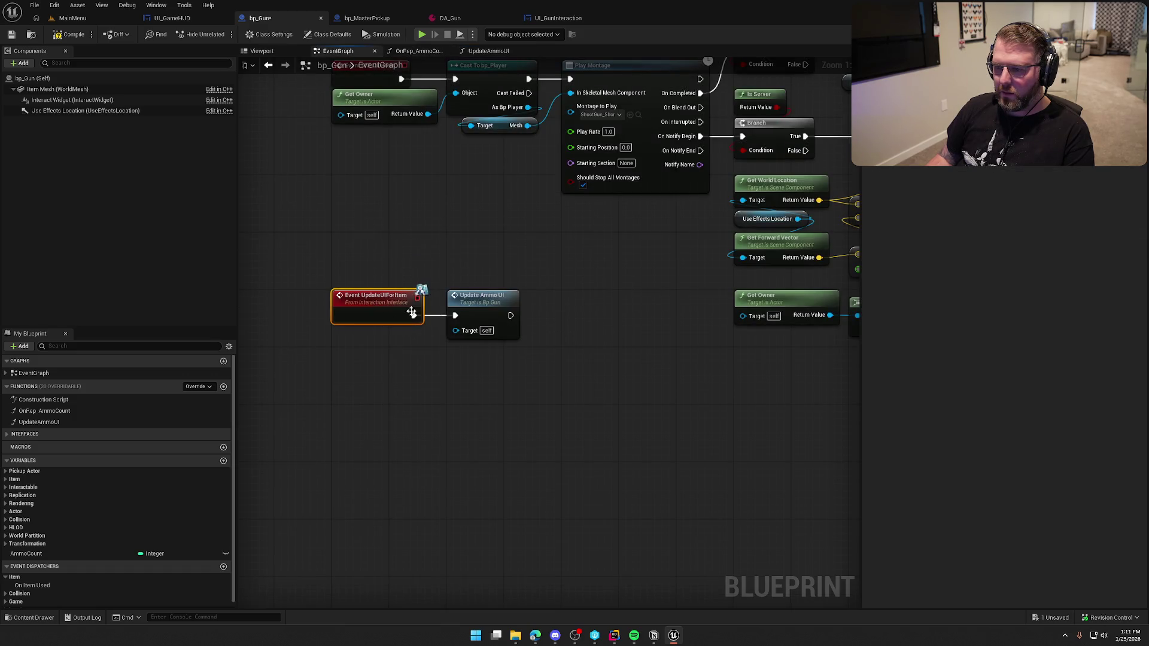
right_click(494, 310)
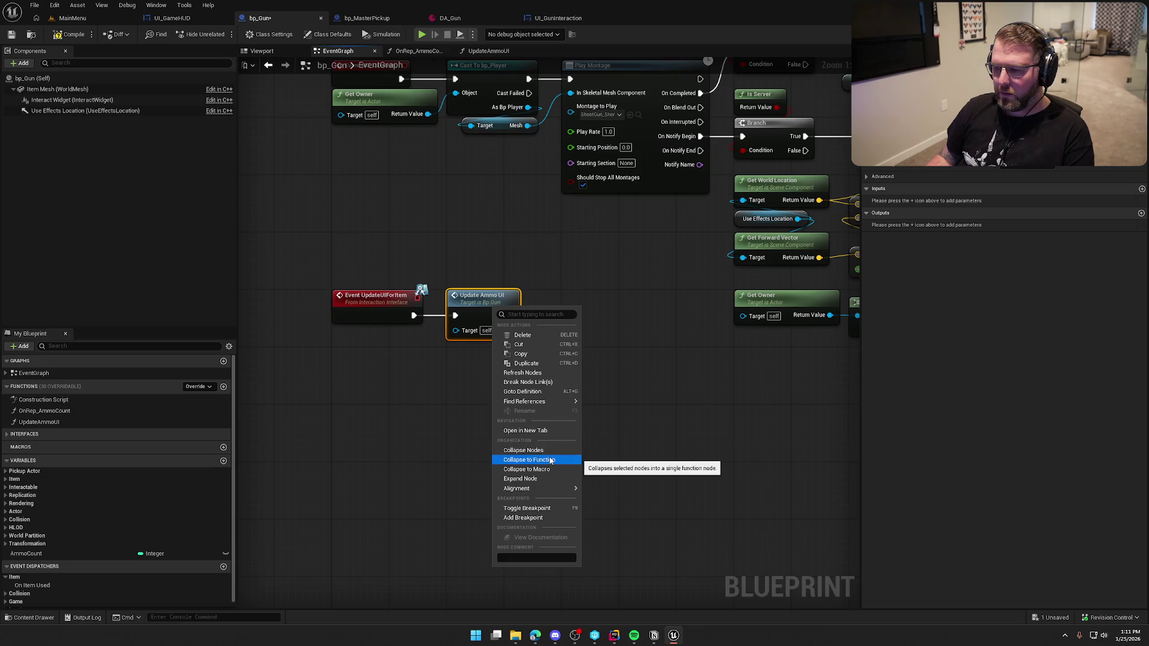
mouse_move(539, 402)
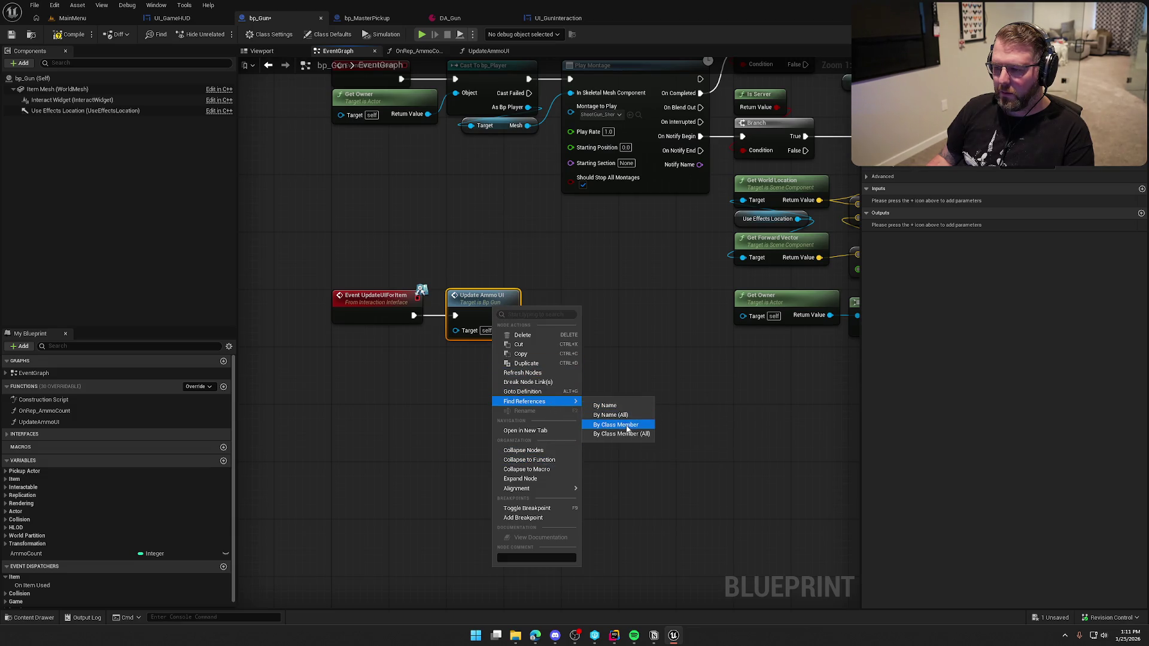
left_click(621, 434)
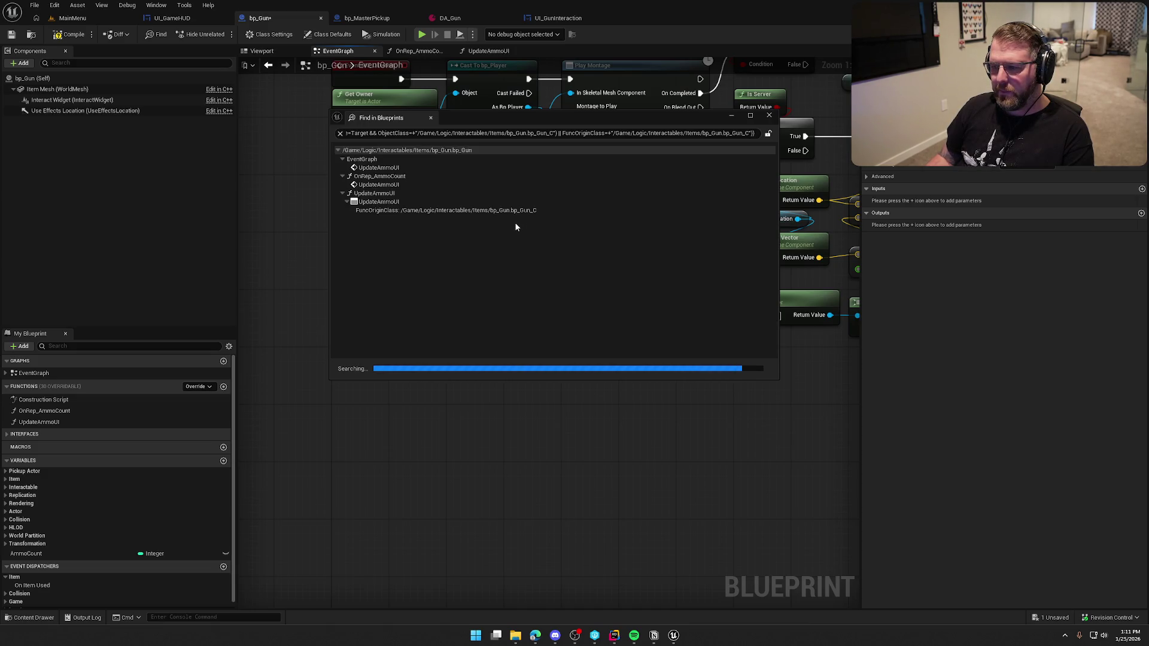
mouse_move(599, 117)
left_mouse_down()
mouse_move(1047, 148)
mouse_move(1054, 161)
left_mouse_up()
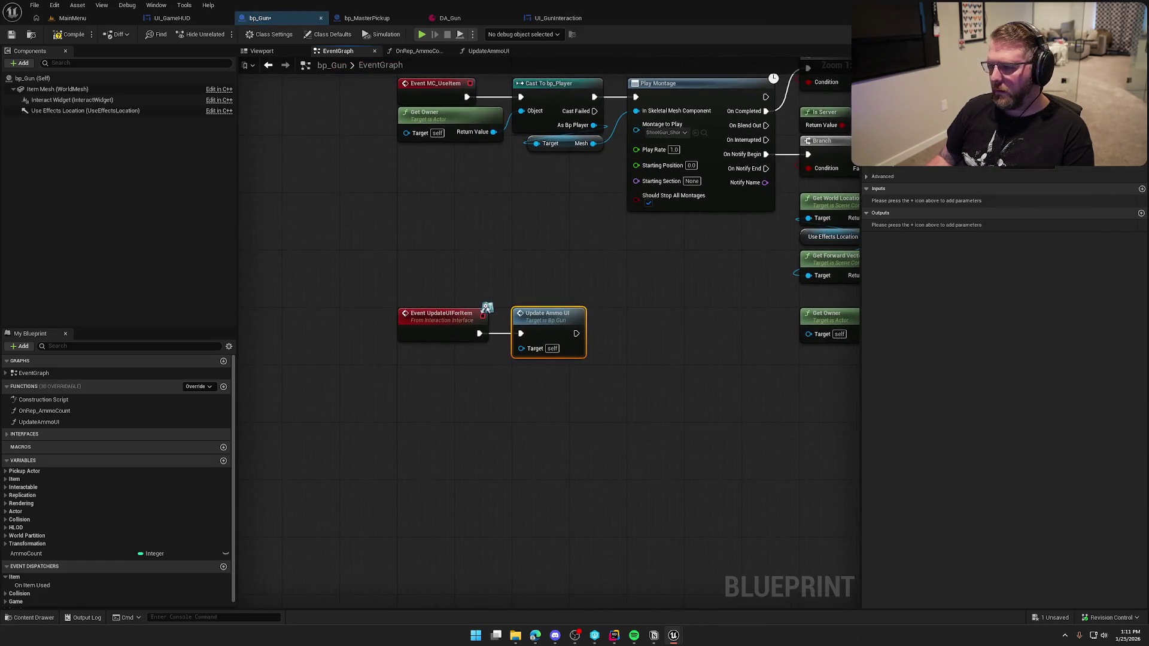
left_click(419, 51)
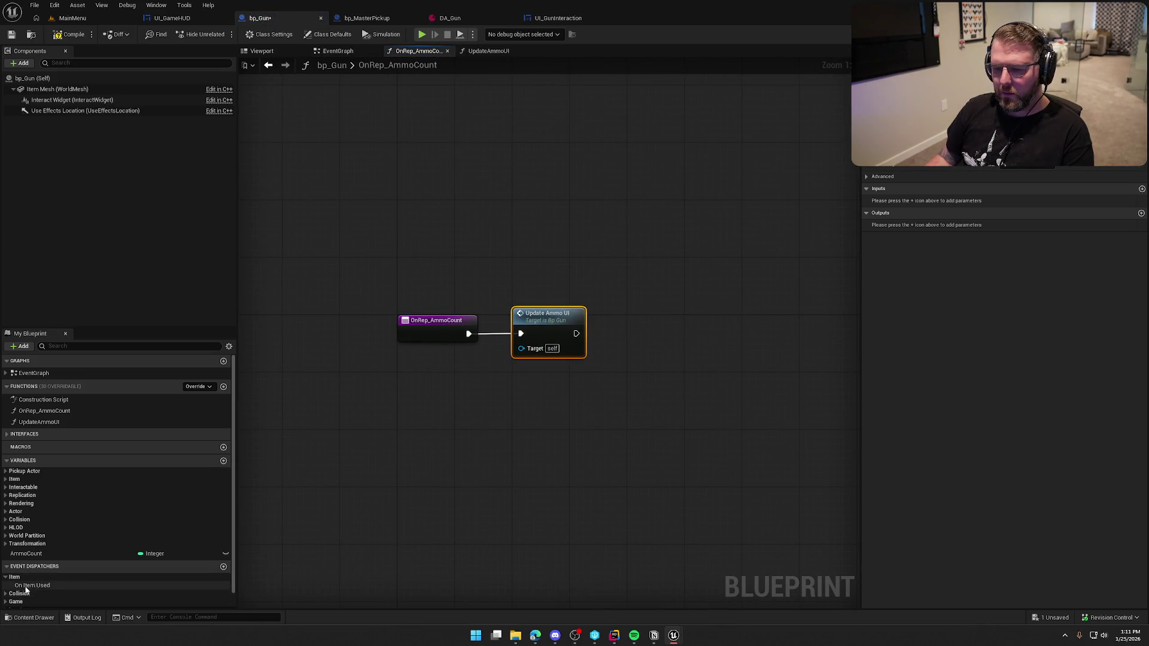
Replace OnRep_AmmoCount's Update Ammo UI call with a wired On Item Used call.
left_click_drag(32, 585, 475, 406)
left_click(489, 423)
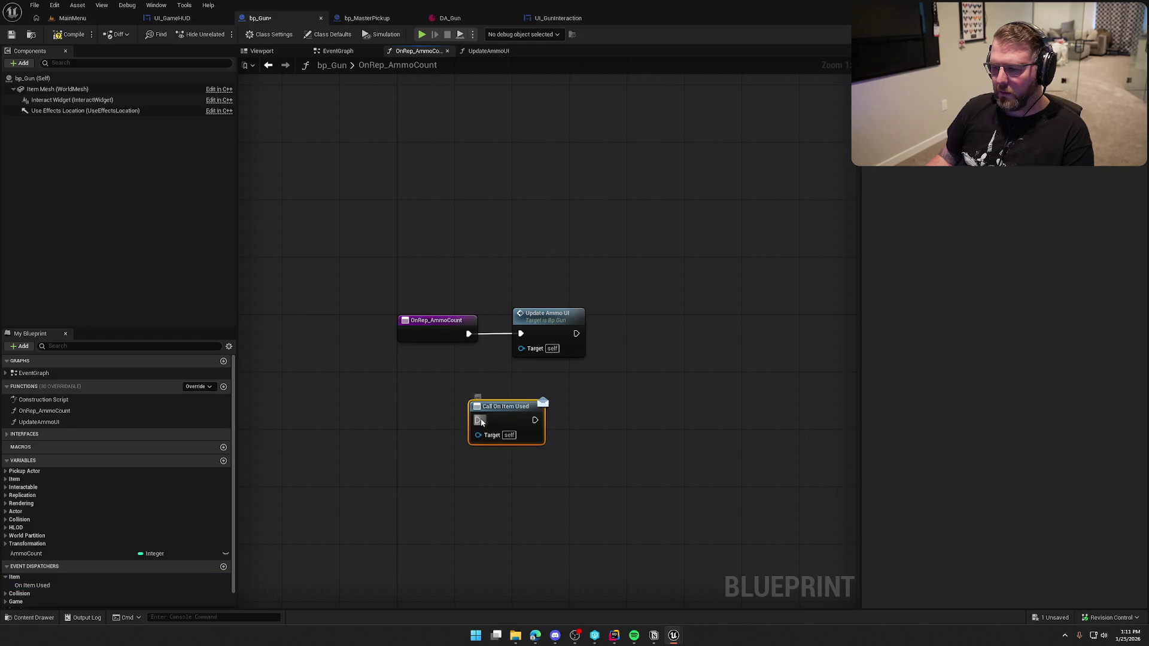
mouse_move(469, 334)
left_mouse_down()
mouse_move(477, 420)
mouse_move(546, 320)
left_mouse_up()
left_click(548, 315)
key("Delete")
mouse_move(465, 231)
left_mouse_down()
mouse_move(349, 195)
mouse_move(670, 394)
left_mouse_up()
left_click(623, 291)
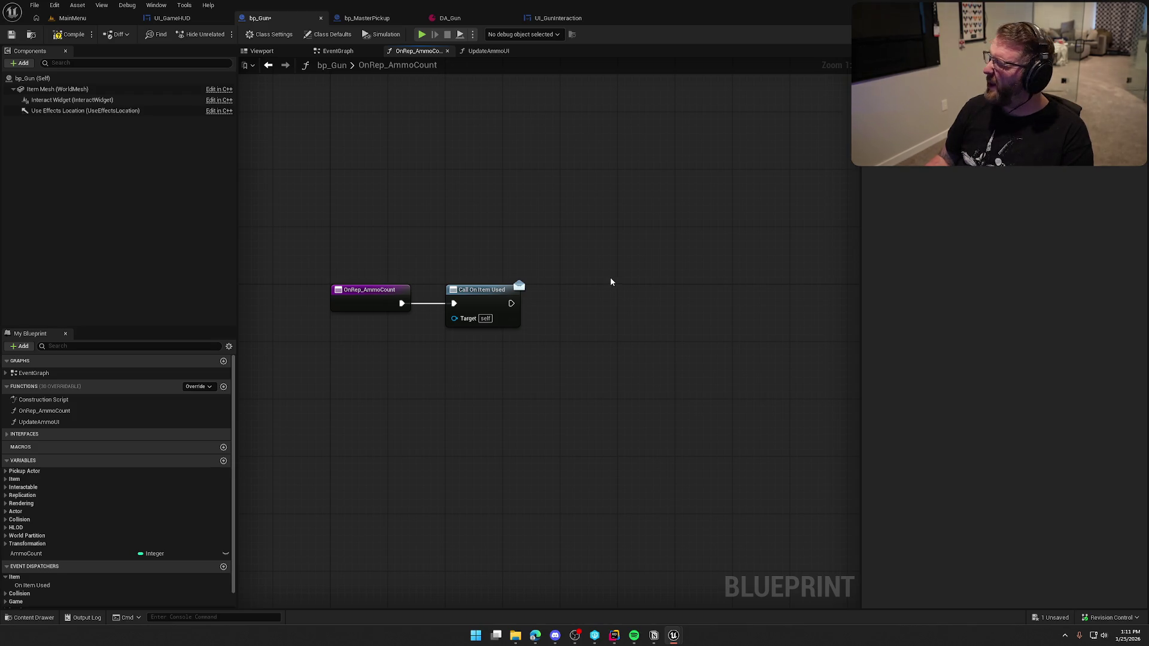
Compile and save bp_Gun.
left_click(69, 34)
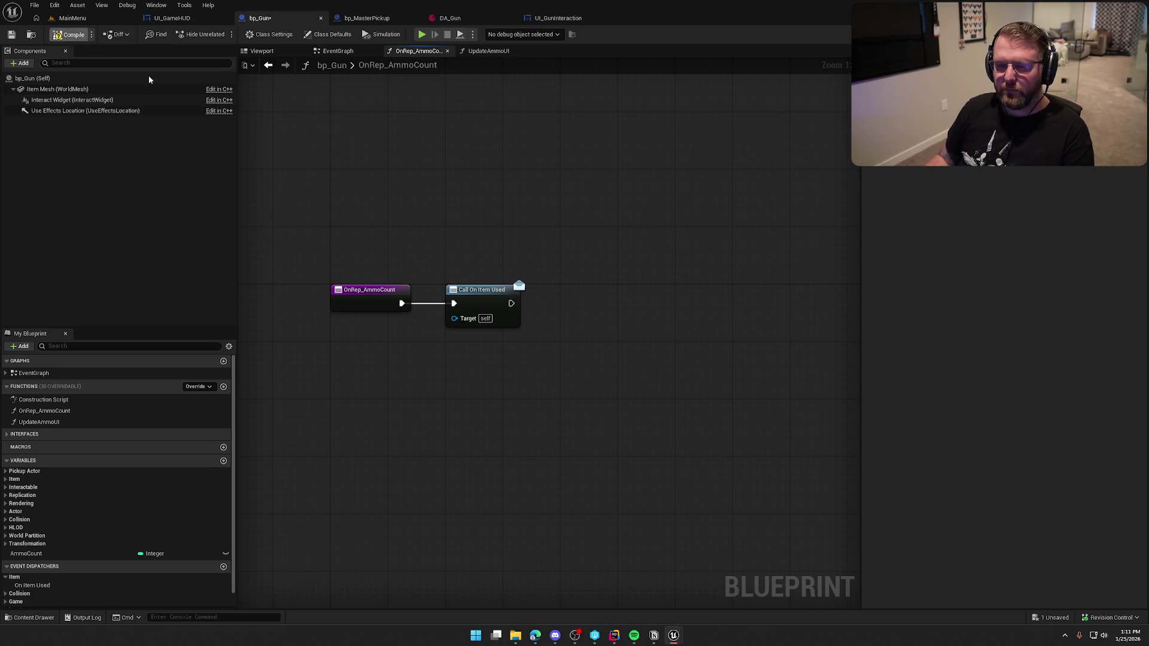
key("ctrl+s")
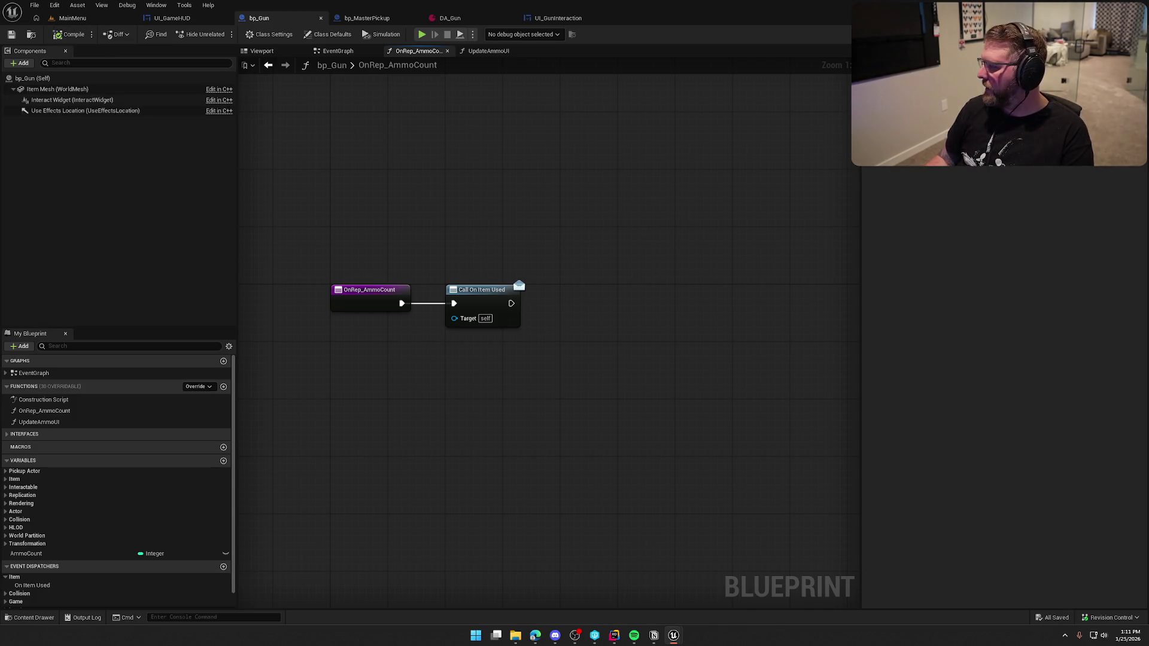
left_click(489, 51)
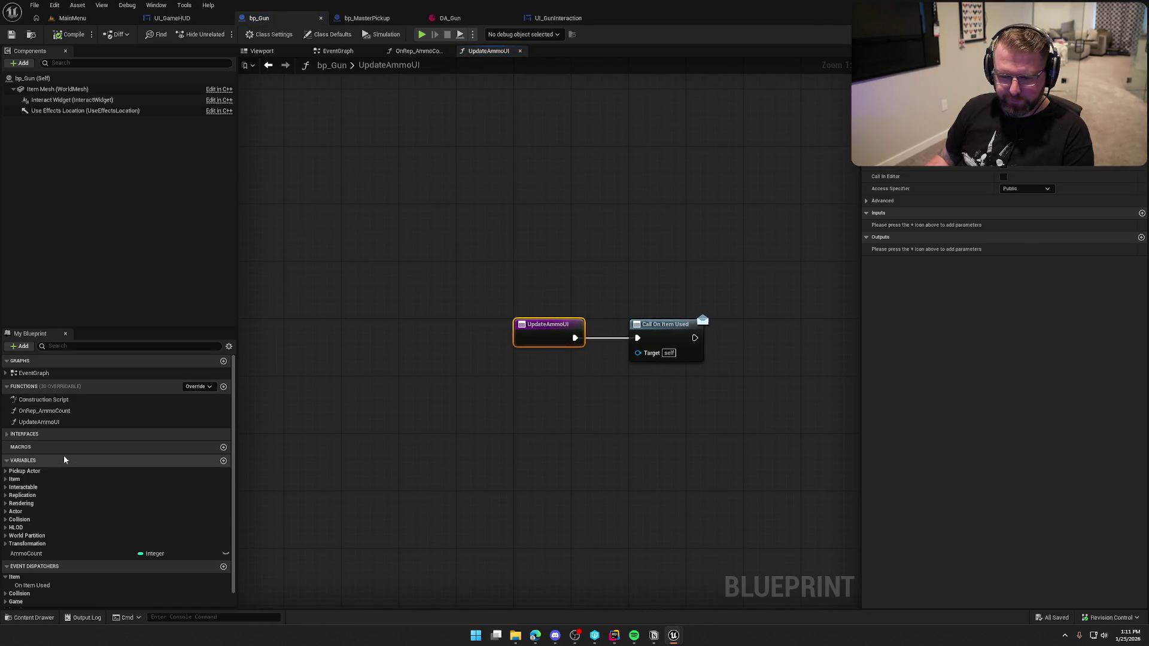
Delete the Event UpdateUIForItem and its call from bp_Gun's EventGraph, then compile.
left_click(338, 51)
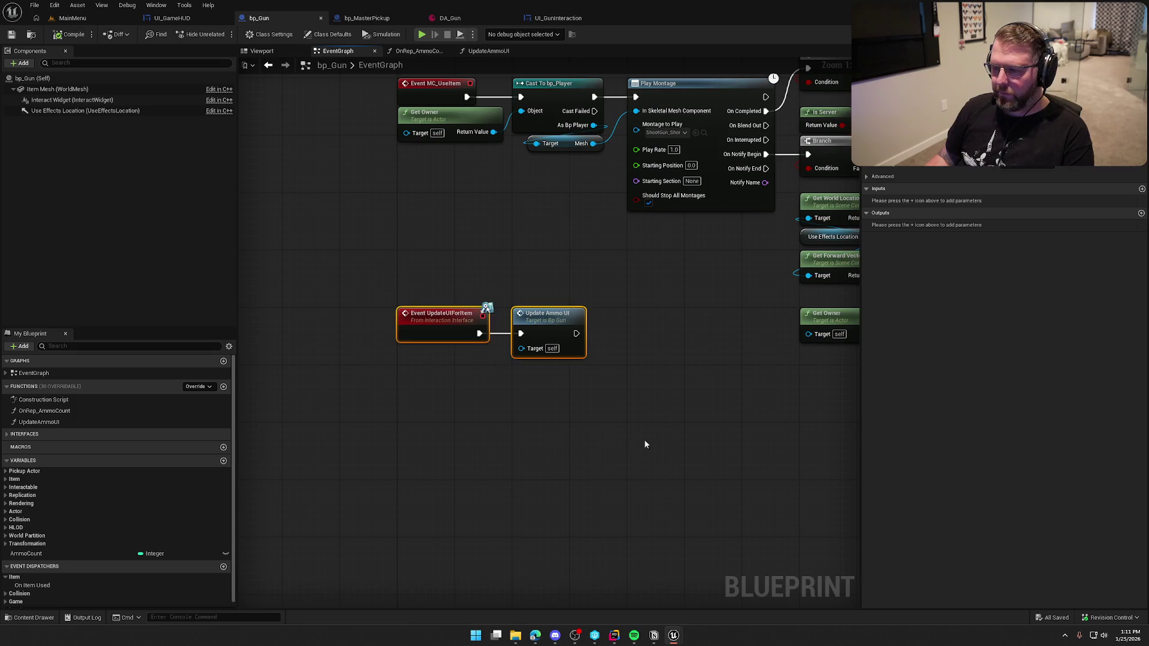
key("Delete")
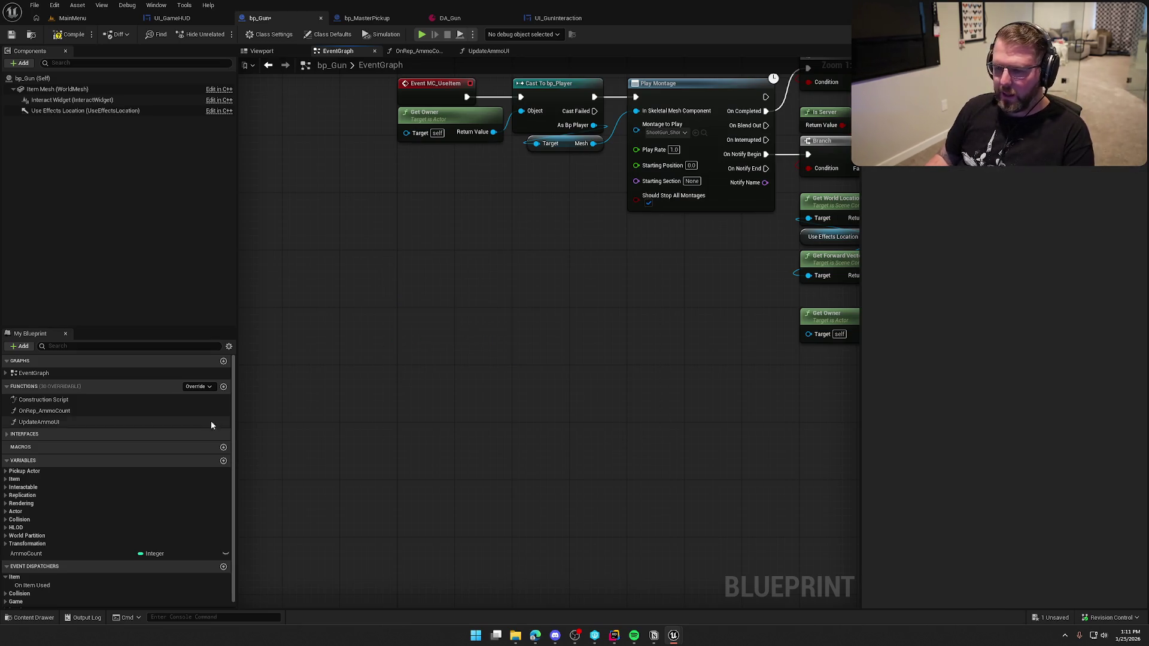
left_click(211, 422)
left_click(67, 37)
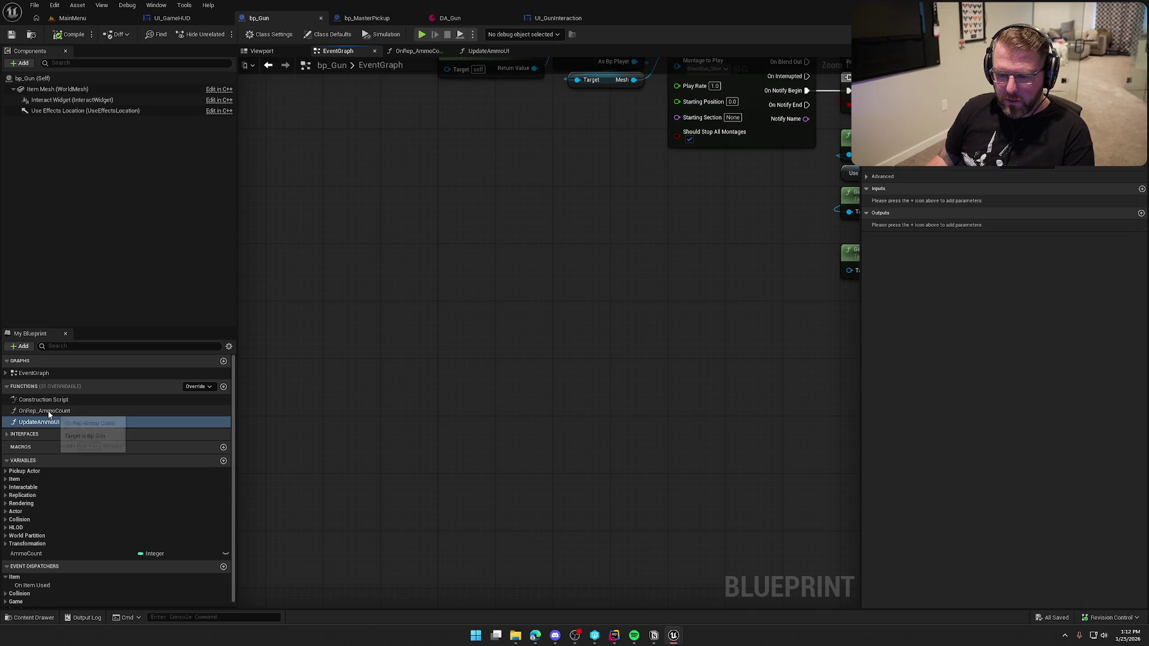
Delete the UpdateAmmoUI function and save bp_Gun.
left_click(66, 423)
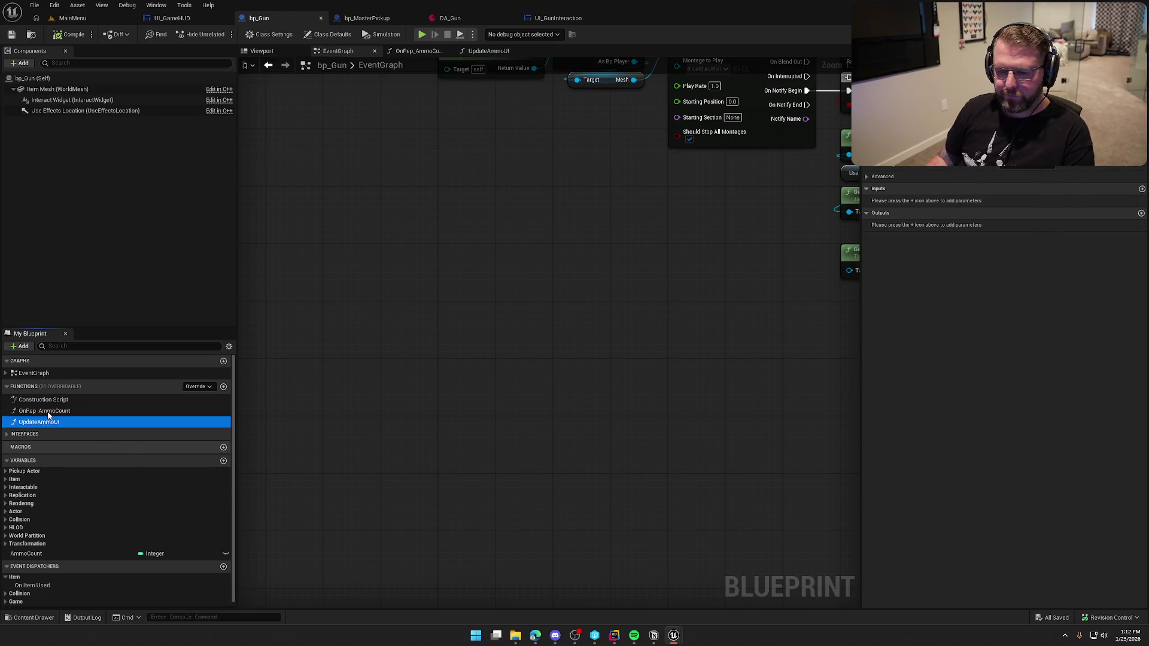
key("Delete")
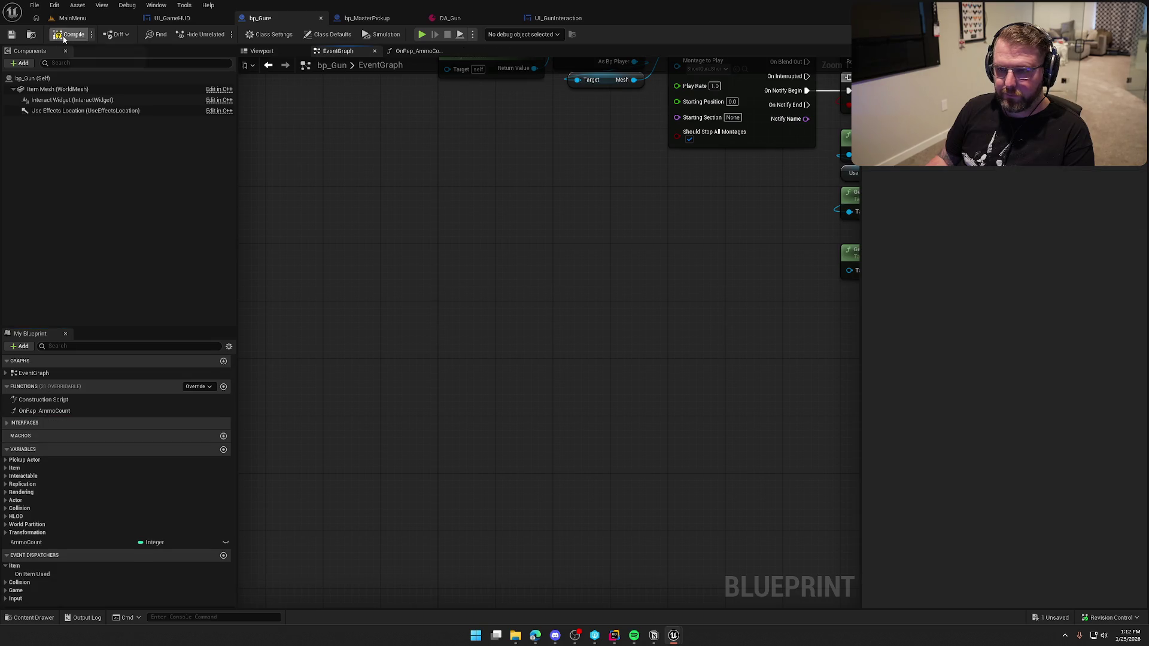
key("ctrl+s")
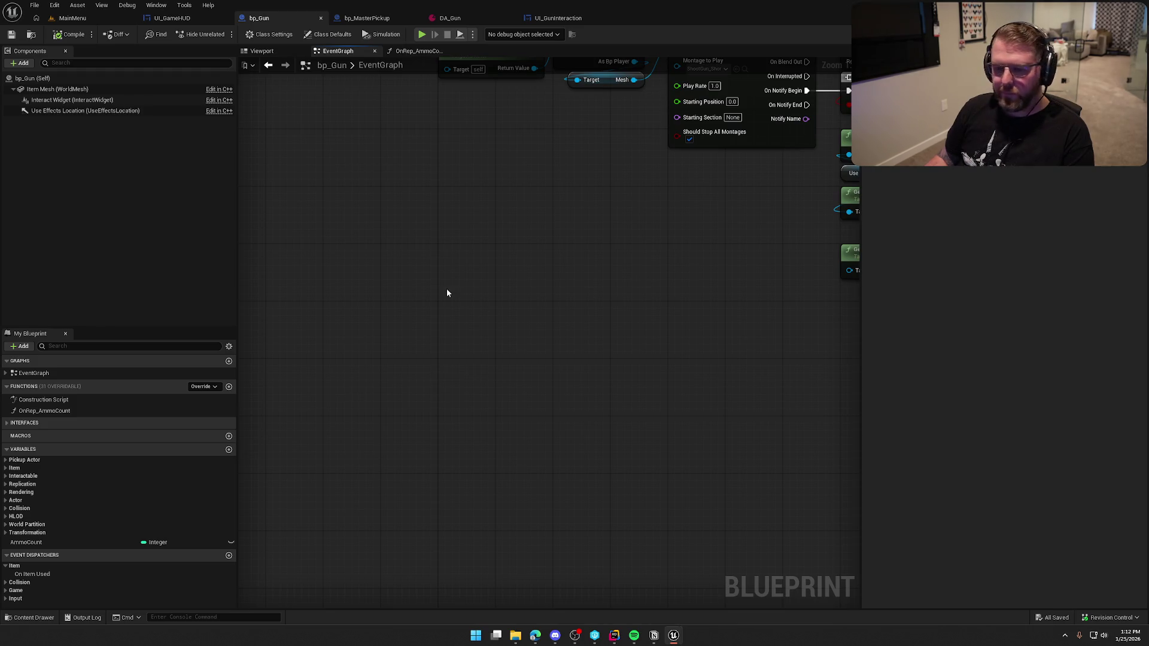
left_click(191, 17)
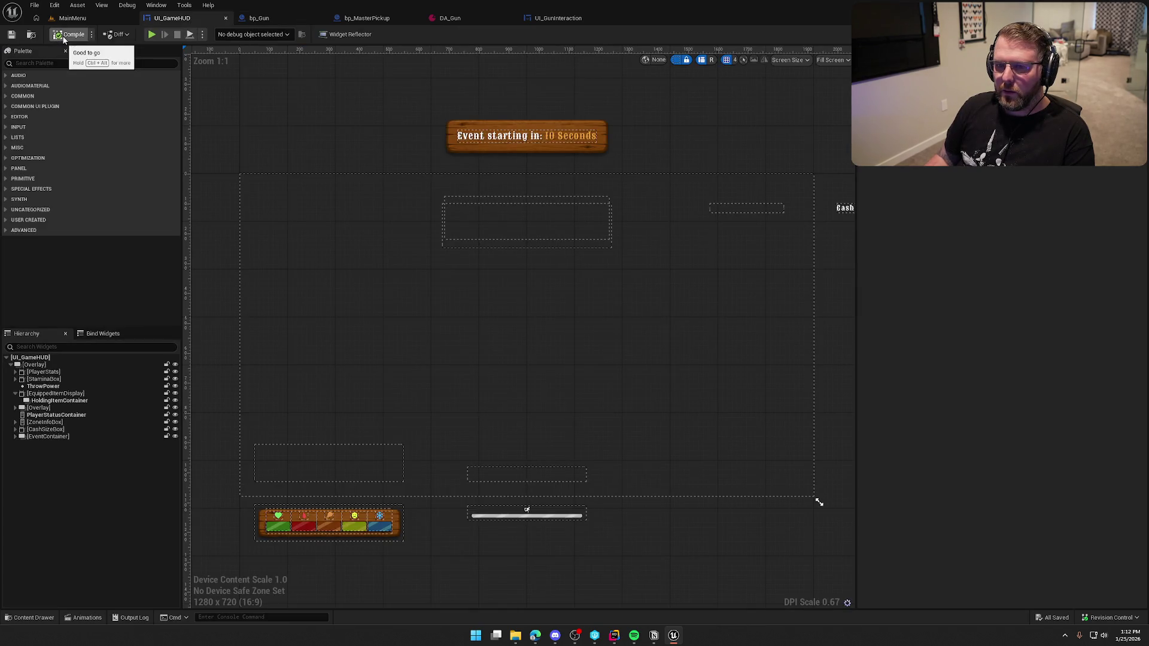
In UI_GunInteraction's Event Construct, add an Item Used call after Bind Event, then save.
left_click(367, 18)
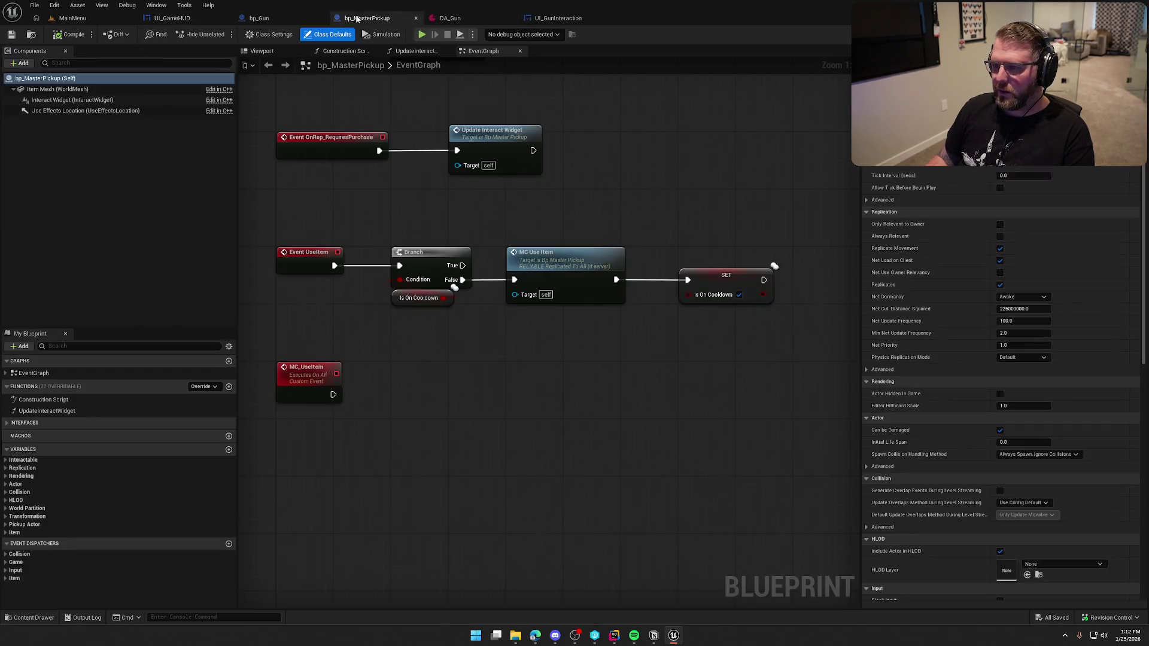
left_click(559, 19)
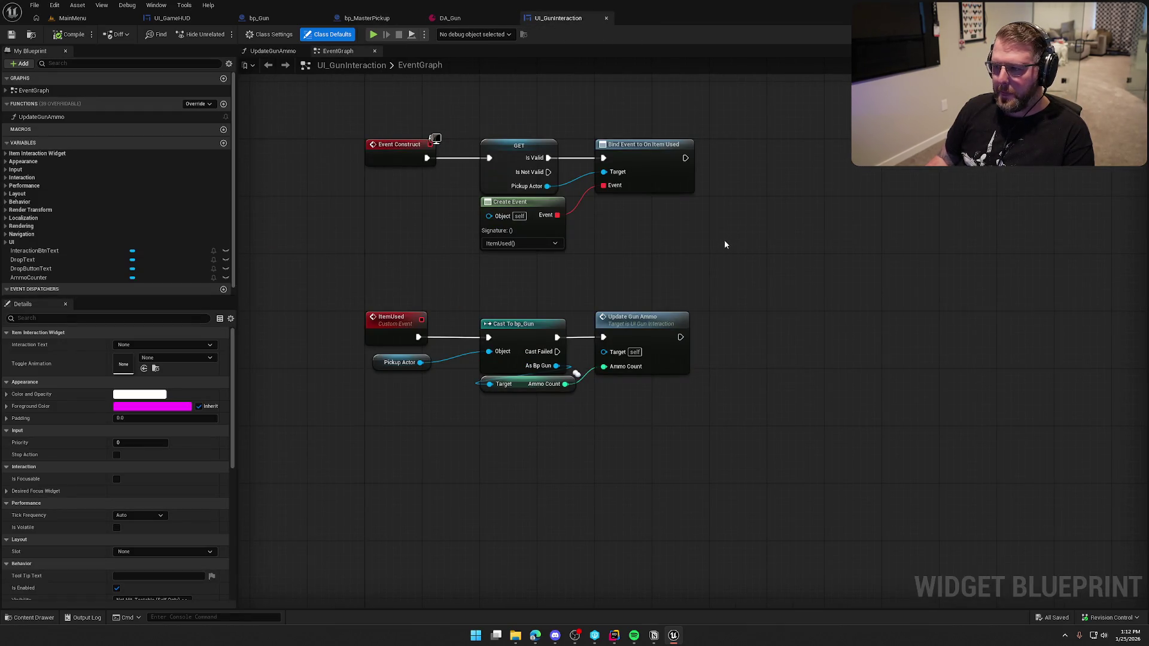
left_click_drag(716, 244, 673, 250)
mouse_move(642, 163)
left_mouse_down()
mouse_move(711, 179)
mouse_move(695, 173)
left_mouse_up()
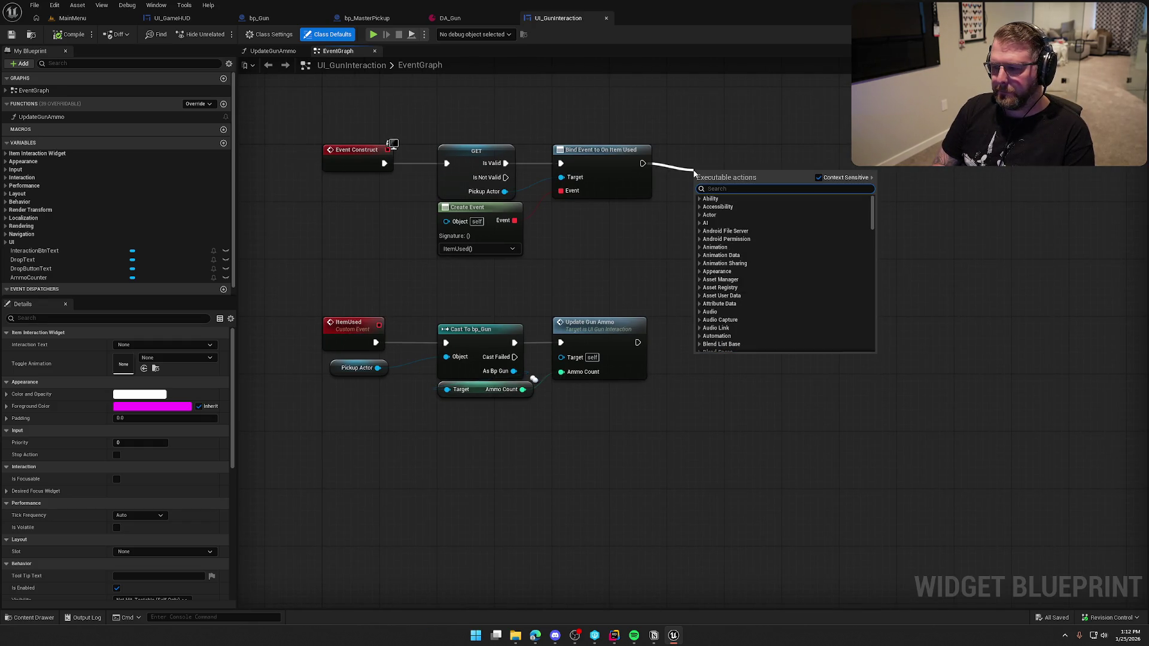
type("item used")
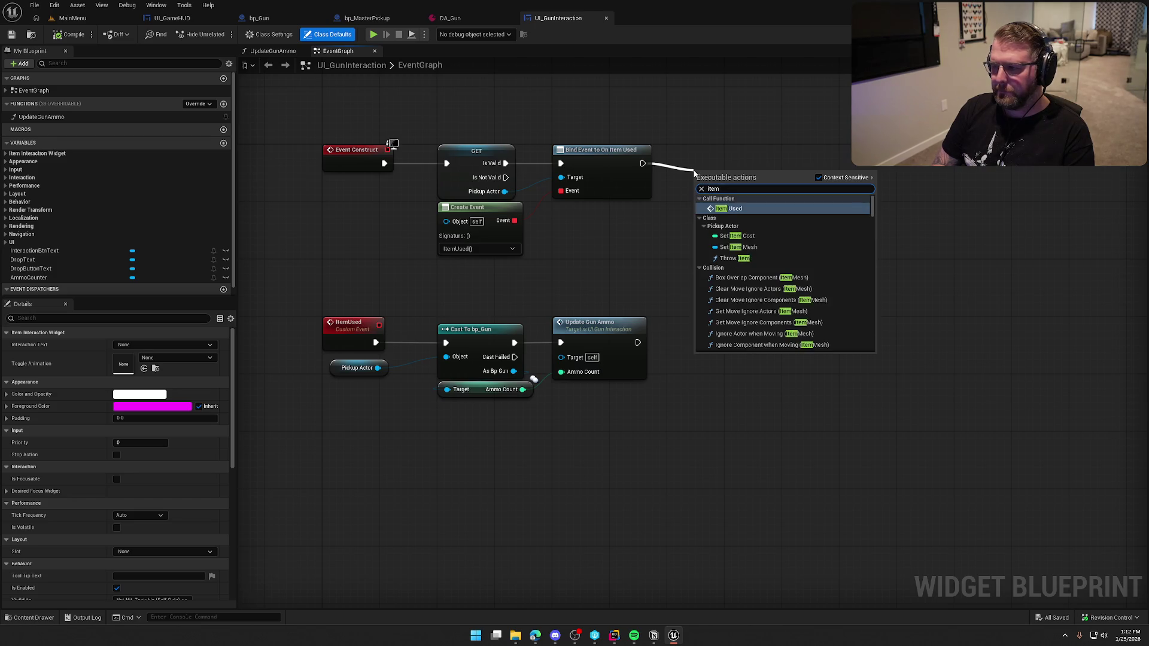
key("Return")
left_click_drag(750, 184, 727, 159)
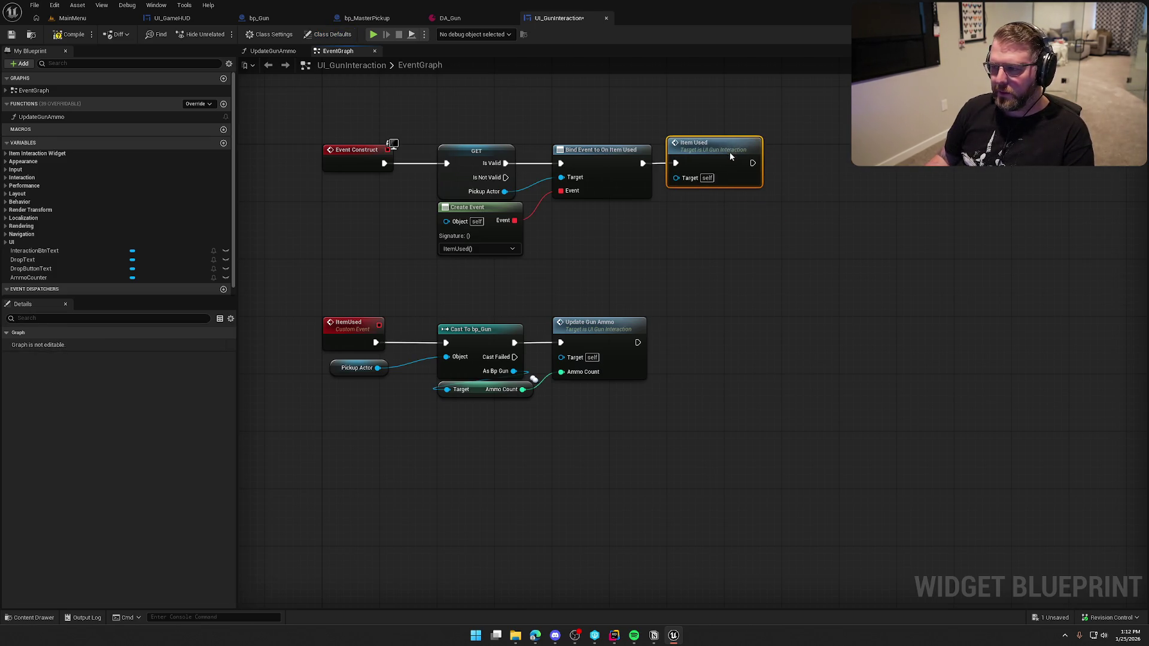
left_click(756, 261)
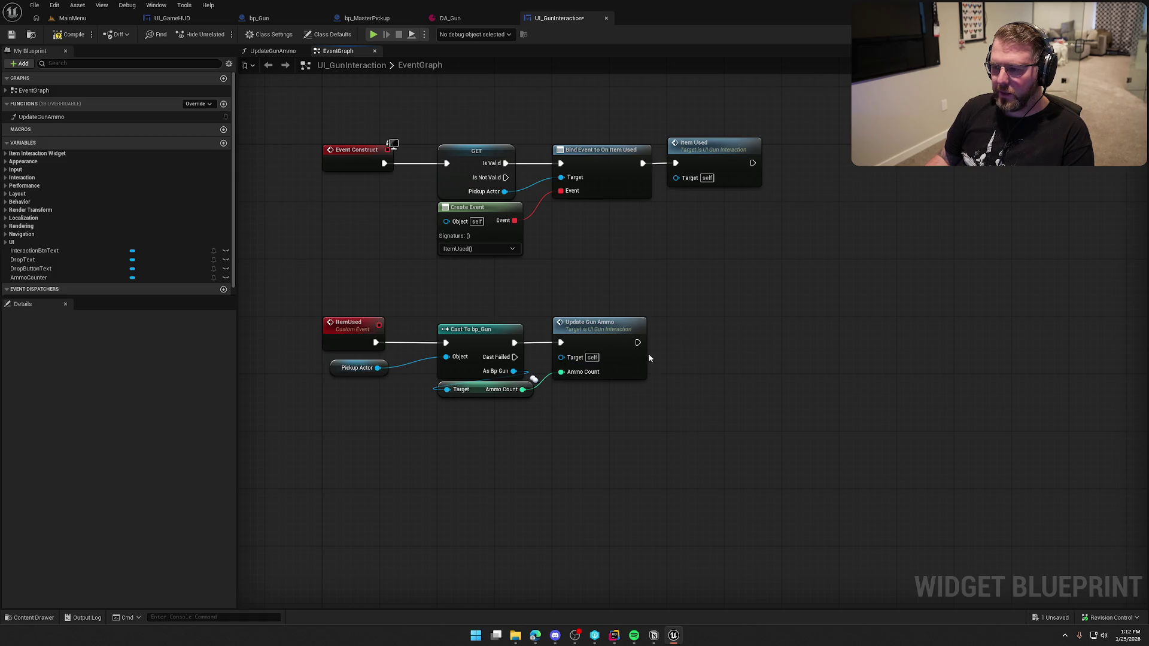
key("ctrl+s")
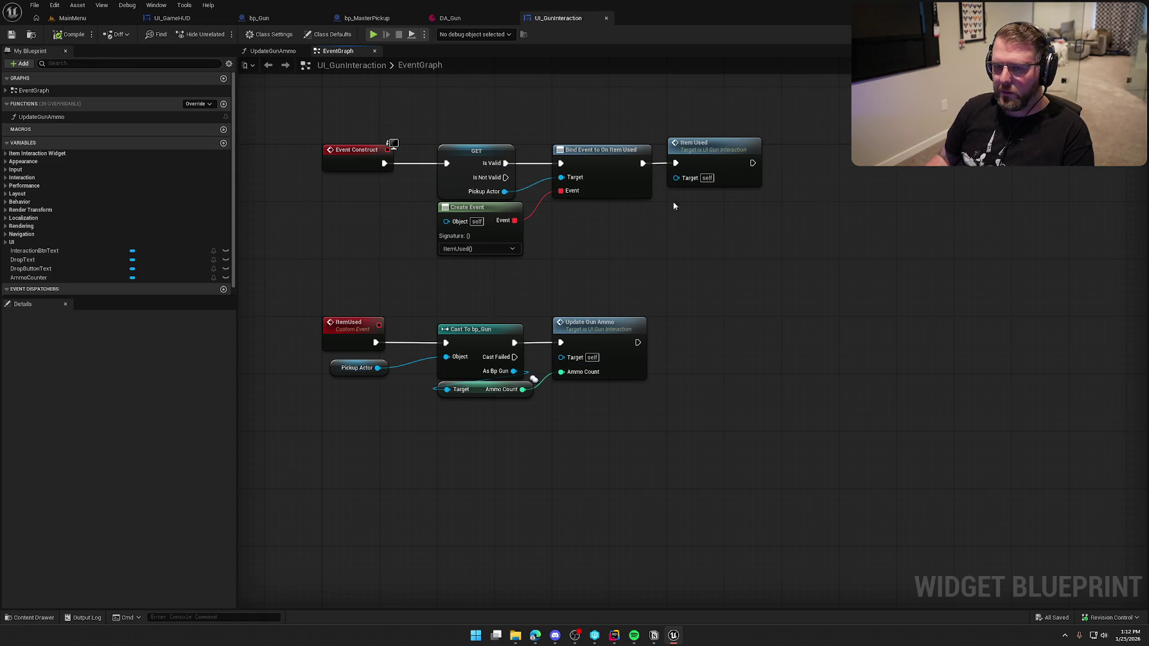
left_click(368, 18)
left_click(259, 18)
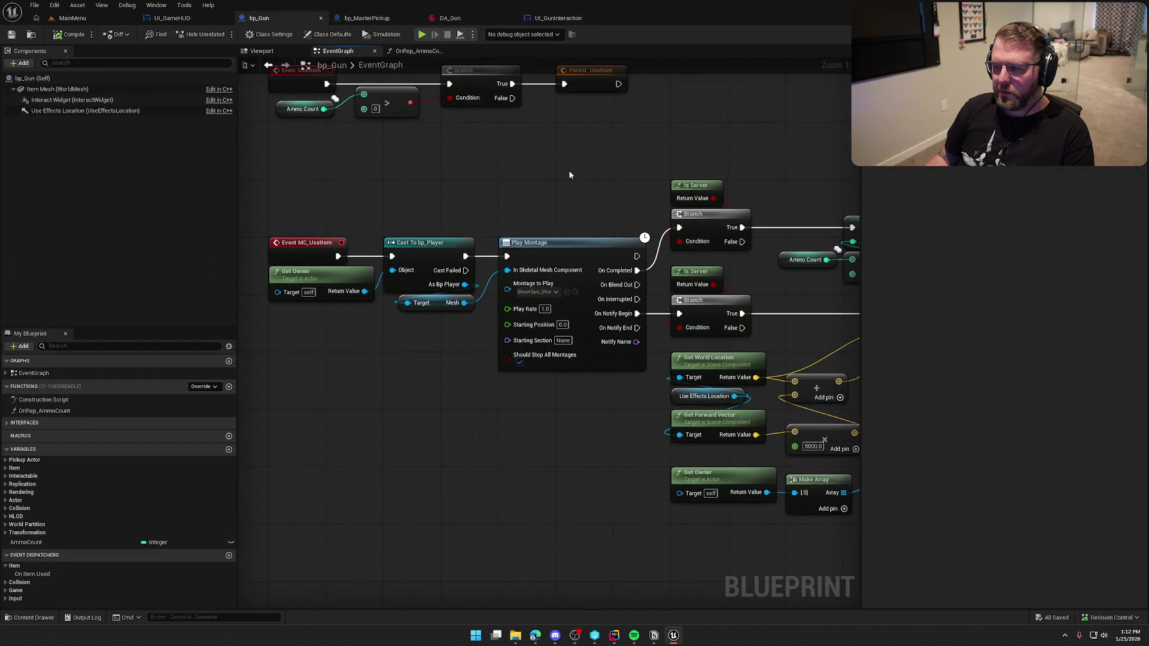
Review bp_Gun's OnRep_AmmoCount graph and recenter its two nodes.
left_click_drag(570, 175, 398, 175)
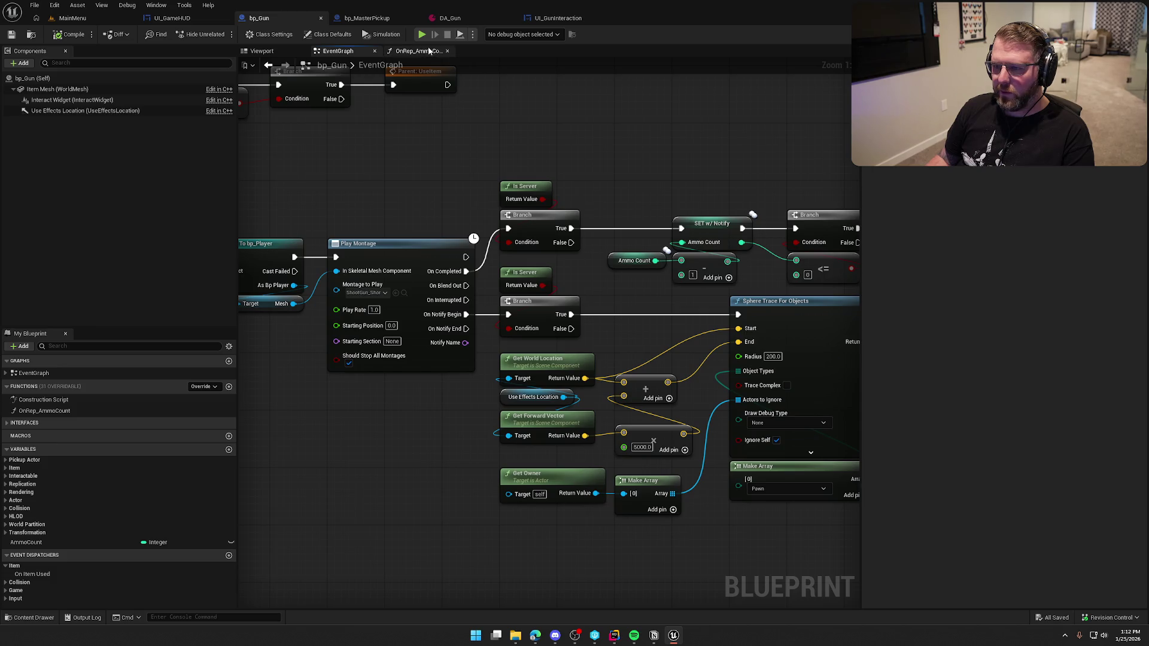
left_click(429, 51)
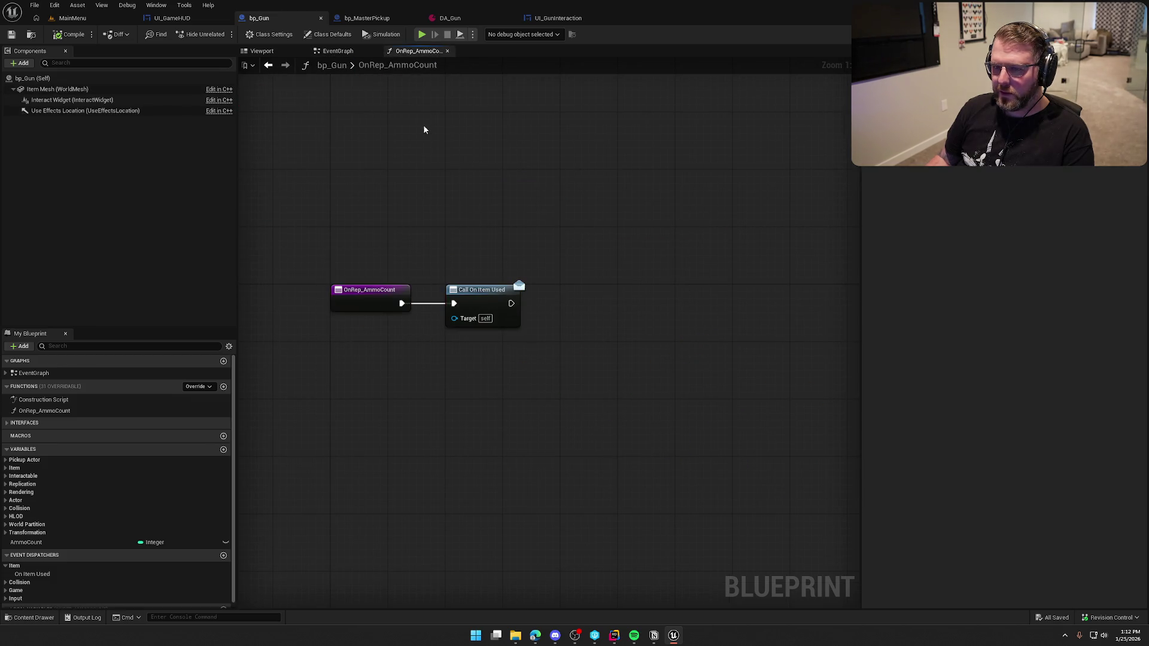
left_click_drag(354, 233, 616, 356)
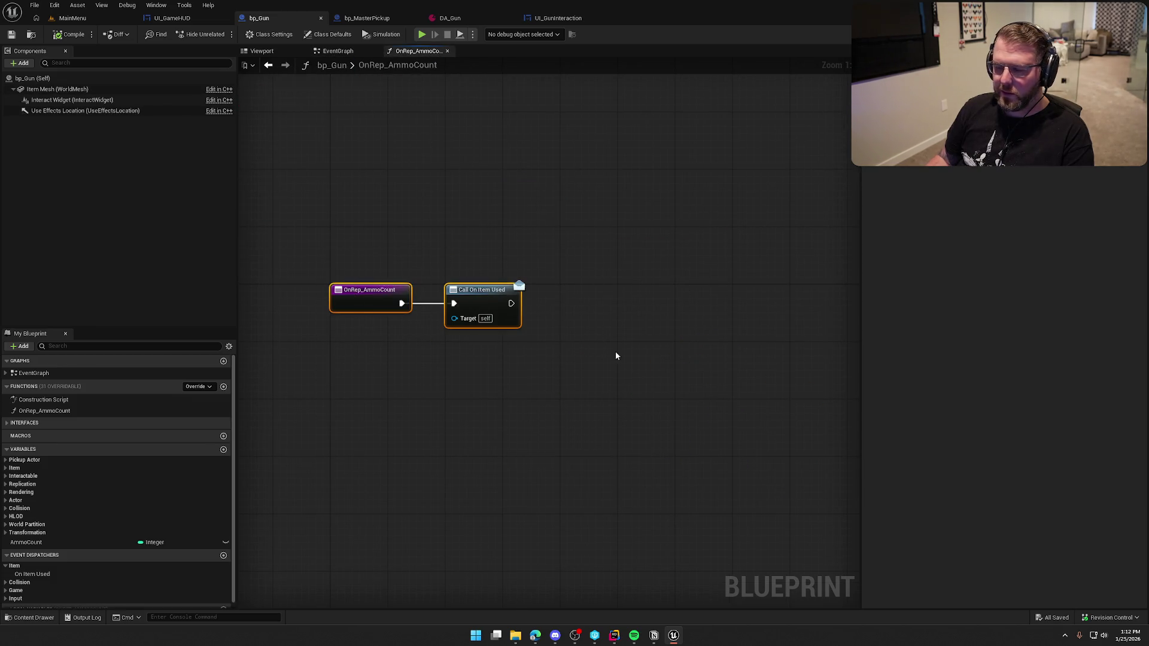
left_click(321, 239)
left_click_drag(437, 190, 480, 226)
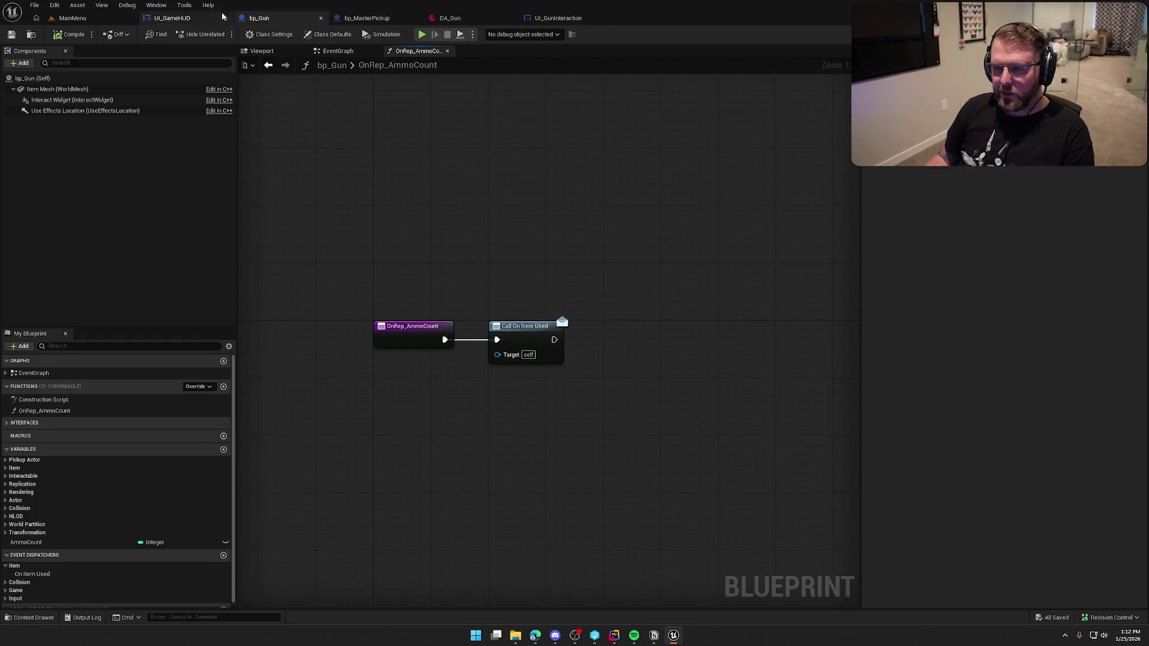
In UI_GameHUD, connect New Item to Create Item Interaction Widget's Pickup Actor input.
left_click(179, 18)
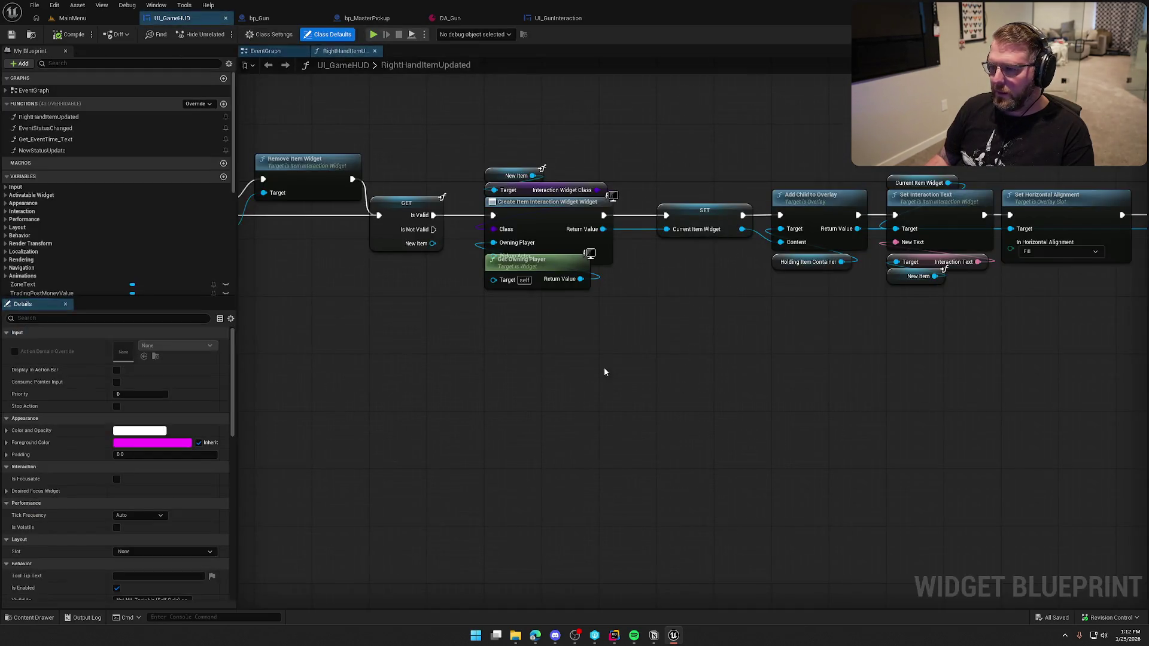
left_click_drag(554, 266, 554, 280)
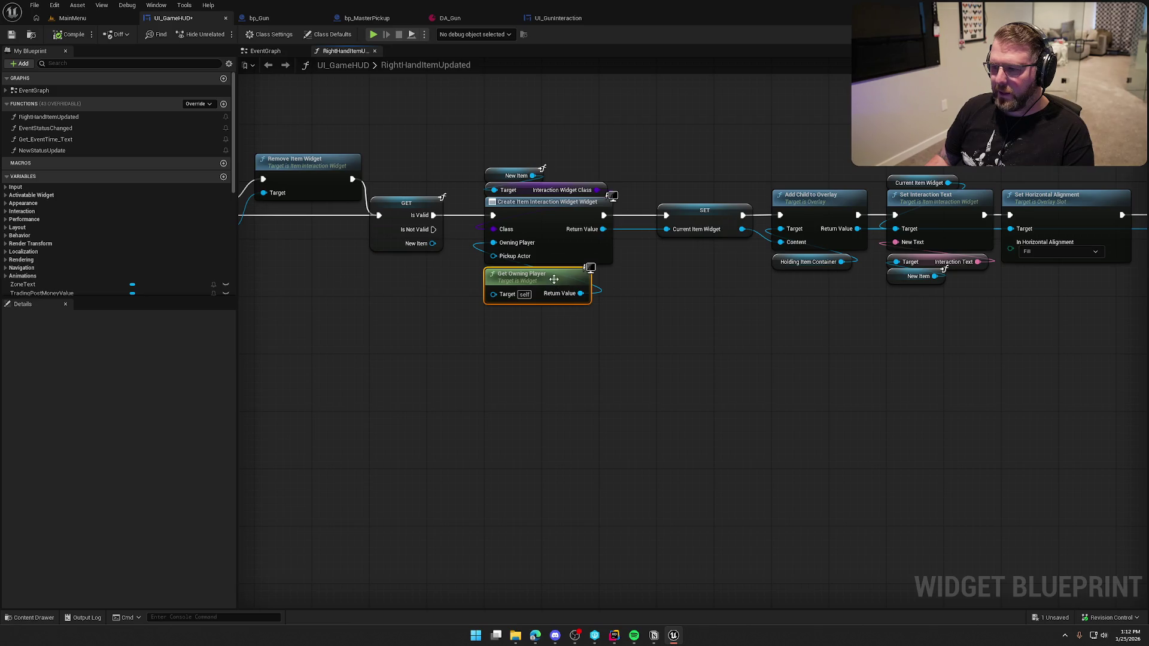
left_click_drag(451, 333, 607, 351)
left_click_drag(587, 262, 652, 274)
left_click_drag(604, 372, 478, 353)
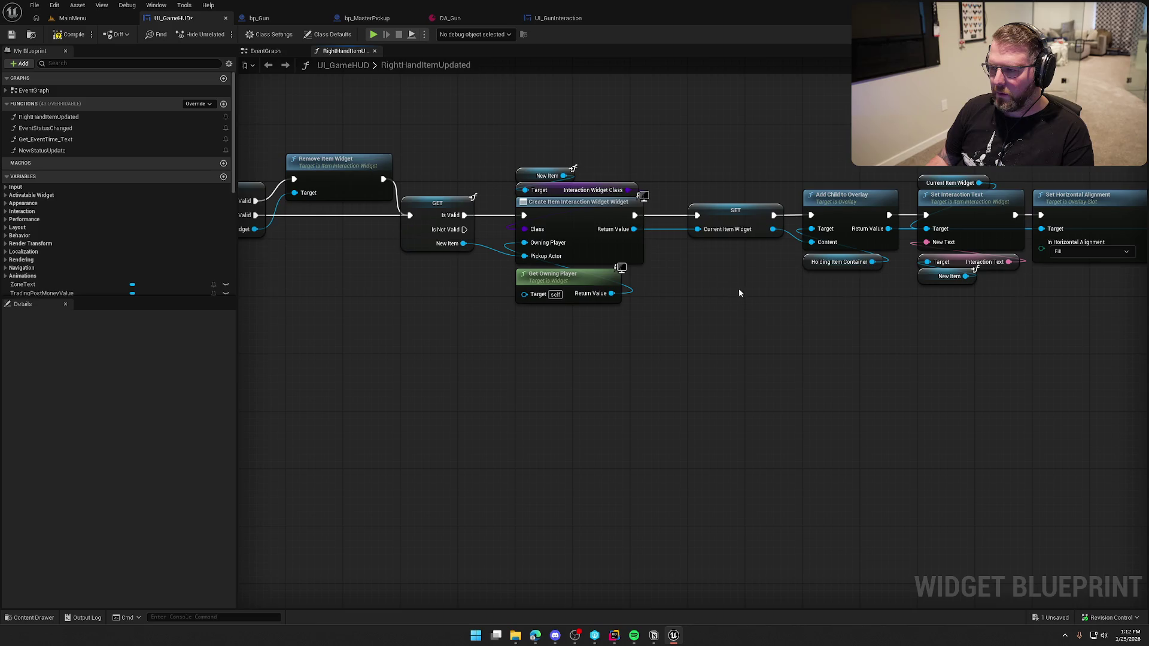
Delete the Update UI For Item call from UI_GameHUD's RightHandItemUpdated graph.
left_click_drag(774, 299, 322, 286)
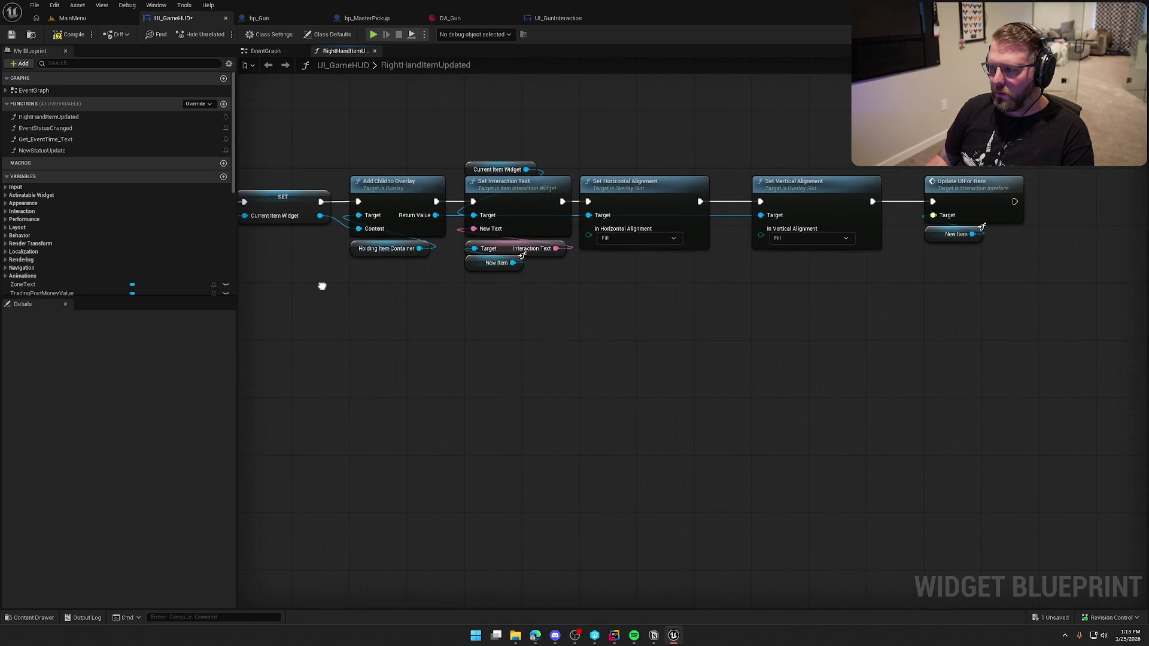
left_click_drag(1023, 291, 954, 174)
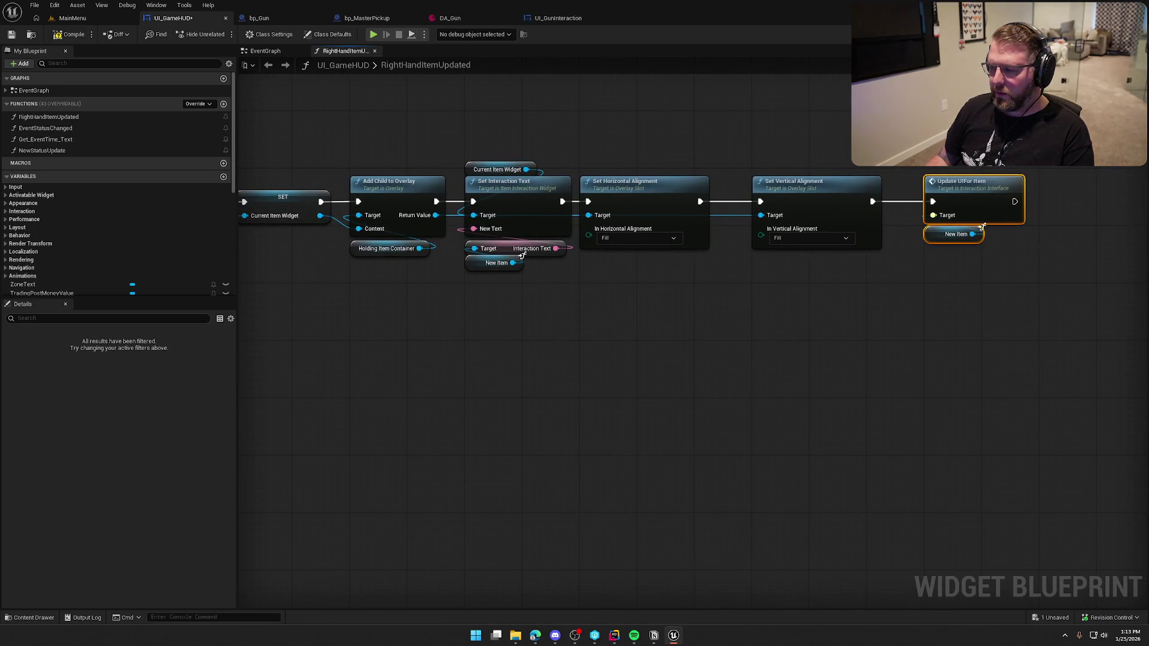
key("Delete")
left_click_drag(347, 347, 700, 382)
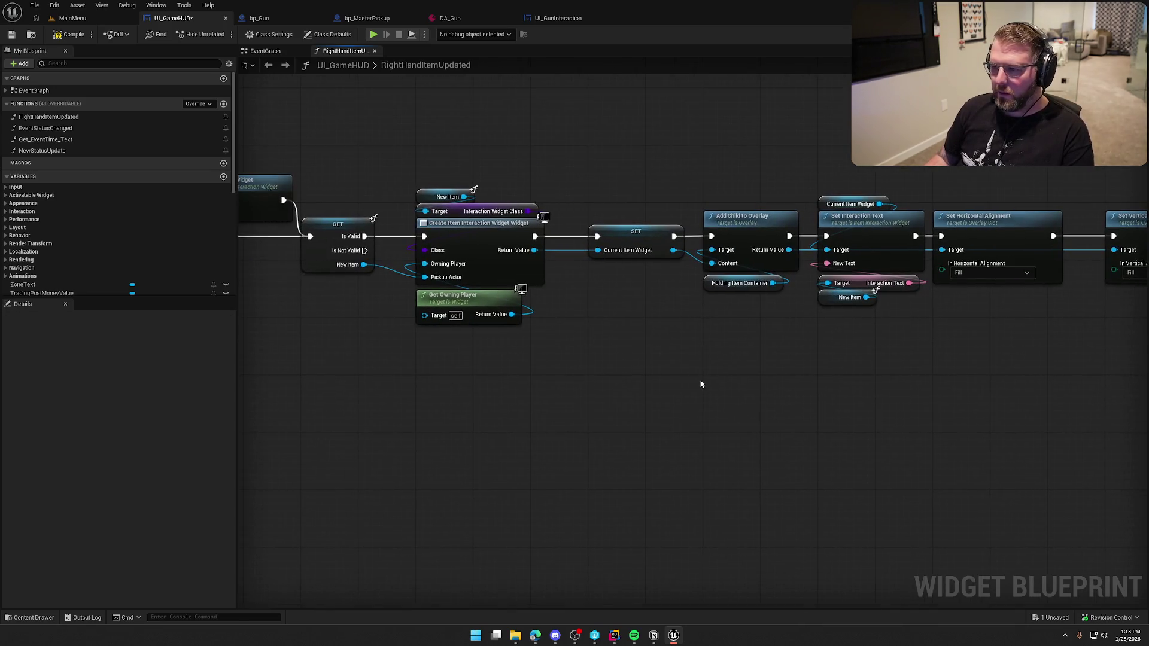
mouse_move(371, 131)
left_mouse_down()
mouse_move(536, 65)
mouse_move(618, 134)
mouse_move(513, 147)
left_mouse_up()
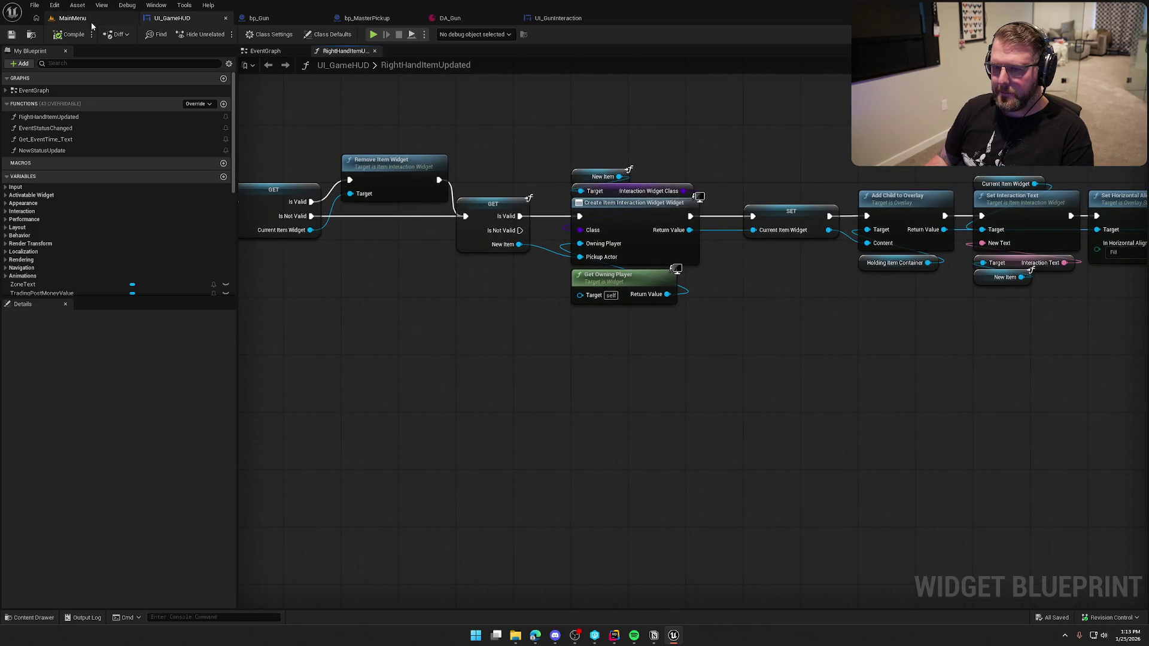
Load the GameWorld map from the Content Drawer.
left_click(72, 18)
key("ctrl+space")
key("Right")
key("Return")
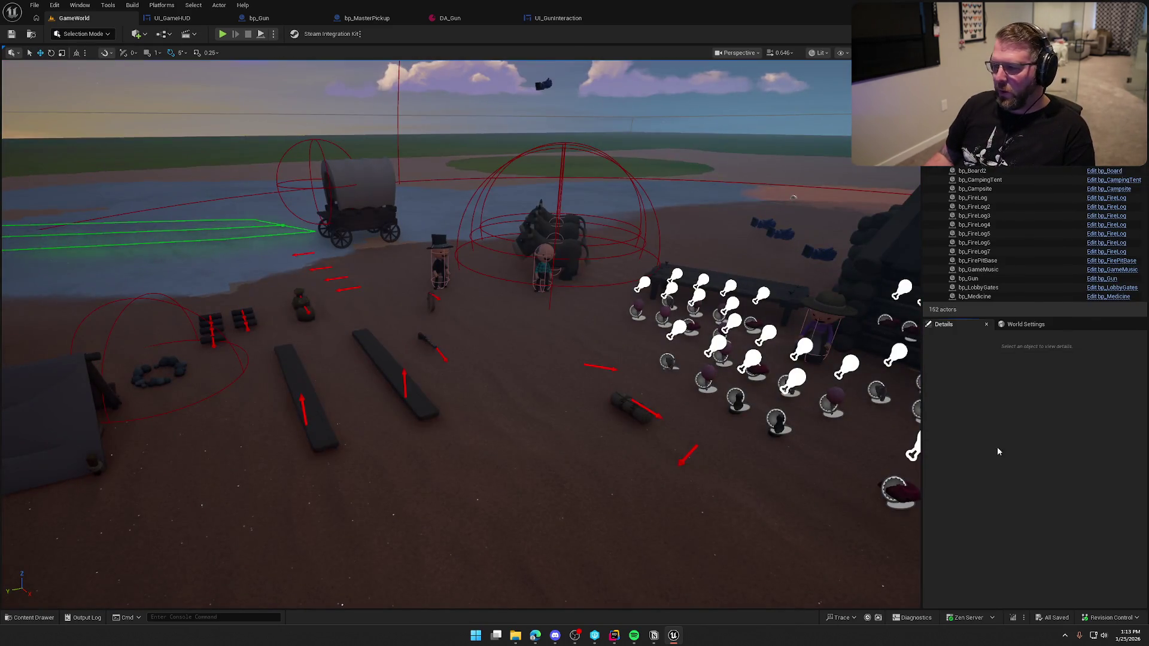
Start a play-test, fire two shots, drop the held items, and pick the gun back up.
left_click(223, 35)
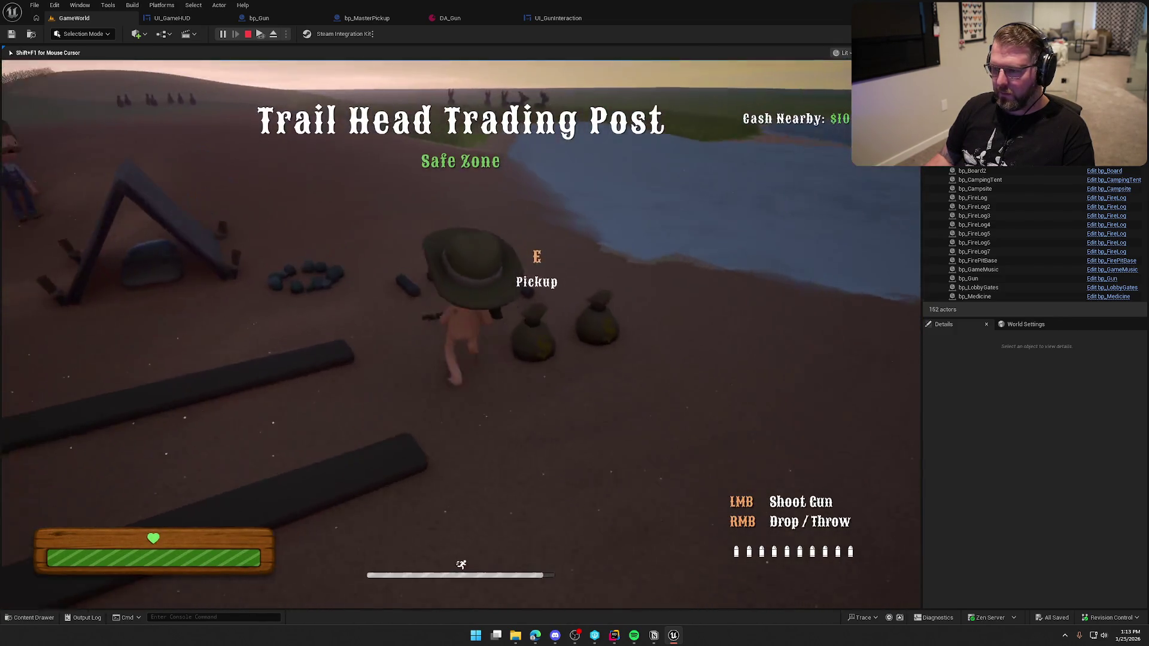
key("w")
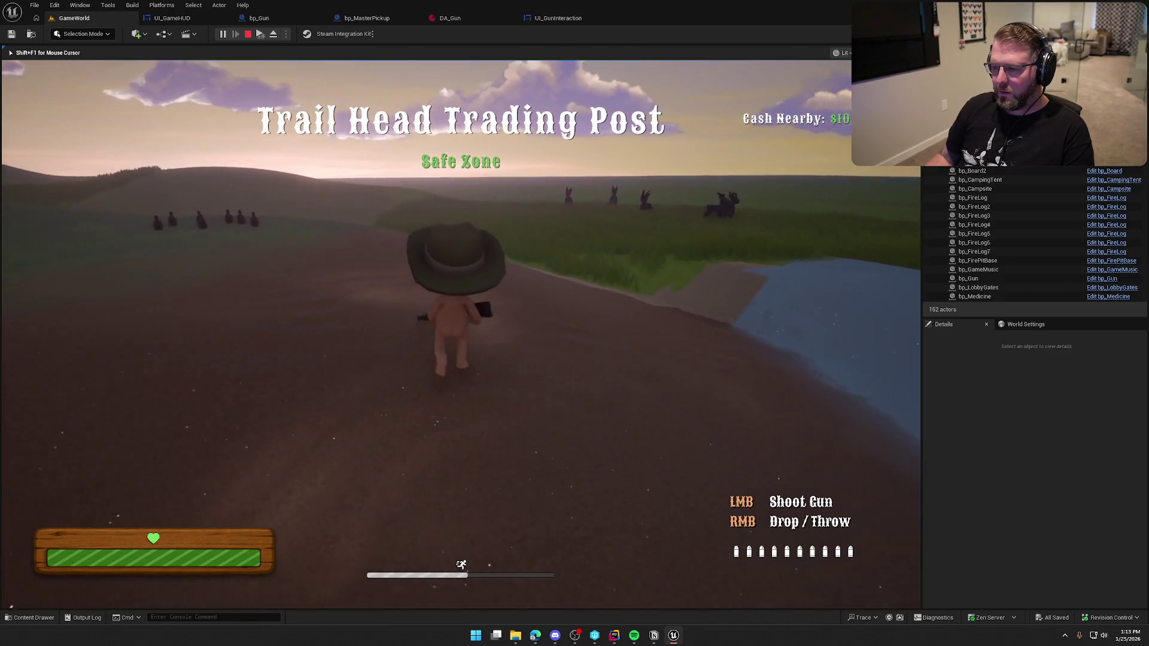
left_click(461, 336)
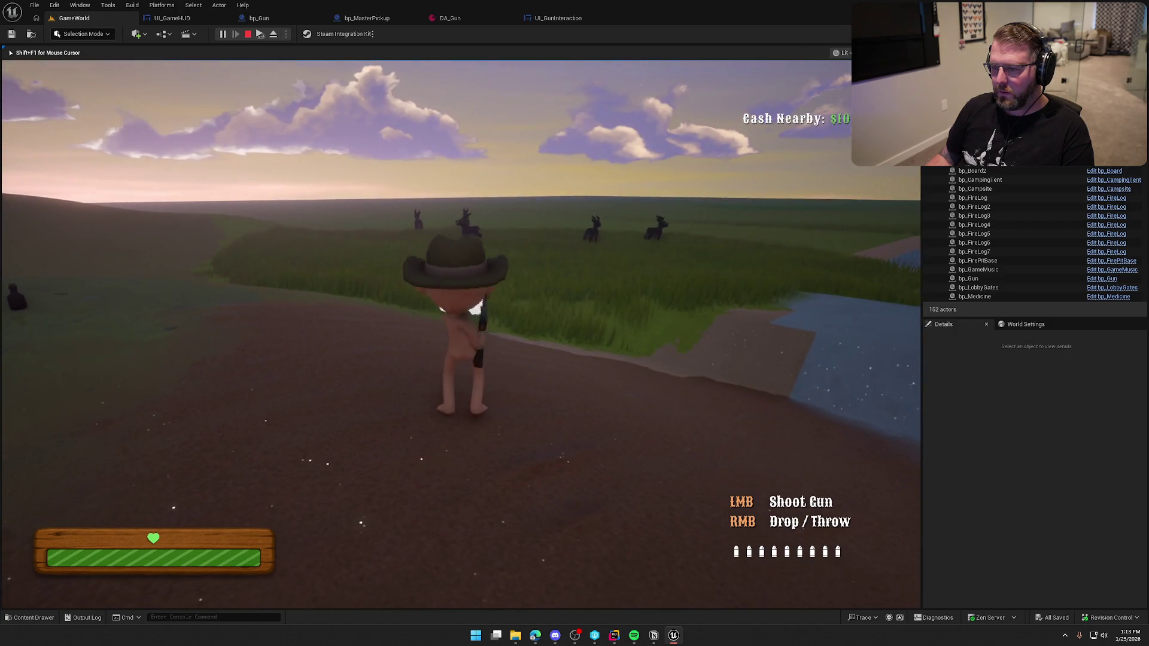
left_click(461, 336)
key("w")
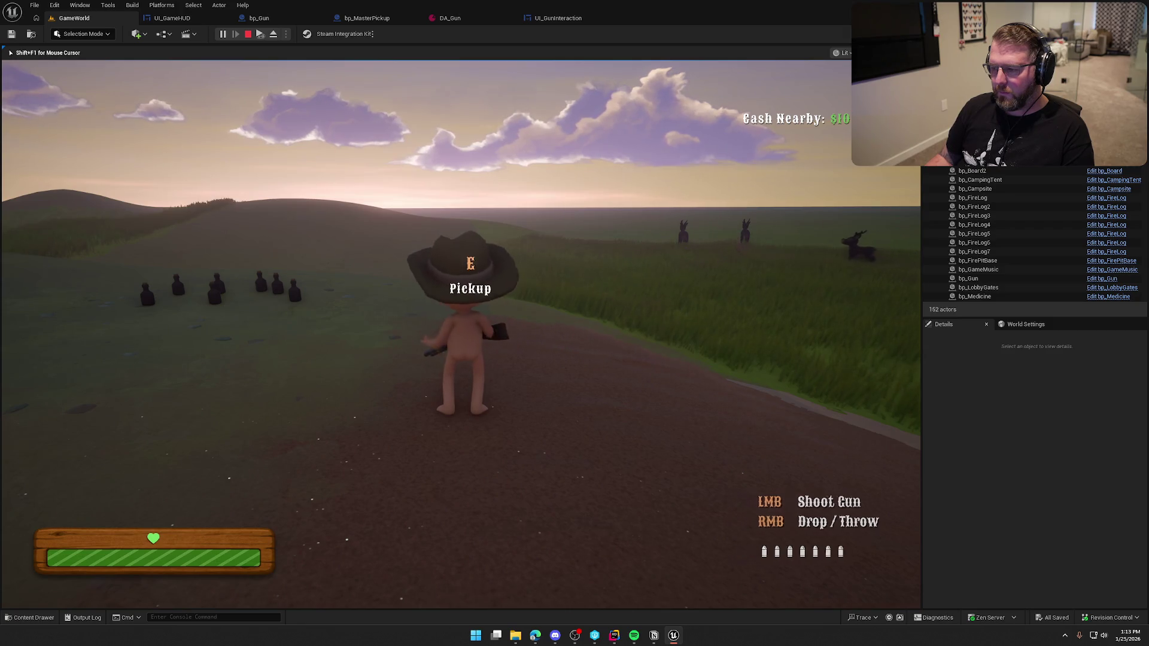
right_click(460, 334)
key("shift+w")
key("shift+w")
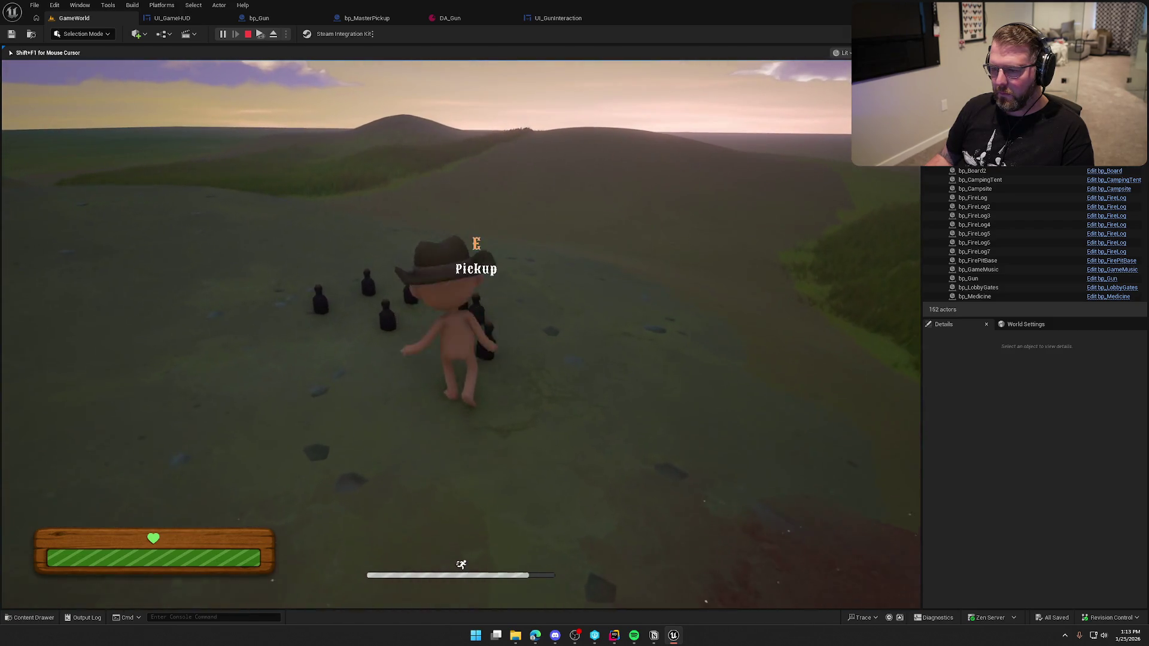
key("shift+w")
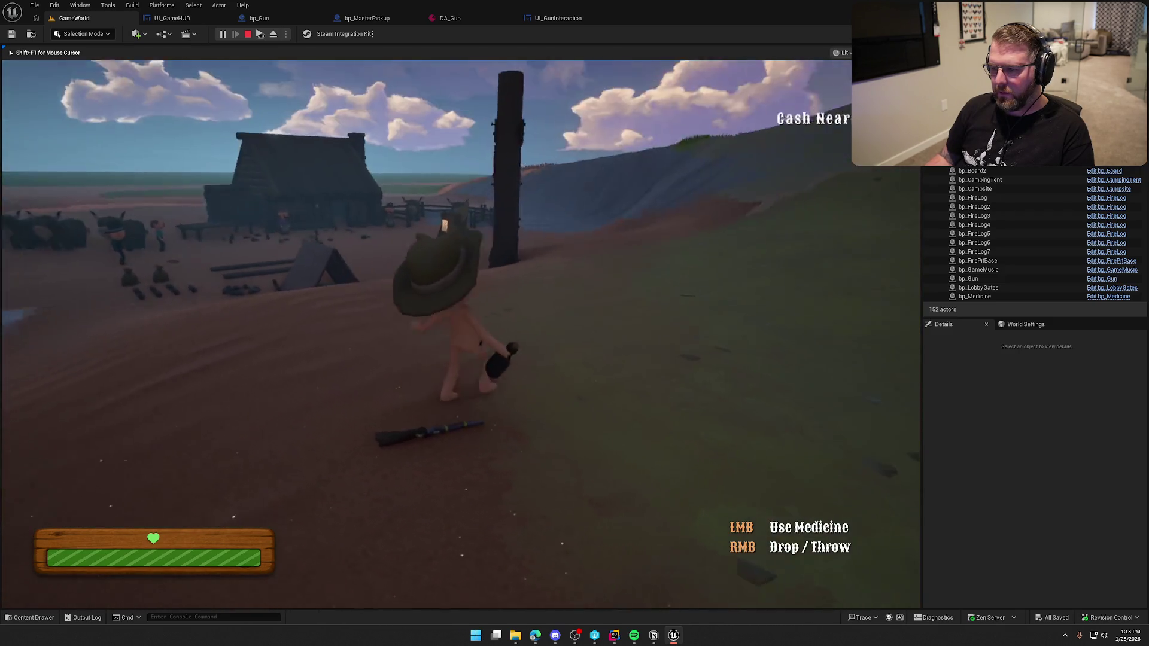
right_click(461, 334)
key("e")
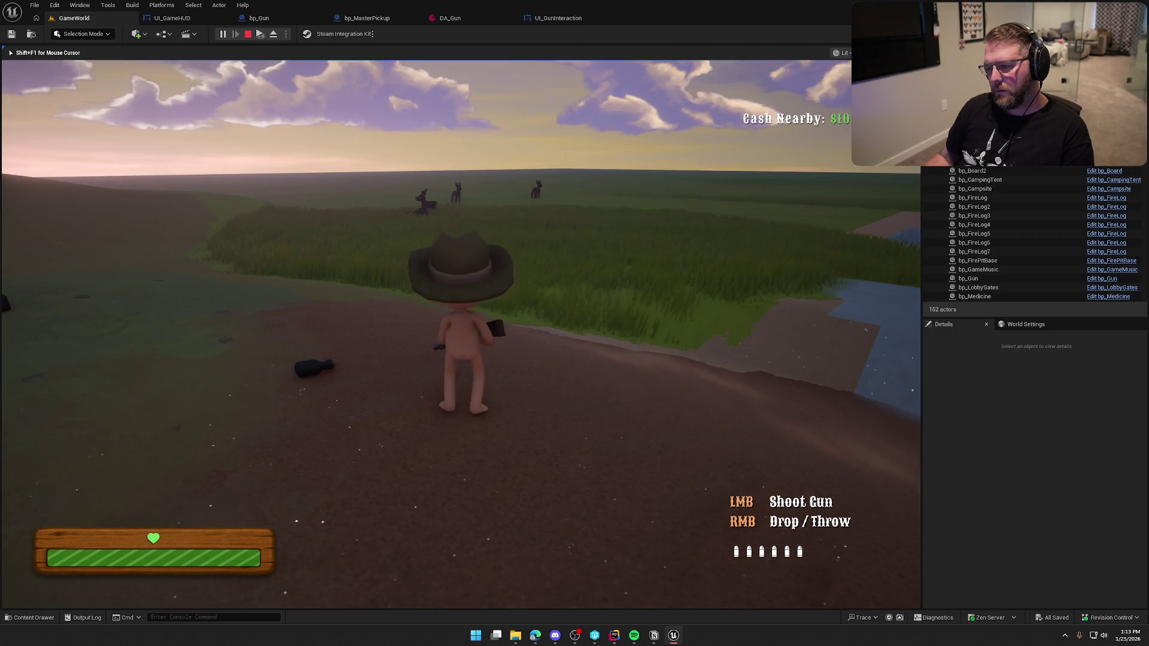
Fire six more shots until the gun's last ammo pip is spent.
left_click(461, 334)
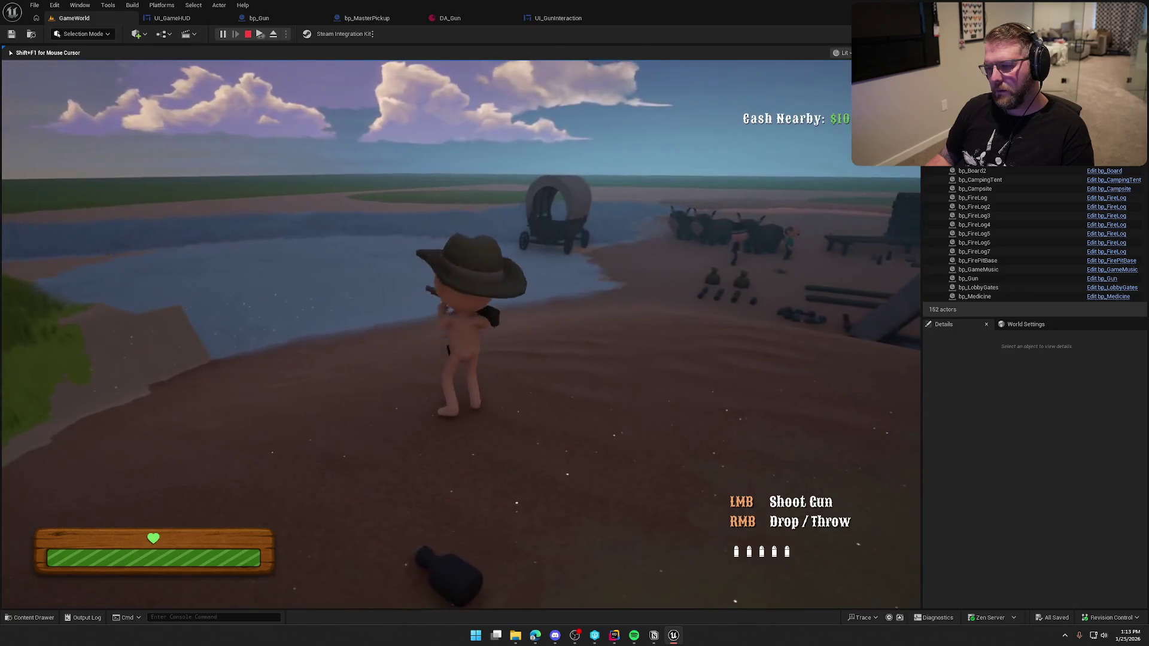
left_click(461, 334)
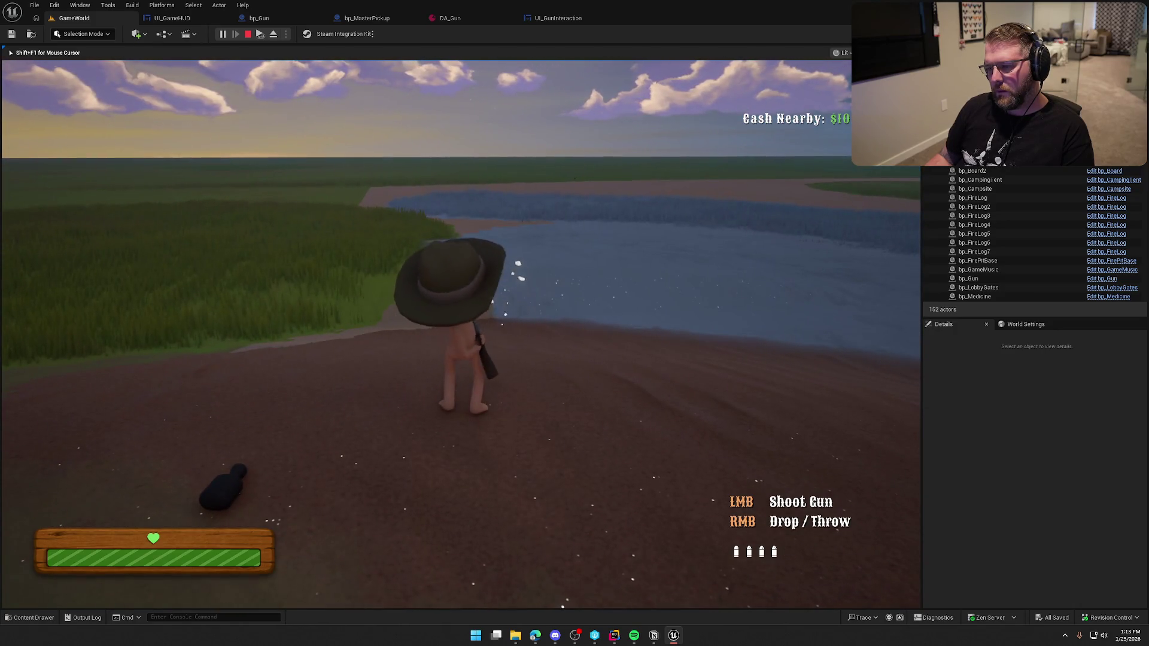
left_click(461, 334)
left_click(461, 334)
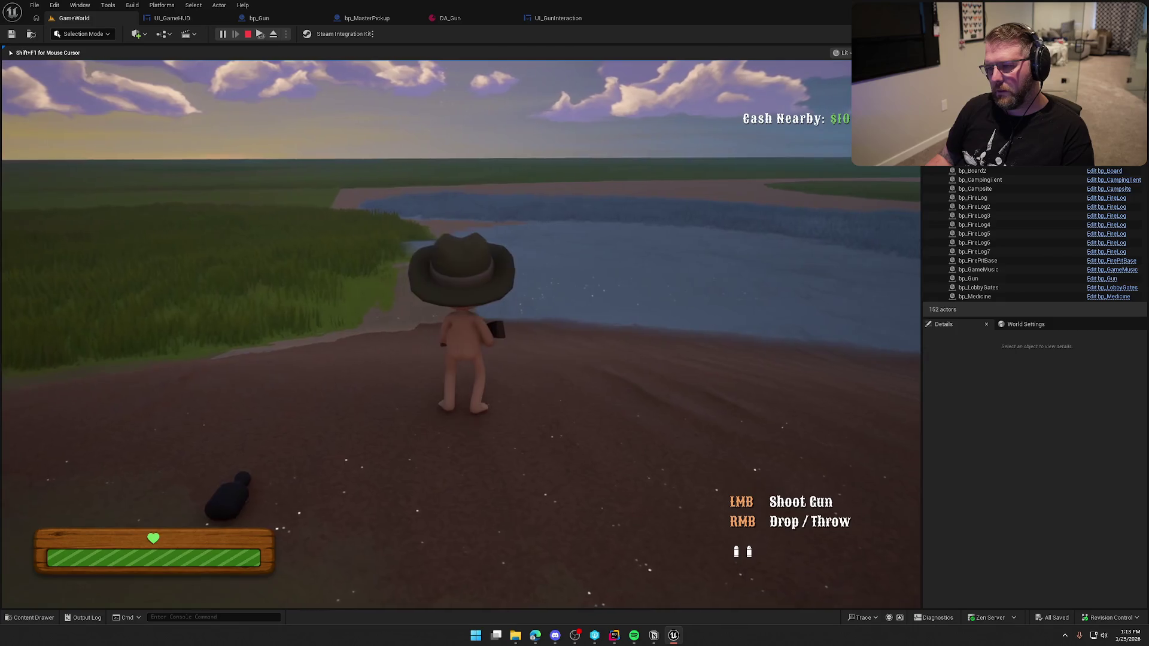
left_click(460, 334)
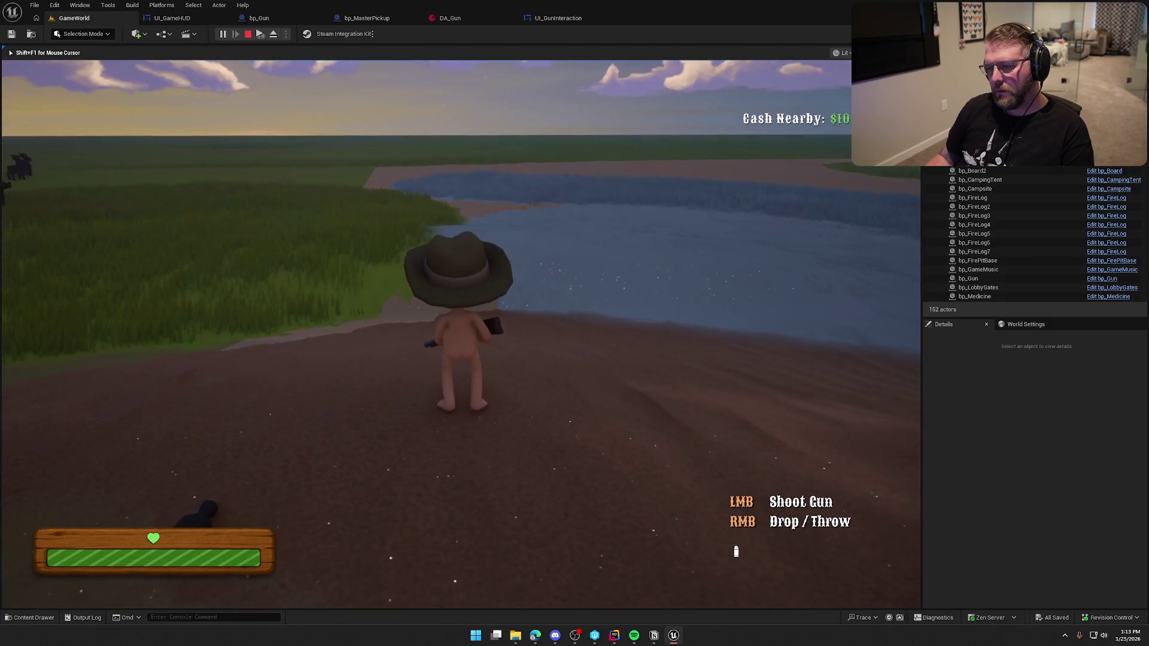
left_click(461, 334)
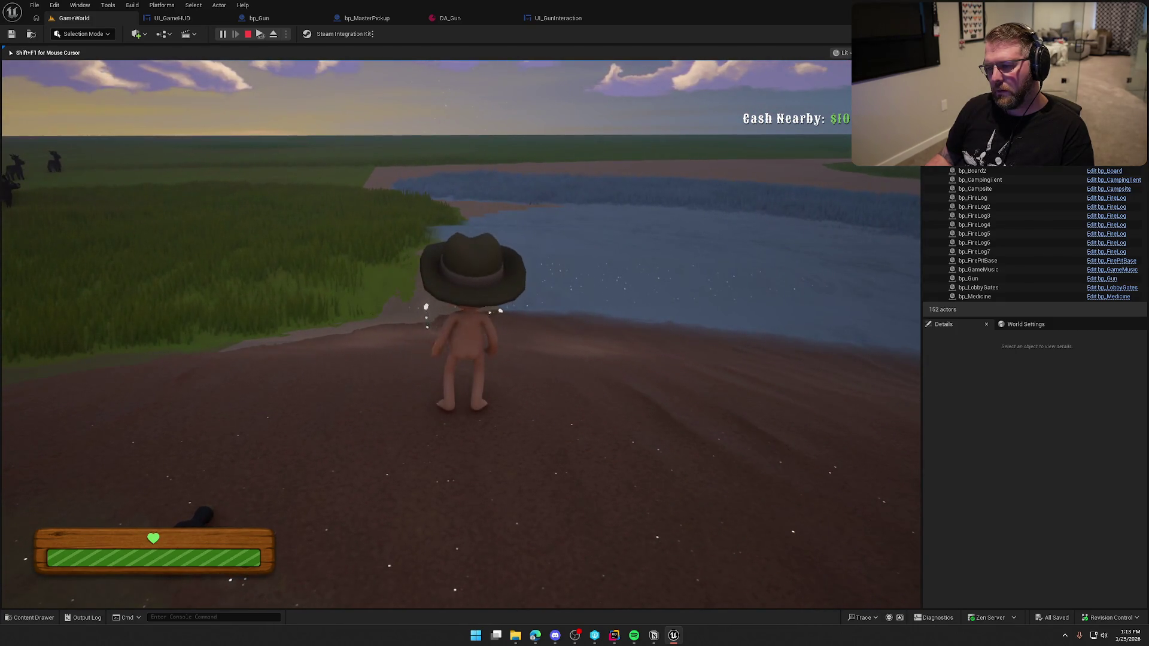
Pick up the medicine bottle and run toward the campsite and river.
key("w")
key("e")
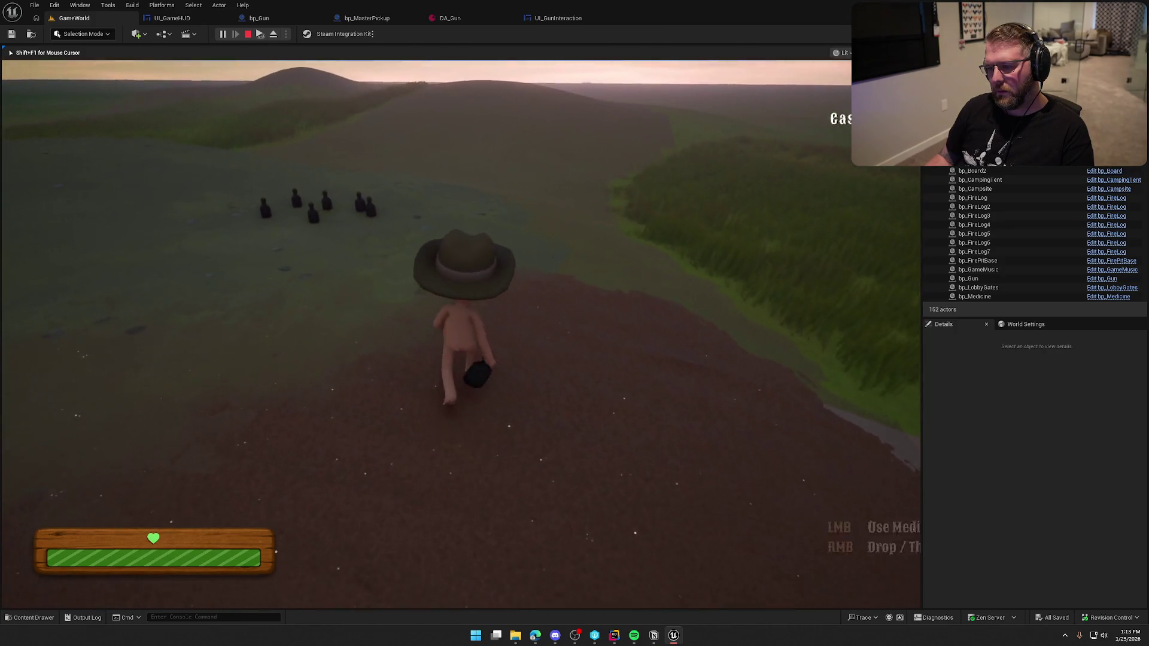
key("shift")
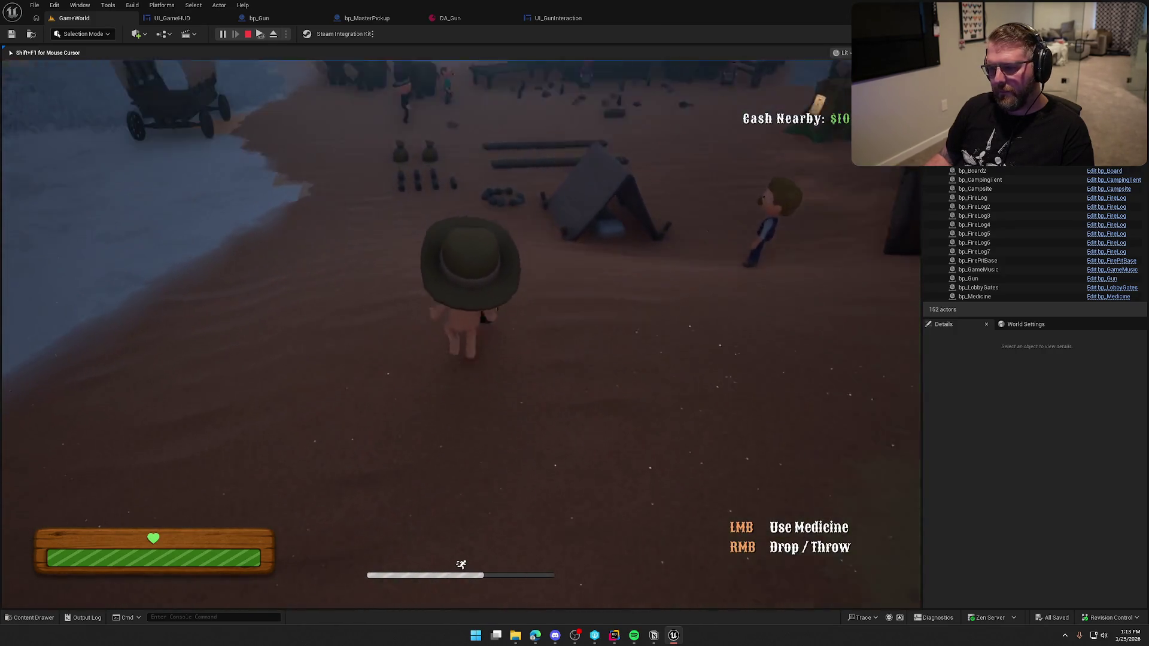
key("w")
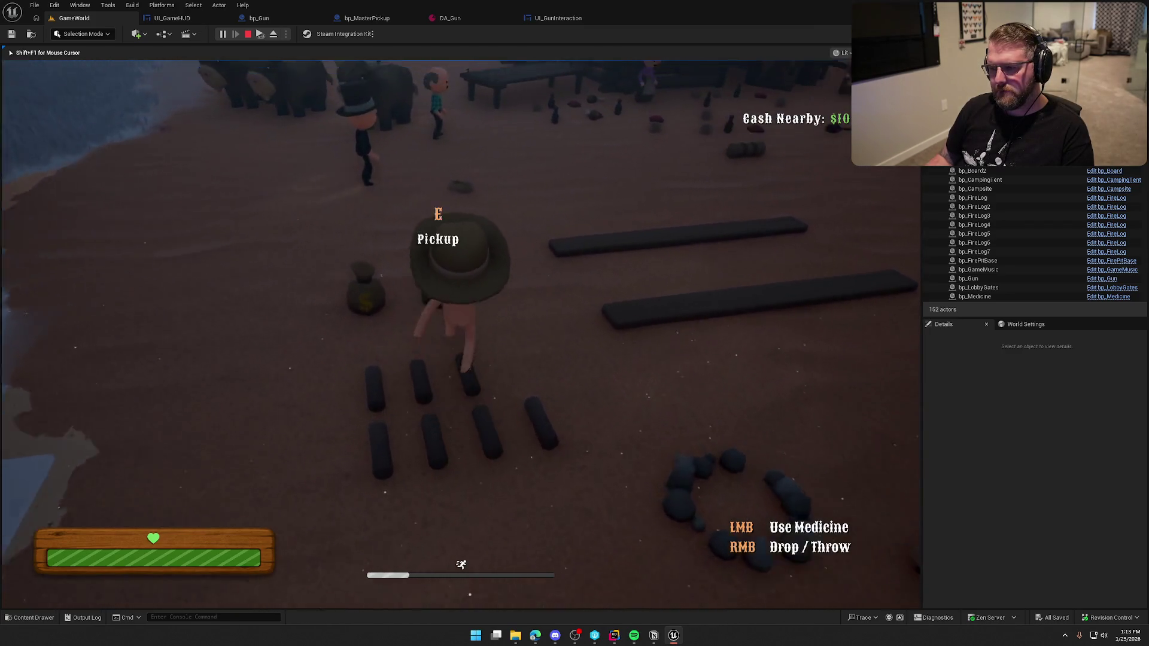
key("w")
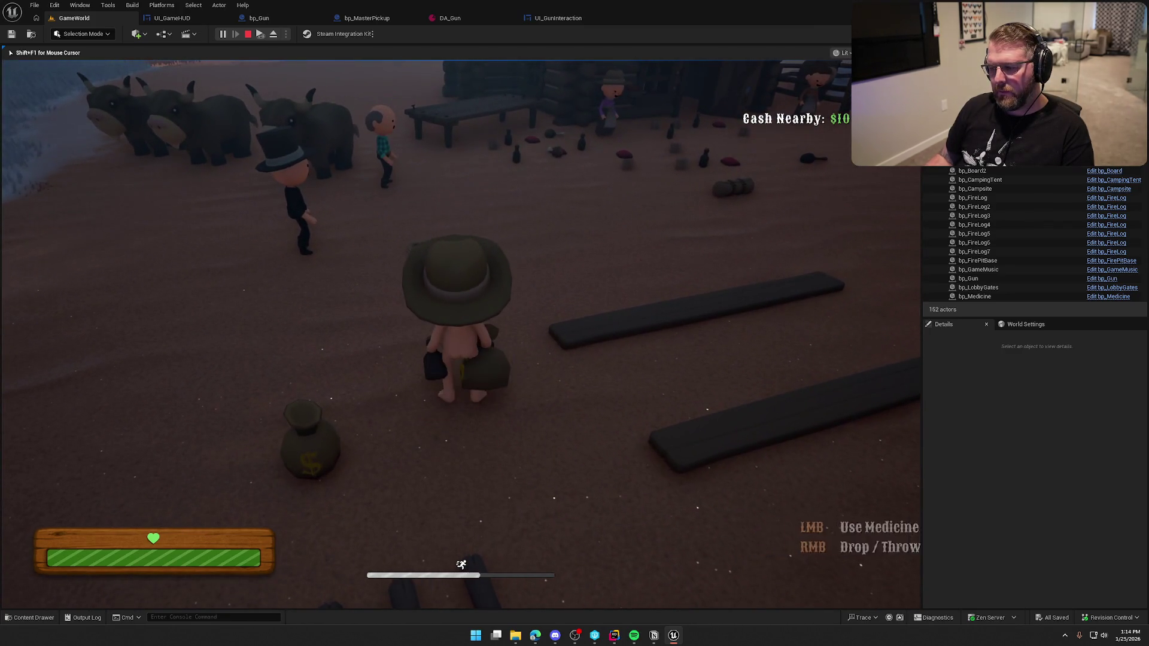
key("w")
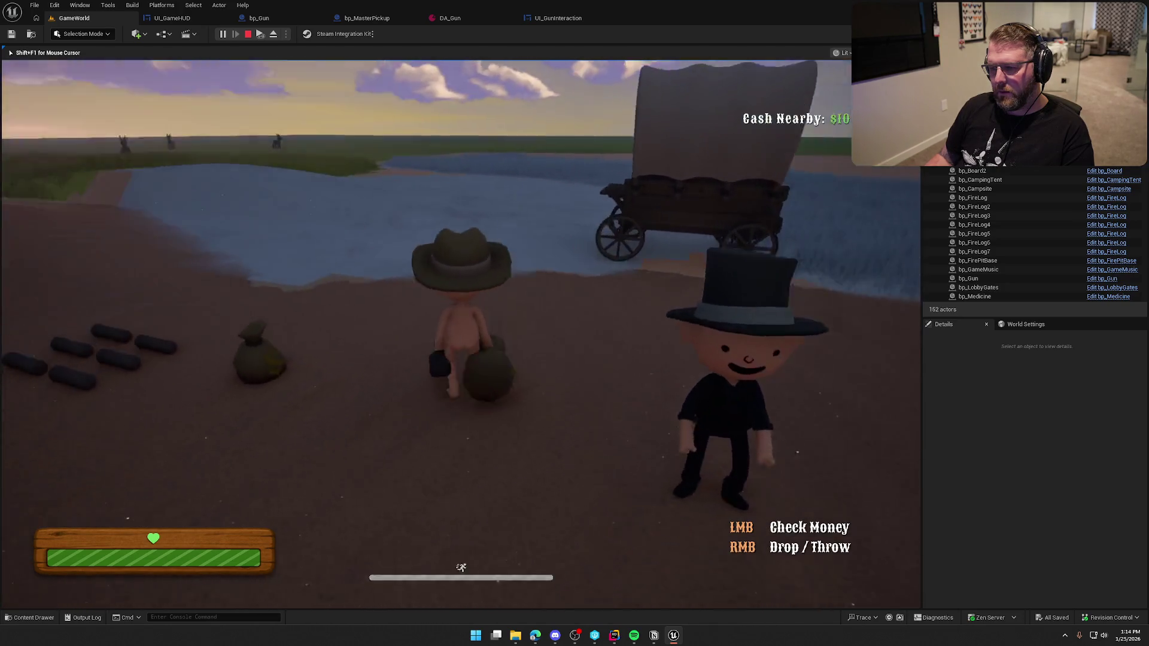
key("w")
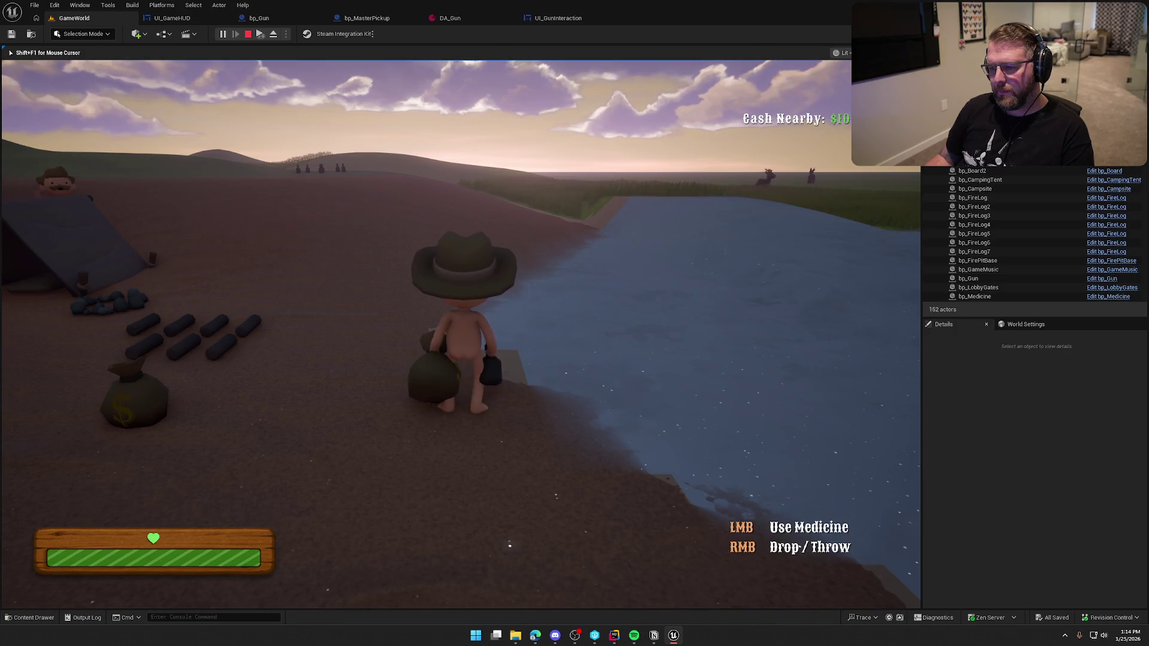
Cycle through held items and drop the money bag and medicine bottle in town.
scroll(459, 323, "down", 1)
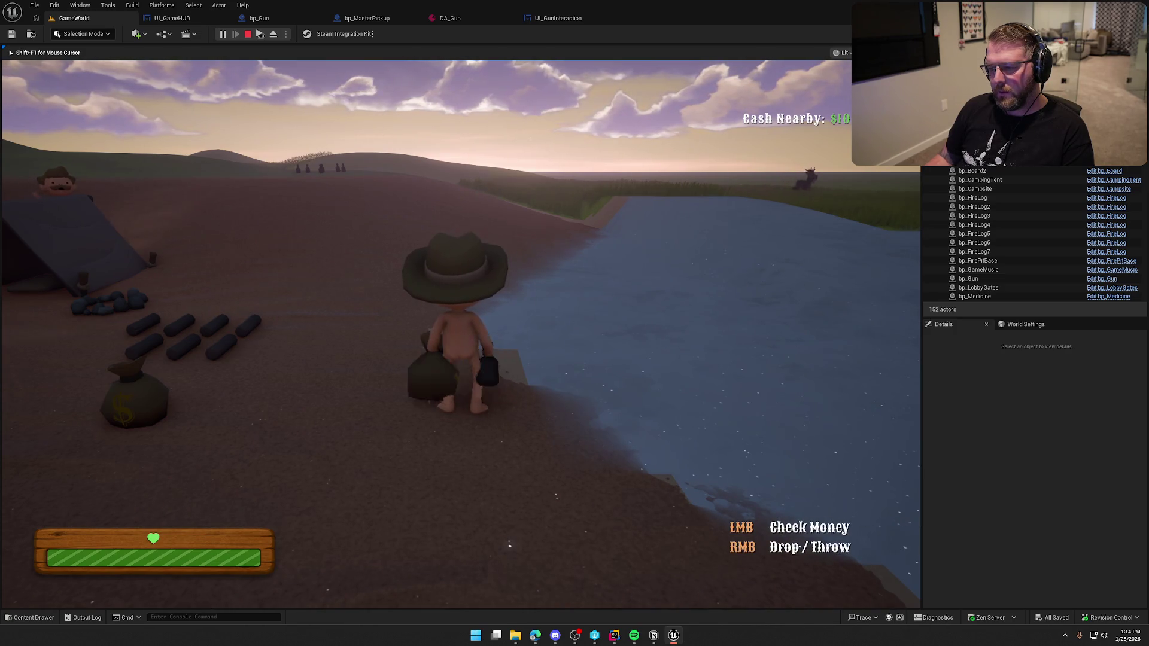
scroll(460, 323, "down", 1)
scroll(459, 323, "down", 1)
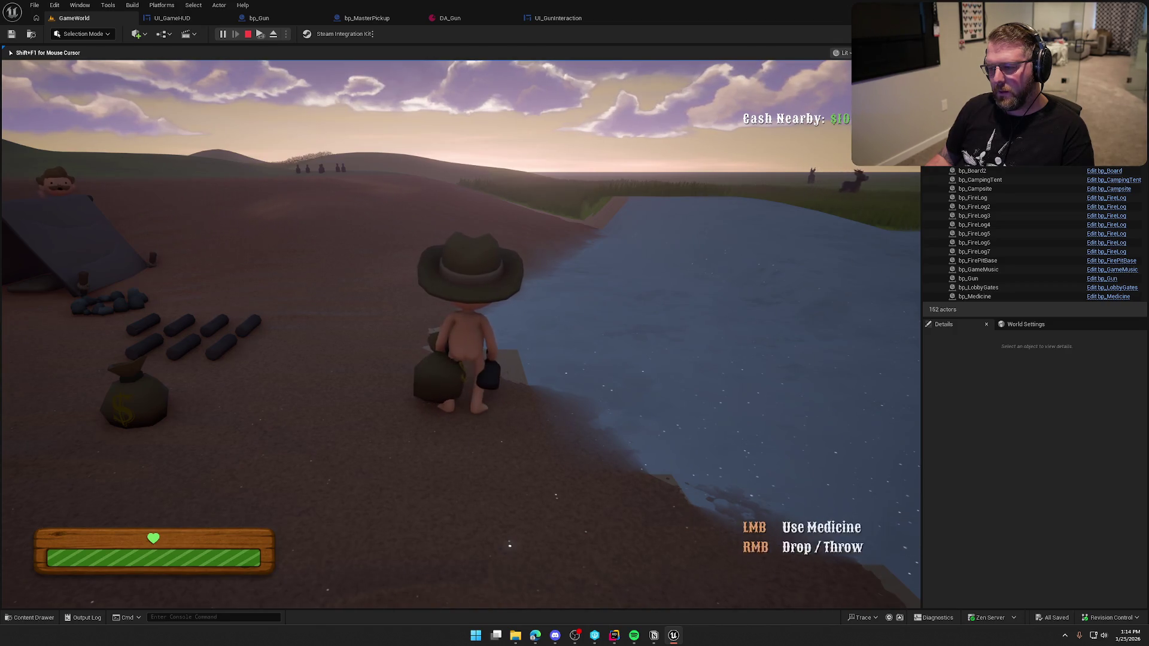
scroll(459, 324, "down", 1)
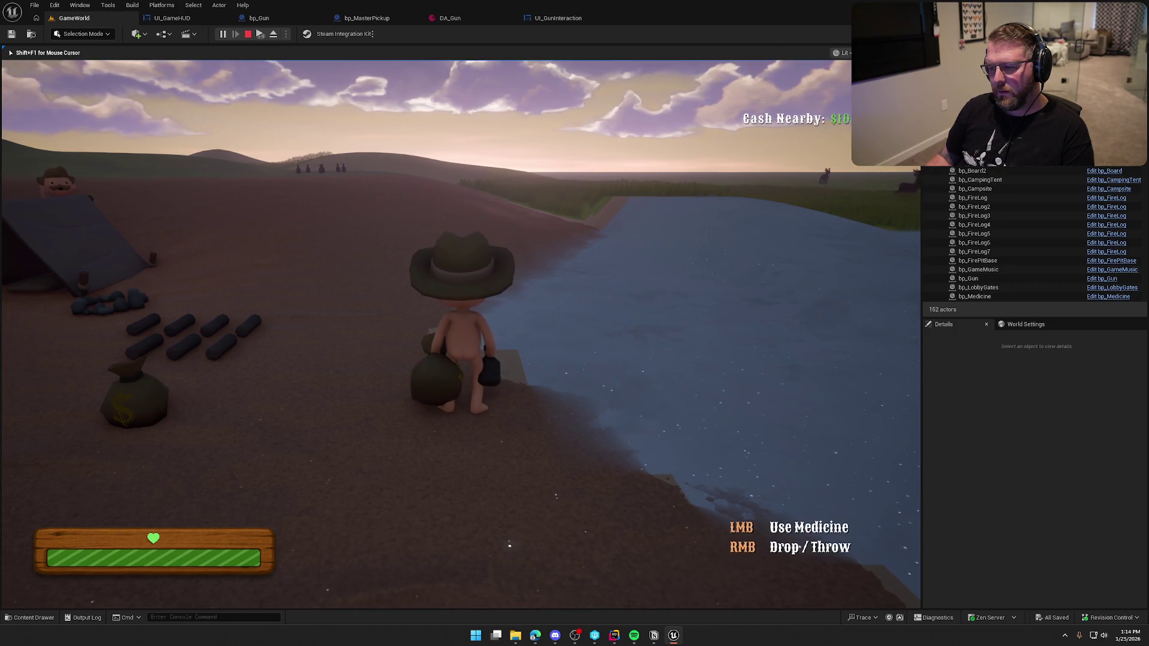
key("w")
key("shift")
scroll(459, 323, "down", 1)
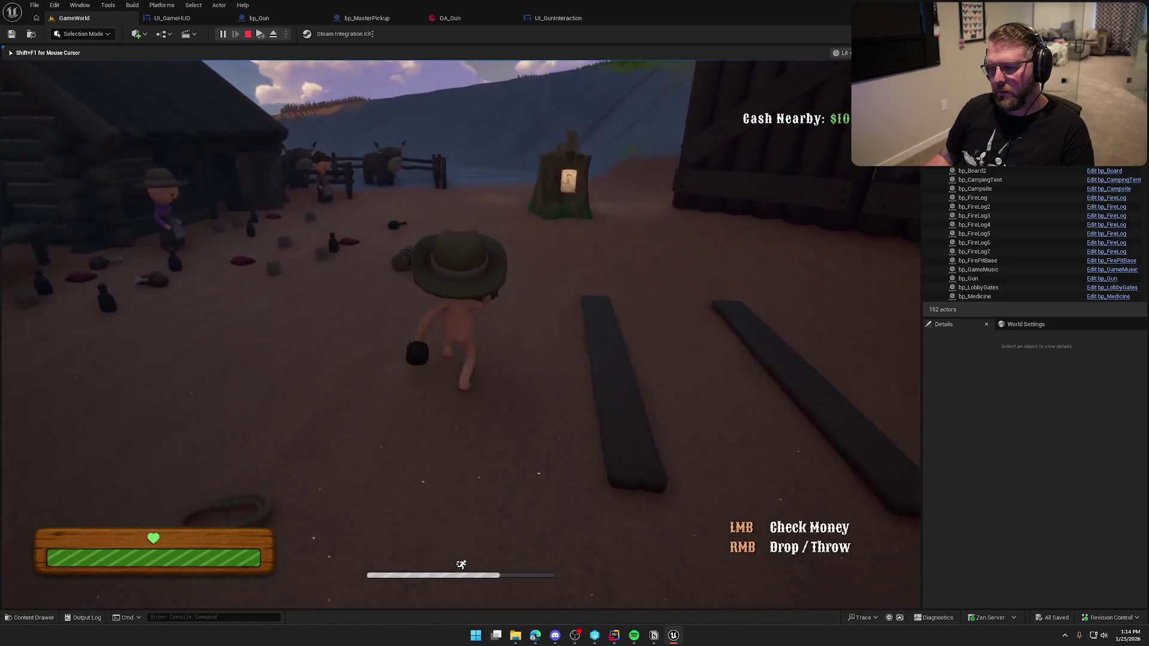
right_click(460, 324)
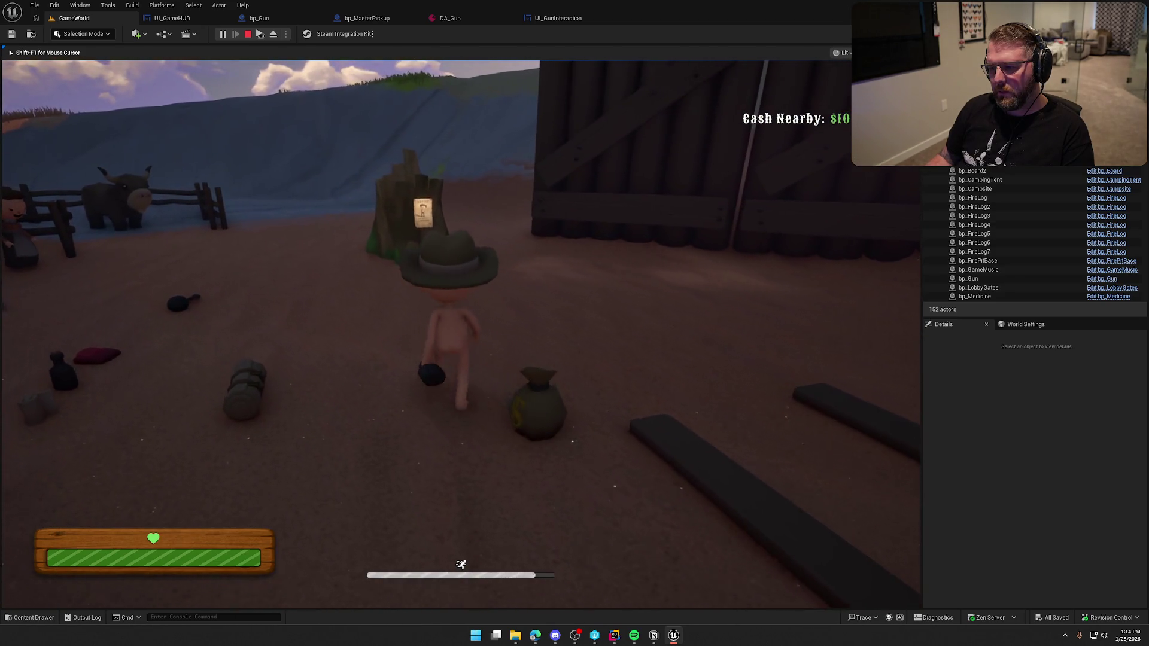
scroll(460, 323, "down", 1)
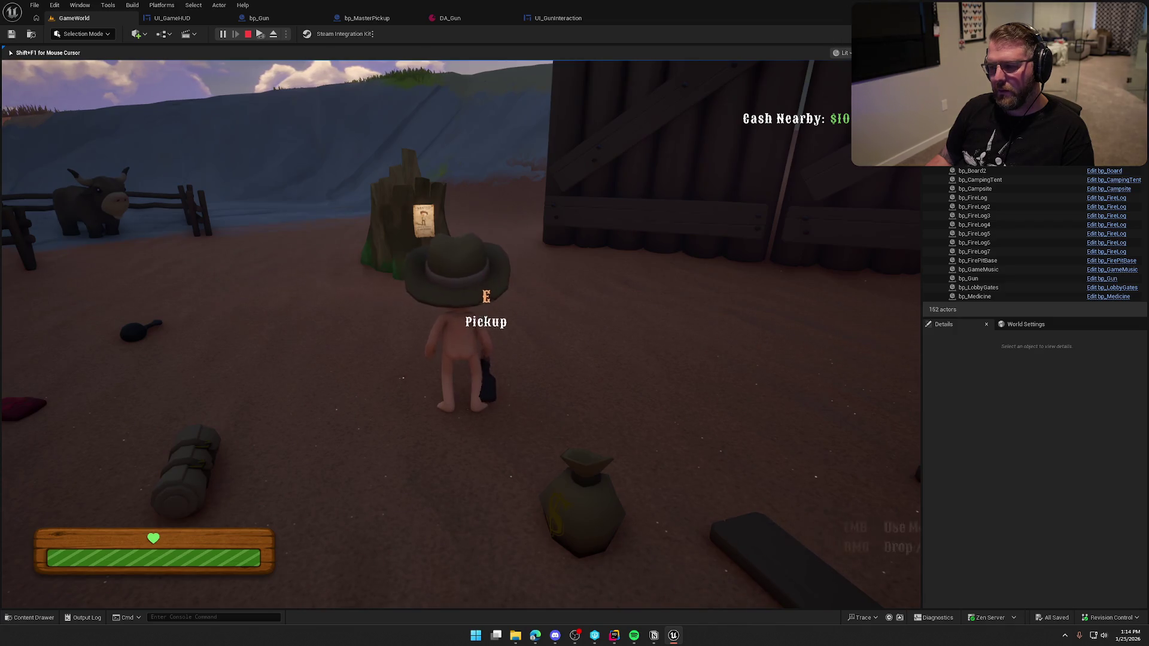
right_click(460, 324)
Deploy the campsite tent near the wagon, then restart the play session.
key("w")
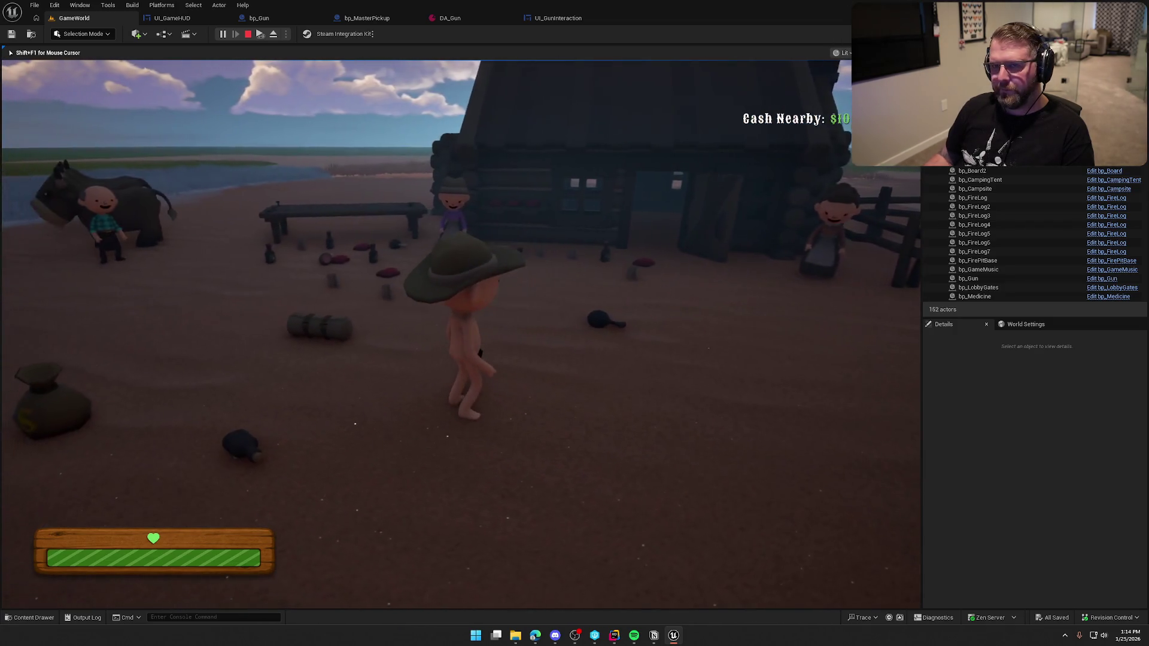
key("shift+w")
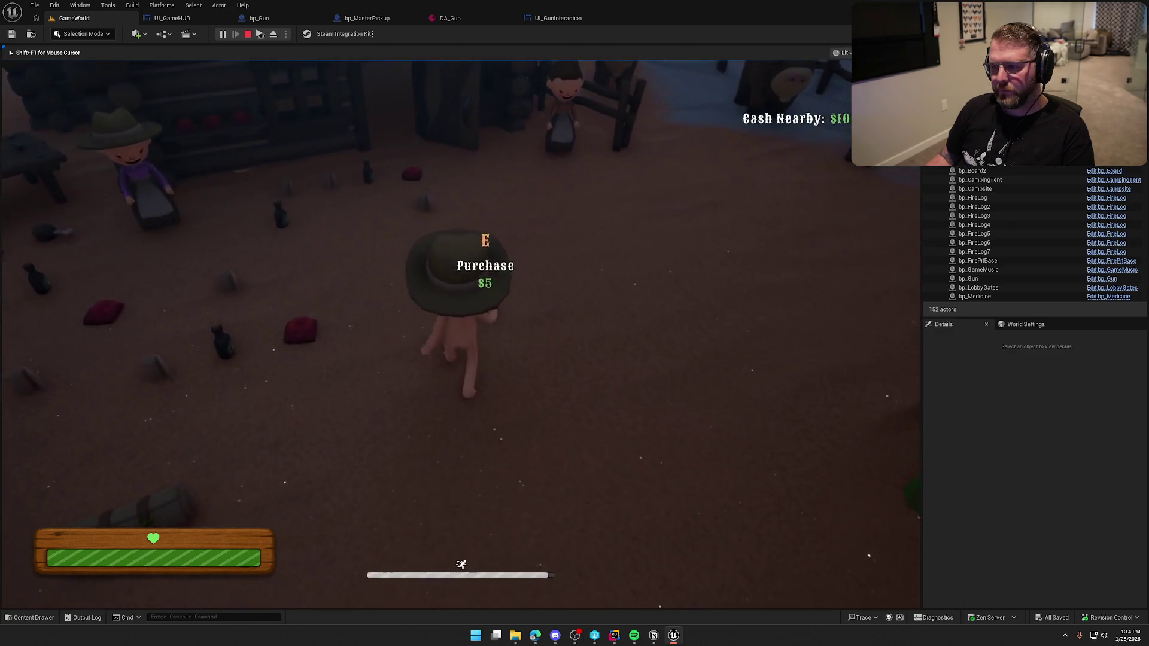
key("w")
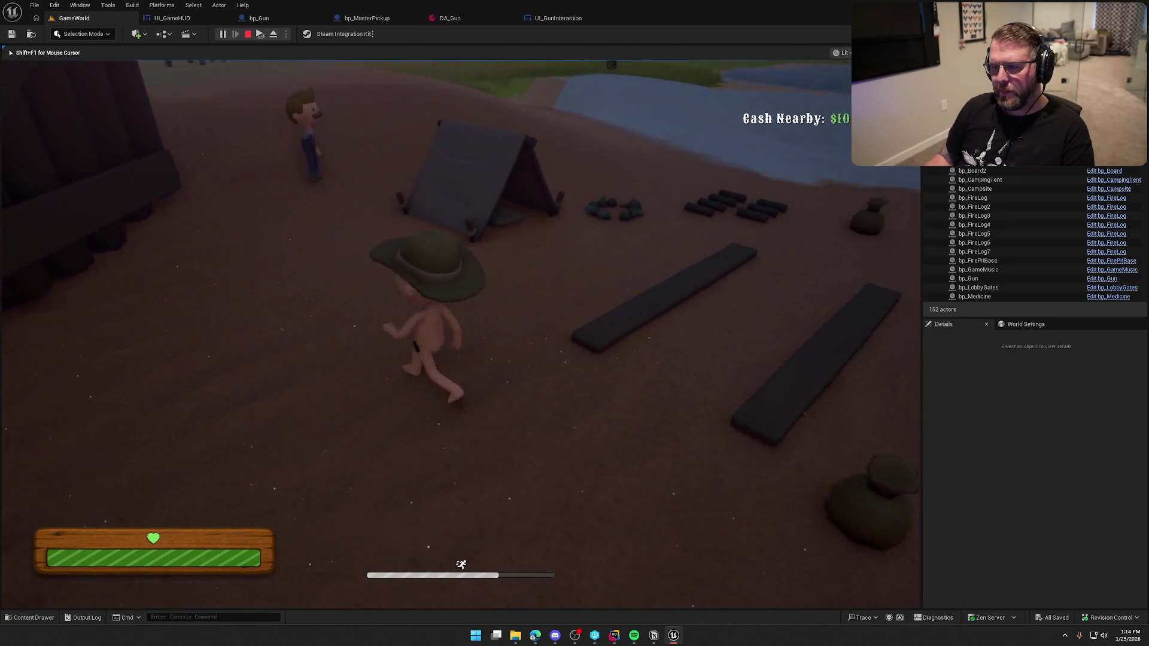
key("shift+w")
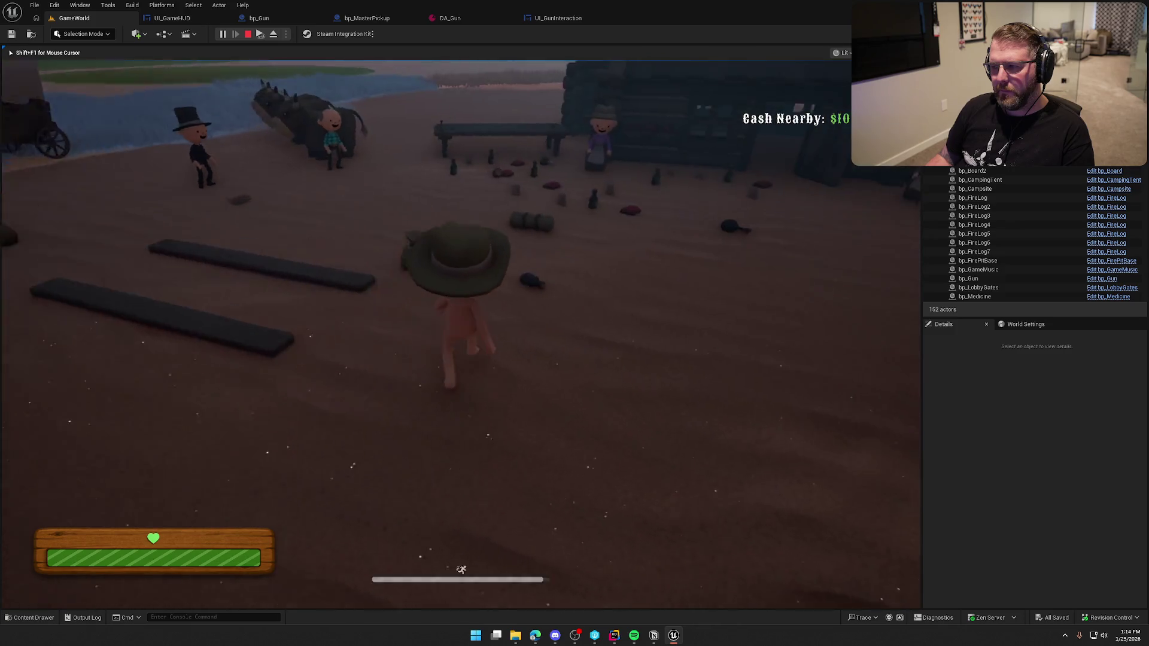
key("w")
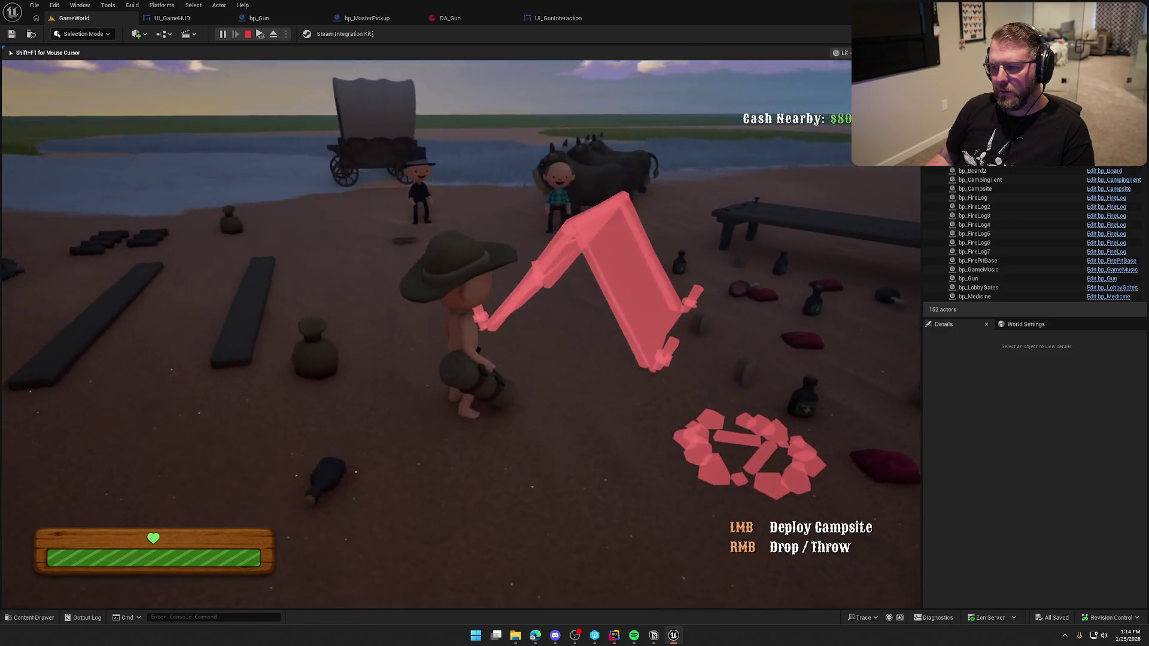
key("w")
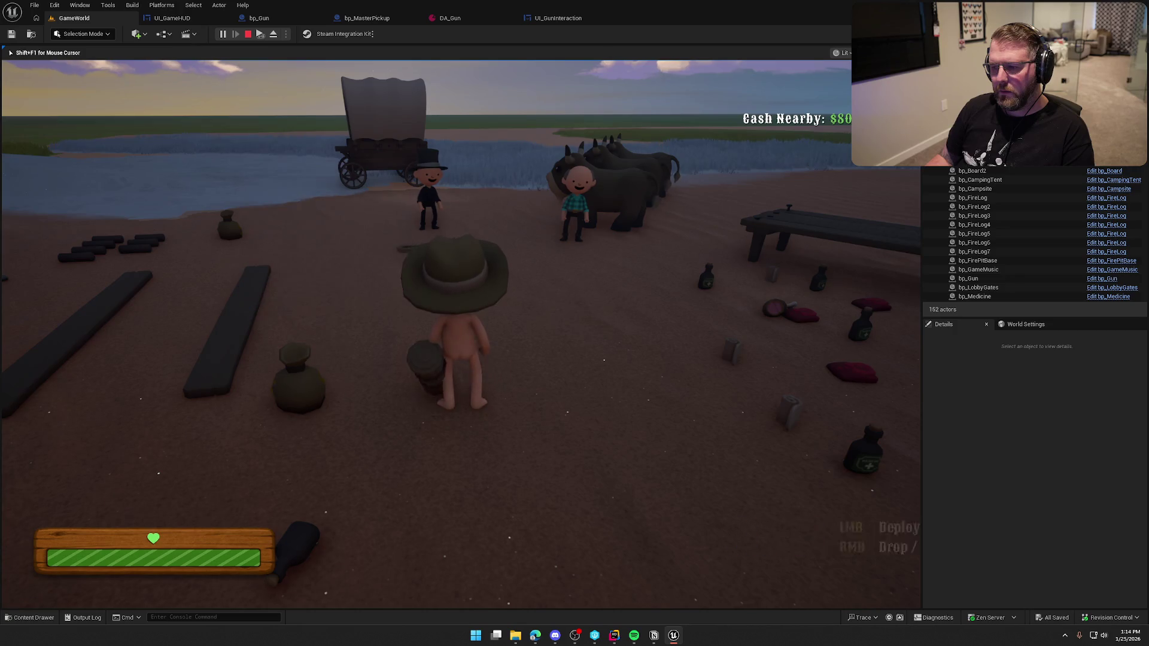
key("1")
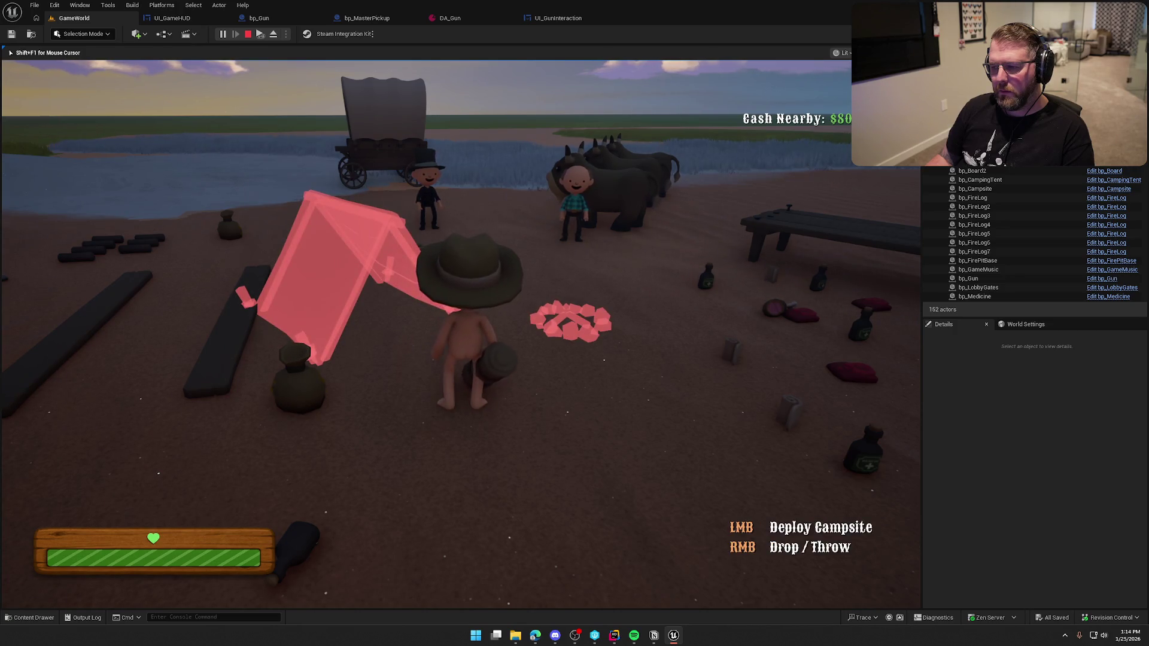
left_click(461, 334)
key("w")
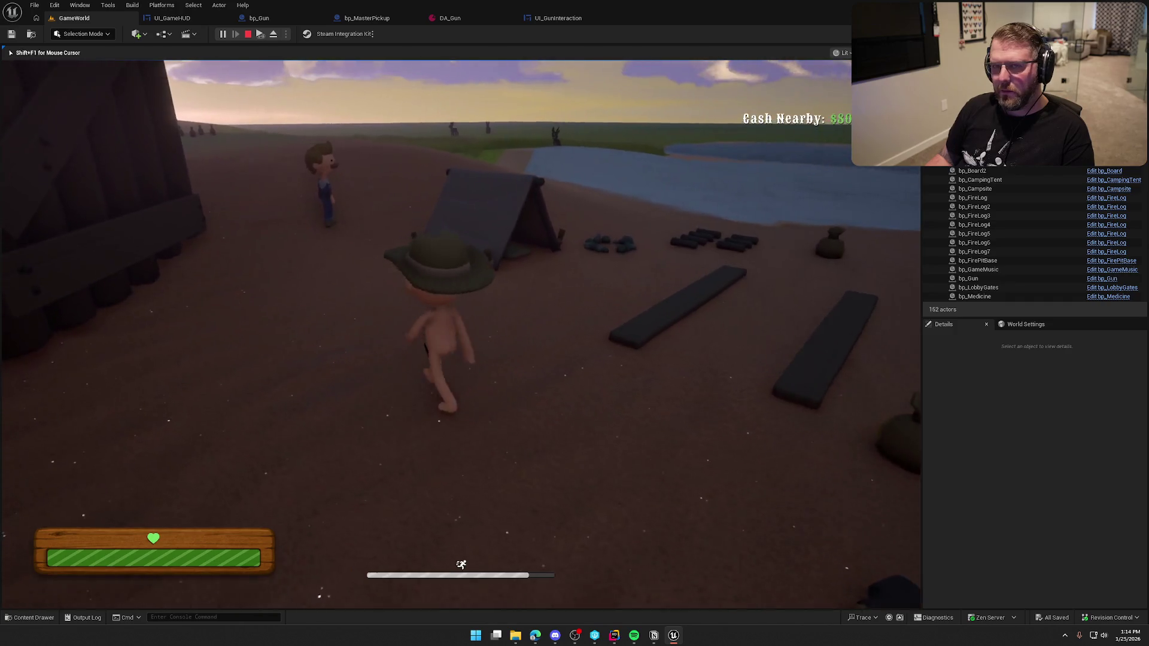
key("Escape")
left_click(222, 34)
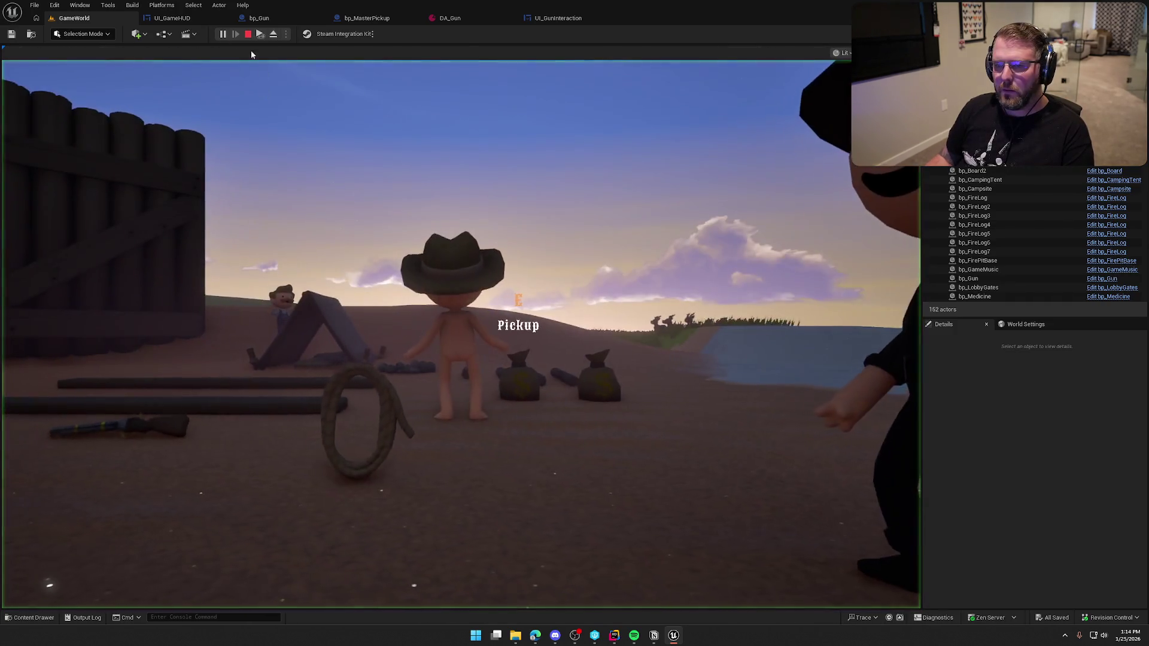
Duplicate the level's gun as bp_Gun2 beside the original and start a new play session.
key("Escape")
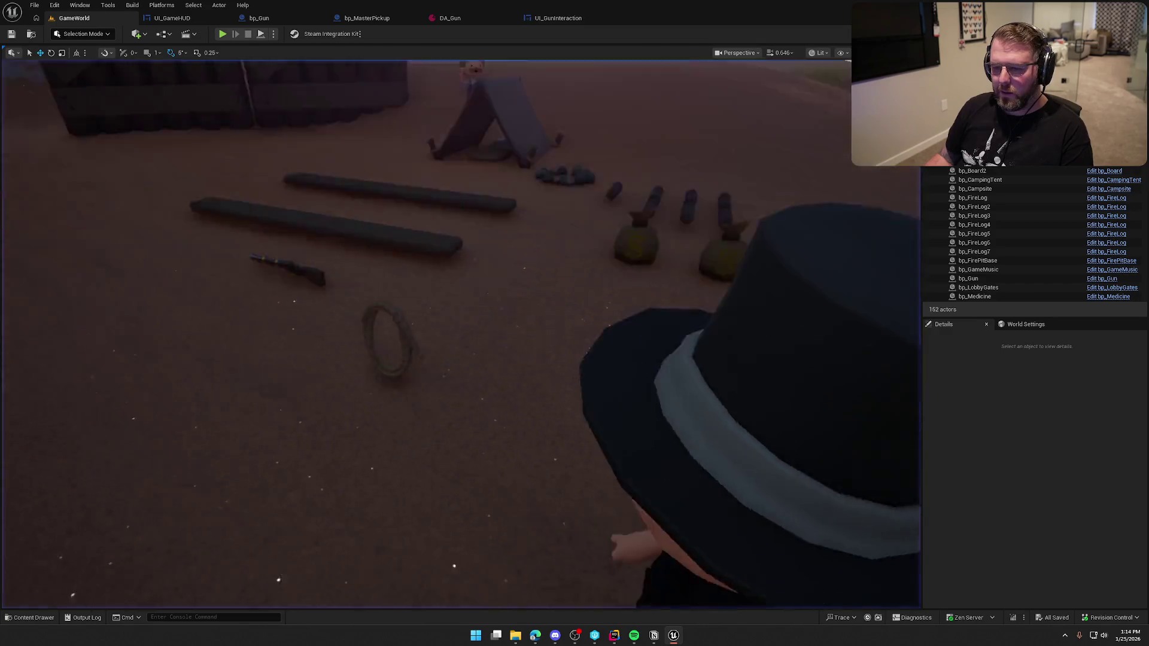
left_click(478, 164)
left_click_drag(467, 159, 411, 125)
left_click(222, 34)
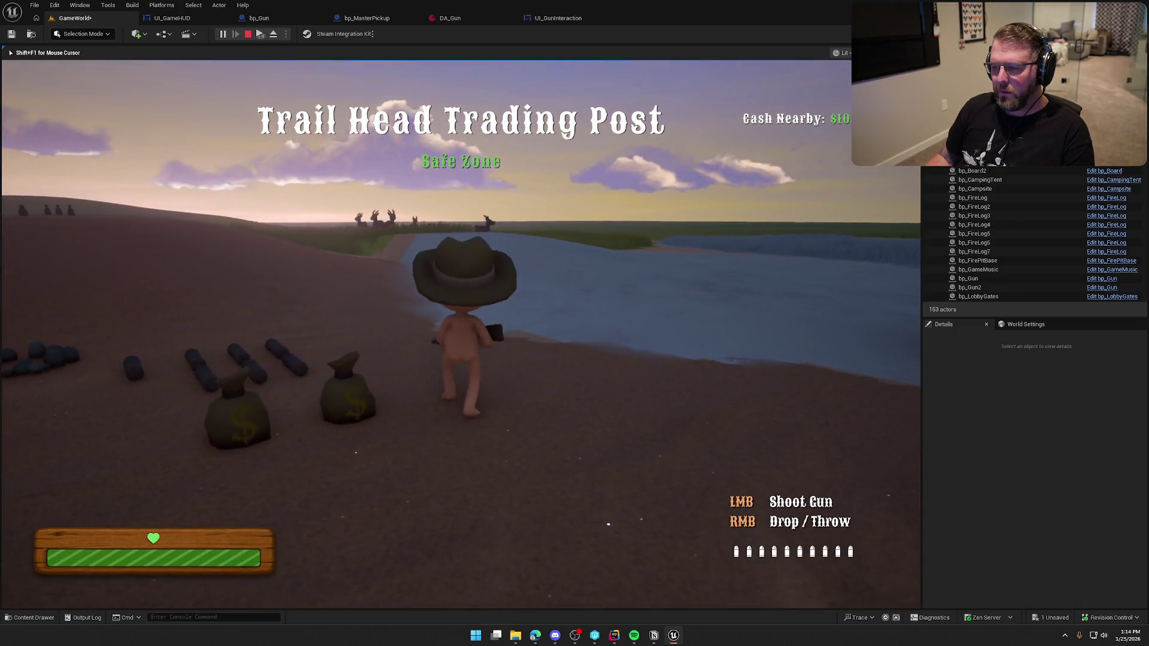
Fire once to drop ammo from 10 to 9, then swap guns to compare each gun's pips.
left_click(461, 336)
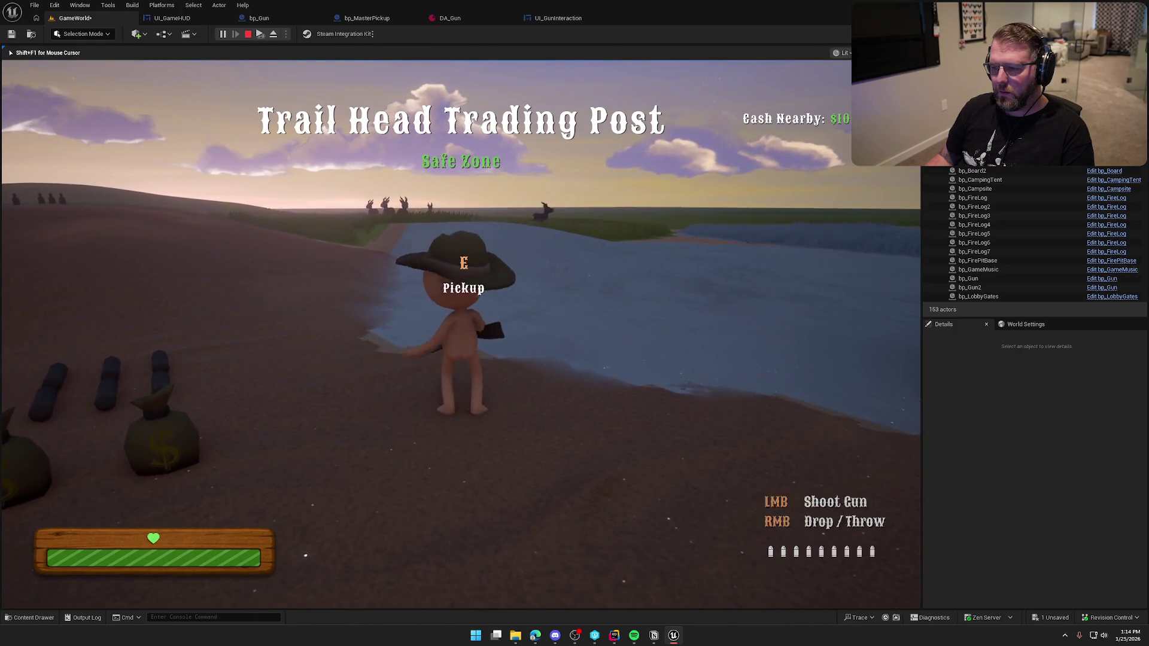
right_click(461, 335)
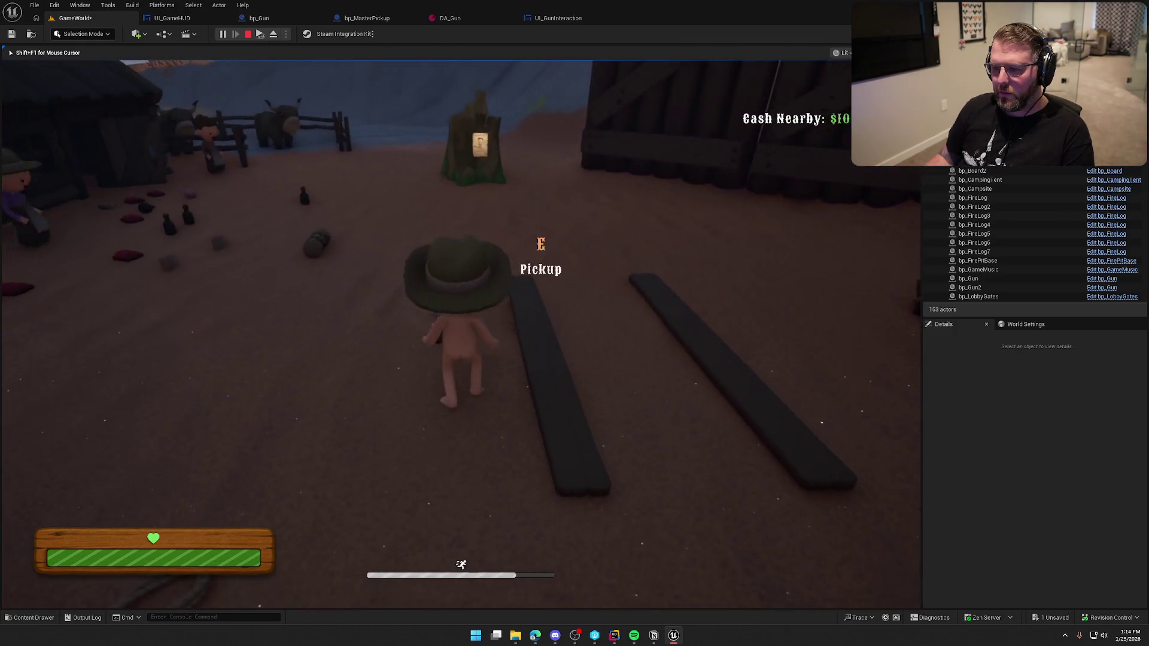
key("e")
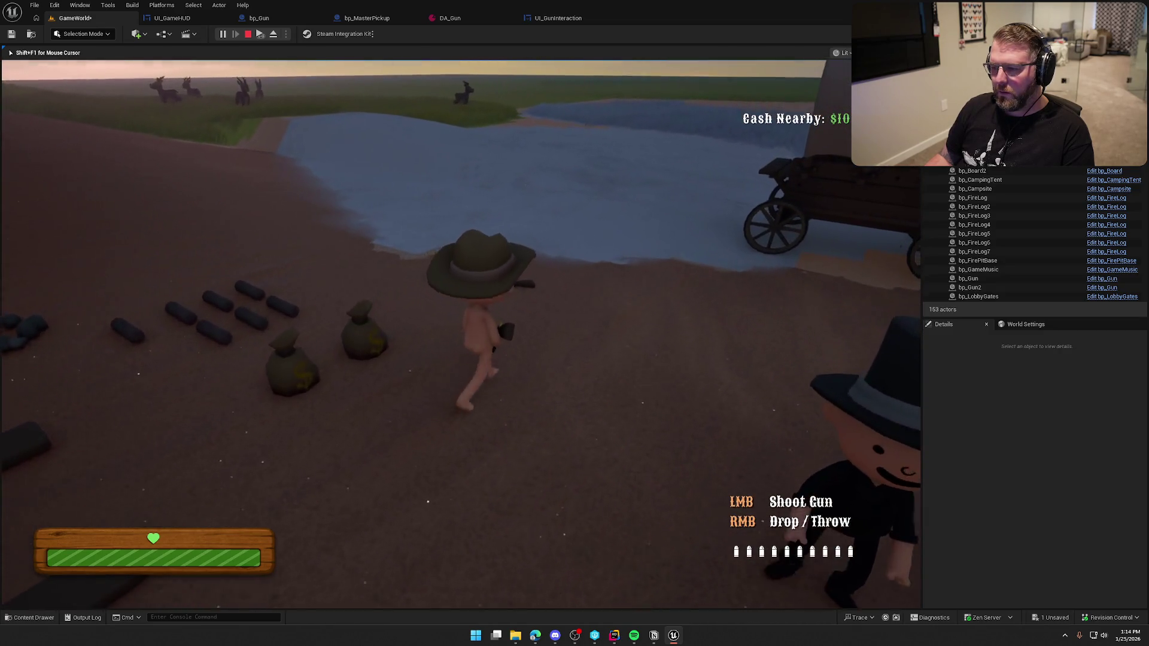
right_click(461, 335)
key("e")
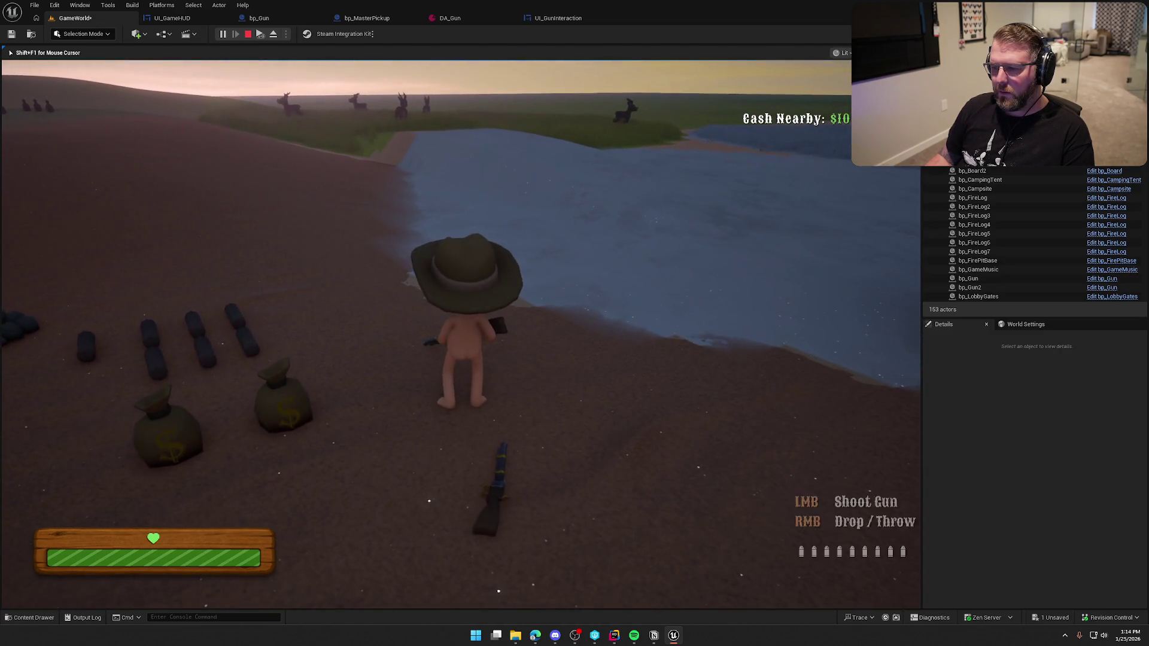
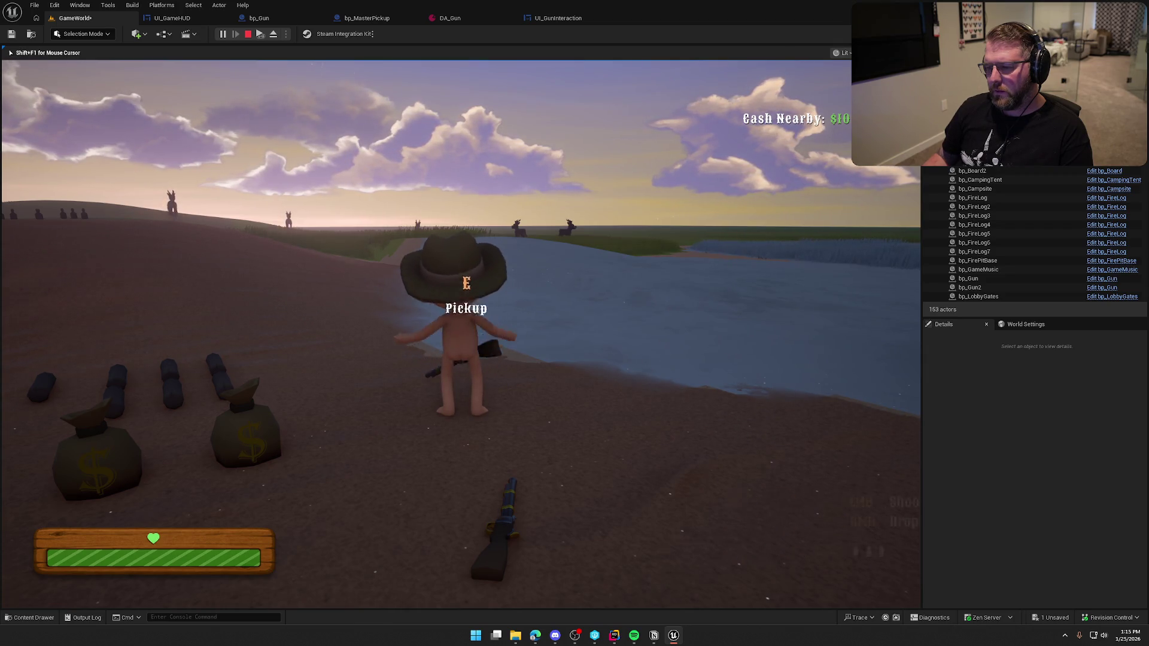
Pick up and drop the rifle twice in the running game, then pick it up again.
key("e")
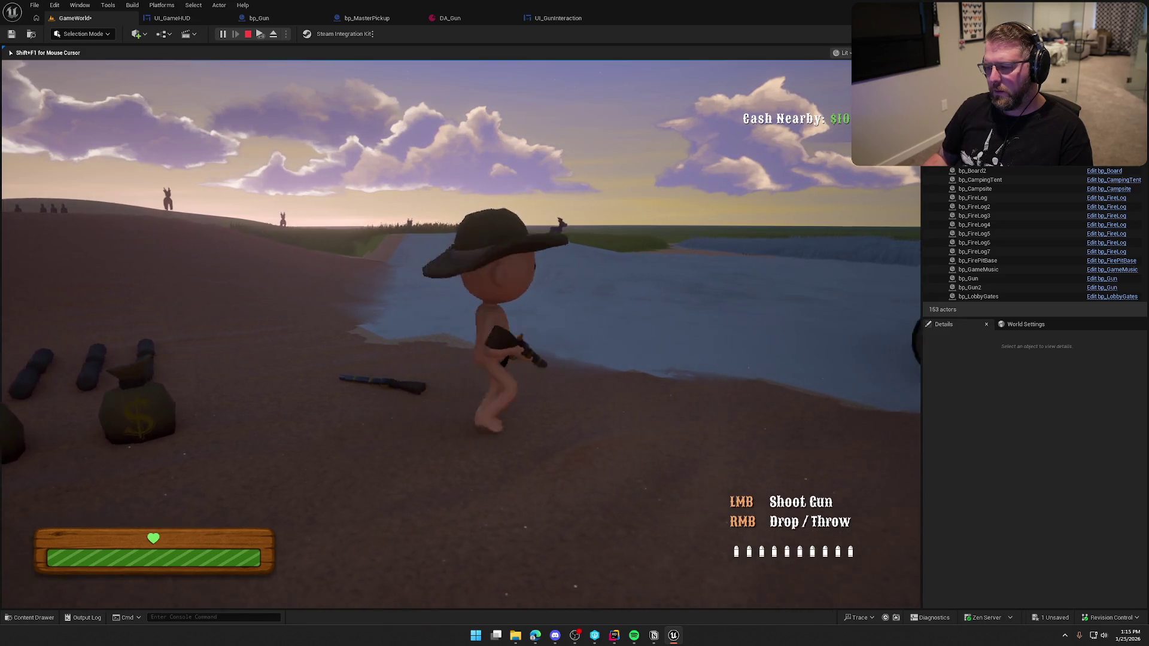
right_click(462, 334)
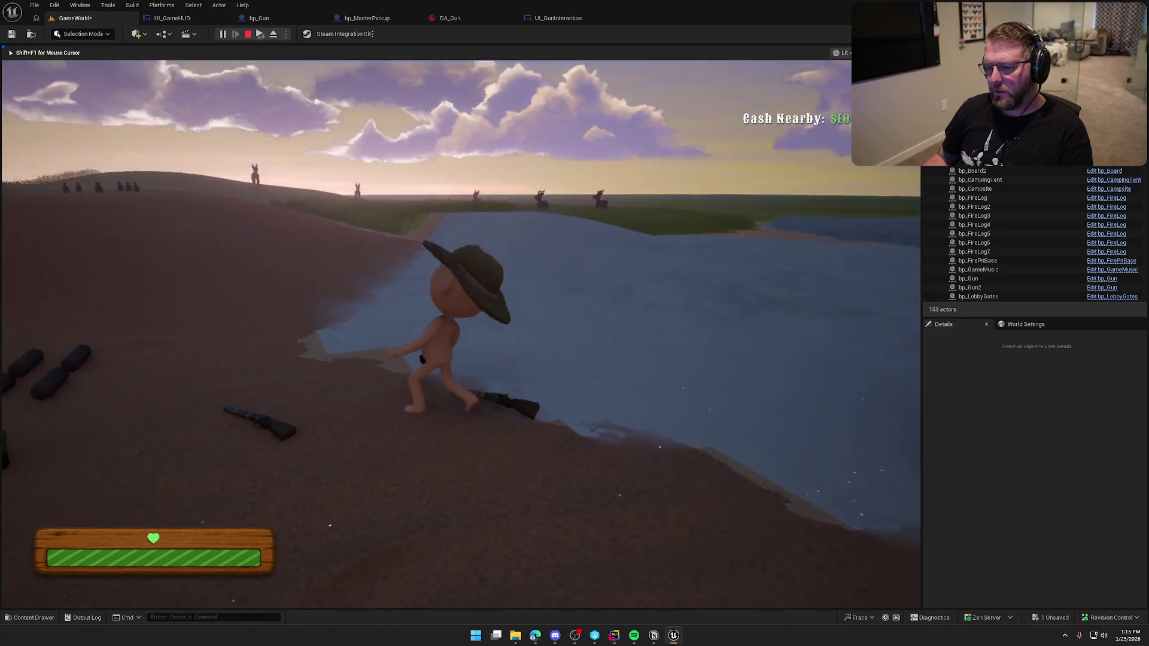
key("e")
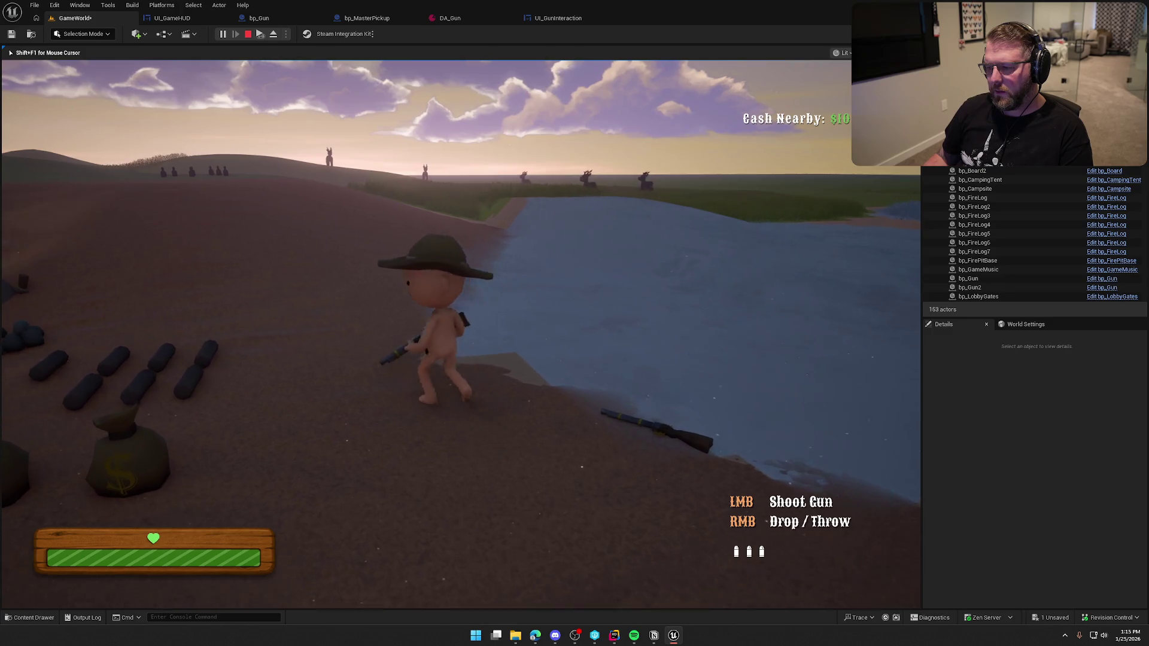
right_click(461, 334)
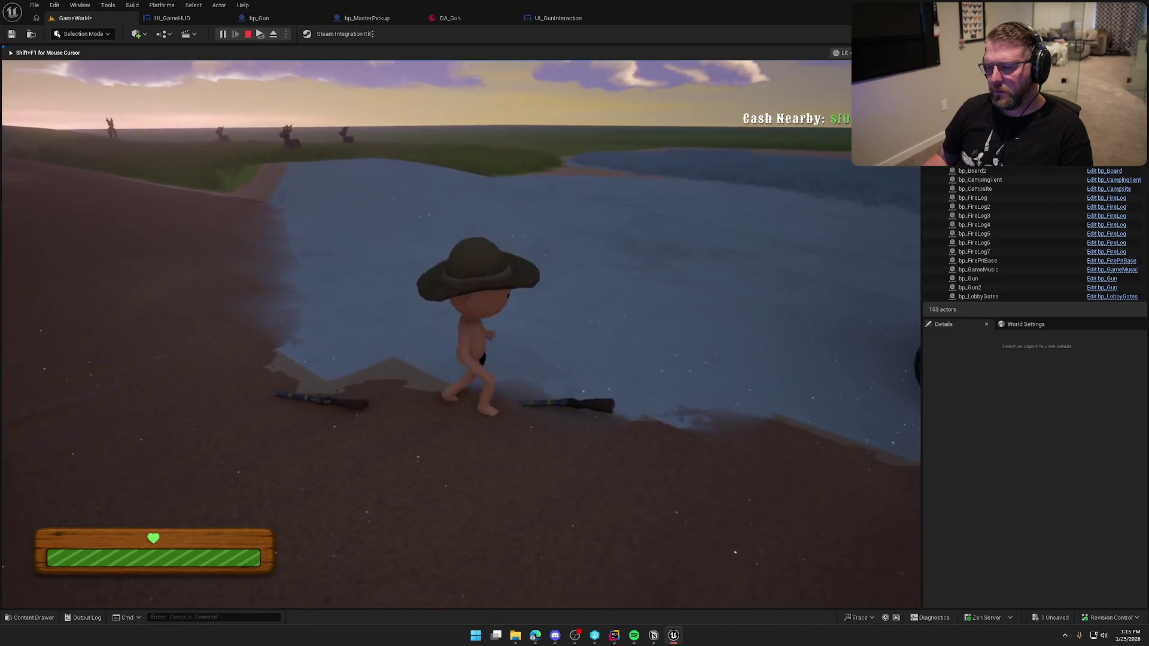
key("e")
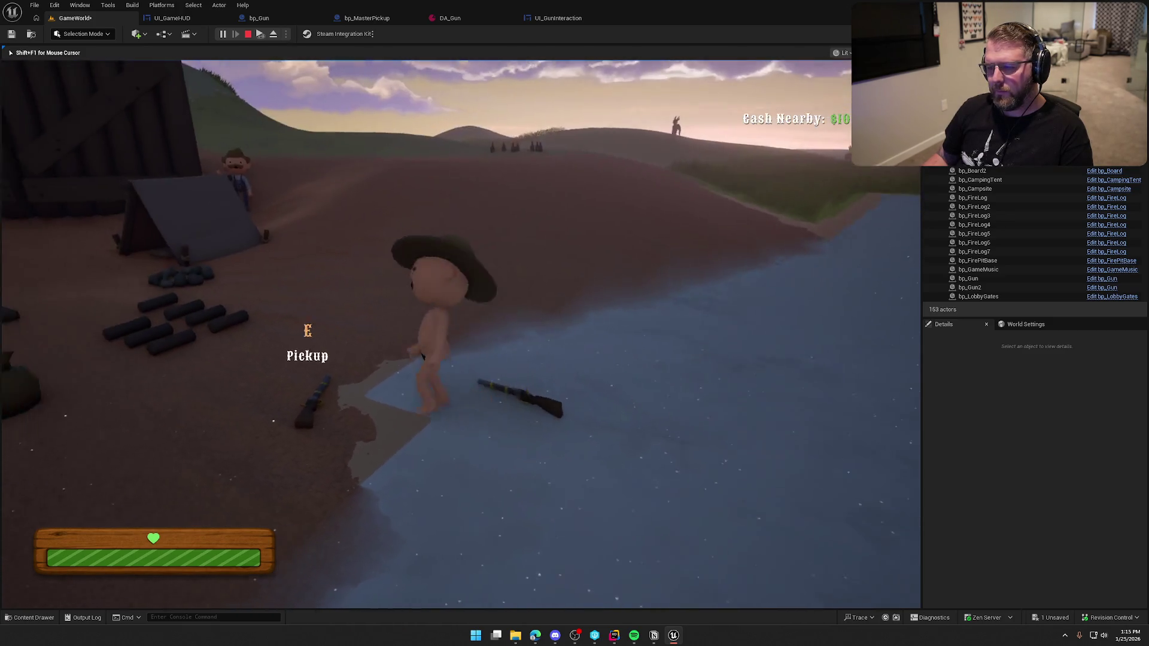
Pick up the rifle near the campsite, fire it, drop it, and stop the play session.
key("e")
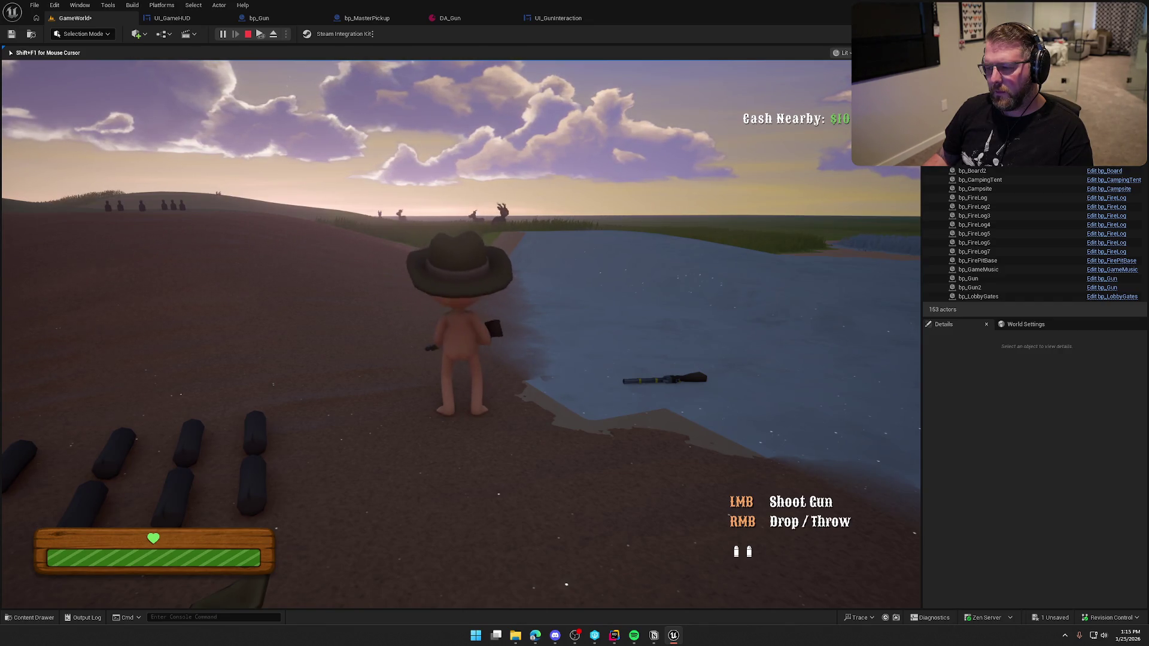
left_click(431, 318)
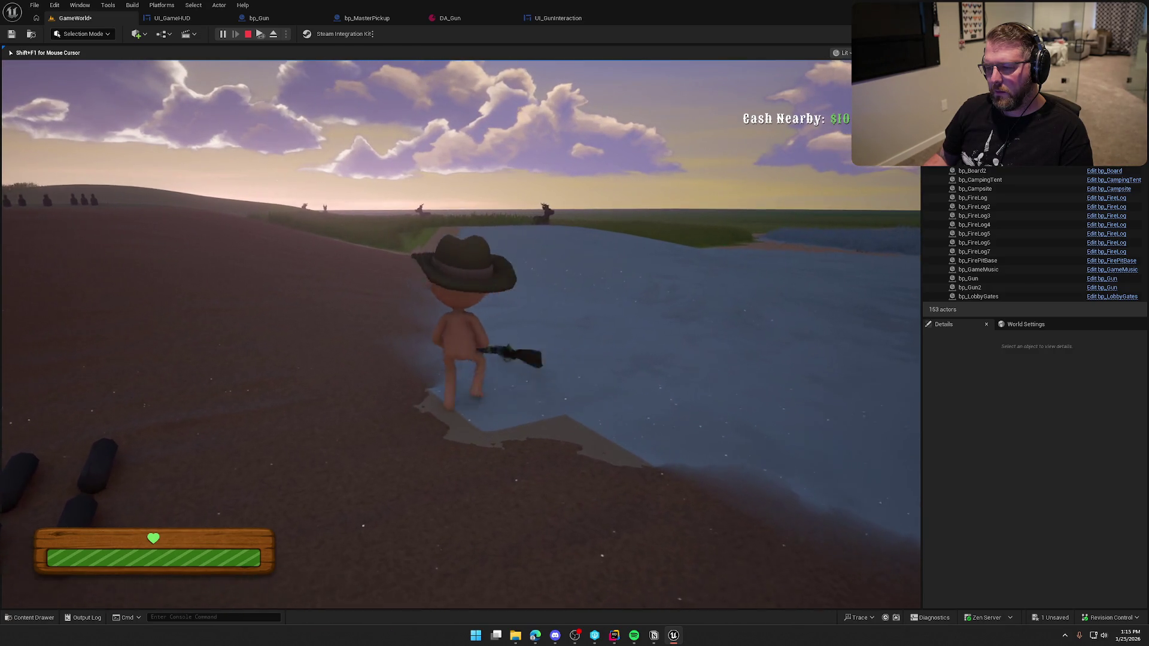
key("e")
right_click(460, 334)
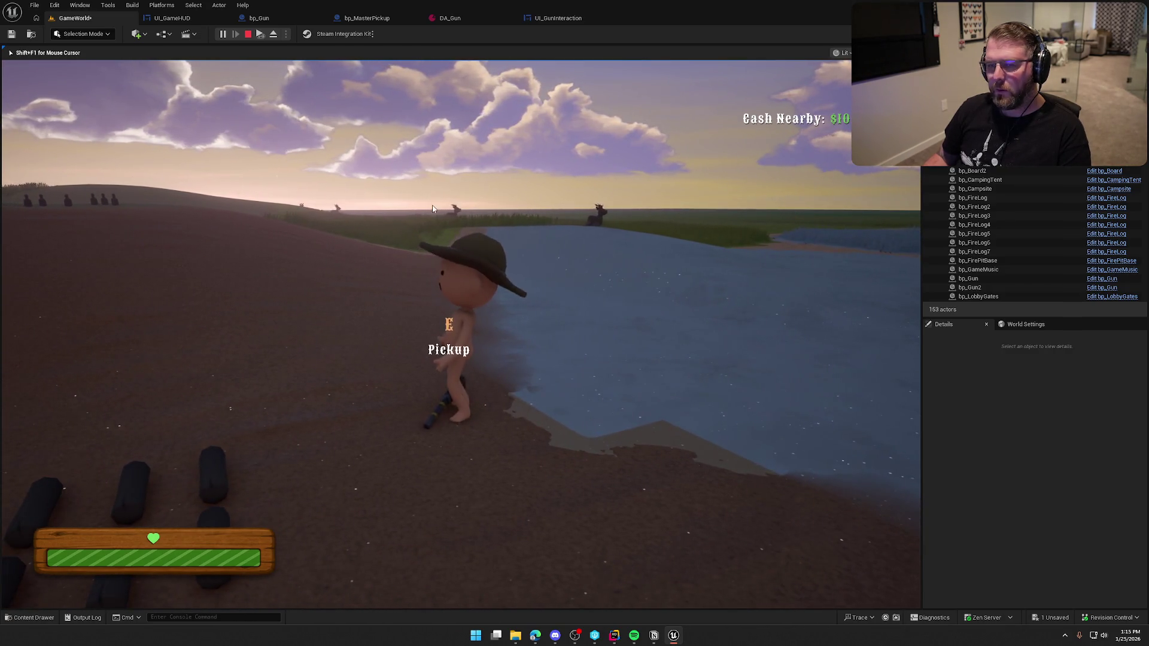
key("Escape")
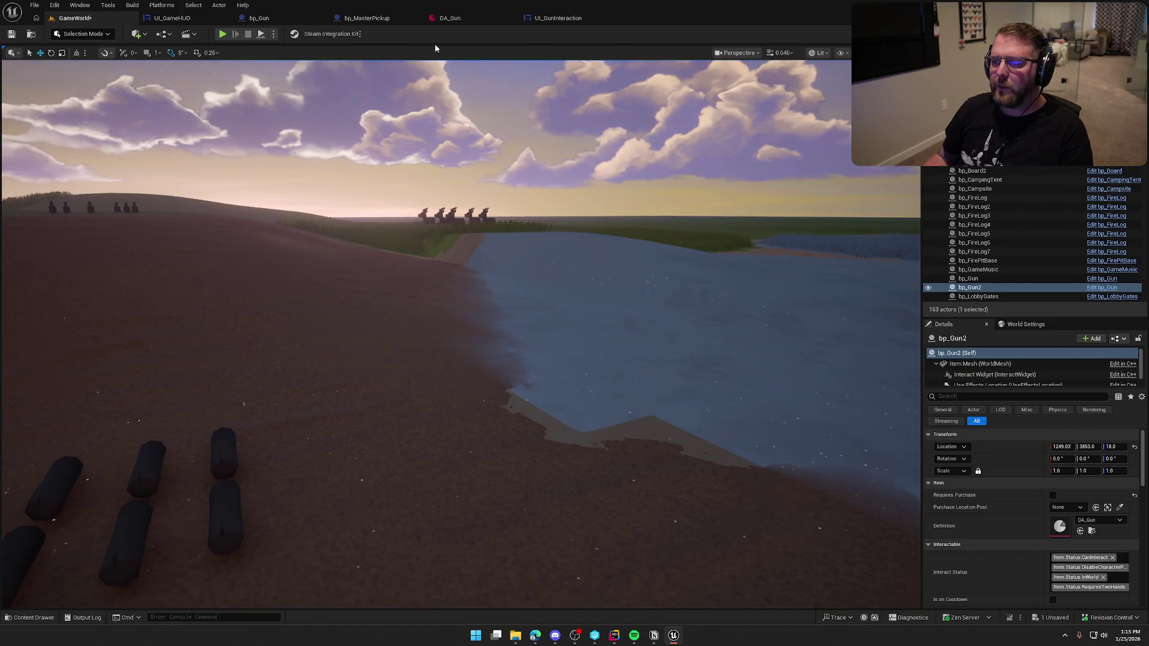
Give AmmoCounter in the UI_GunInteraction Designer a top padding of 10, then play GameWorld.
left_click(542, 19)
key("shift+F4")
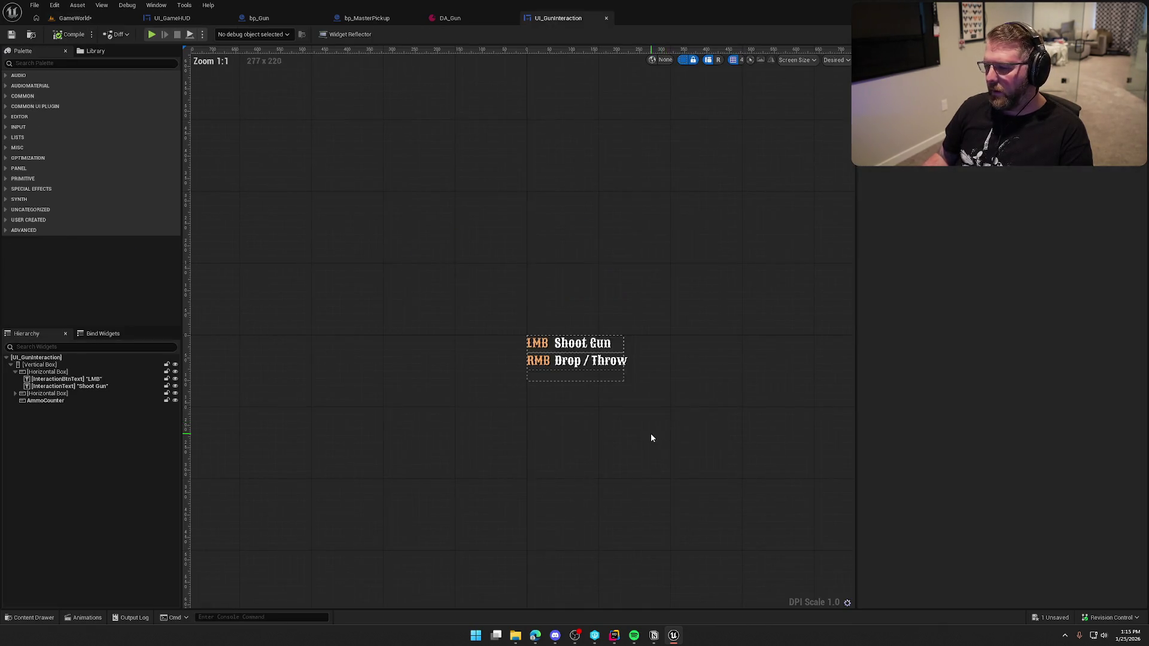
left_click(45, 401)
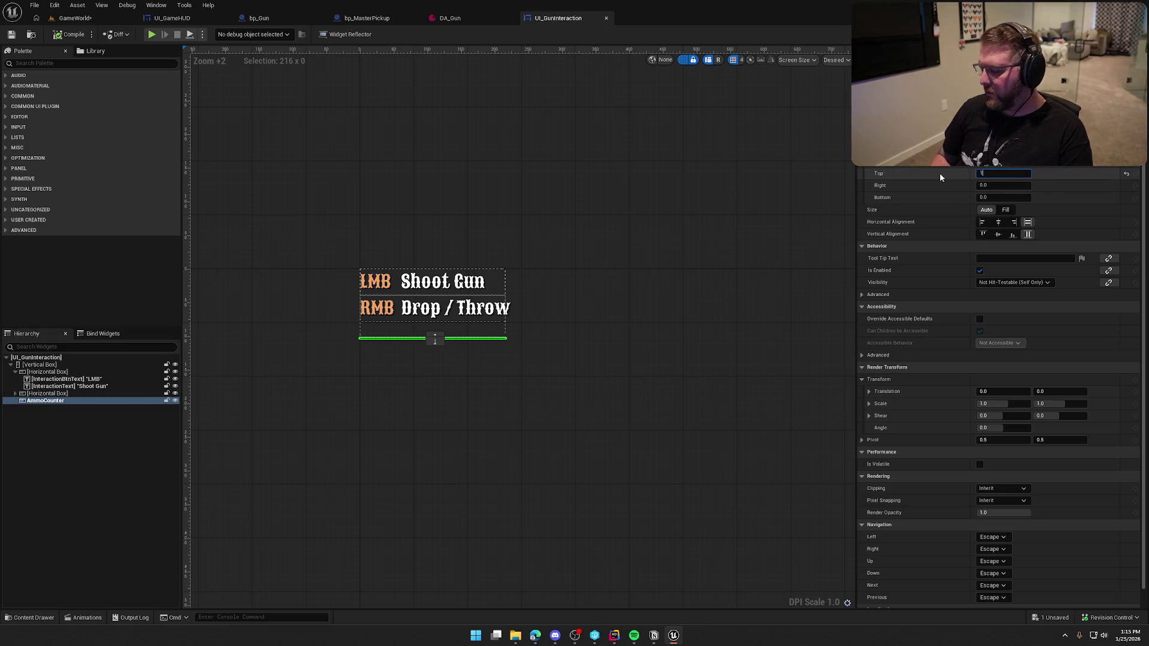
left_click(103, 17)
left_click(222, 33)
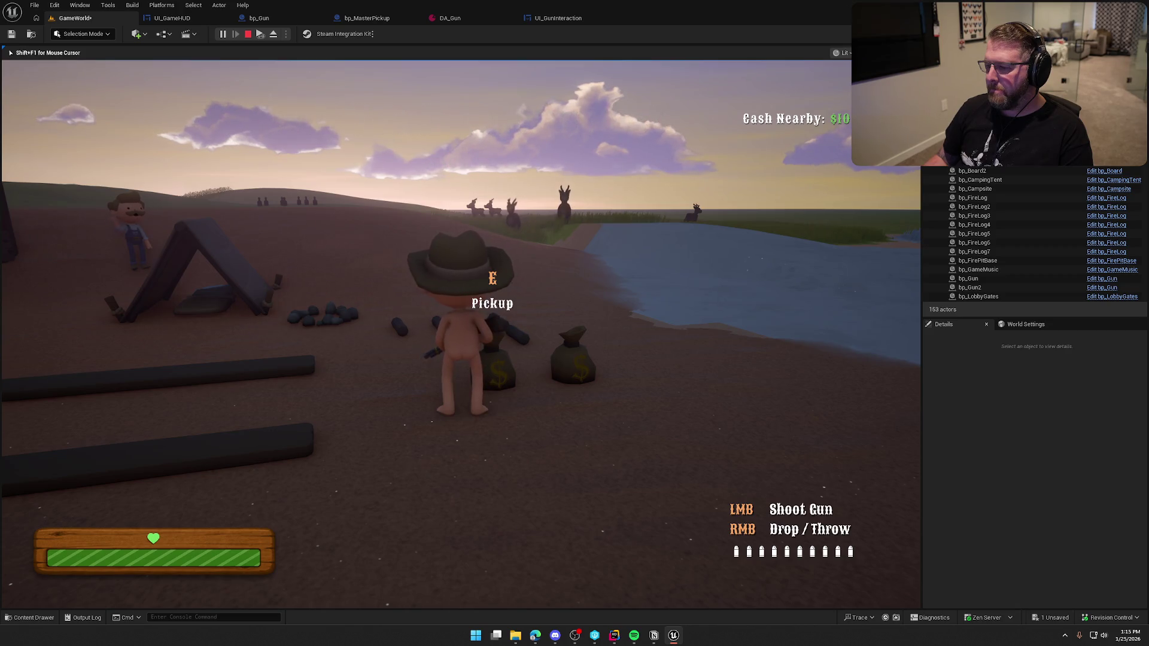
Run forward past the campsite with the gun HUD, stop, and open UI_GameHUD.
key("shift+w")
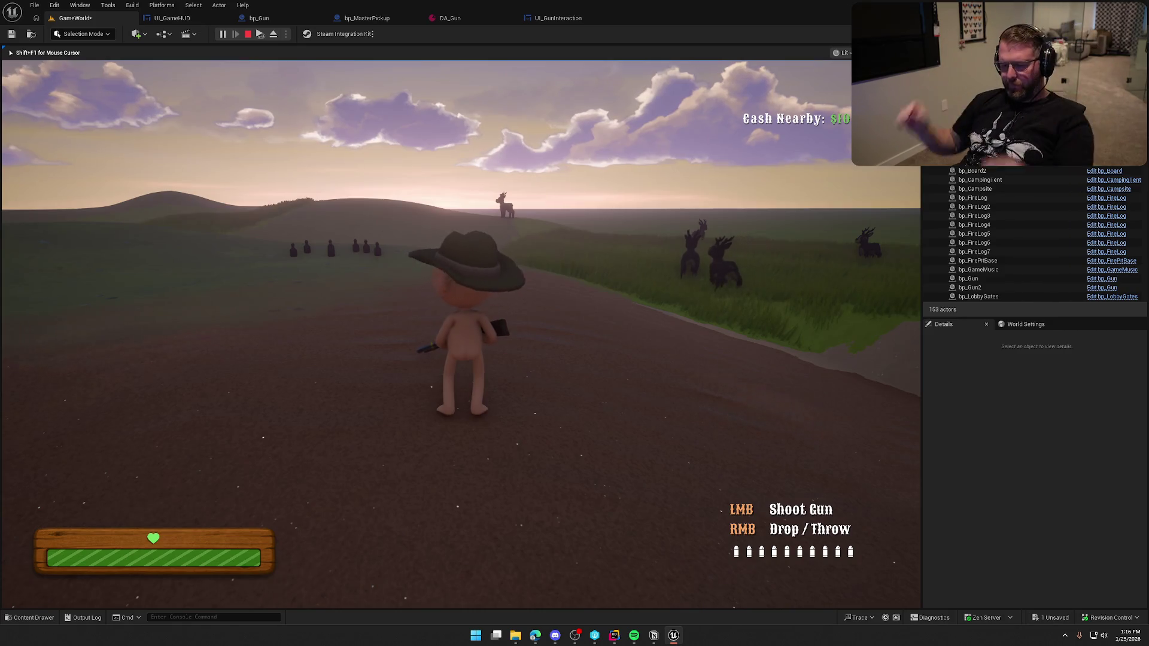
key("Escape")
left_click(192, 20)
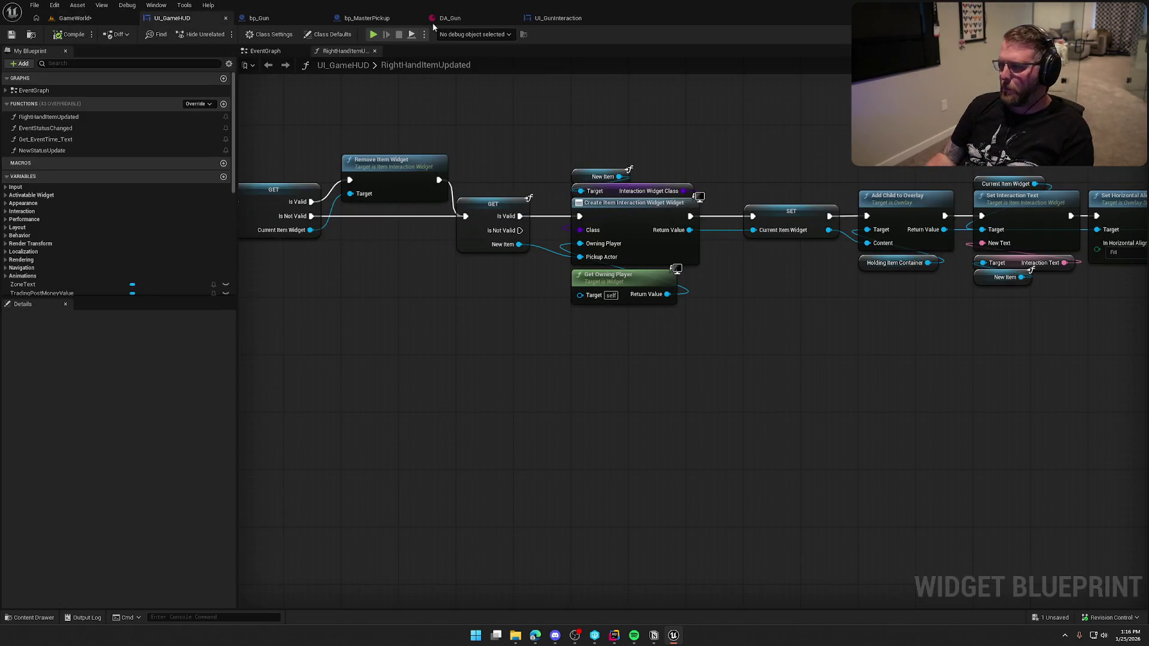
Give UI_GunInteraction's Drop / Throw row 40 bottom padding and Fill size, then playtest.
left_click(557, 18)
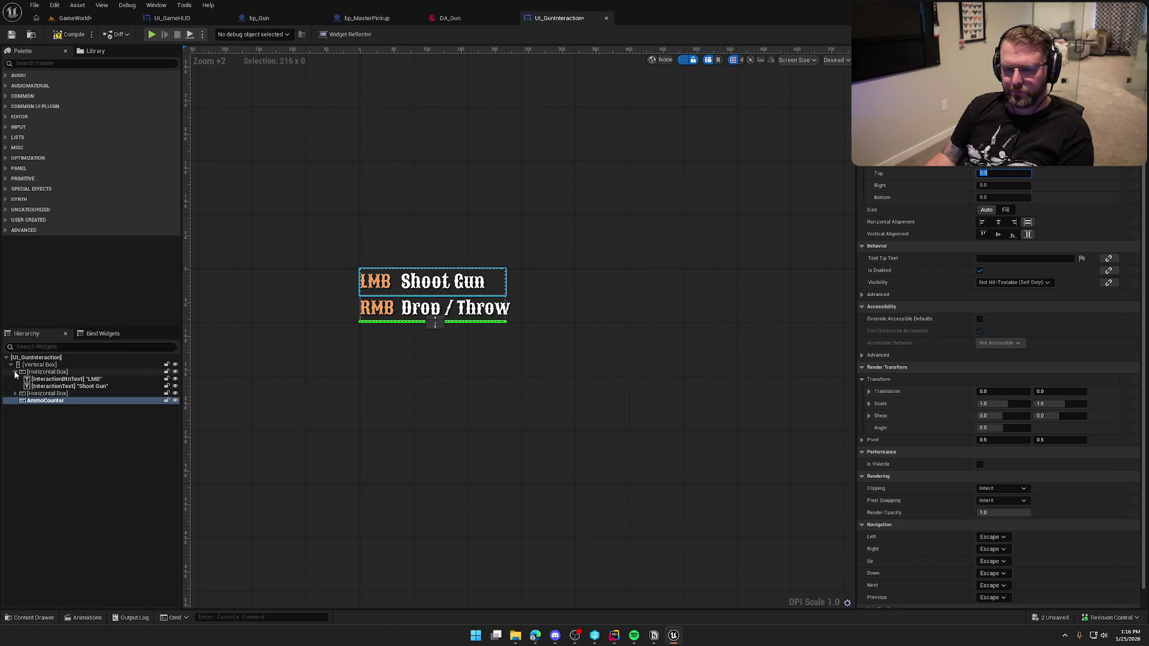
left_click(15, 373)
left_click(41, 379)
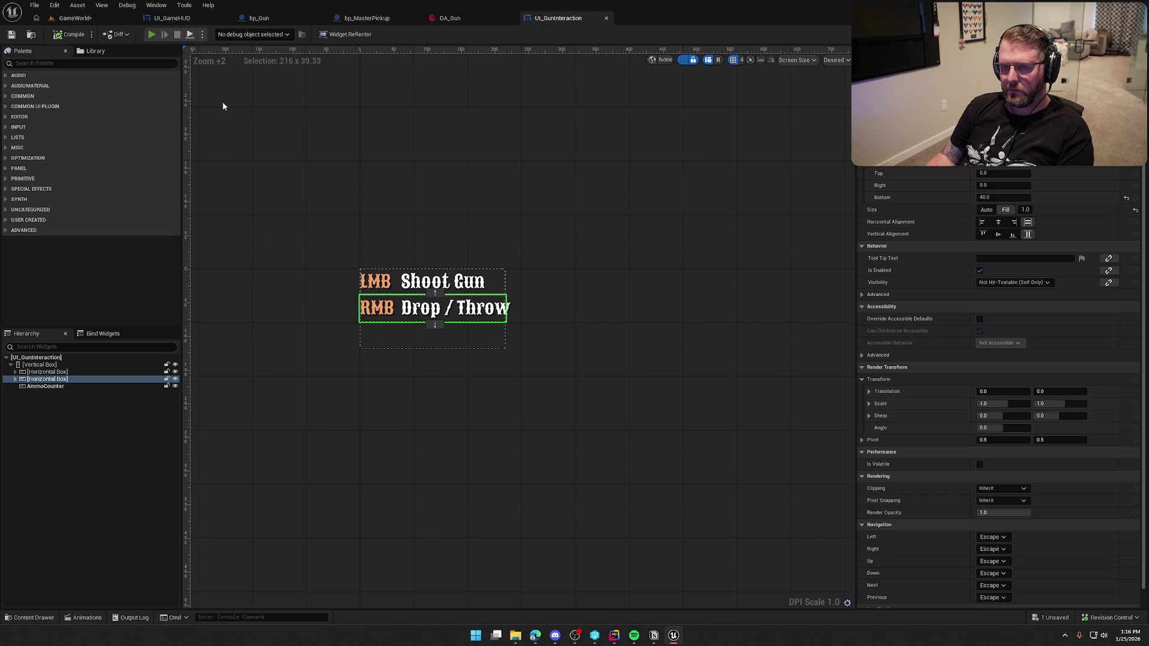
key("alt+p")
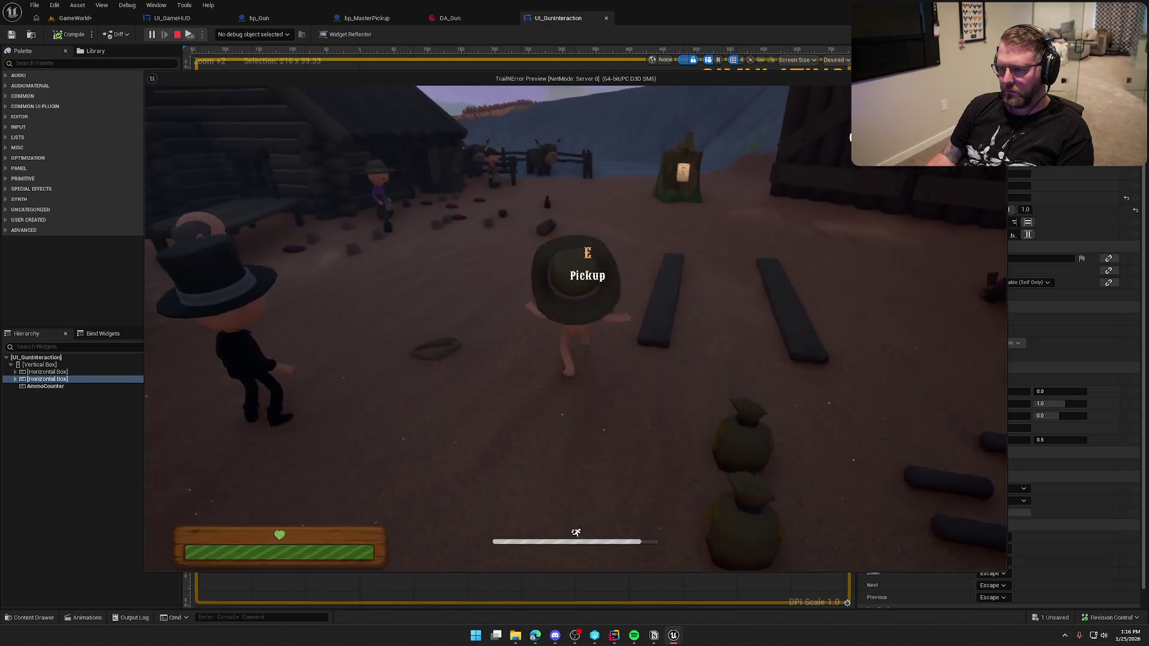
Pick up the gun, walk to the tent and sacks, drop it, and end the preview.
key("e")
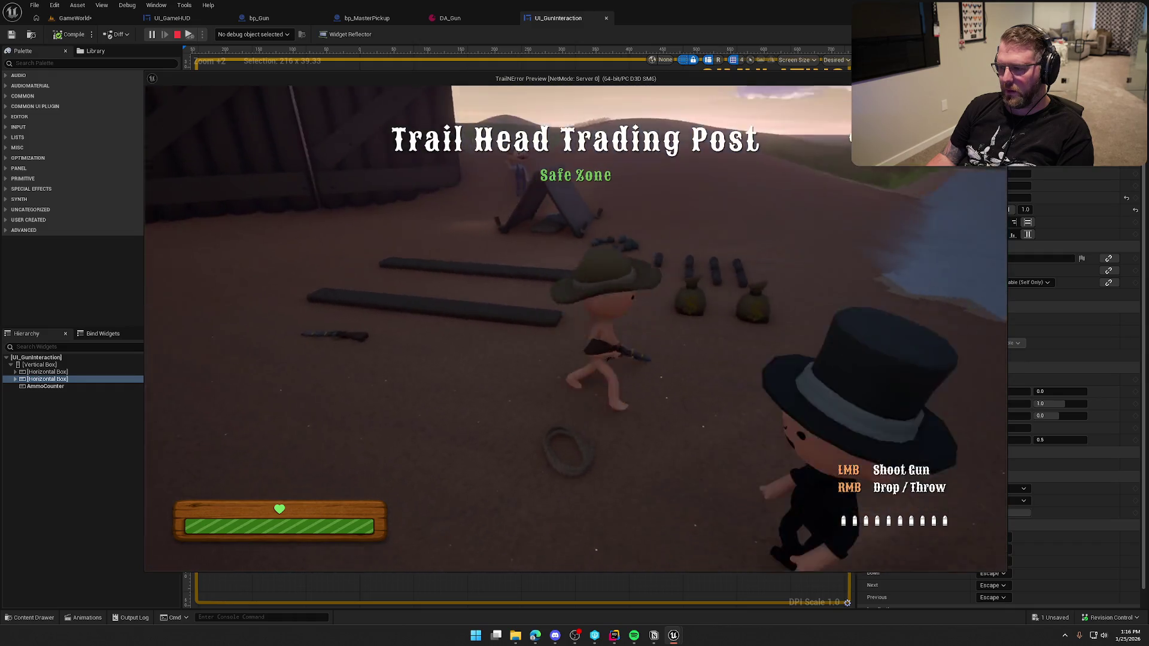
key("w")
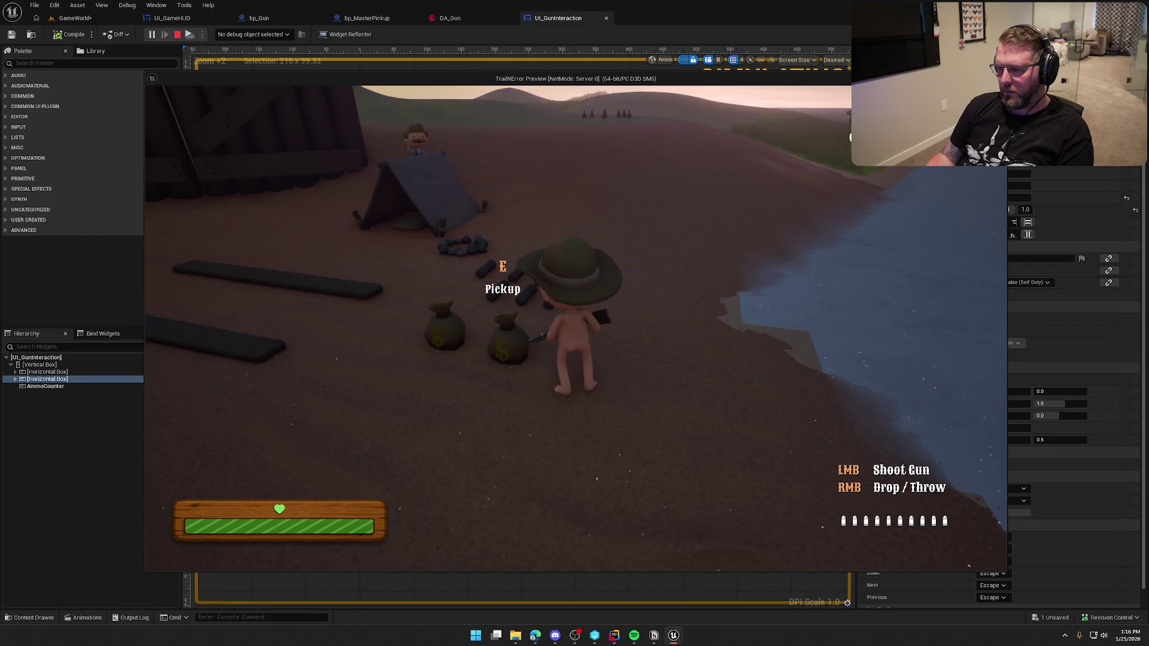
right_click(576, 328)
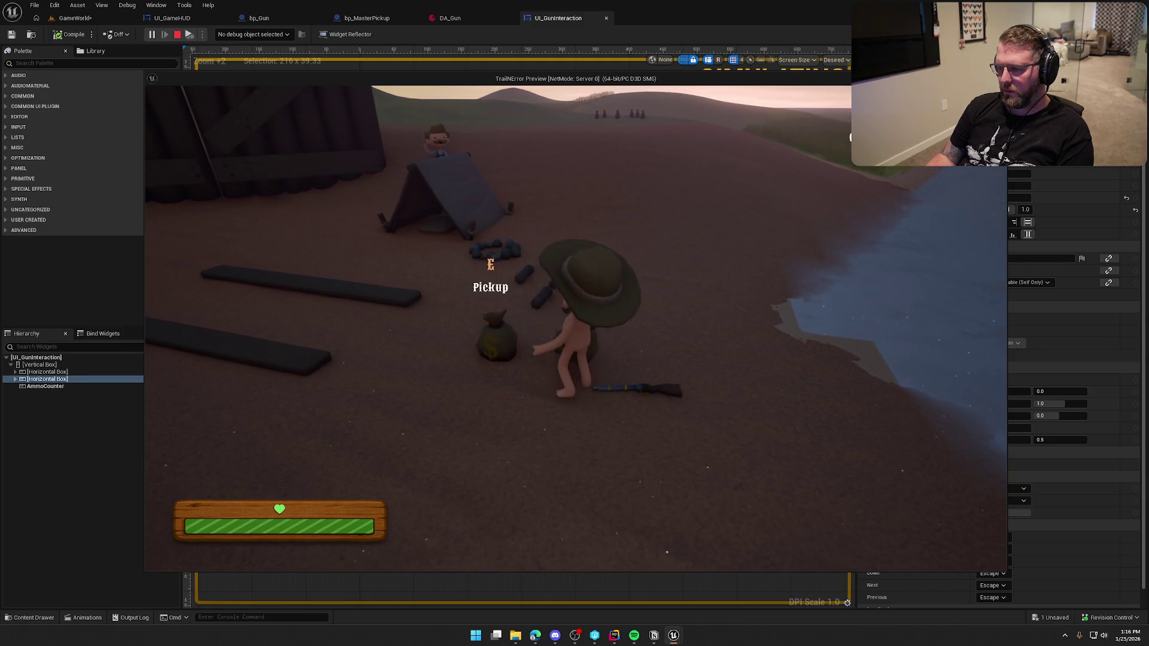
key("Escape")
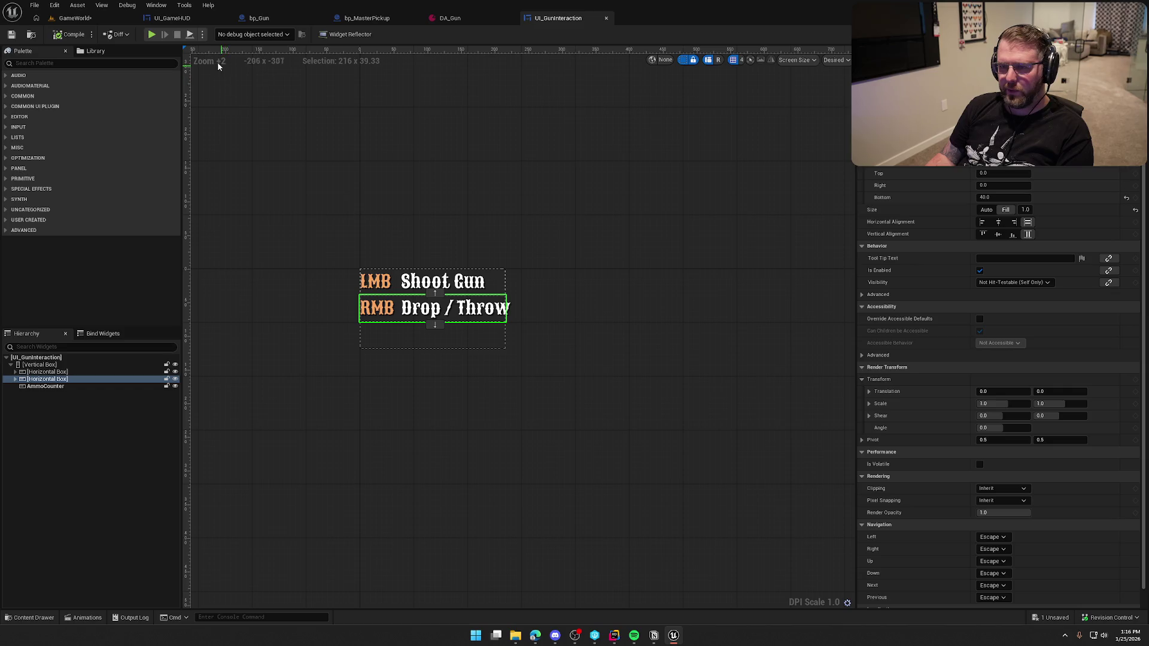
Select the EquippedItemDisplay size box, parent of HoldingItemContainer, in the UI_GameHUD Designer.
left_click(175, 18)
left_click(1095, 34)
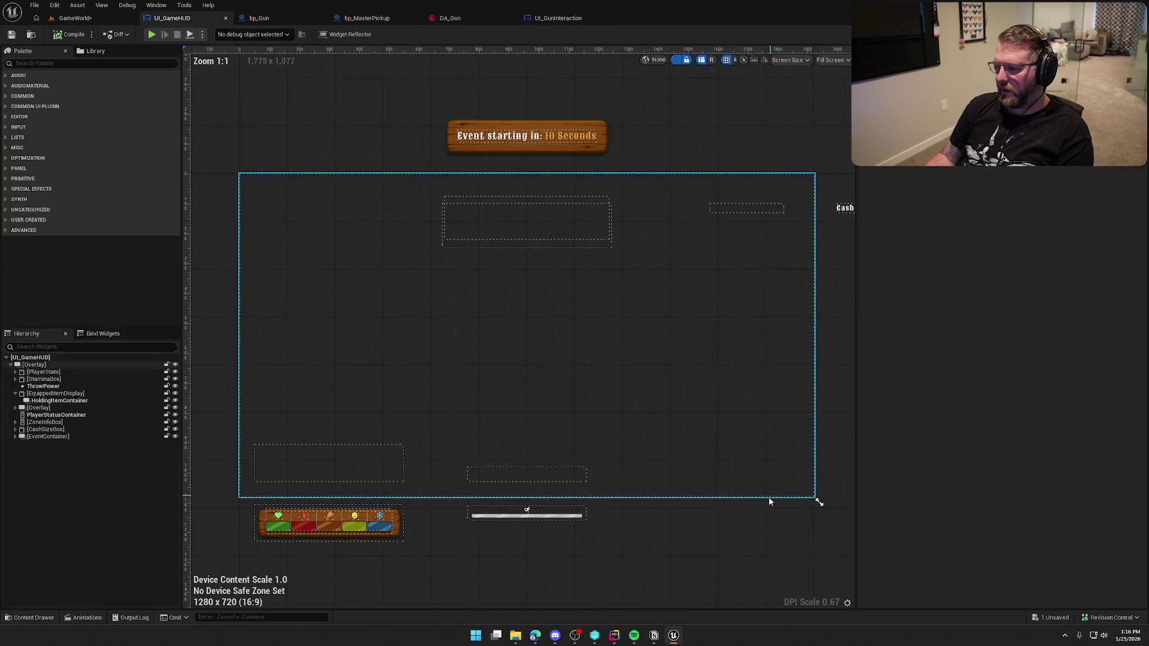
scroll(768, 497, "up", 4)
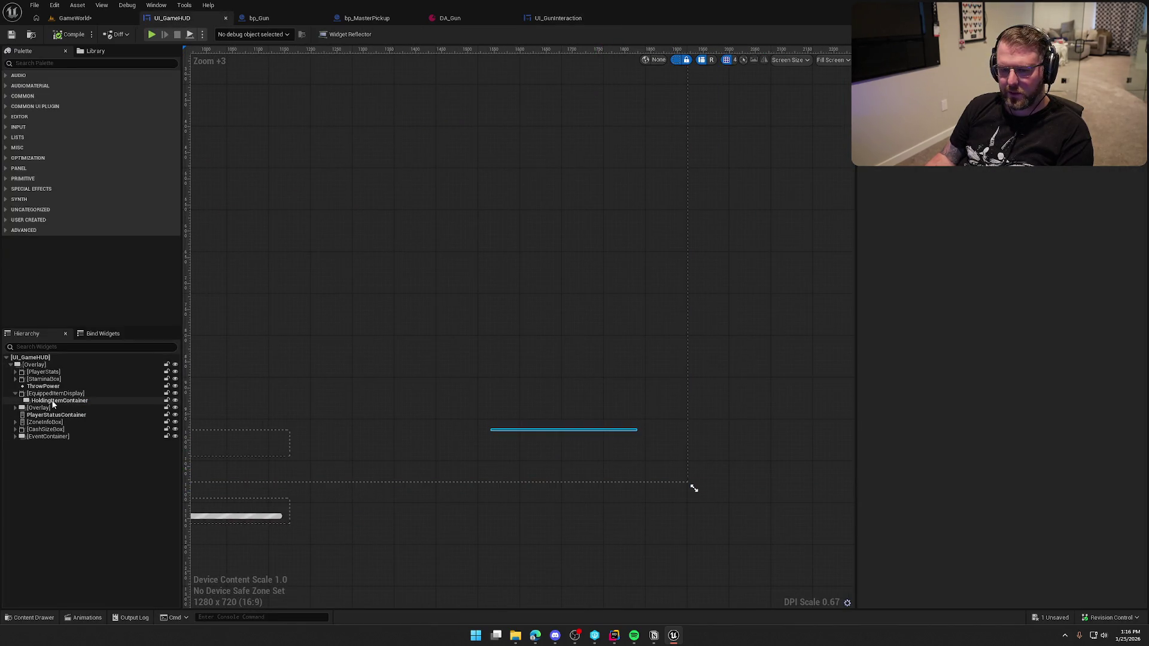
left_click(49, 400)
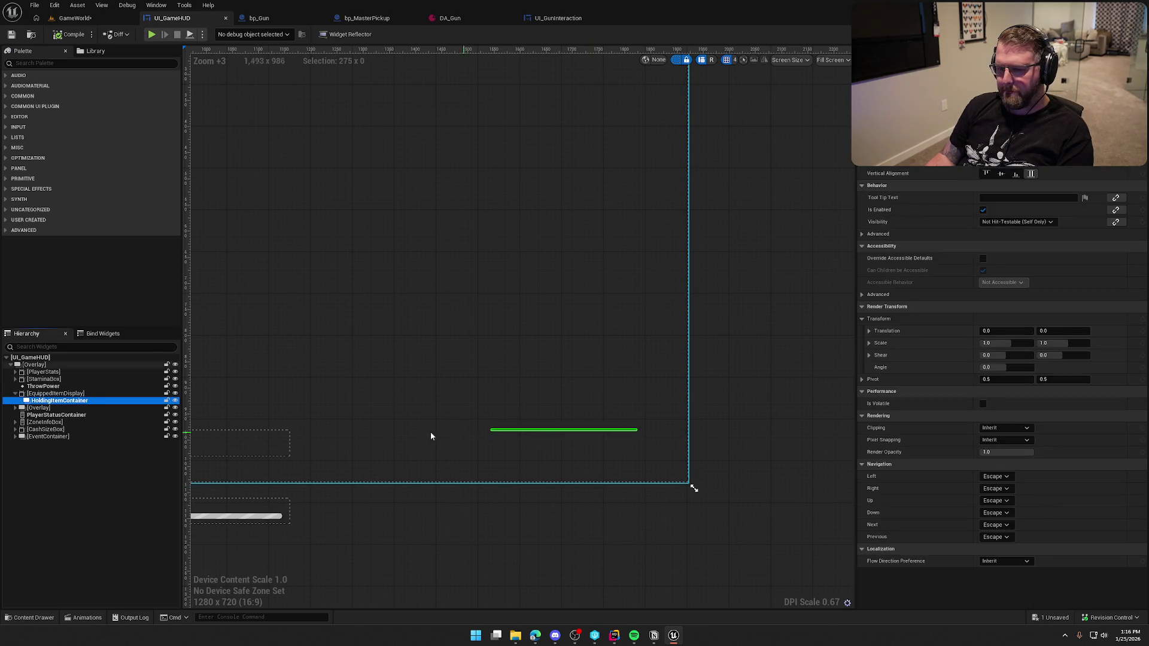
key("Up")
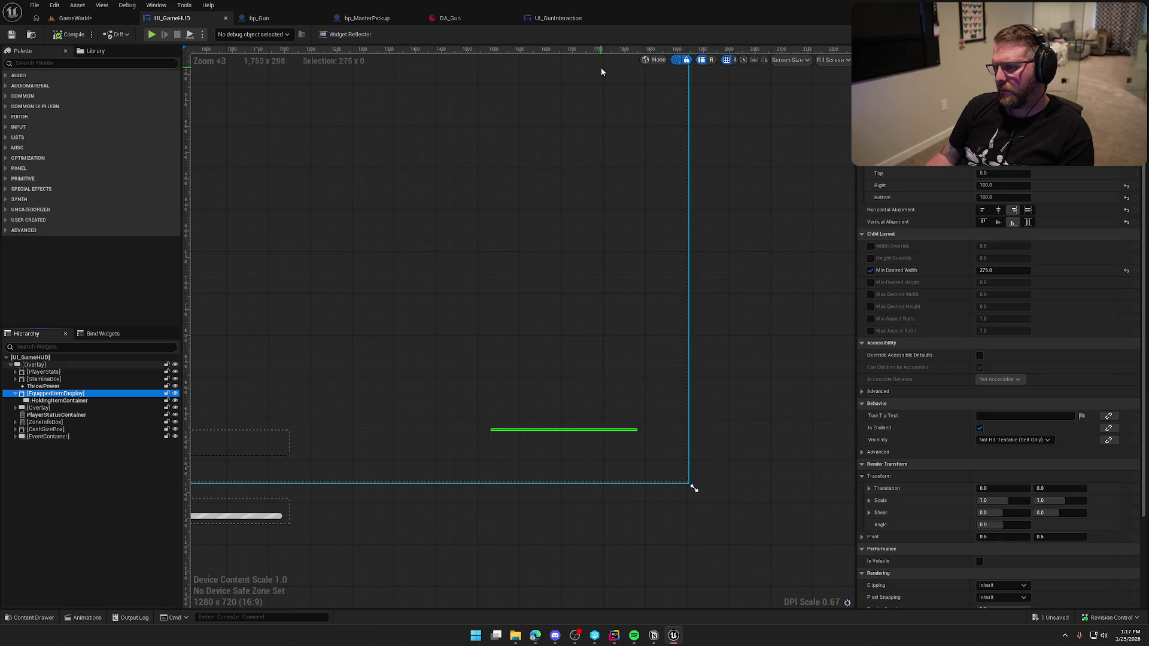
After comparing with UI_GunInteraction, enable EquippedItemDisplay's Min Desired Height override.
left_click(555, 18)
left_click_drag(703, 351, 715, 348)
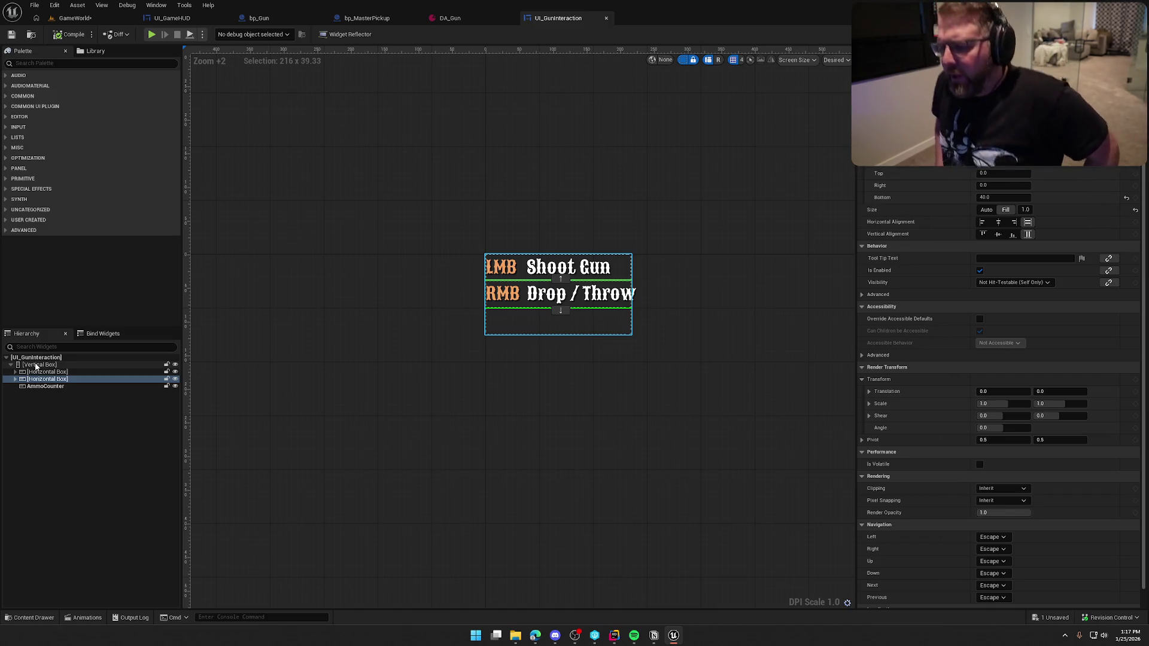
left_click(172, 18)
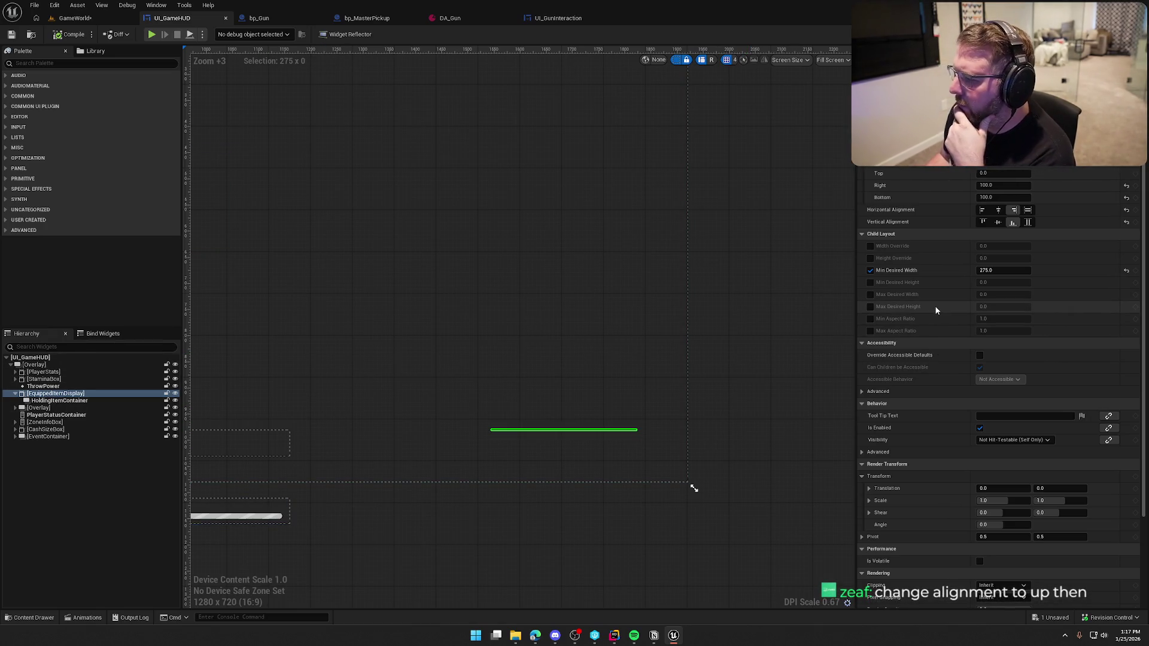
left_click(870, 283)
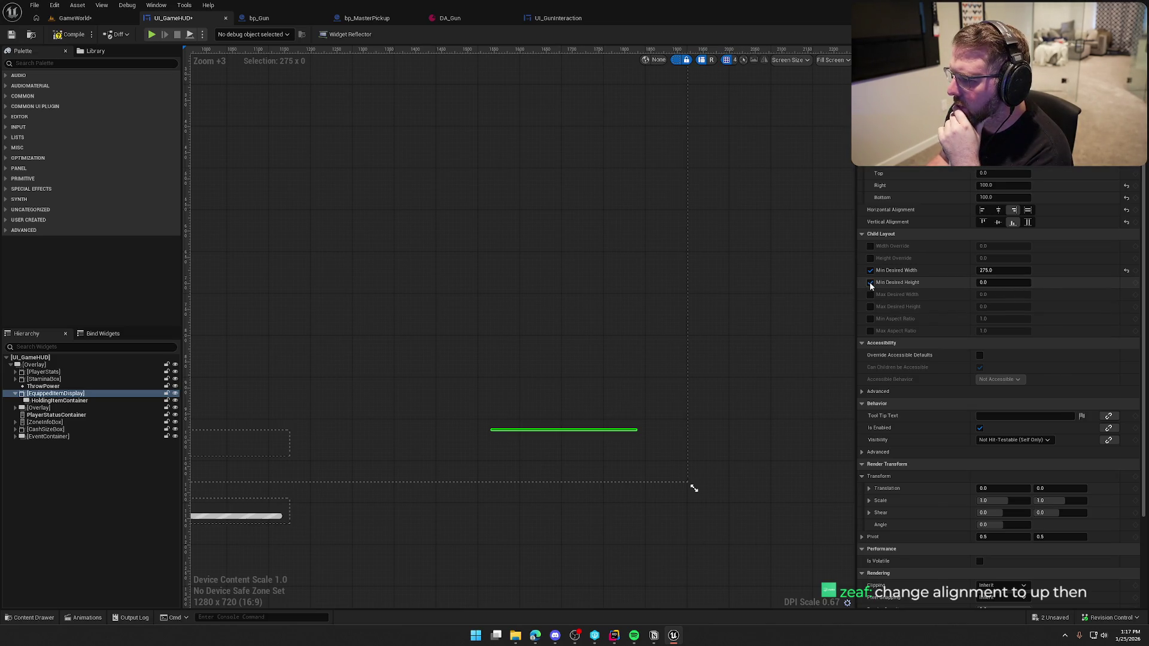
Set the equipped-item display's Min Desired Height to 150.
left_click(995, 283)
type("200")
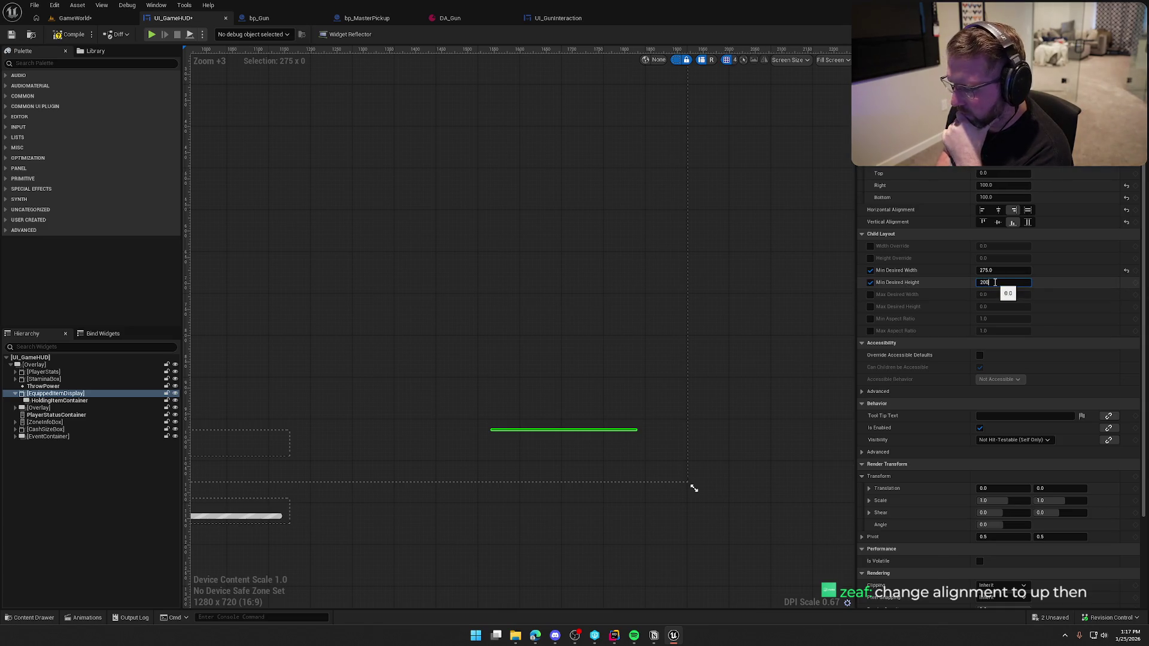
key("Return")
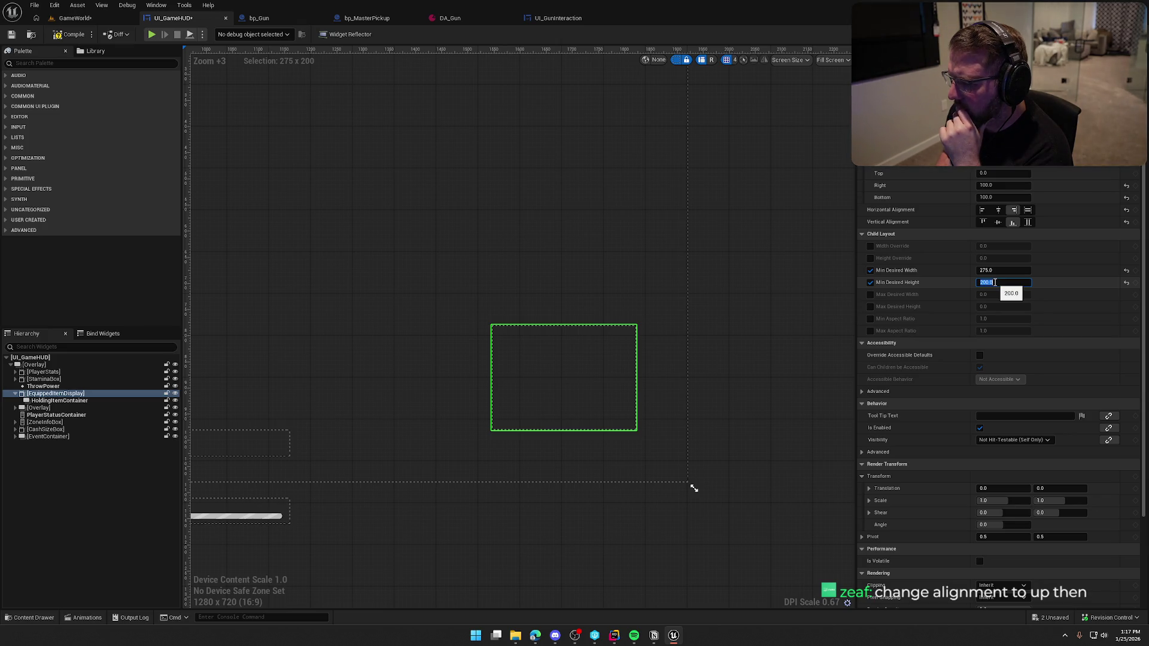
type("100")
key("Return")
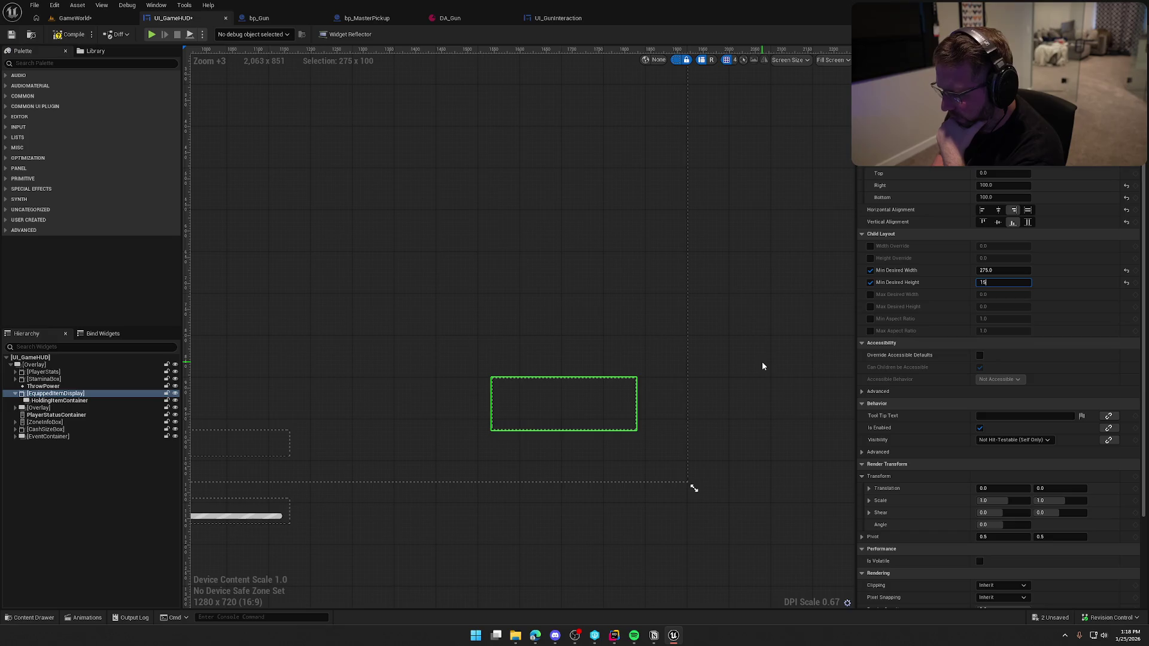
type("0")
key("Return")
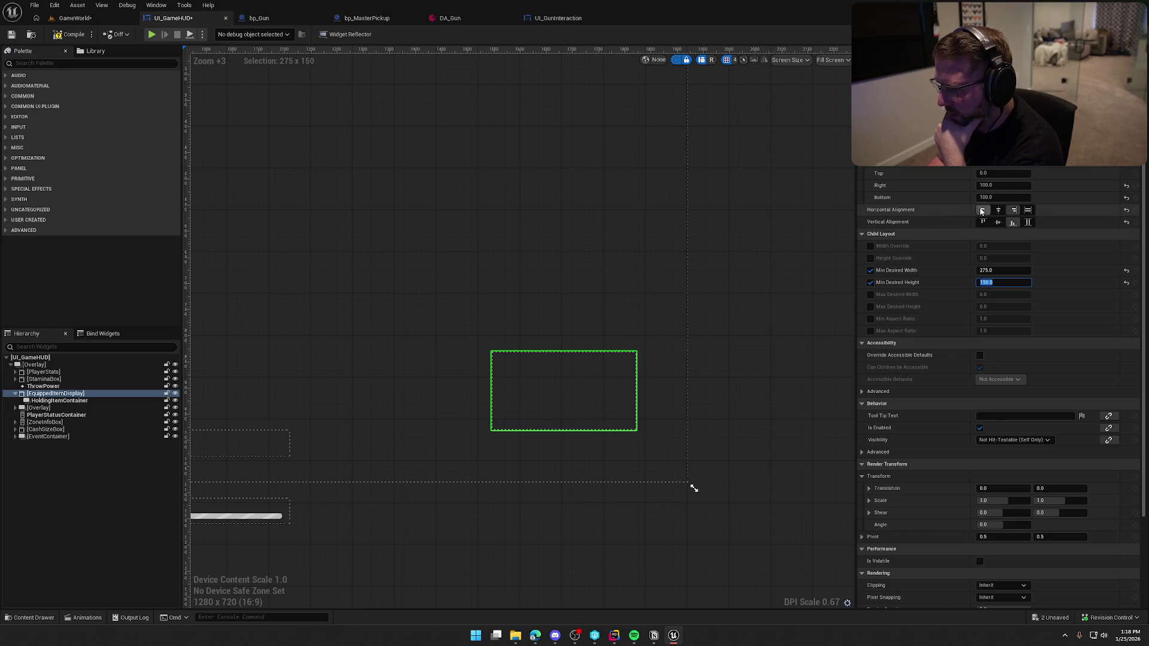
Give the equipped-item display a bottom padding of 50 and recentre the canvas.
left_click(1003, 198)
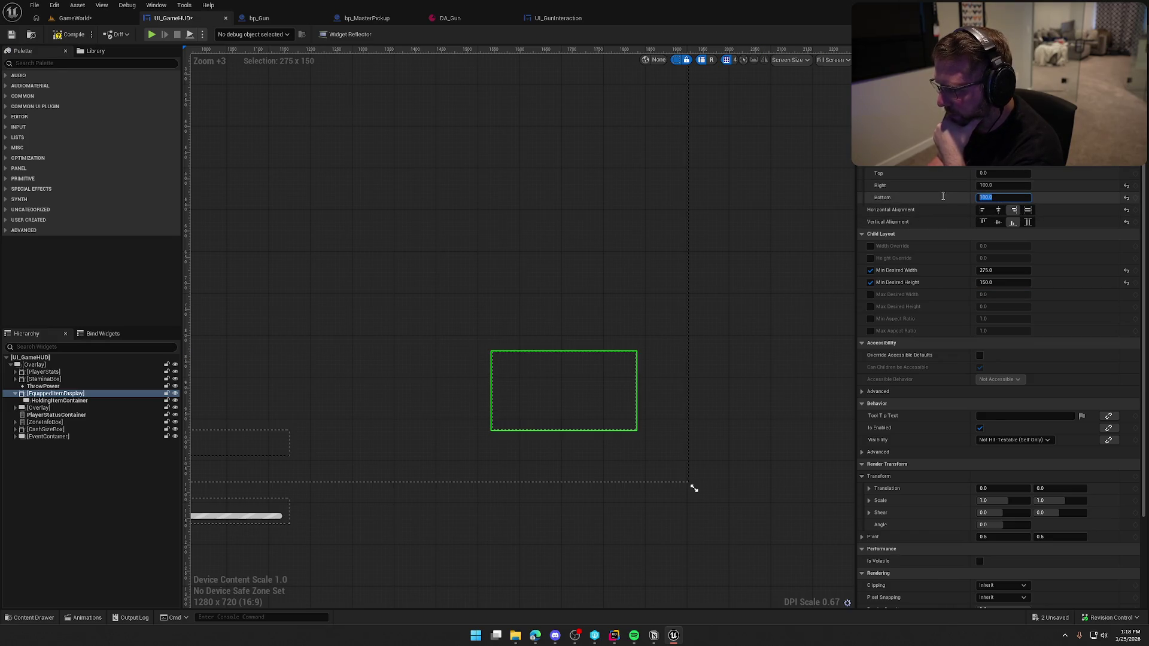
type("50")
key("Return")
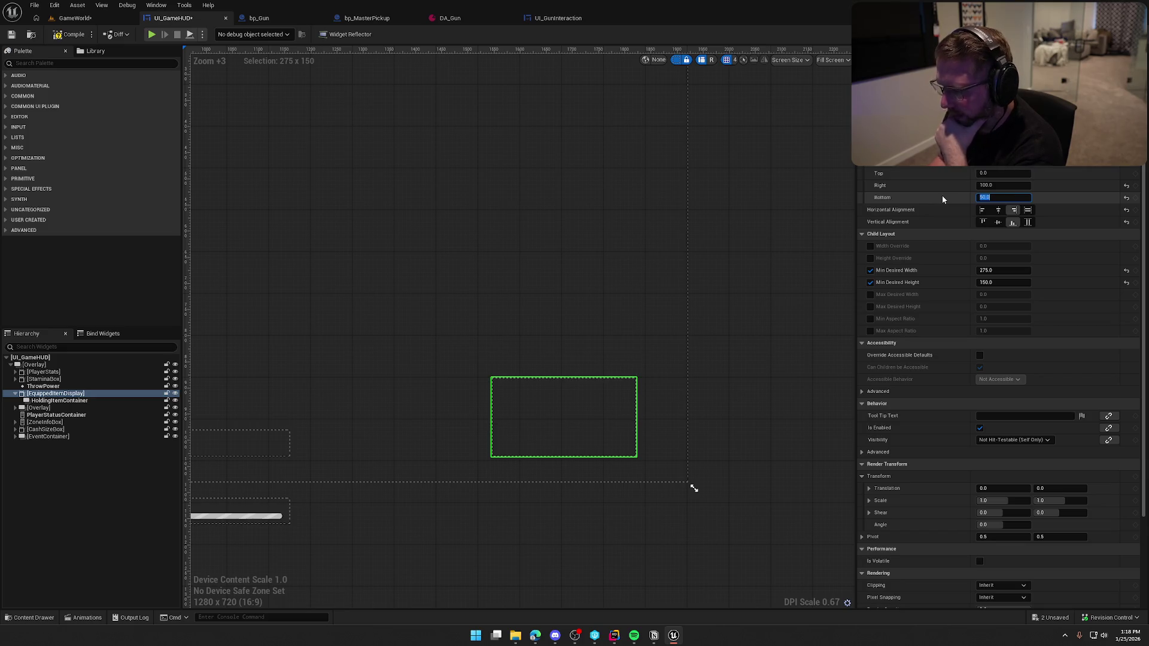
left_click_drag(755, 379, 824, 341)
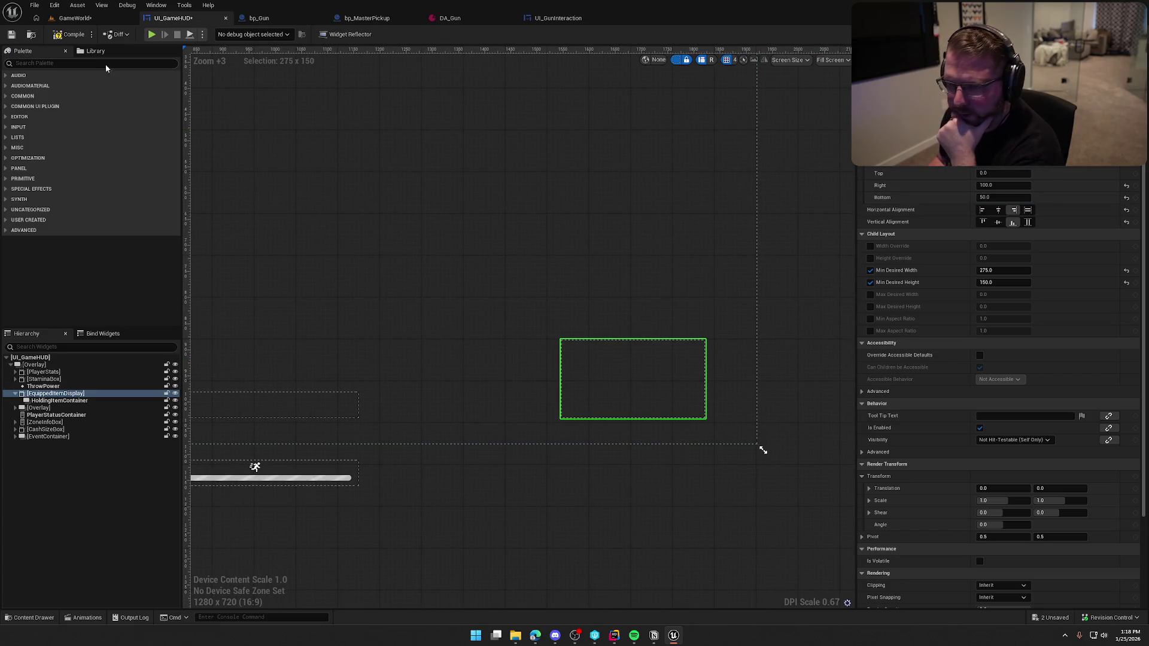
left_click(558, 18)
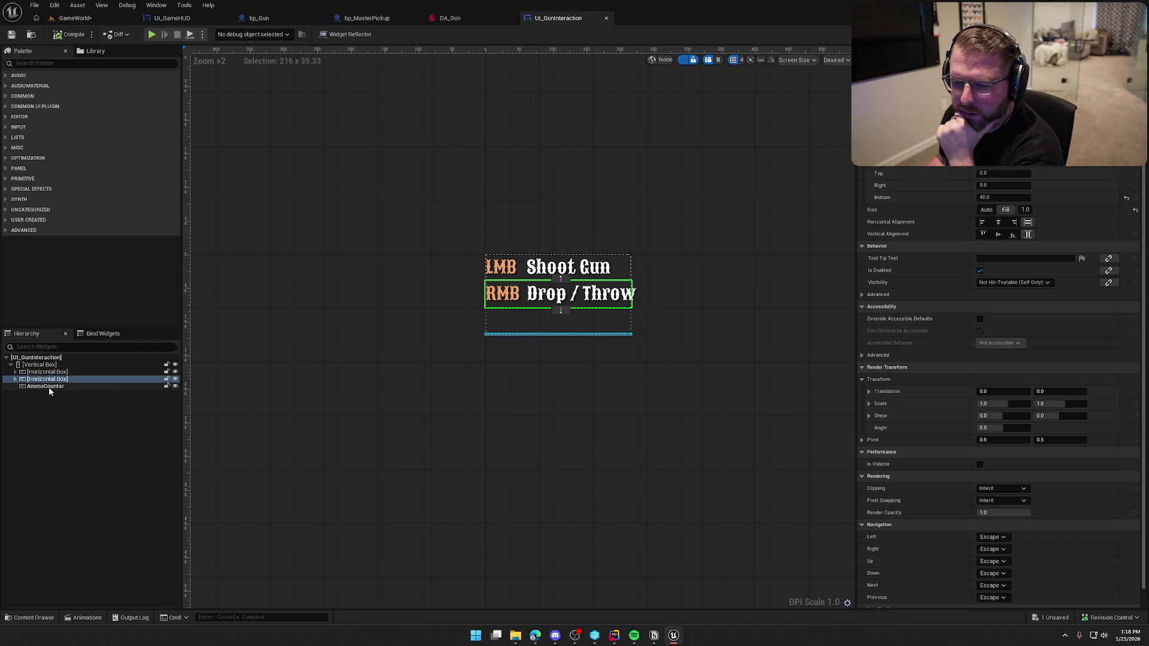
Set AmmoCounter to Fill size with Bottom vertical alignment.
left_click(49, 386)
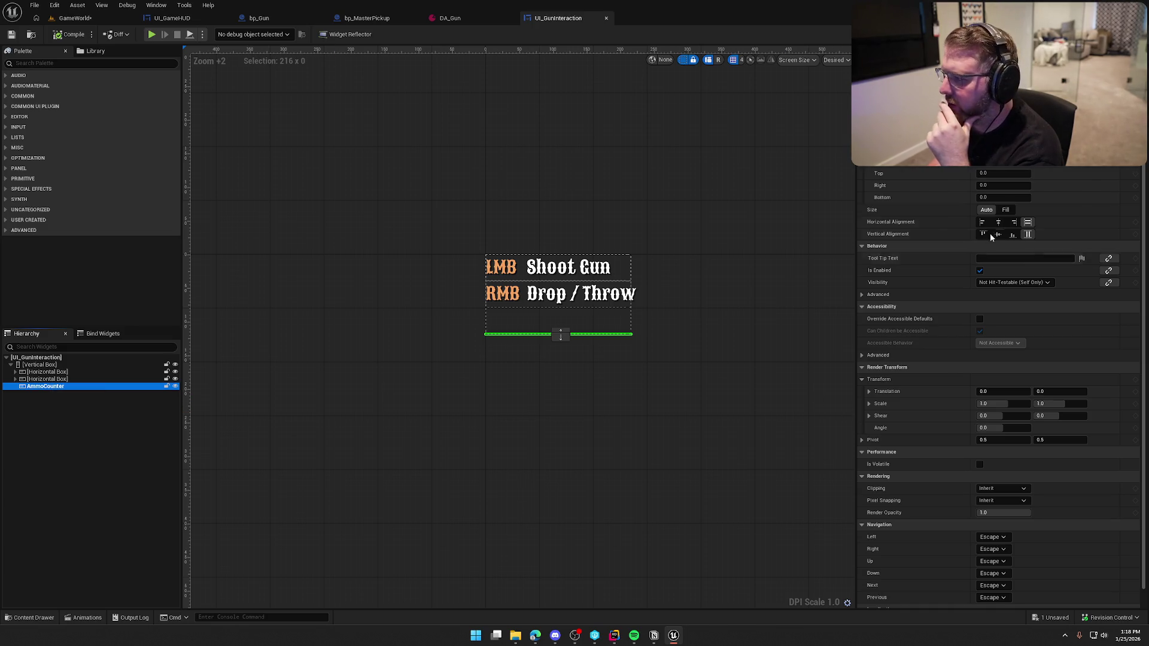
left_click(1006, 210)
left_click(1012, 235)
left_click(1012, 237)
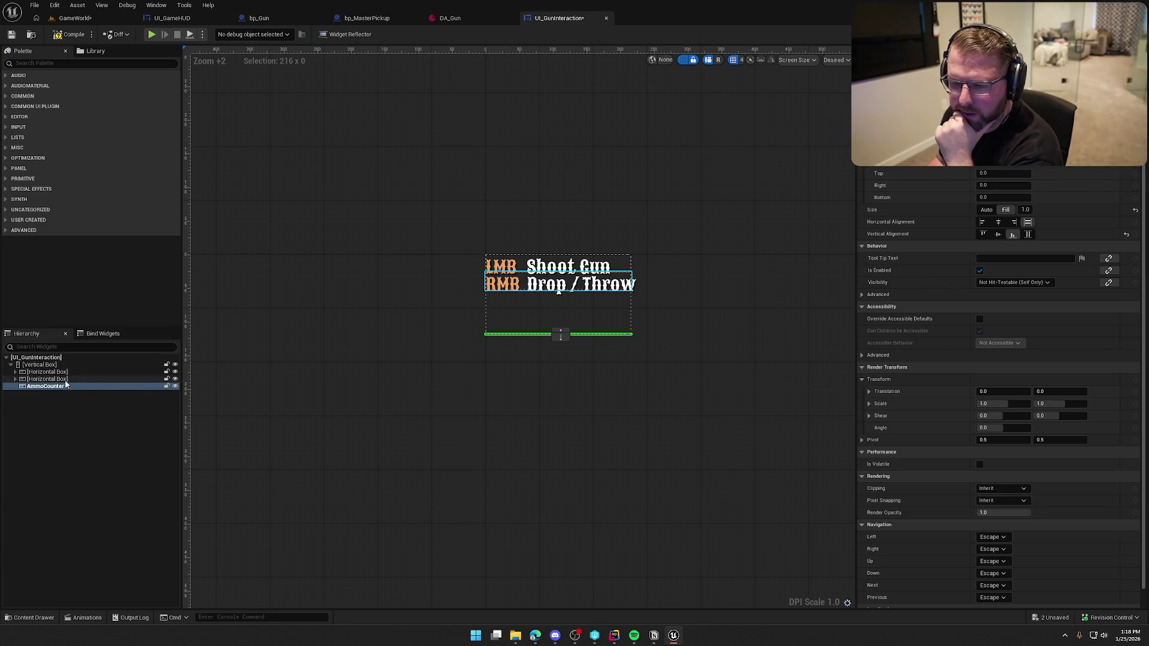
Zero the Drop / Throw row's bottom padding and compile.
left_click(47, 379)
left_click(1004, 198)
type("0")
key("Return")
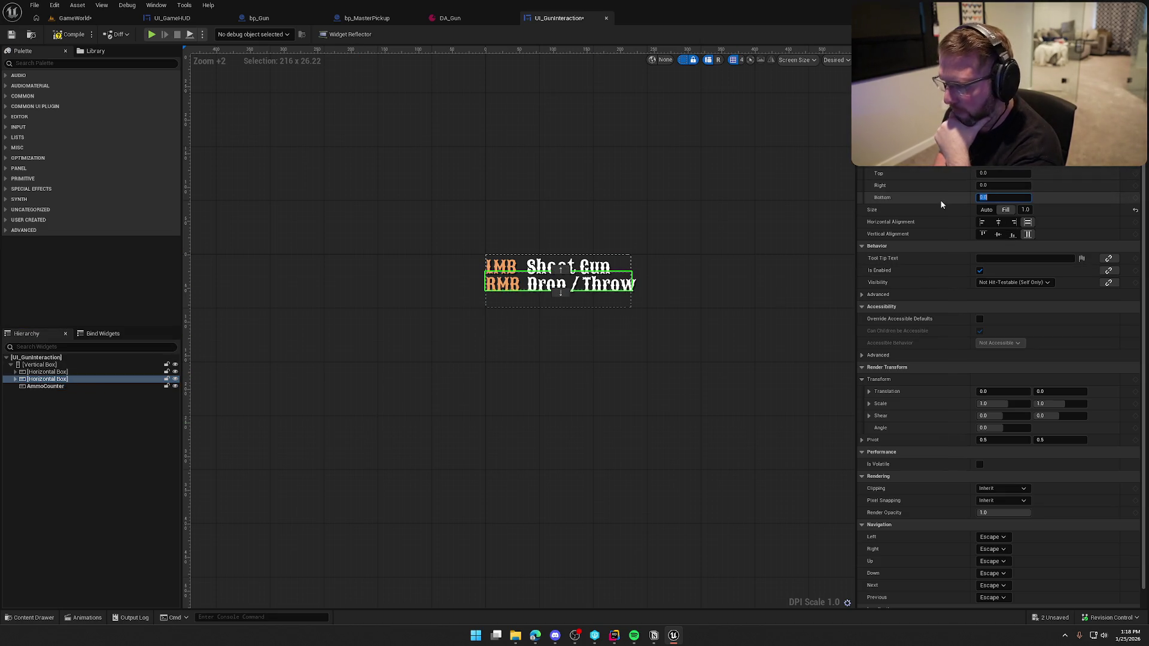
left_click(425, 153)
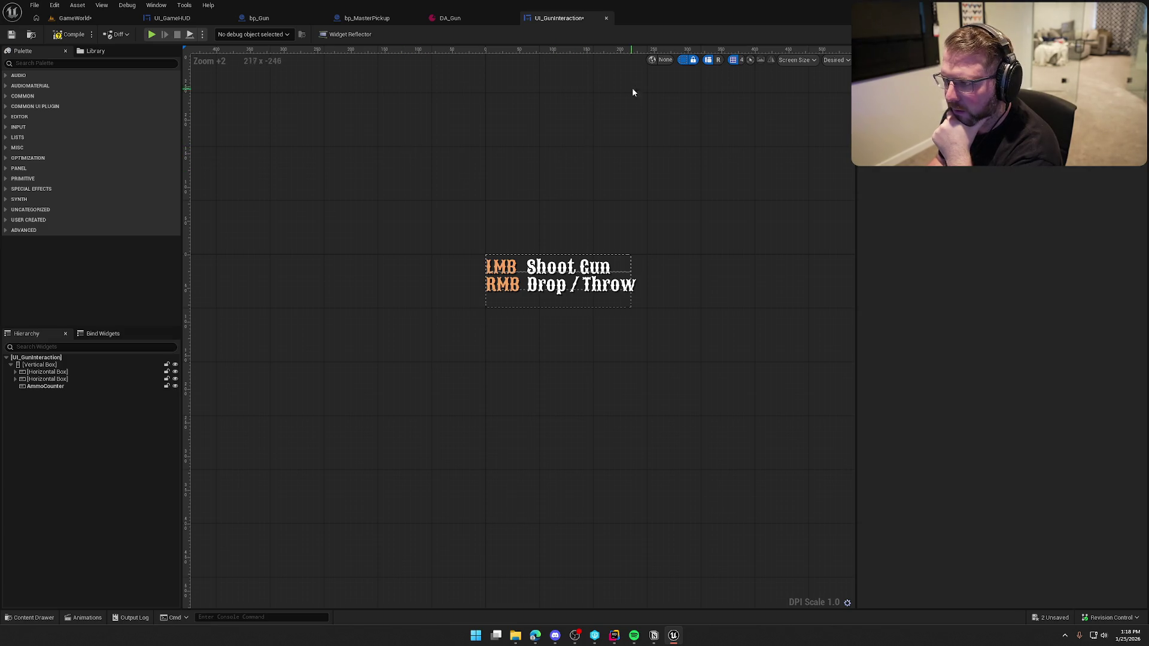
left_click(62, 35)
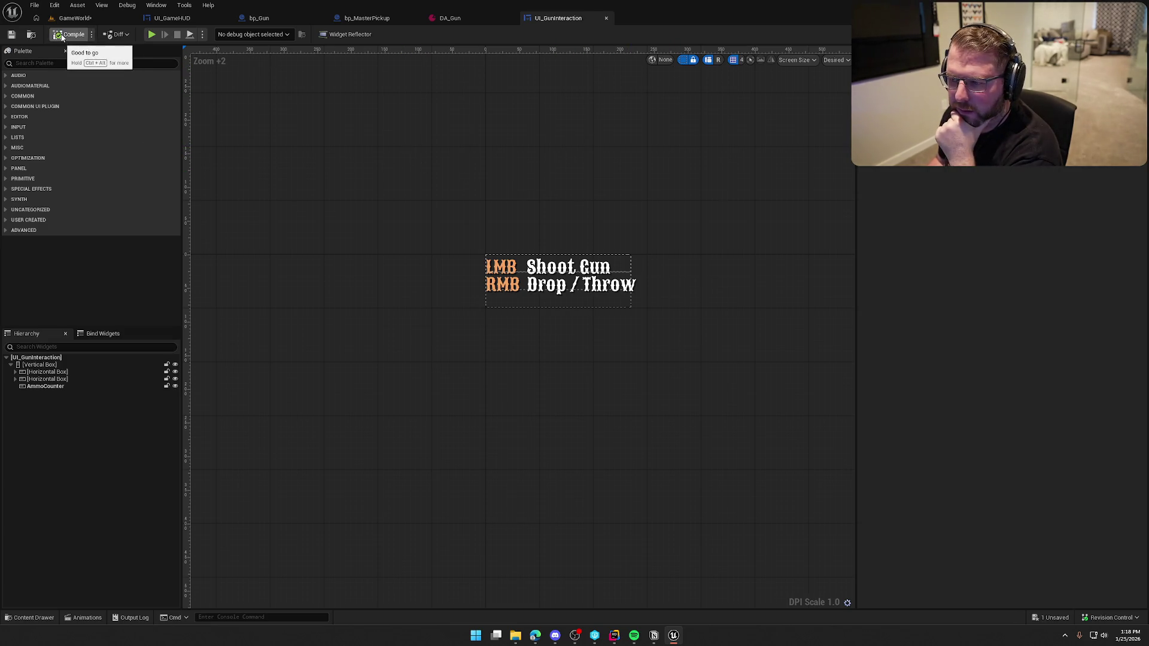
Set both the Drop / Throw and Shoot Gun rows to Auto size, then compile and save.
left_click(48, 372)
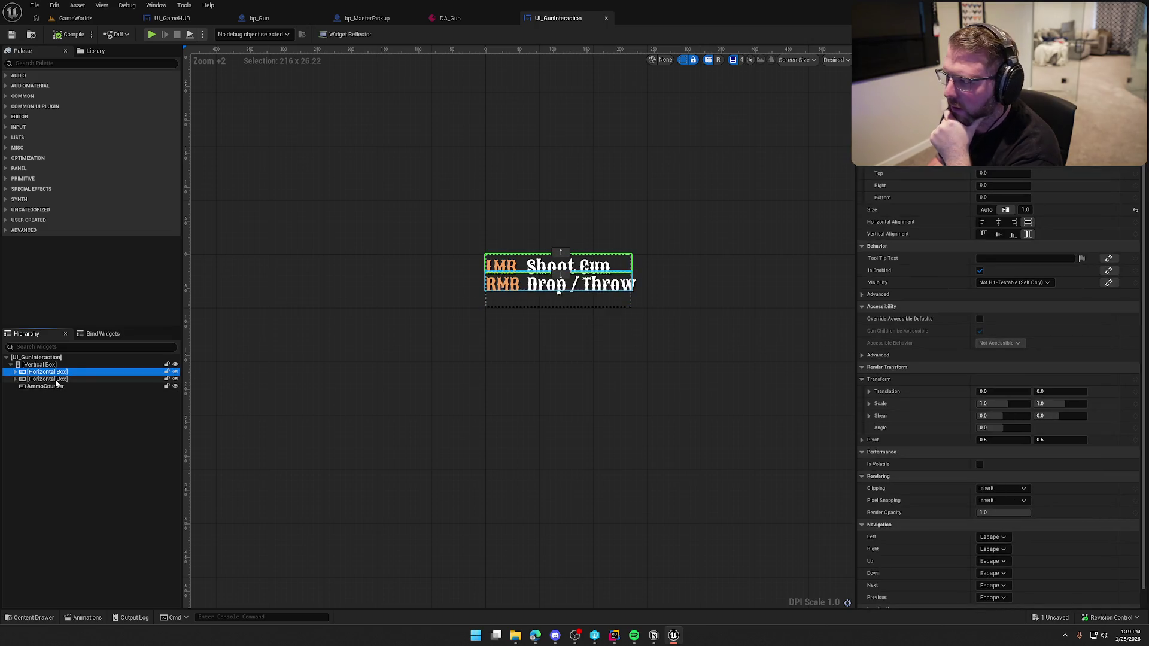
left_click(55, 379)
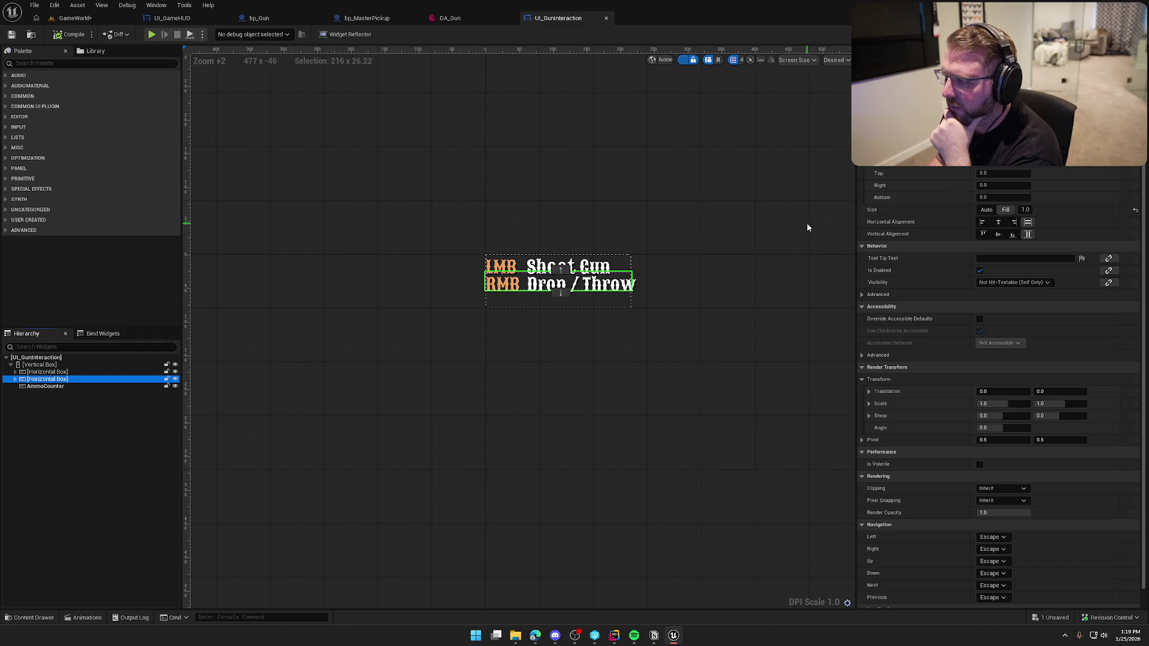
left_click(986, 209)
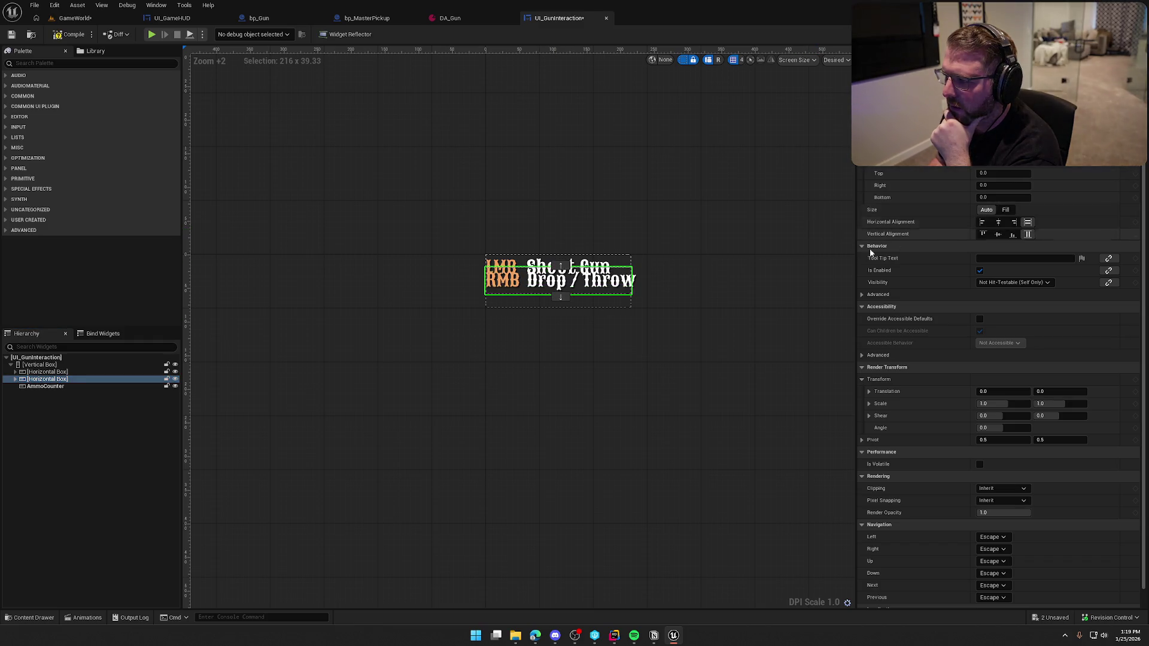
left_click(48, 373)
left_click(986, 209)
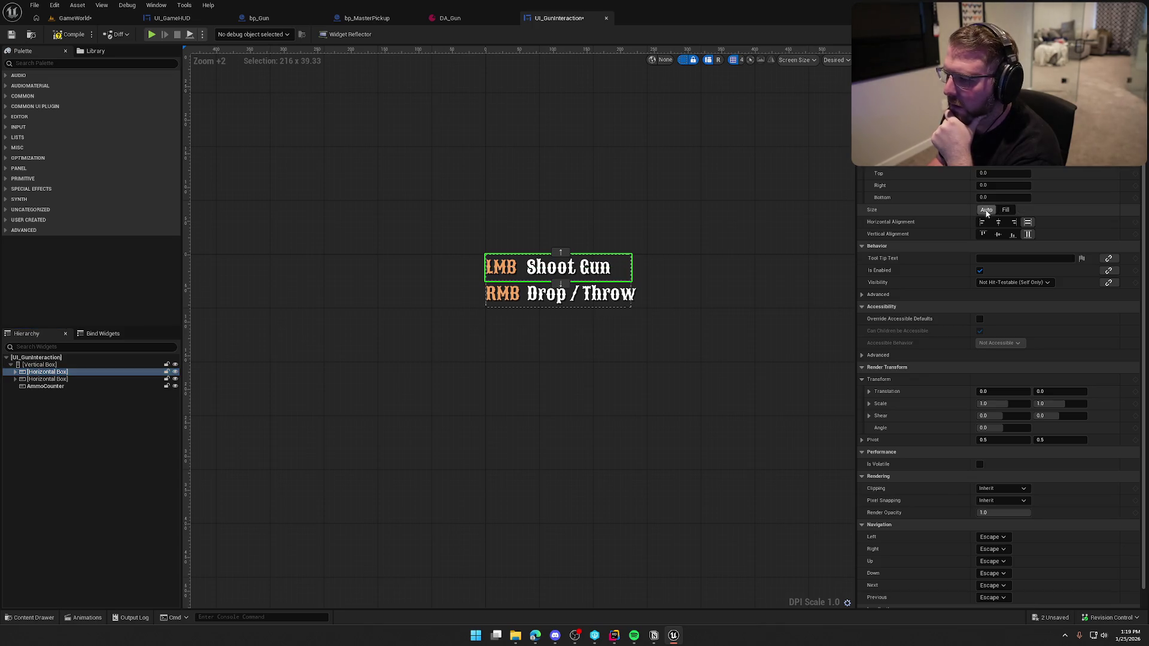
left_click(601, 338)
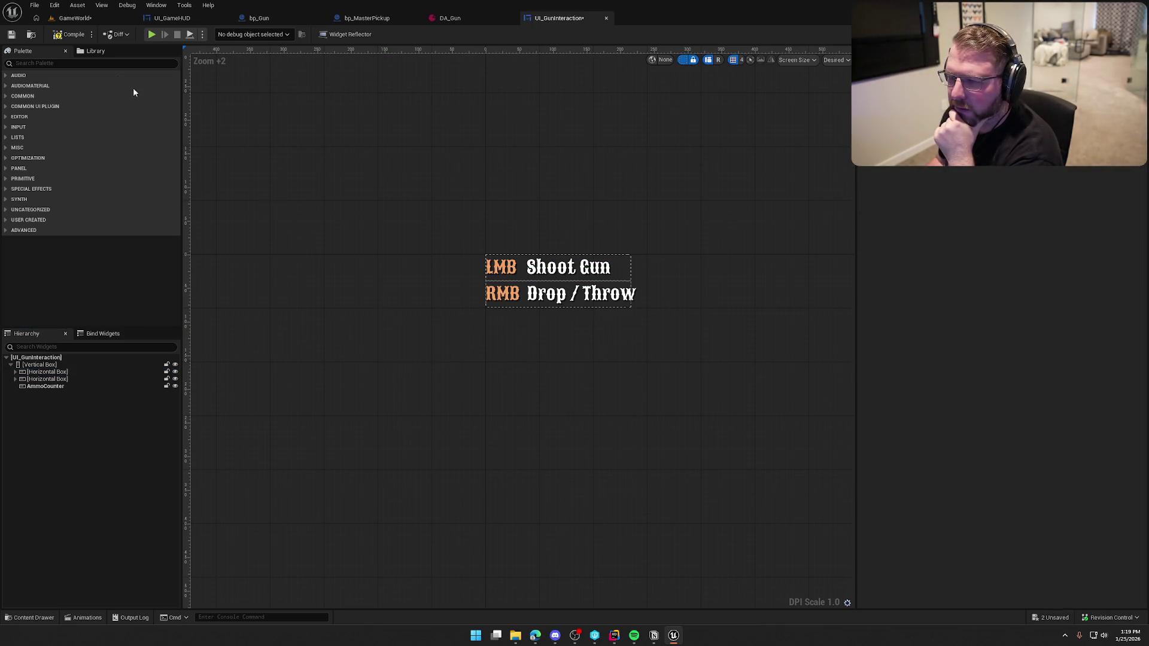
left_click(71, 36)
key("ctrl+s")
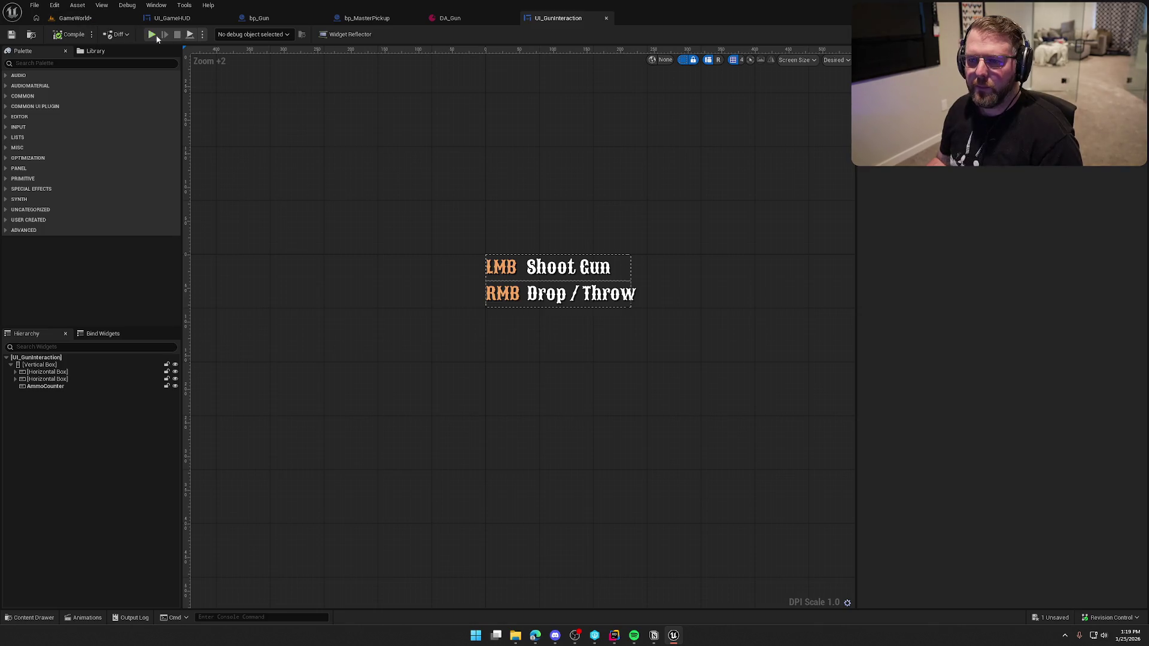
key("alt+p")
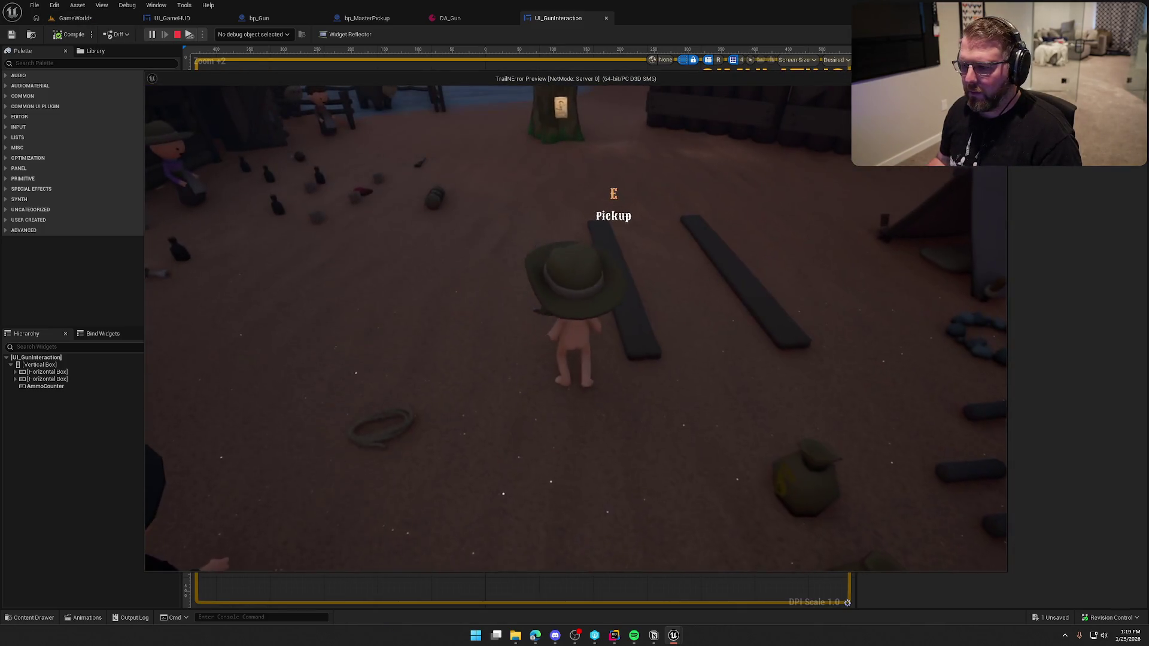
key("w")
key("shift")
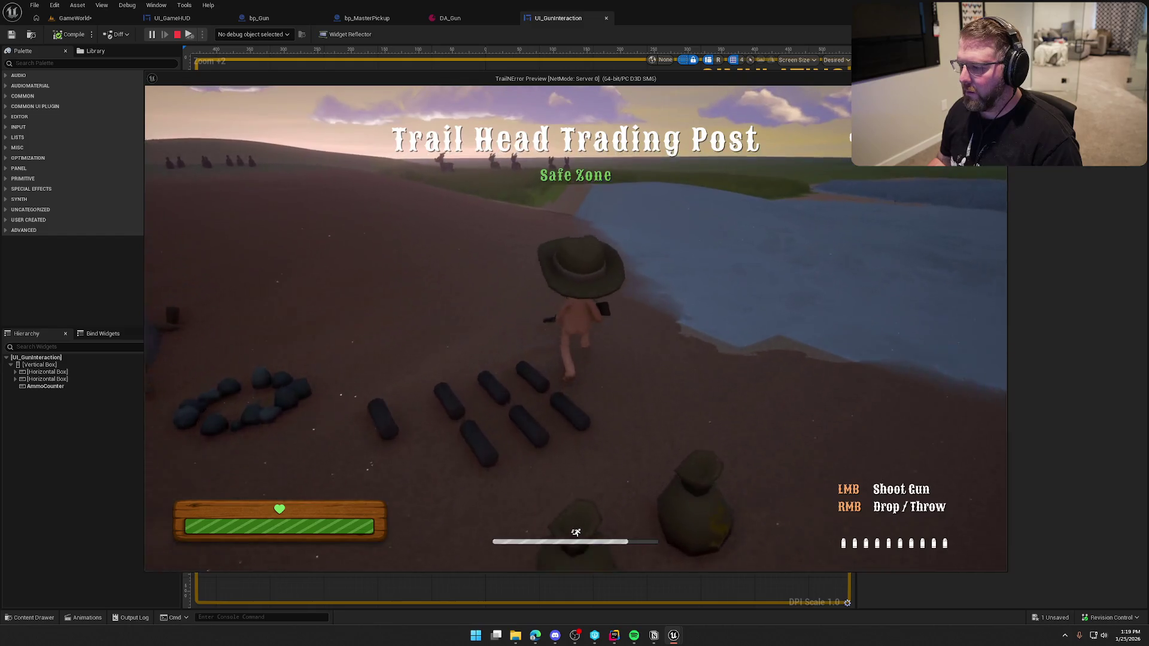
key("s")
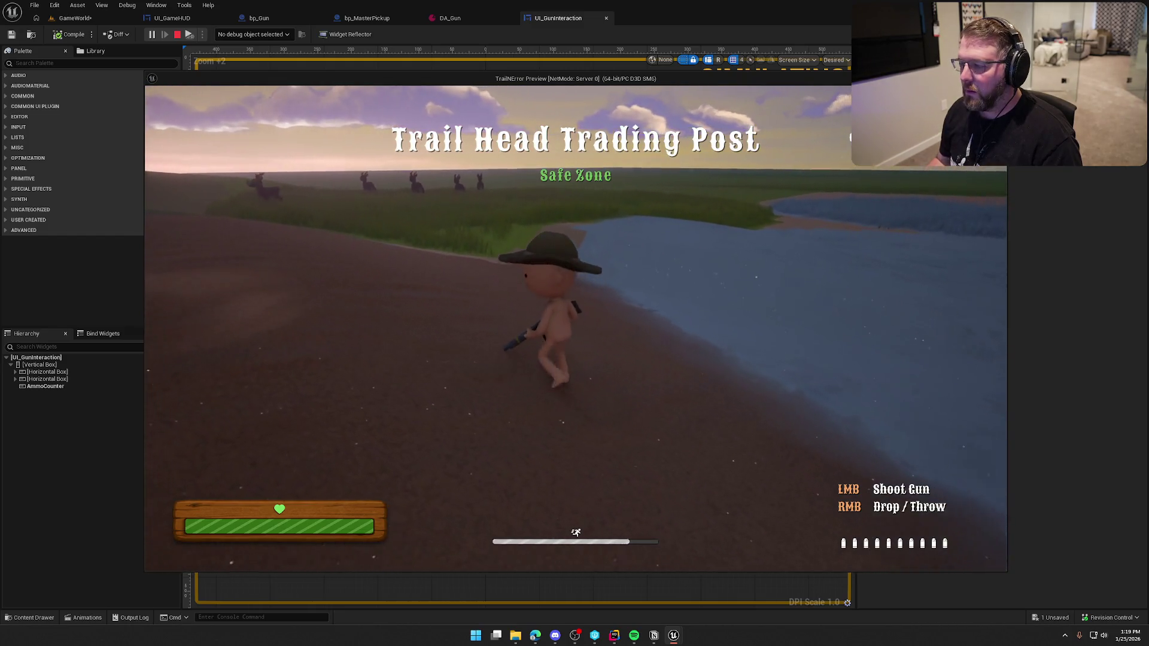
key("w")
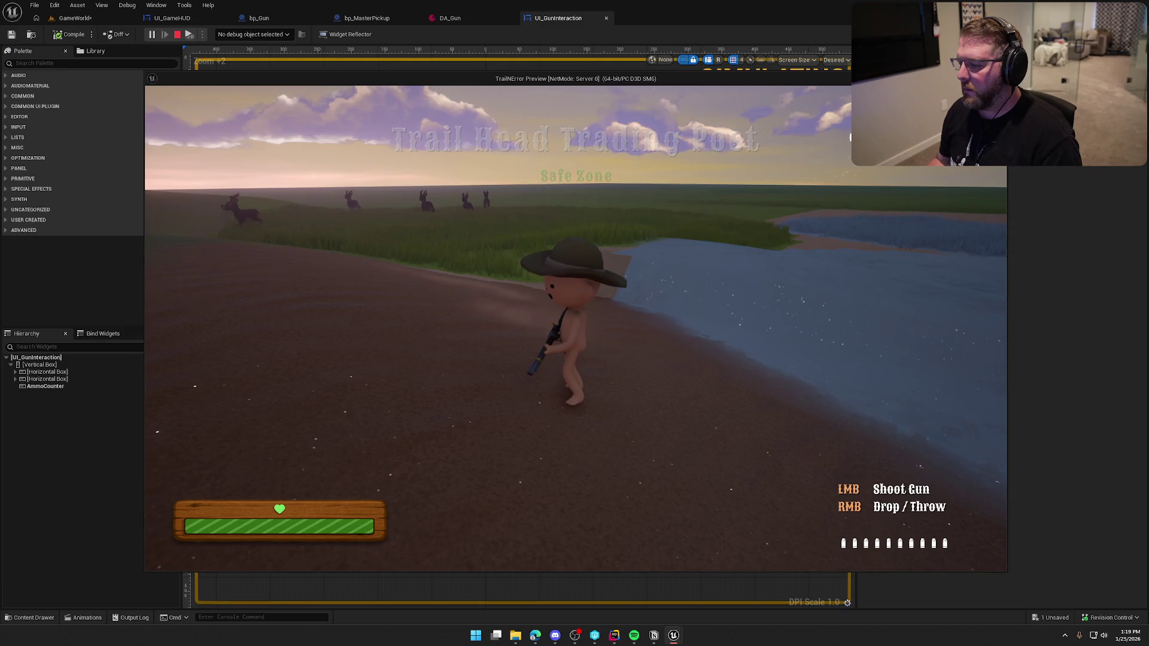
right_click(575, 328)
key("shift")
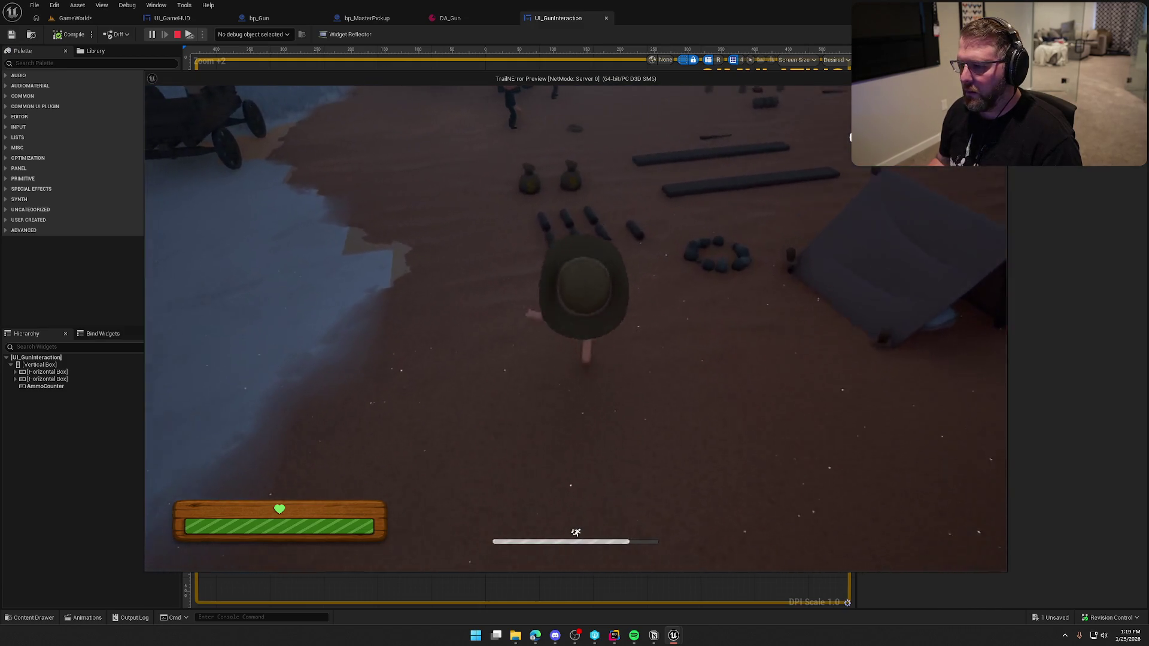
key("e")
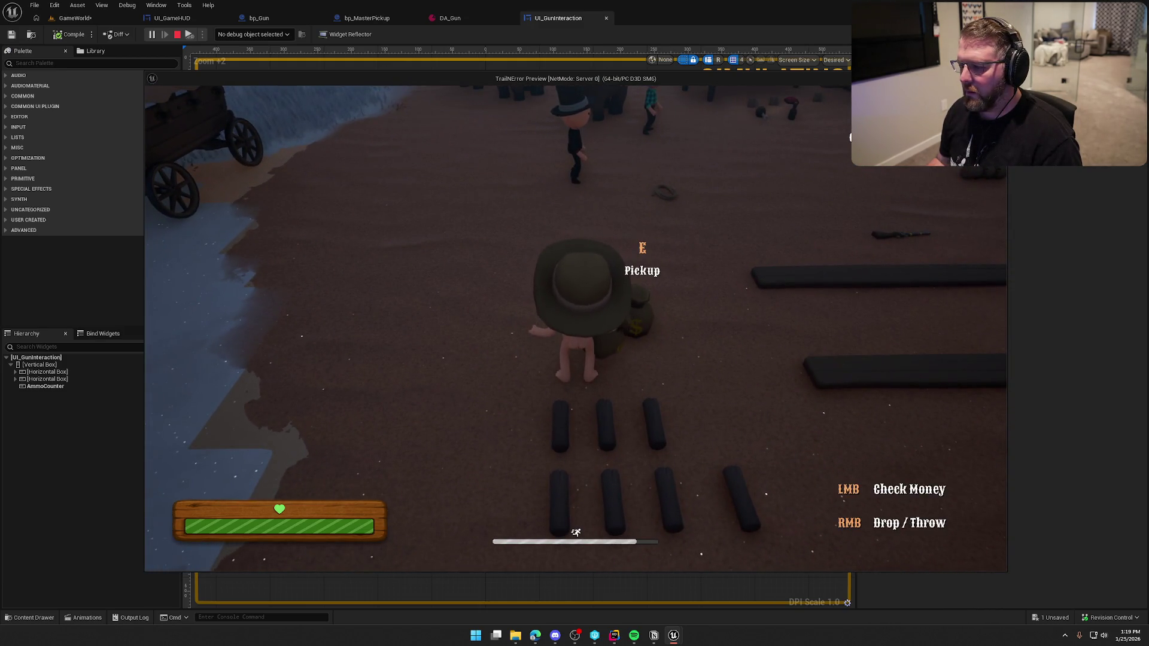
key("w")
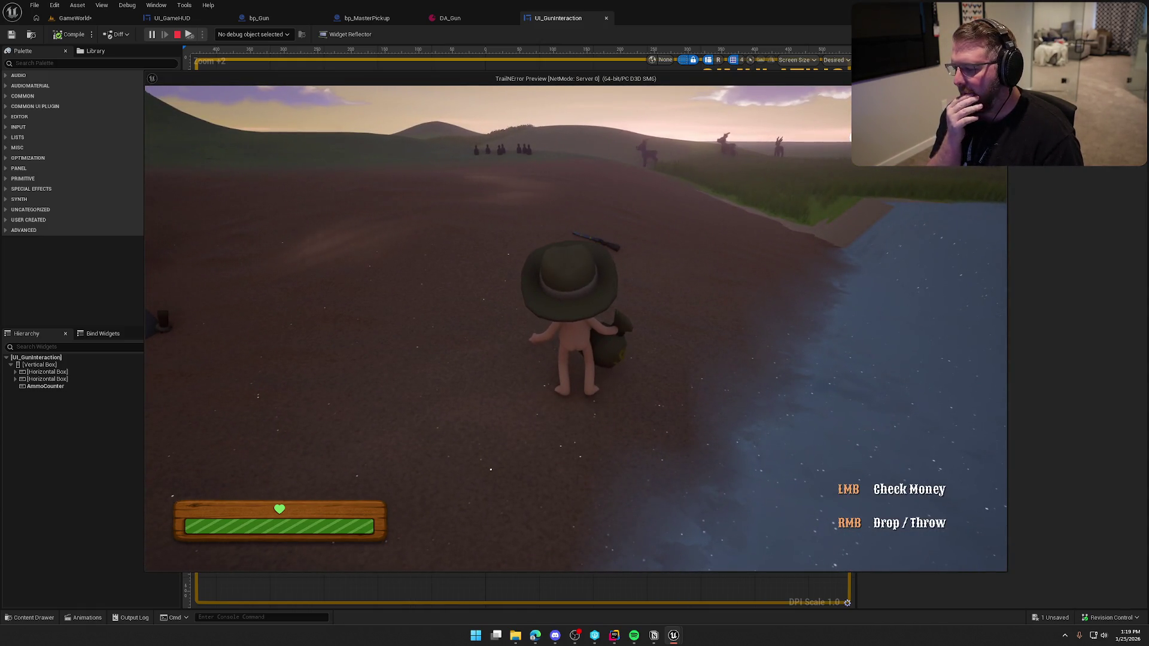
key("Escape")
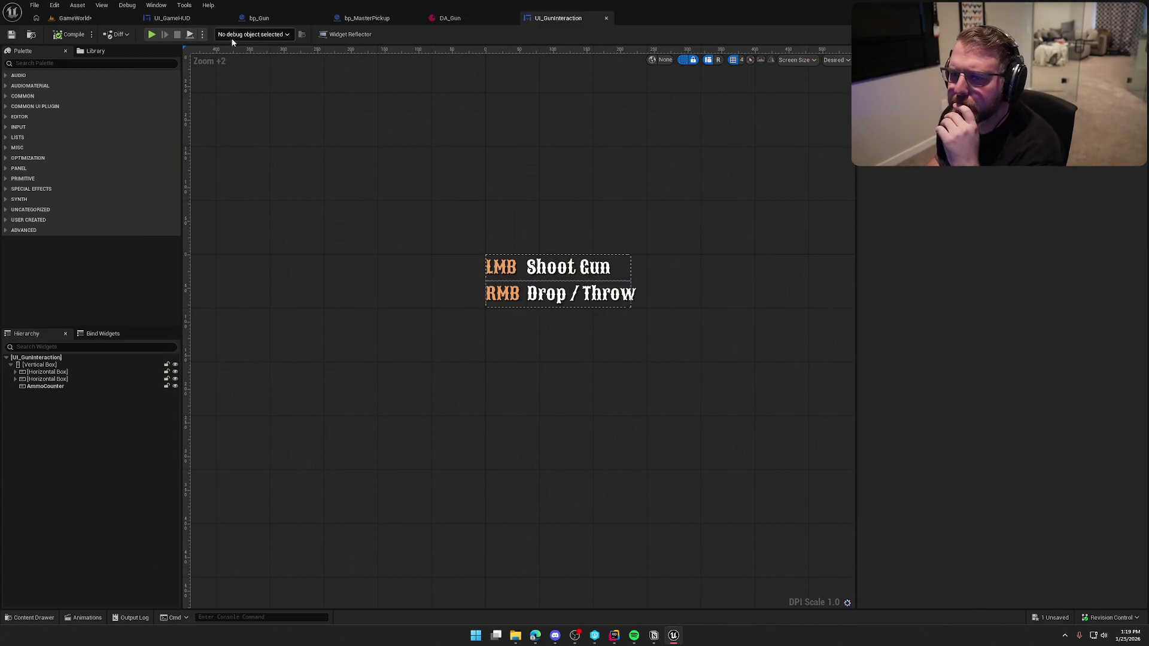
Review the UI_GameHUD graph, then dock the UI_Default_ItemInteraction editor as a tab.
left_click(185, 20)
left_click(1119, 34)
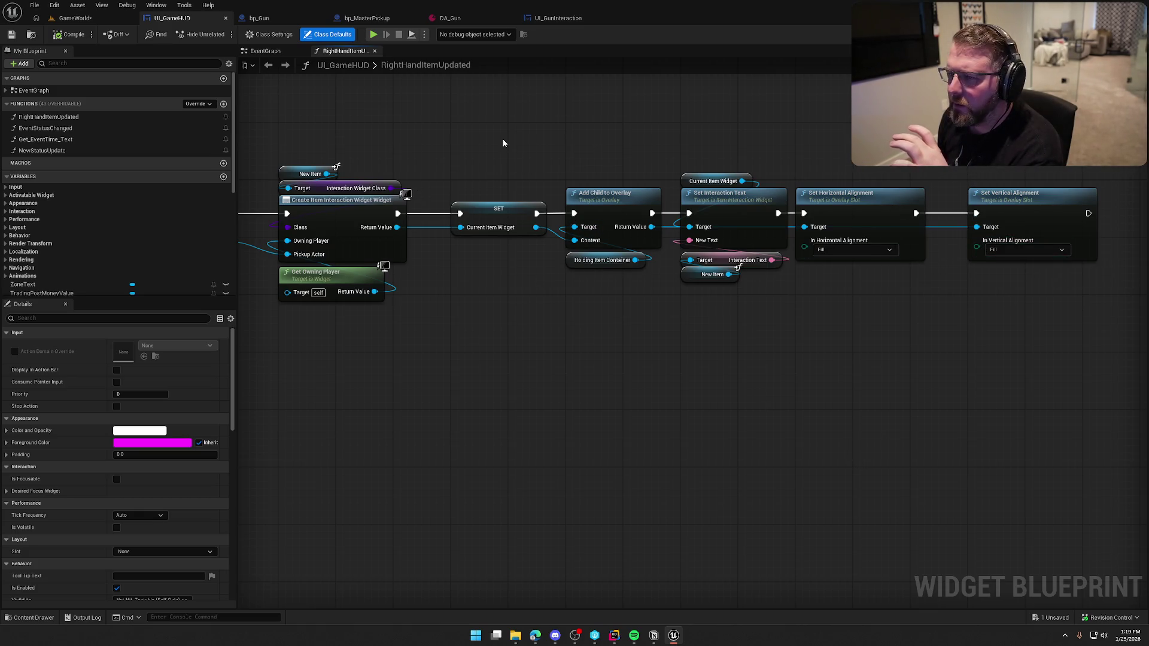
left_click(557, 20)
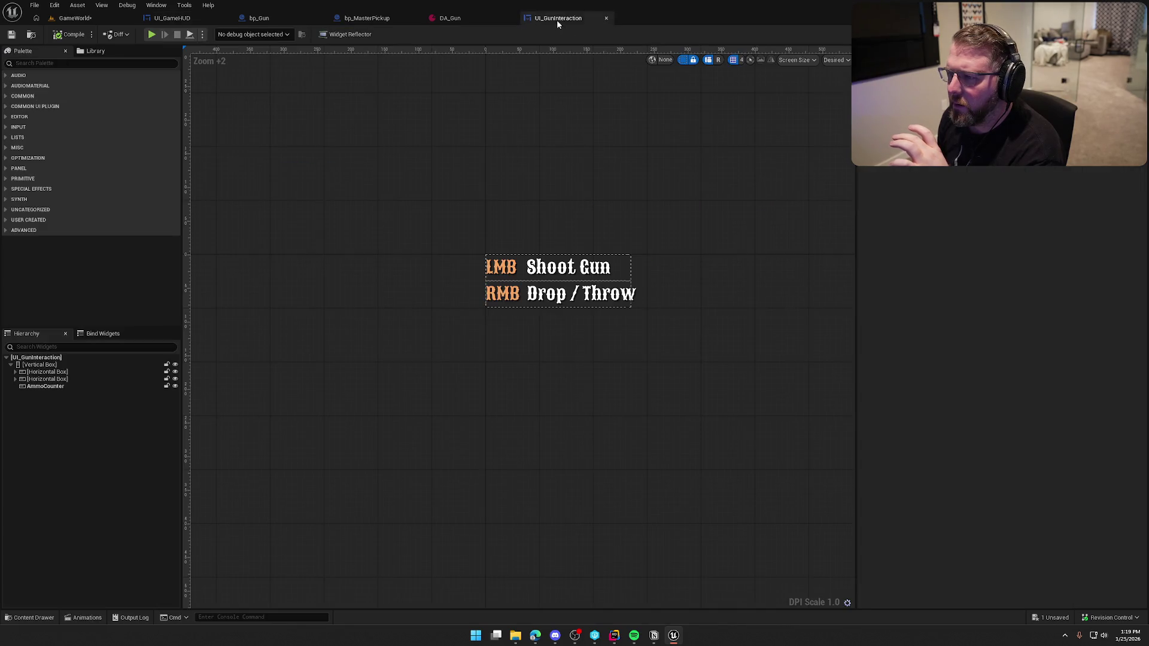
key("ctrl+space")
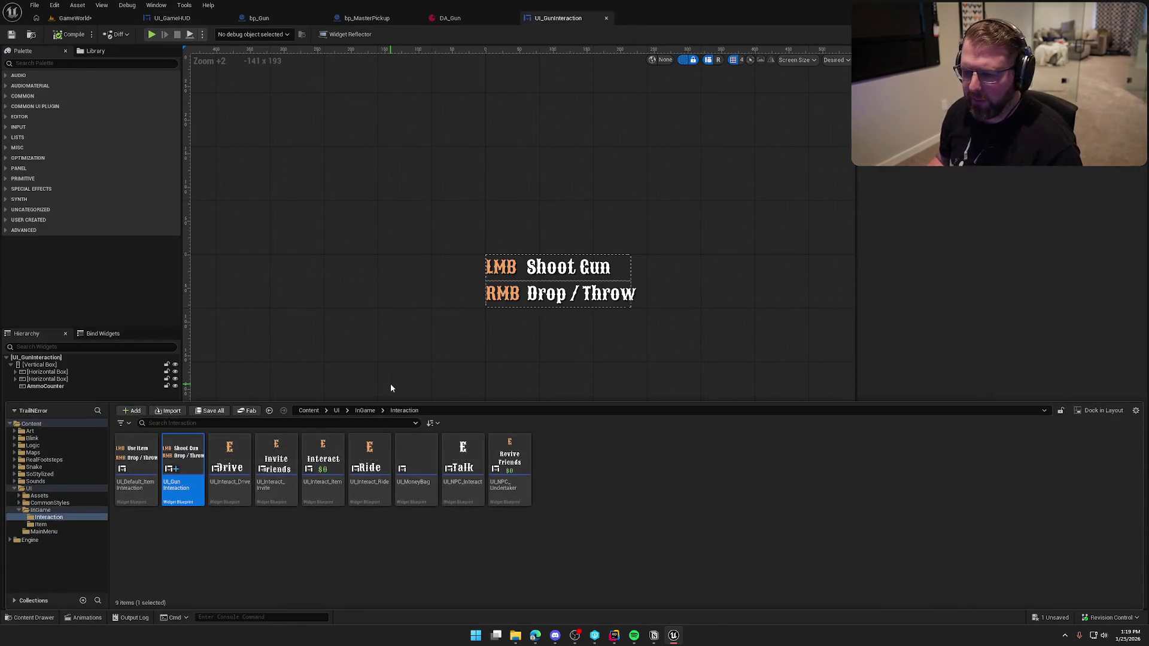
left_click(462, 379)
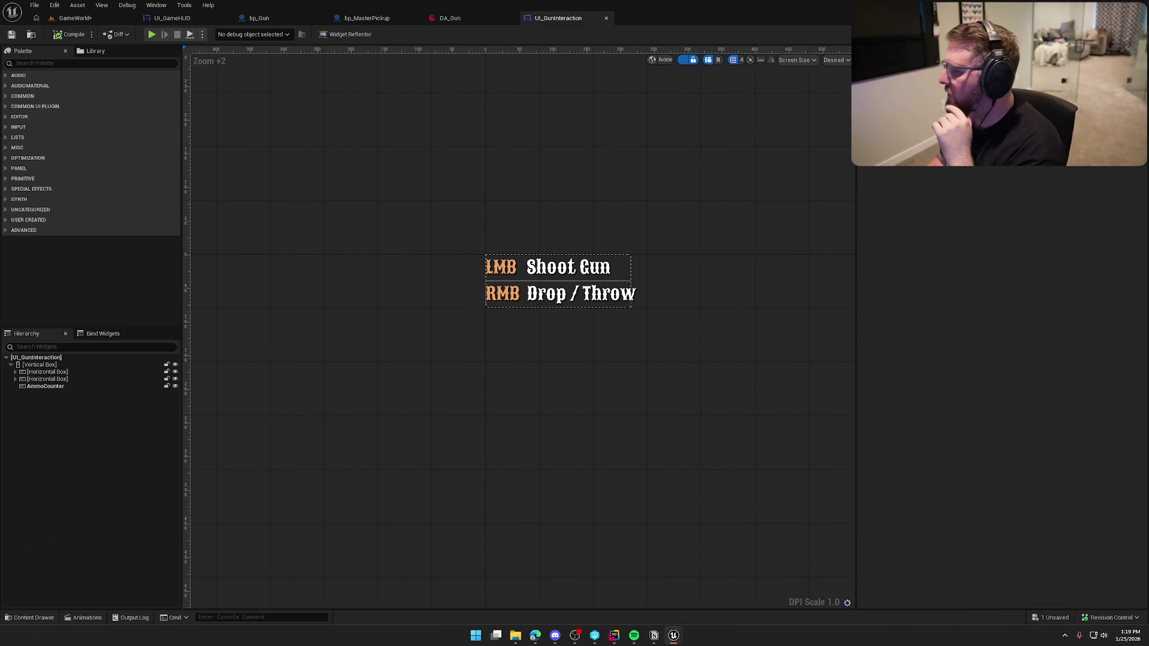
mouse_move(1148, 119)
left_mouse_down()
mouse_move(648, 33)
mouse_move(649, 18)
left_mouse_up()
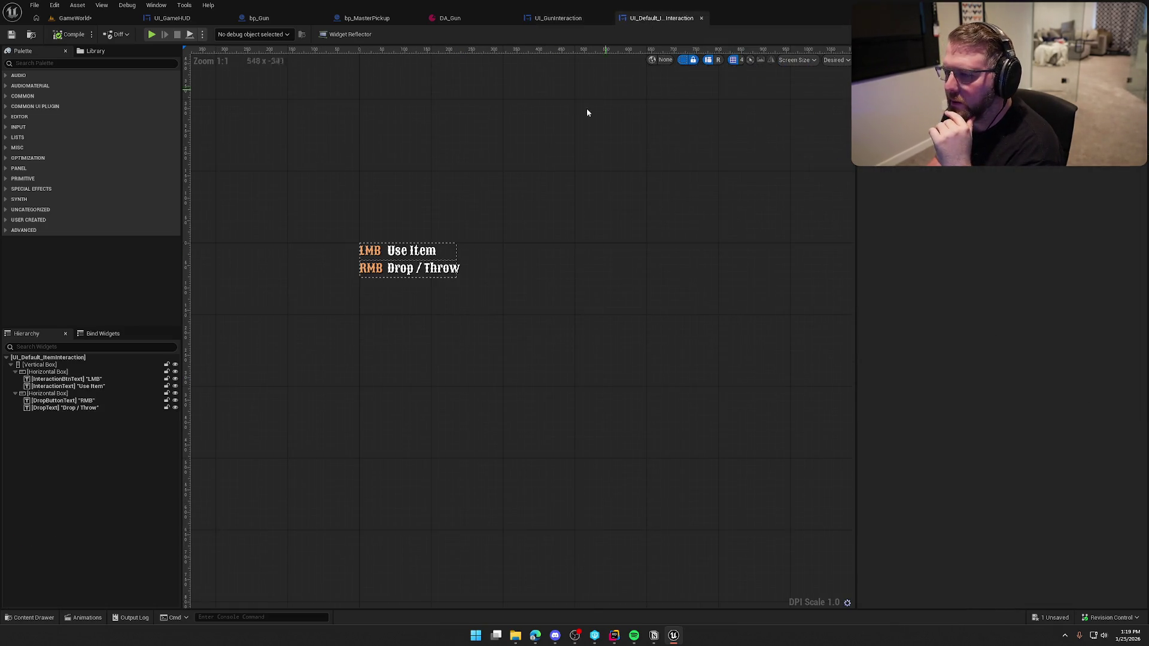
Select both Horizontal Box rows and compile, checking out the widget asset when prompted.
left_click(15, 393)
double_click(38, 371)
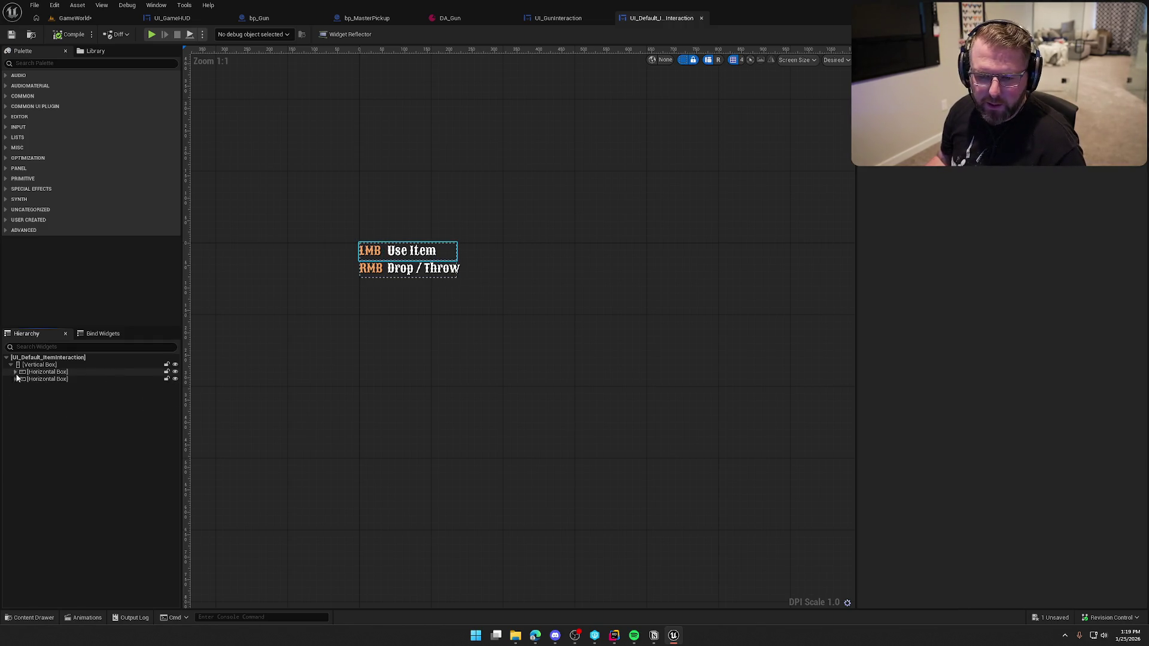
left_click(38, 379, "shift")
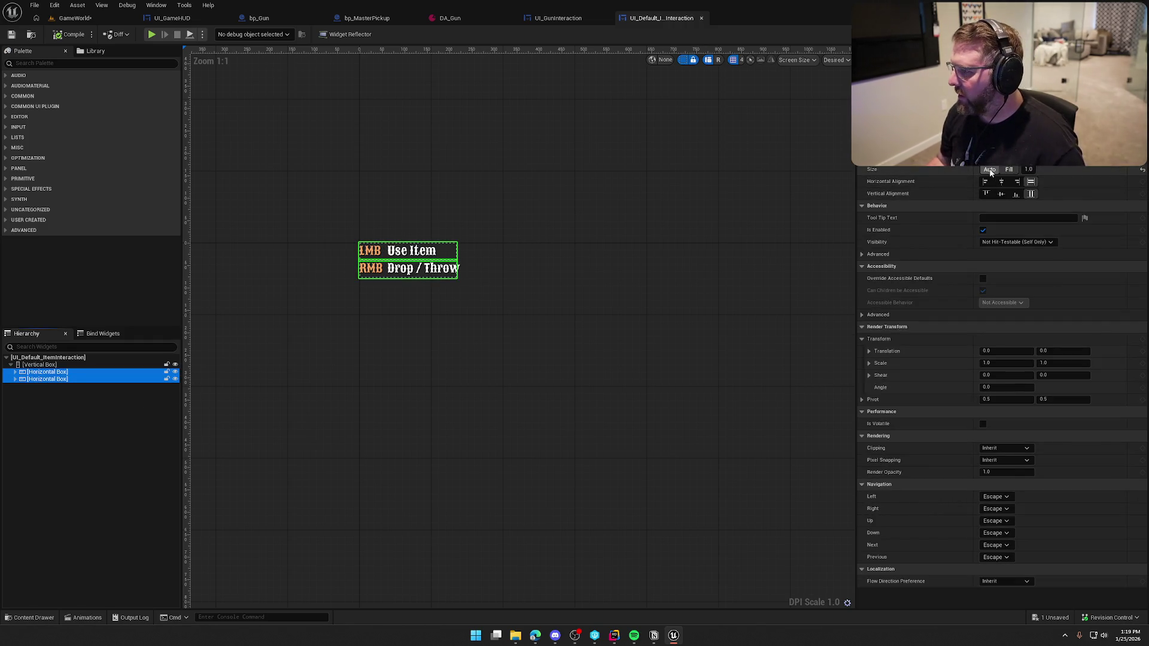
left_click(69, 34)
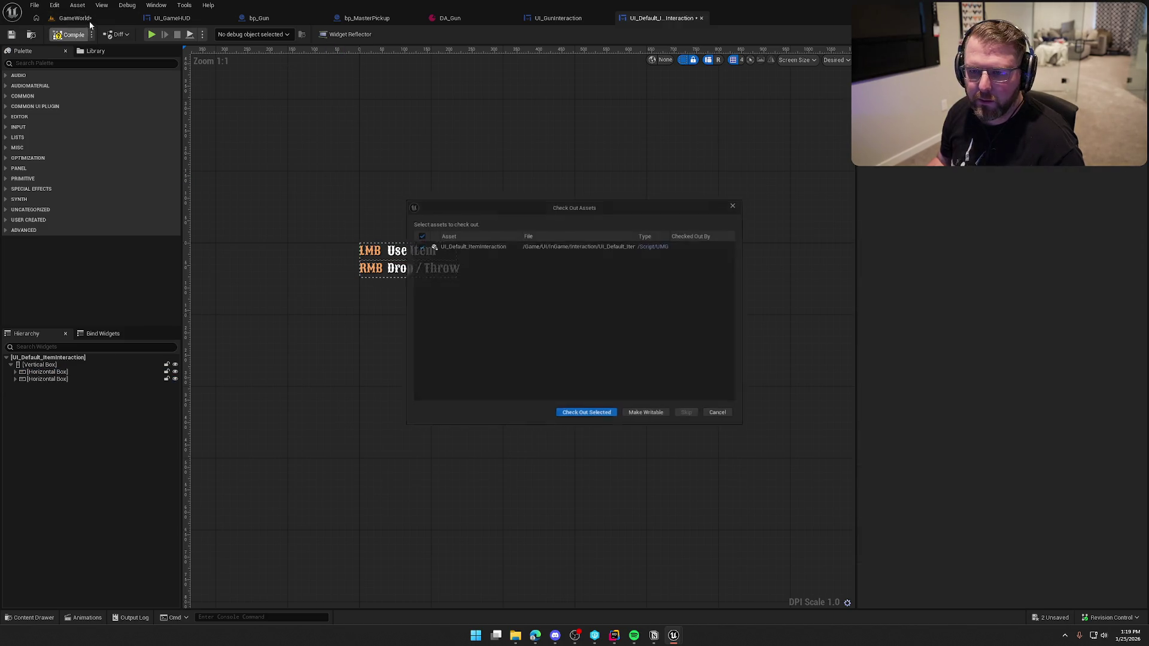
left_click(584, 419)
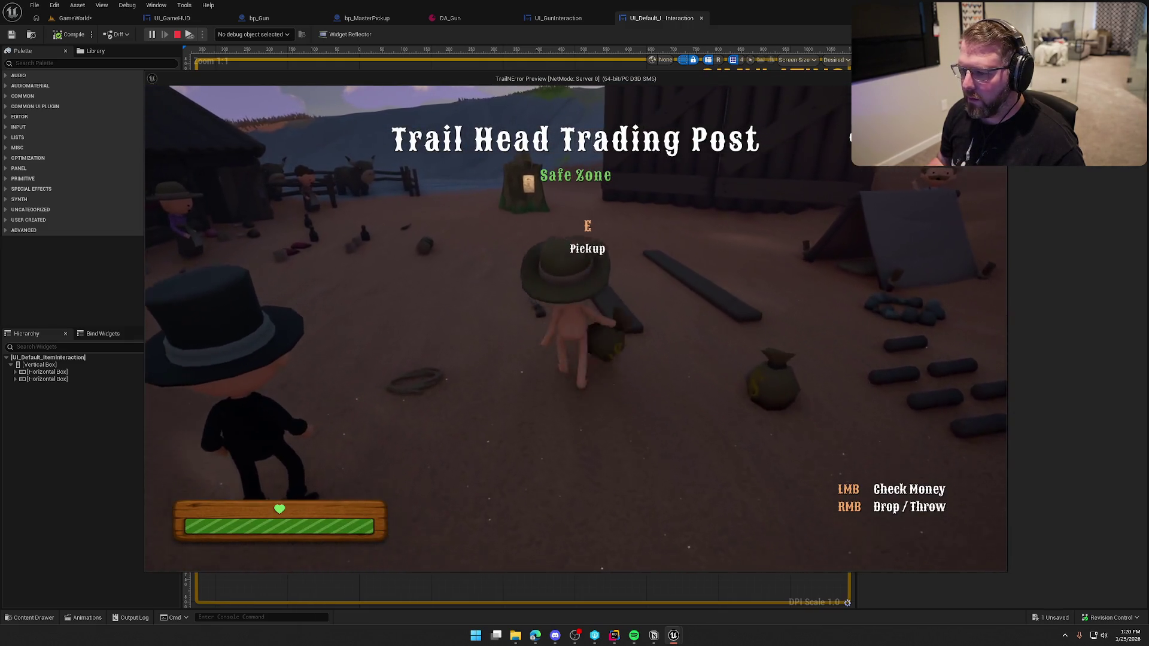
Pick up the gun, fire several shots across the field, drop it, and grab it again.
key("w")
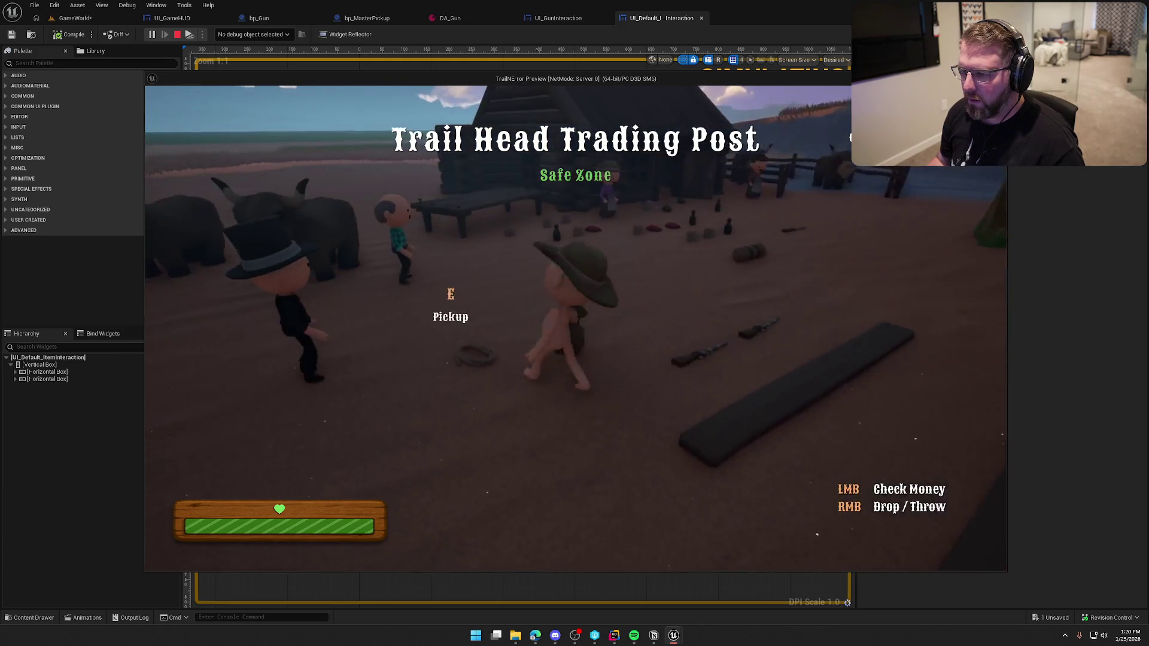
key("e")
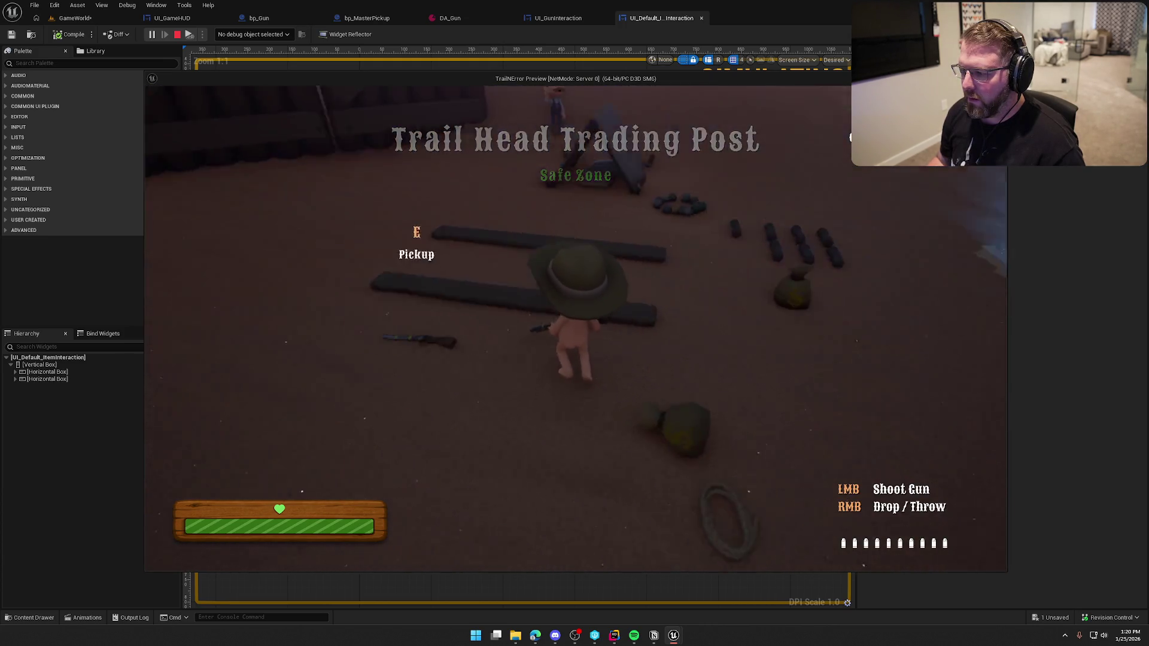
key("w")
key("w")
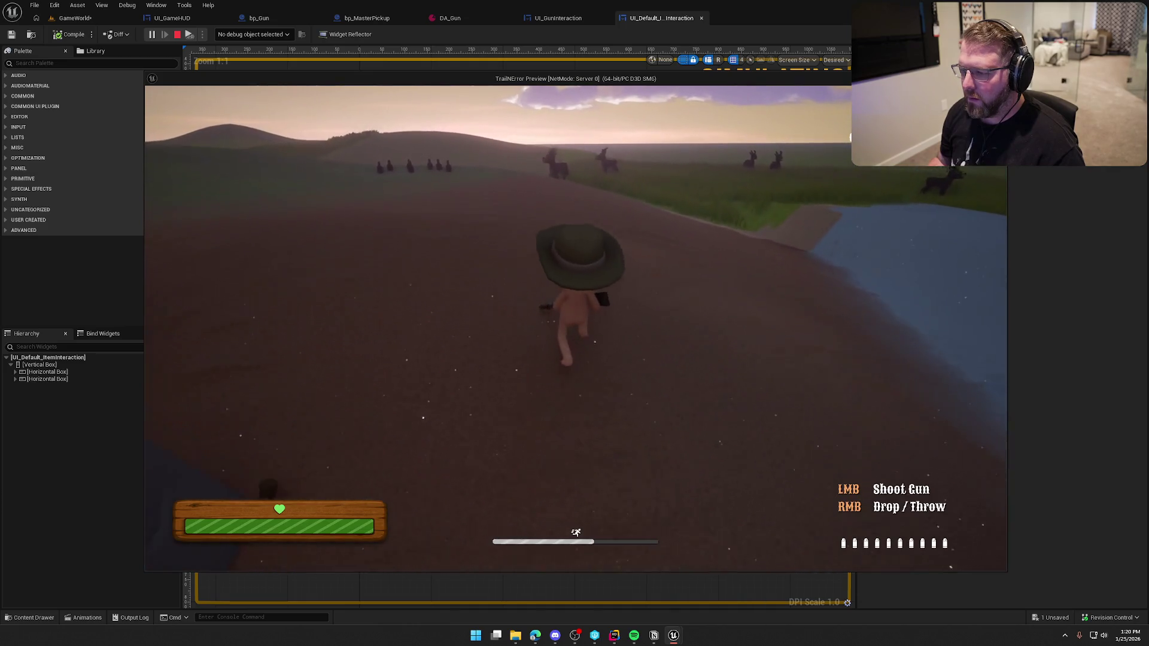
left_click(576, 328)
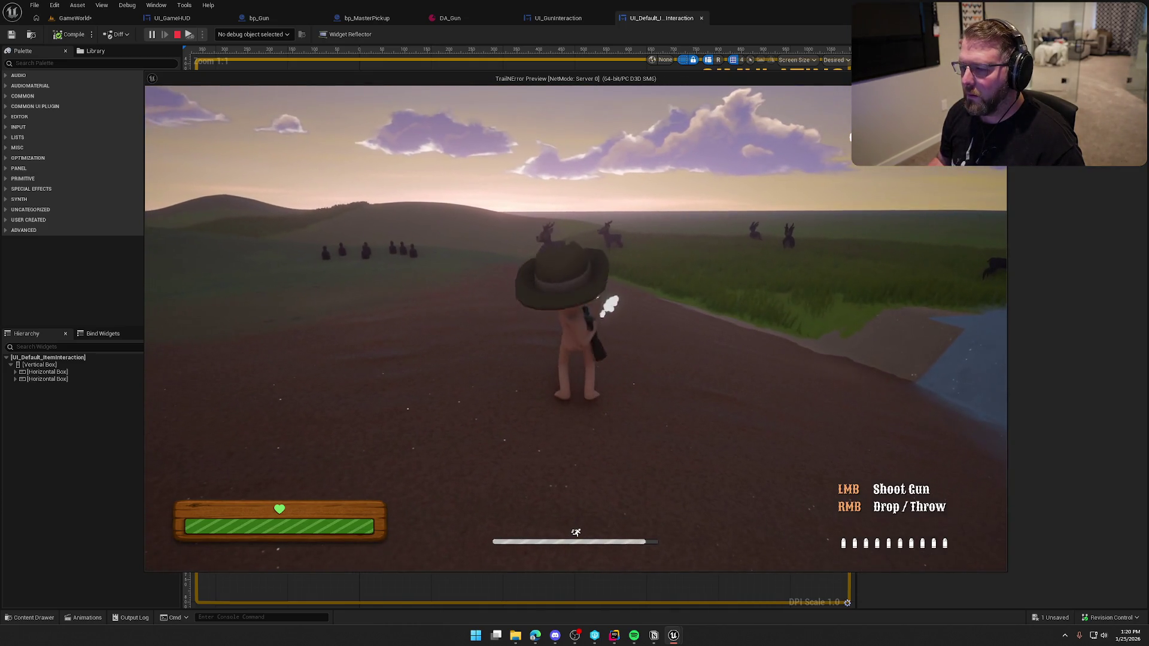
key("w")
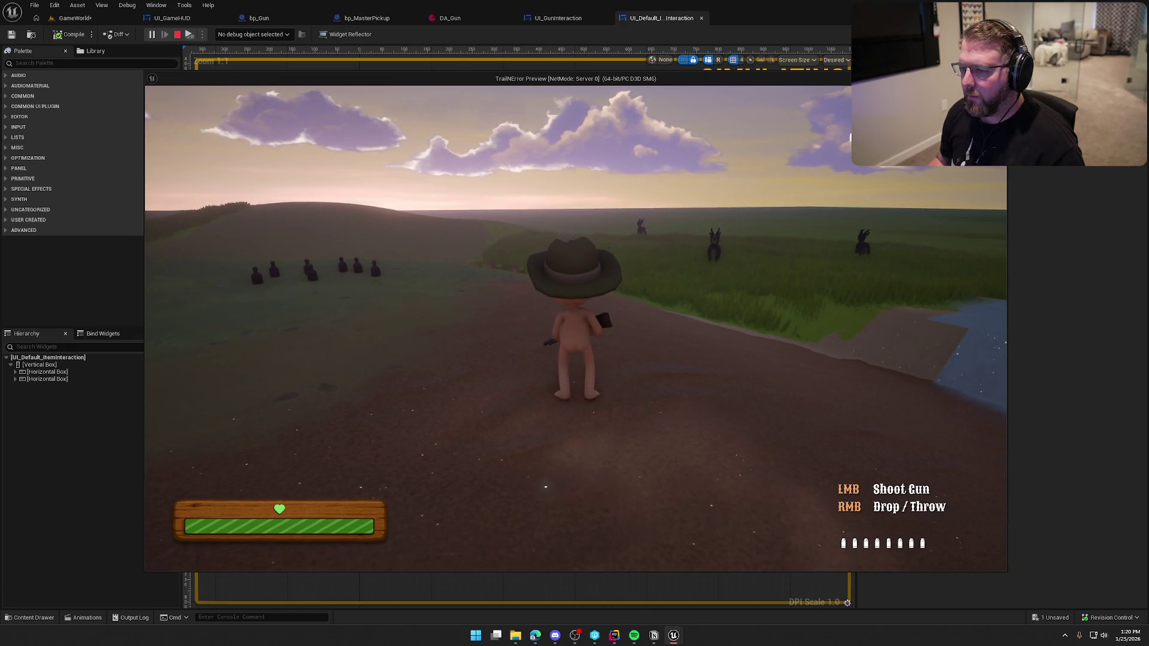
left_click(576, 328)
left_click(576, 329)
left_click(576, 328)
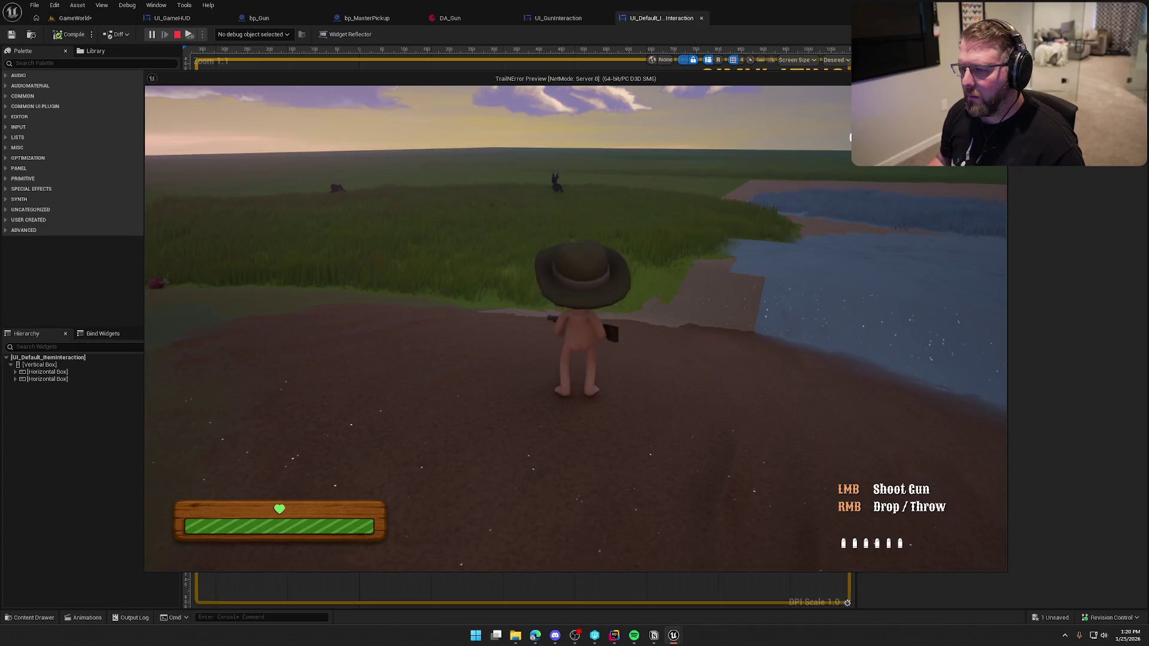
right_click(576, 329)
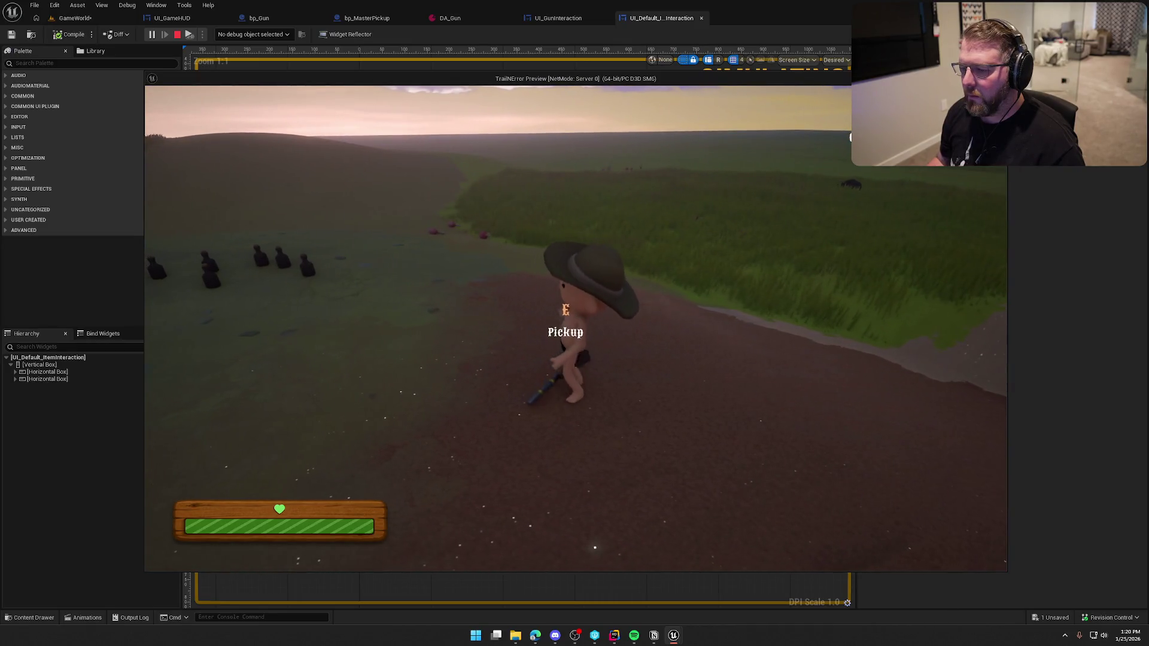
key("e")
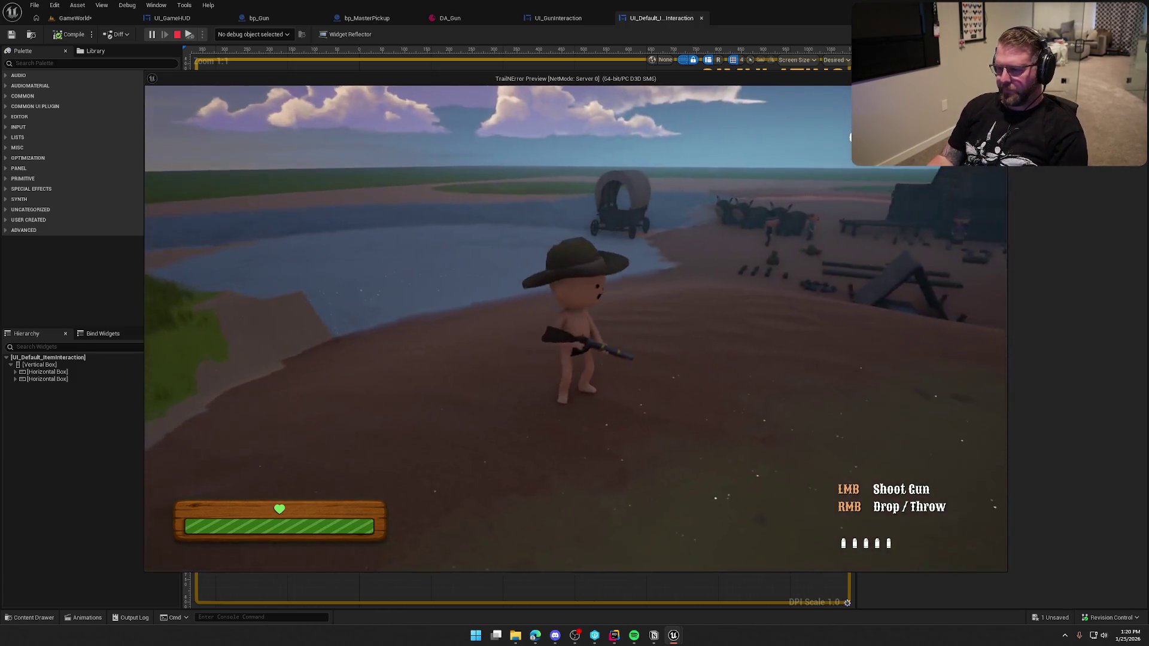
Sprint around the river, hills and bottles, drop the gun near the camp, and stop the playtest.
key("w")
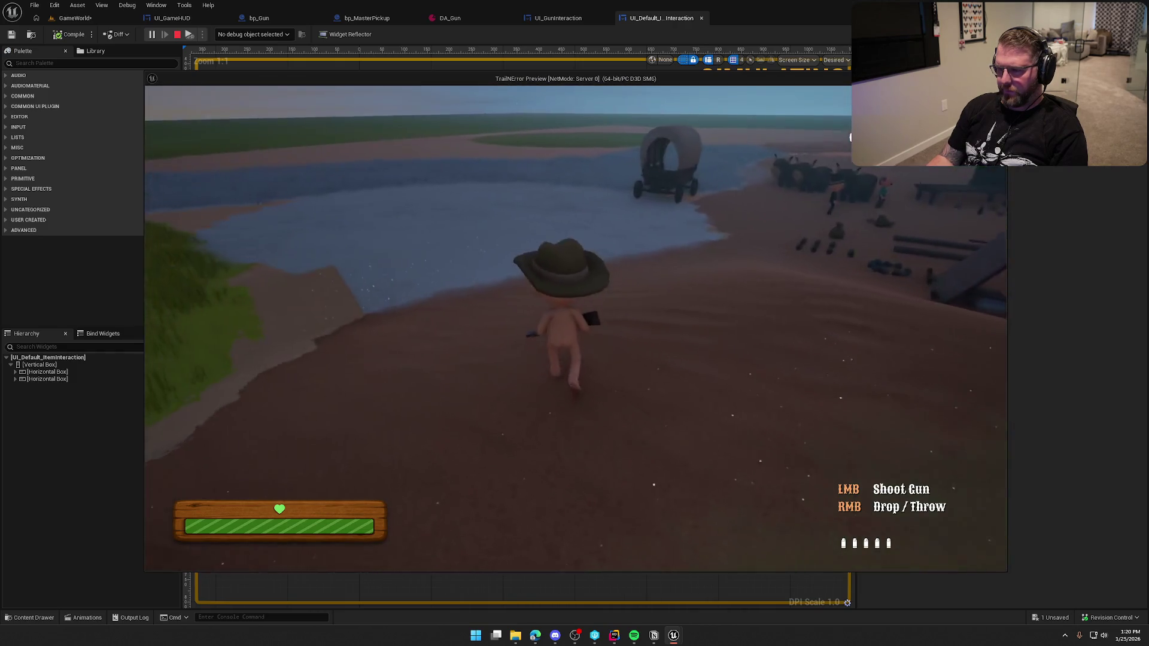
key("shift")
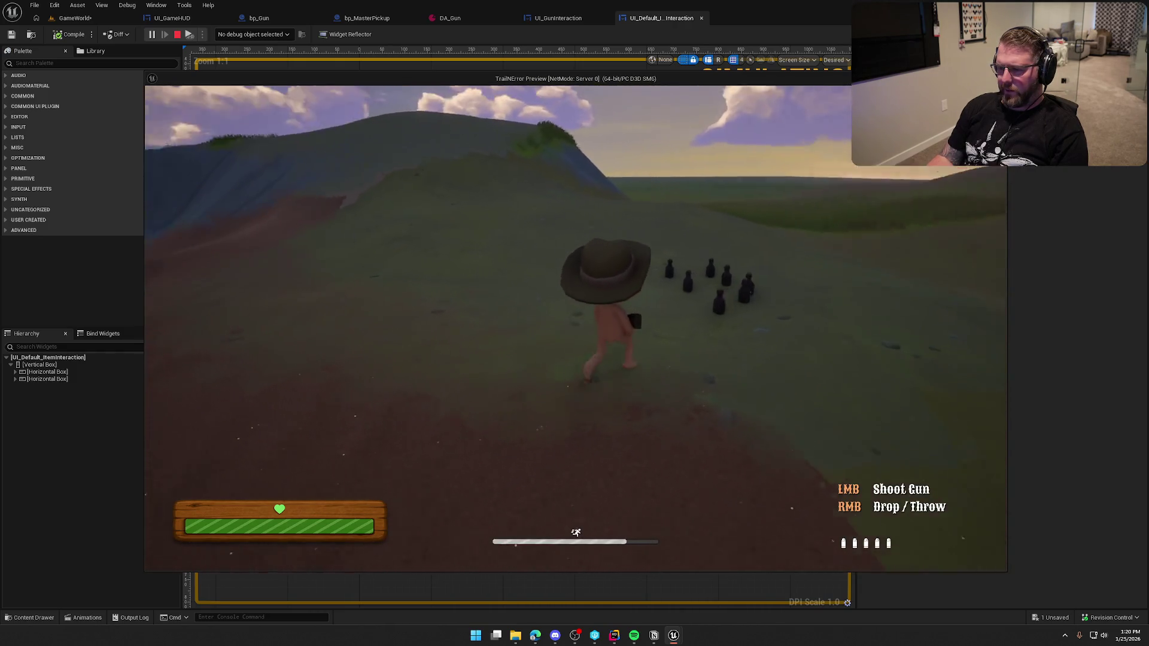
key("w")
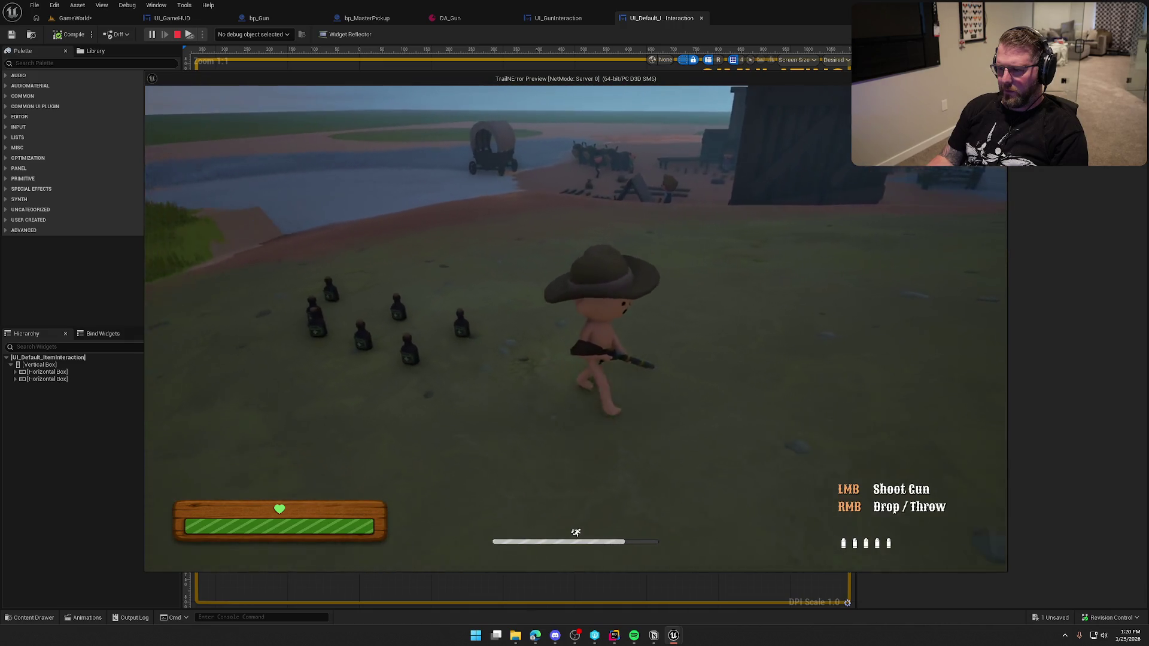
key("w")
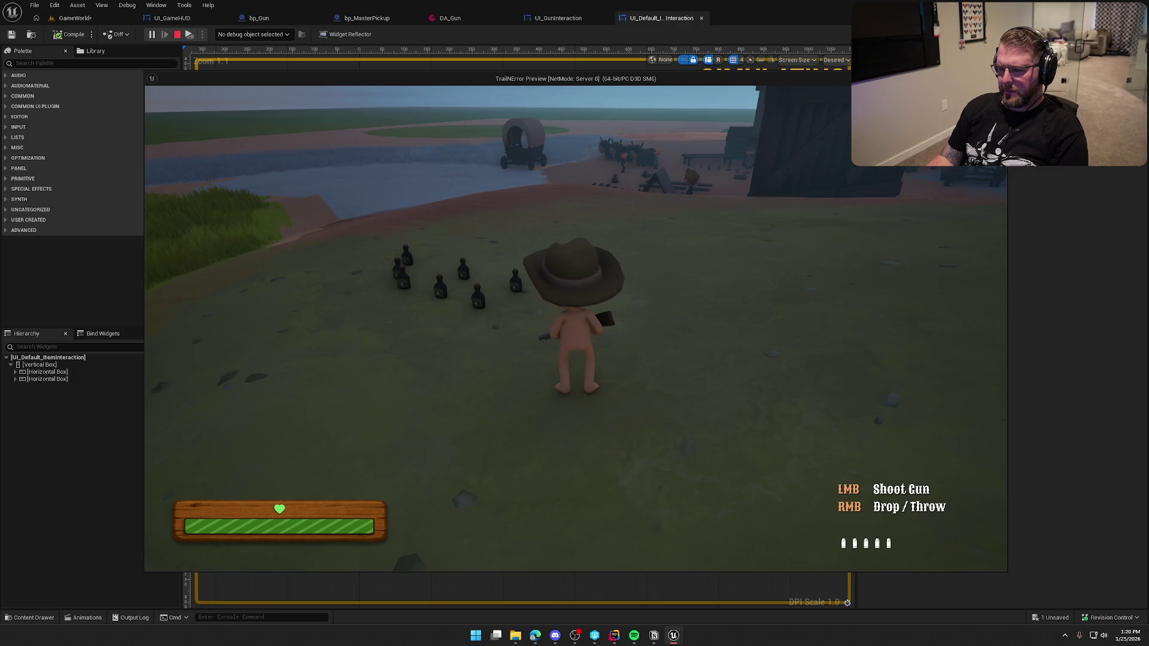
key("shift")
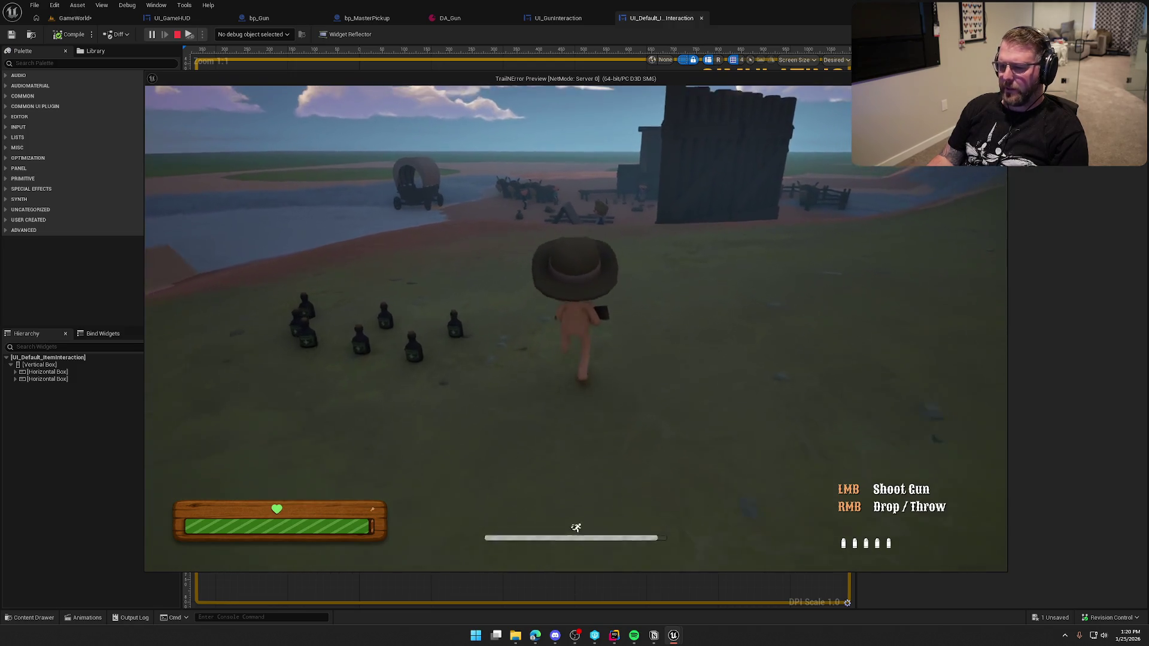
key("w")
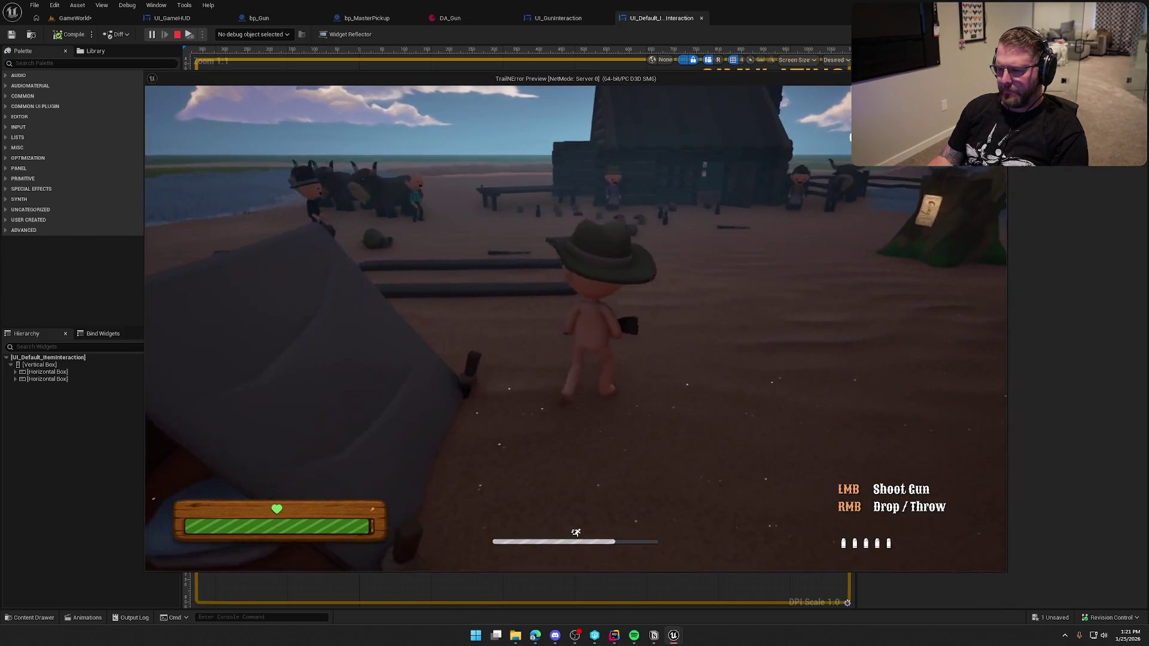
right_click(575, 328)
key("w")
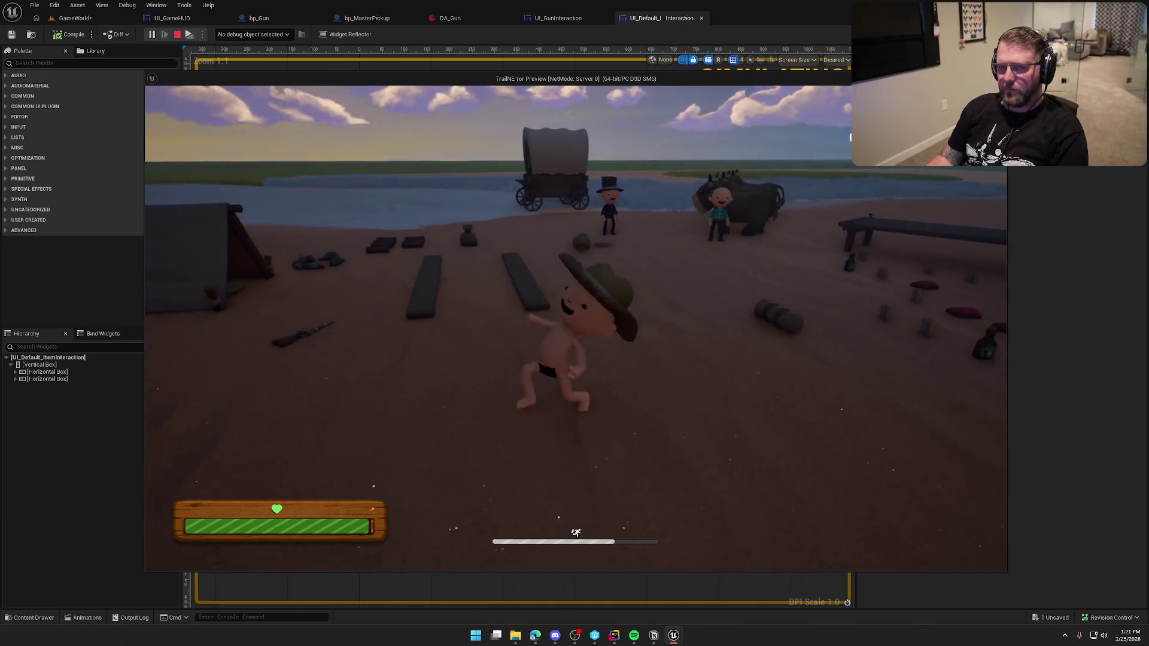
key("w")
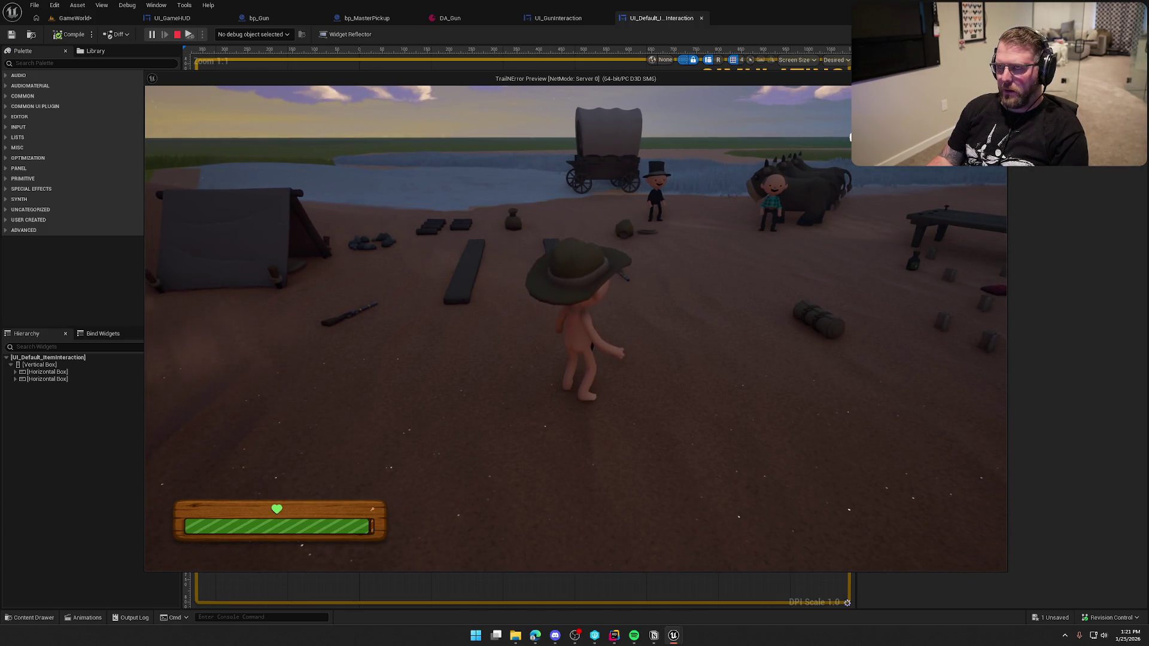
key("Escape")
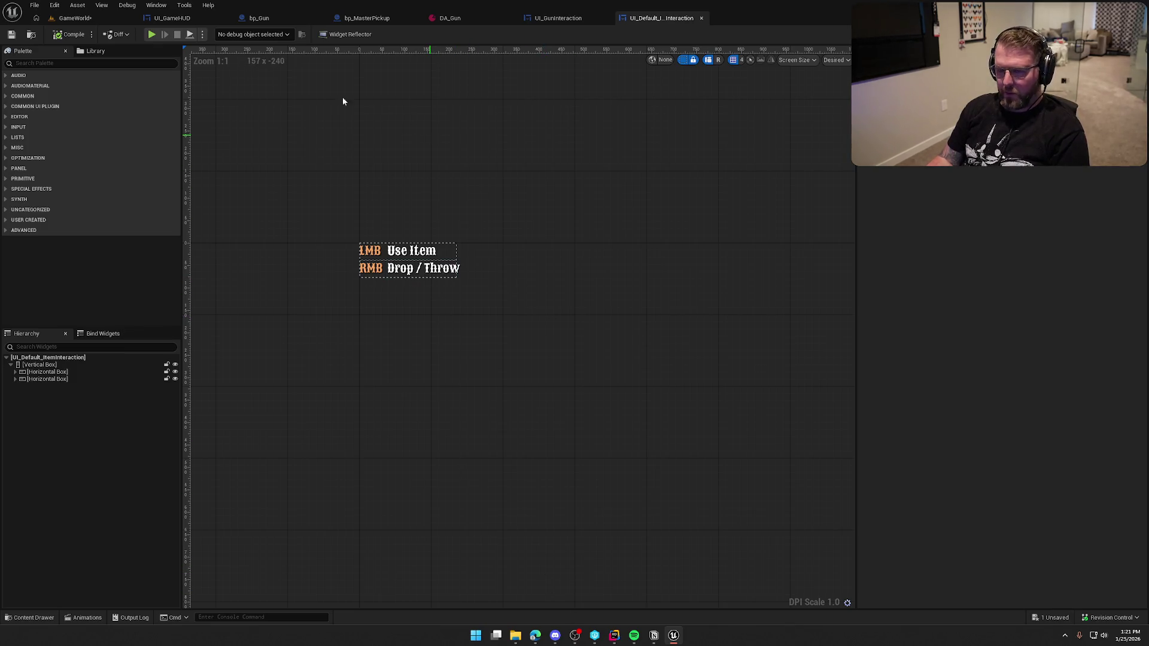
Save all assets, close the UI_GameHUD and remaining asset editors, and switch to the Notion board.
key("ctrl+shift+s")
left_click(226, 18)
key("ctrl+w")
key("ctrl+w")
key("ctrl+w")
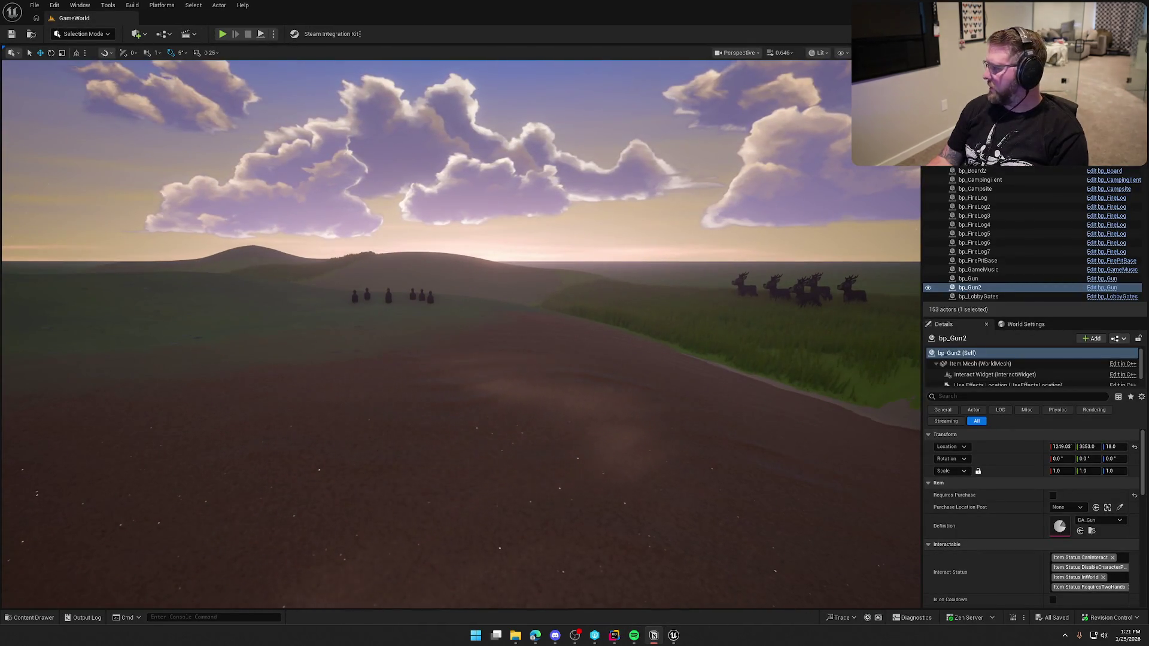
key("alt+Tab")
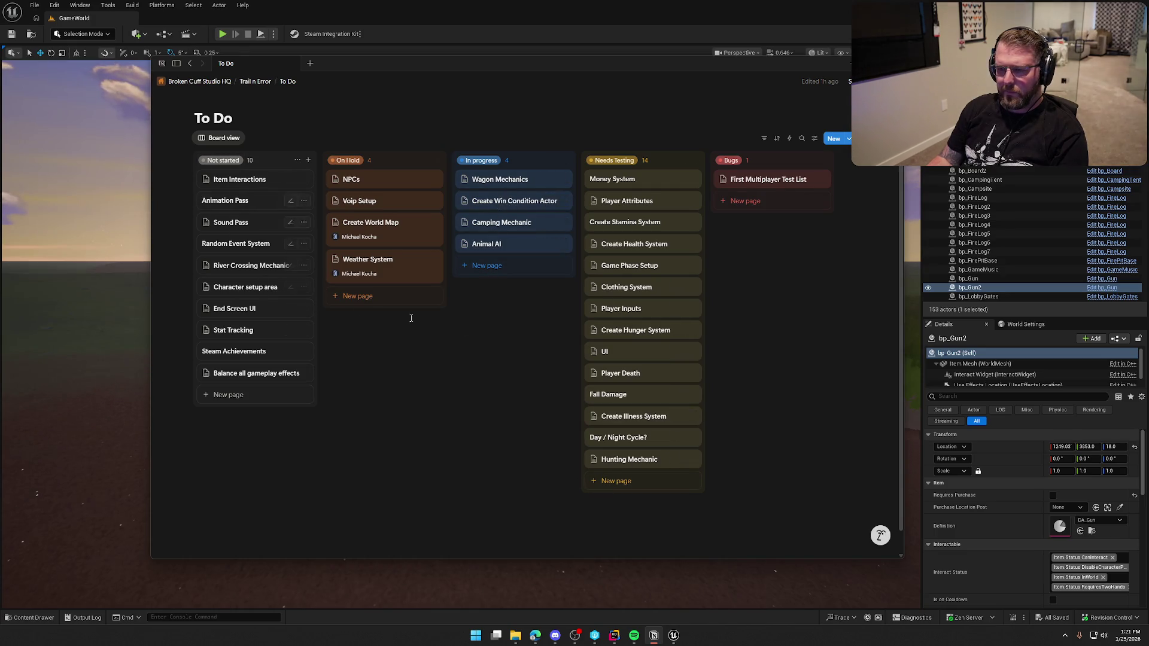
Glance at the Hunting Mechanic card, then open the Item Interactions card under Not started.
left_click(639, 467)
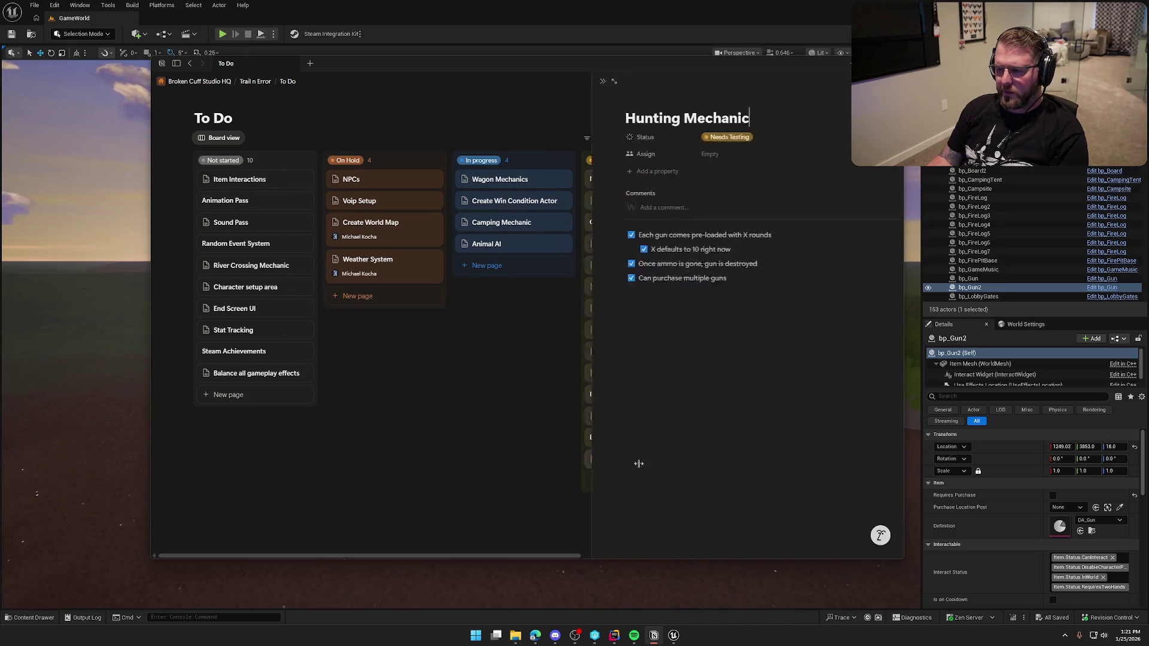
left_click(464, 406)
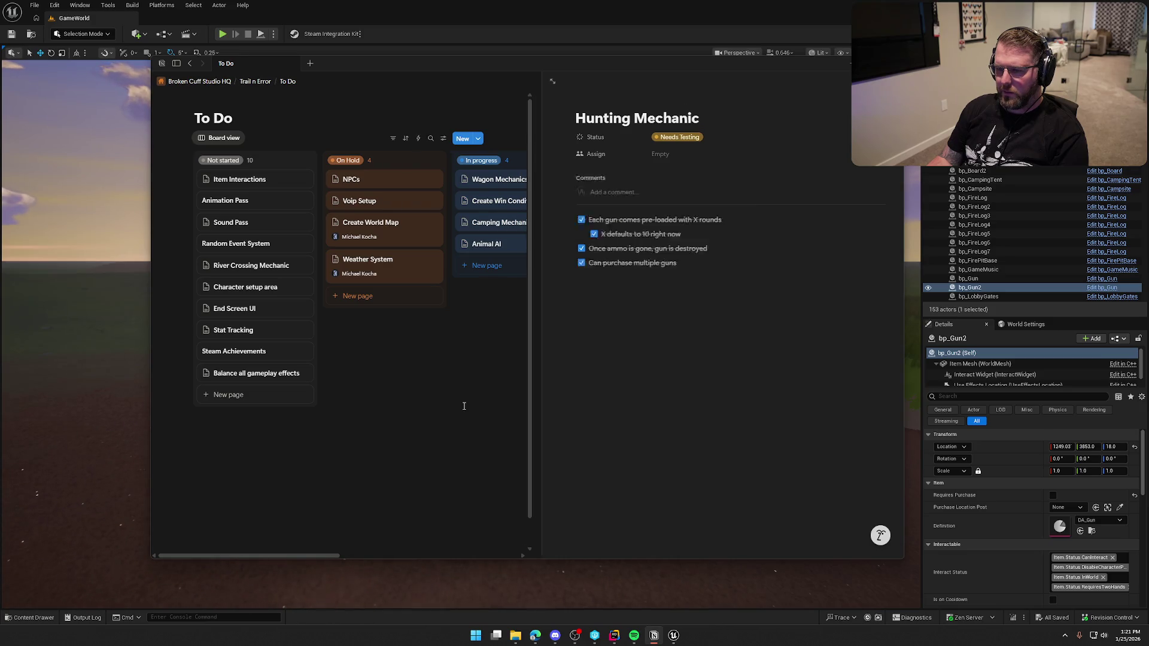
left_click(222, 182)
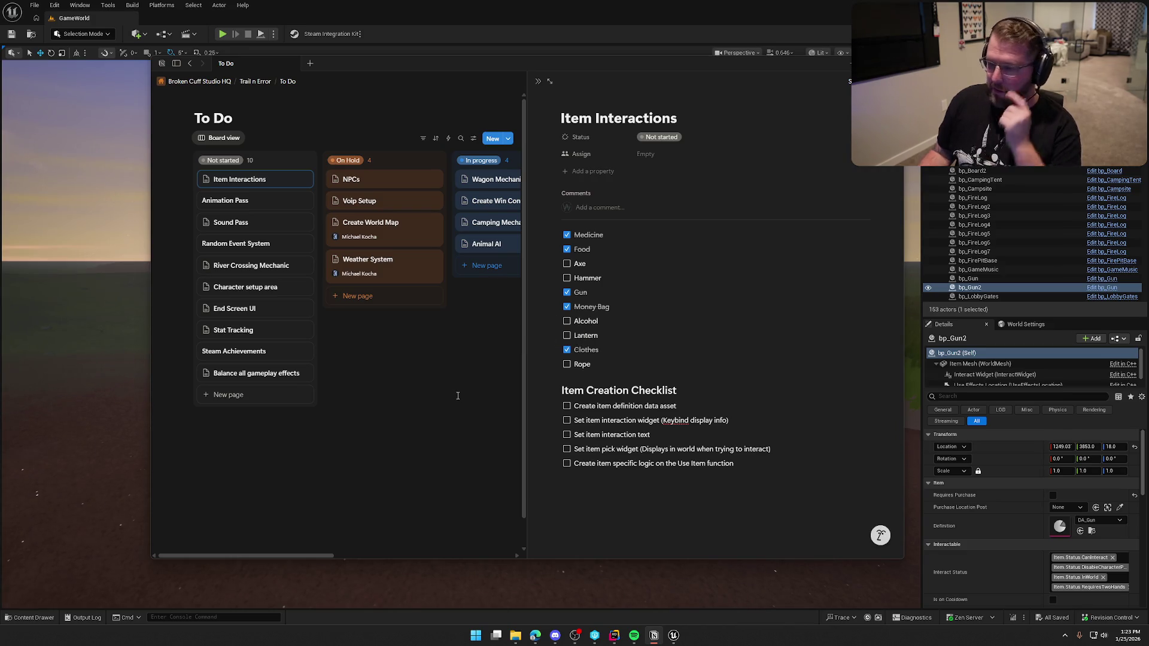
Delete the Alcohol item, reorder Rope under Food and Lantern under Hammer, then close the page.
left_click(552, 320)
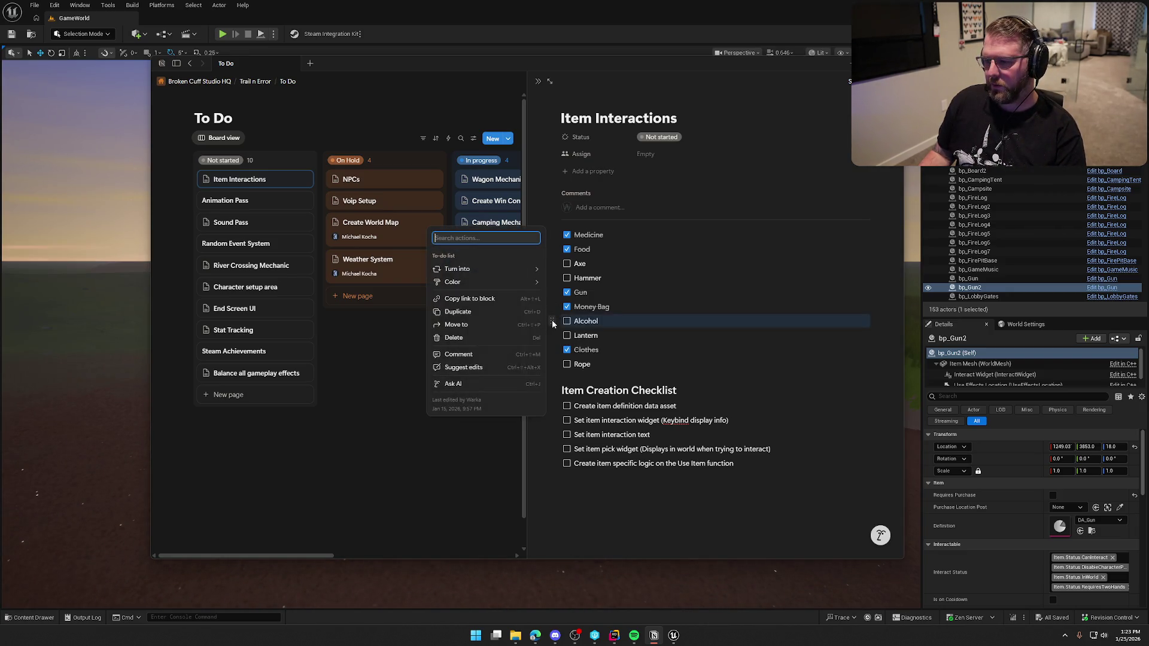
left_click(485, 342)
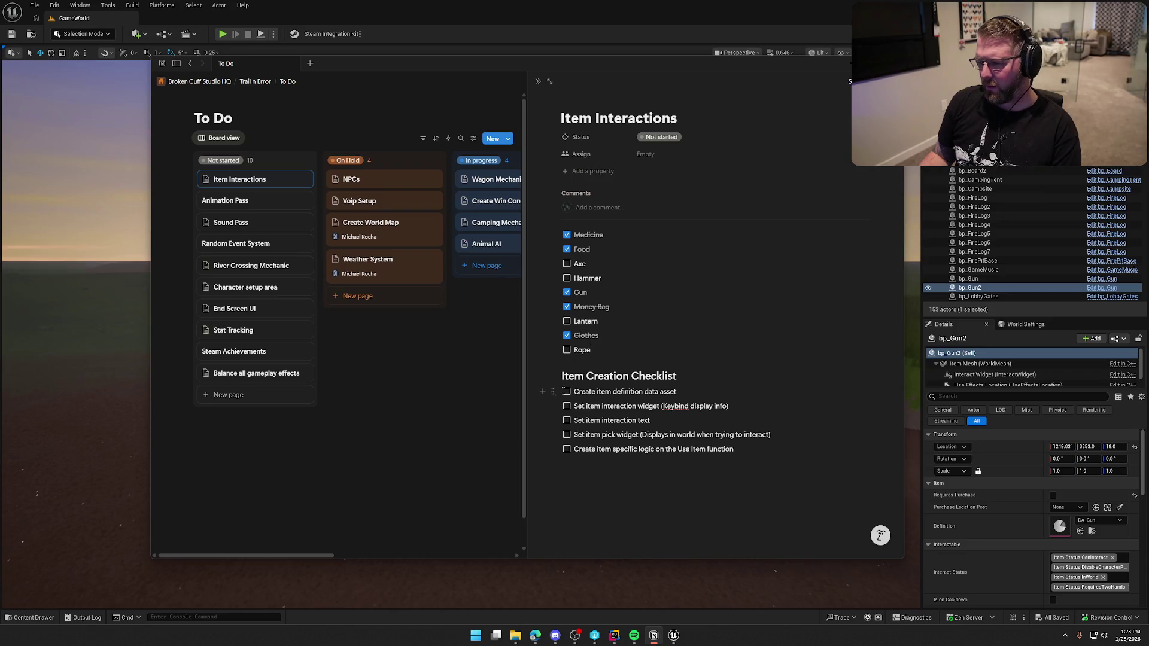
left_click_drag(552, 342, 554, 259)
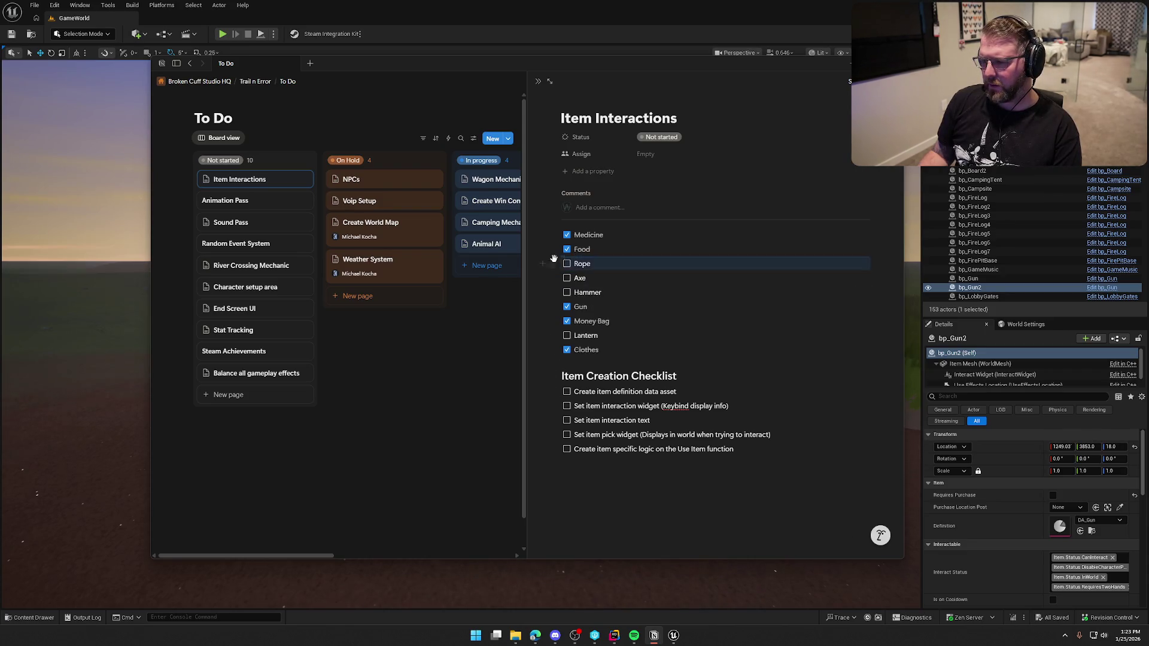
left_click_drag(555, 334, 554, 306)
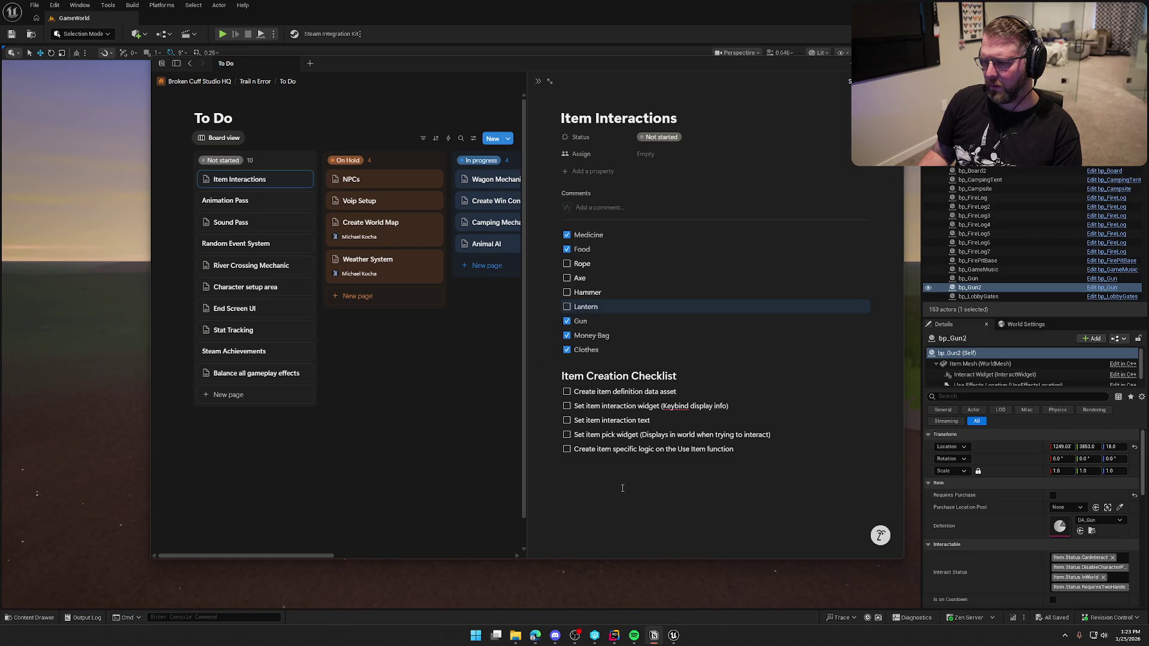
left_click(483, 389)
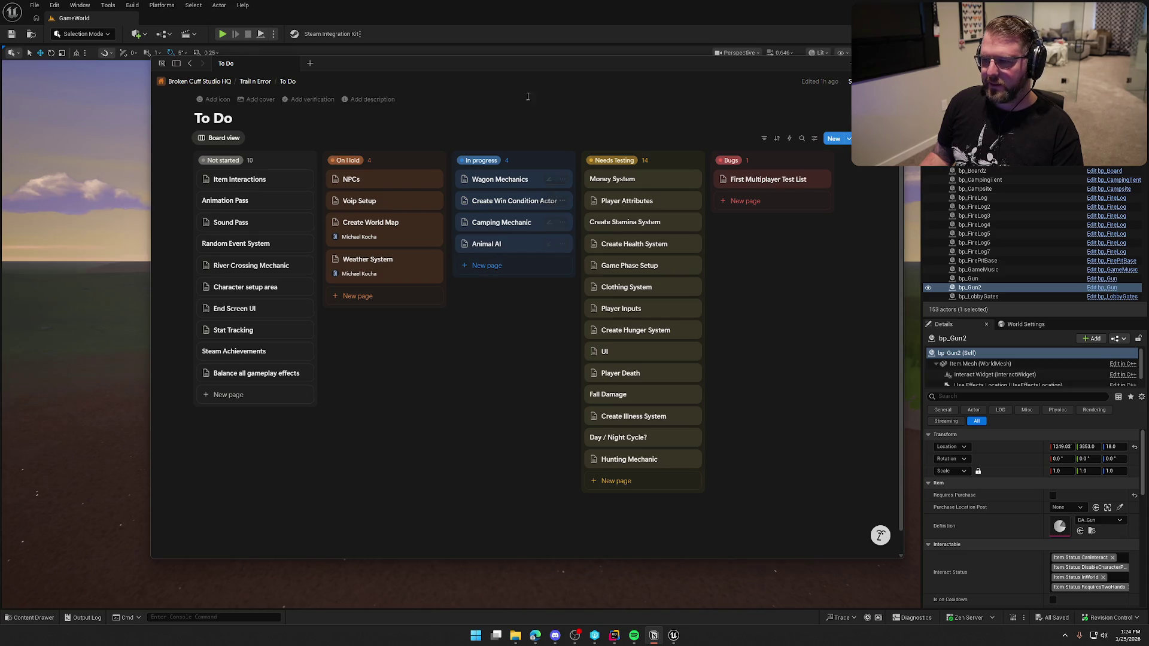
Drag the Notion window about 115 px left by its title bar.
left_click_drag(510, 60, 441, 63)
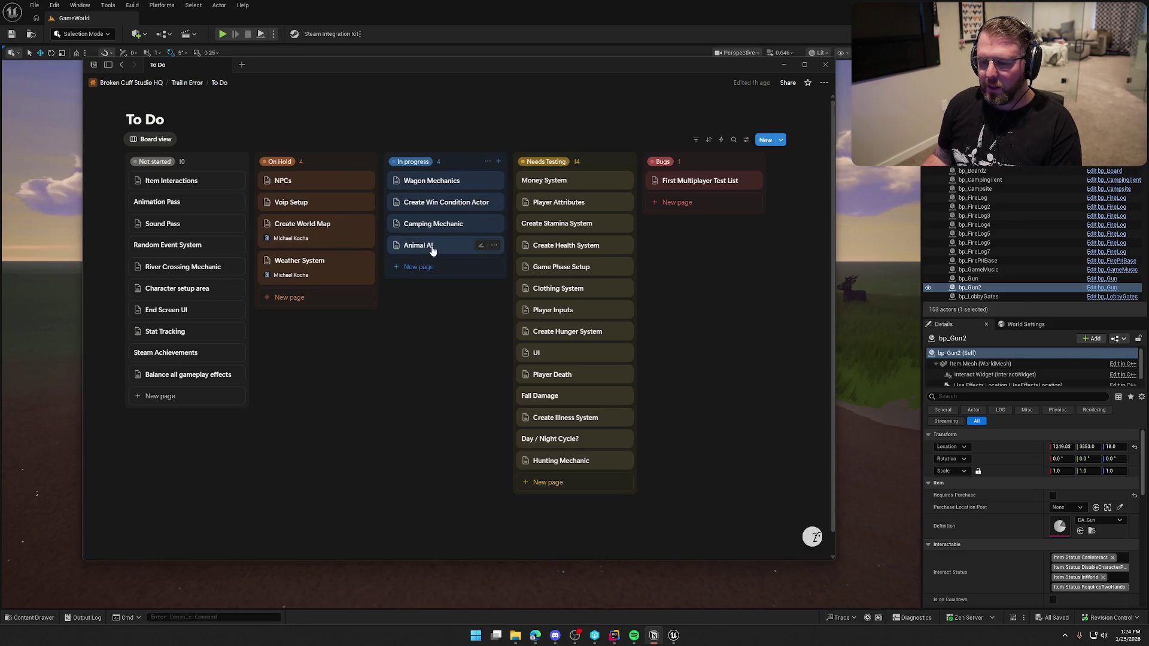
Open the Camping Mechanic card, then close it to see every status column.
left_click(436, 225)
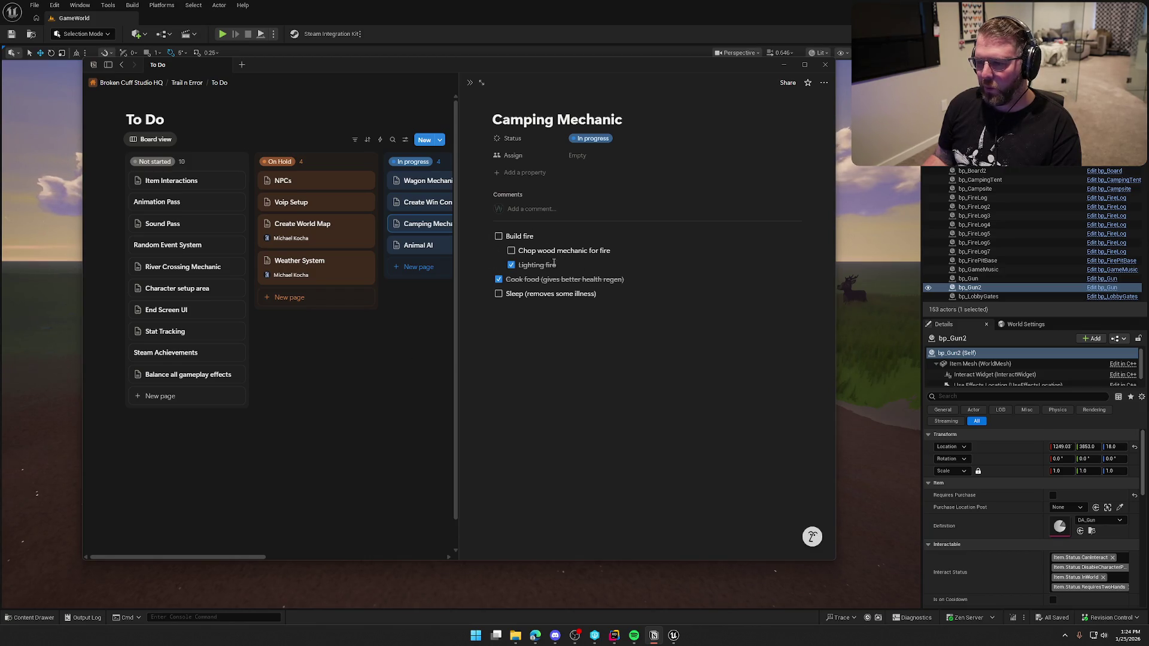
left_click(413, 401)
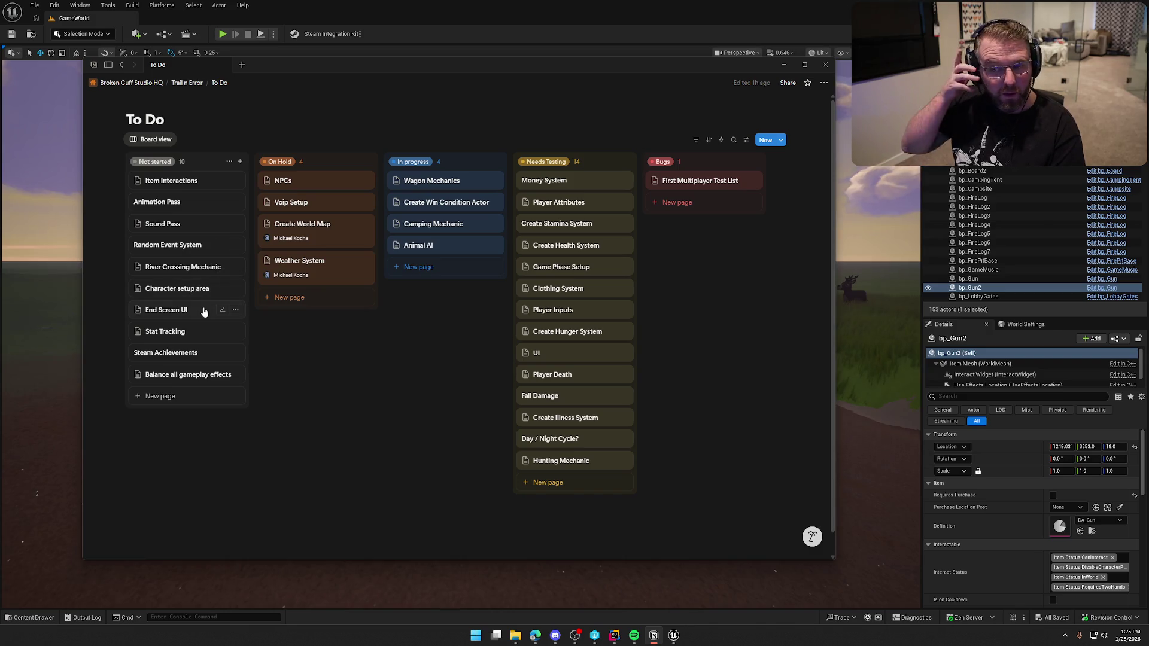
Drag Item Interactions and River Crossing Mechanic into In progress, then return to the Unreal editor.
left_click(186, 180)
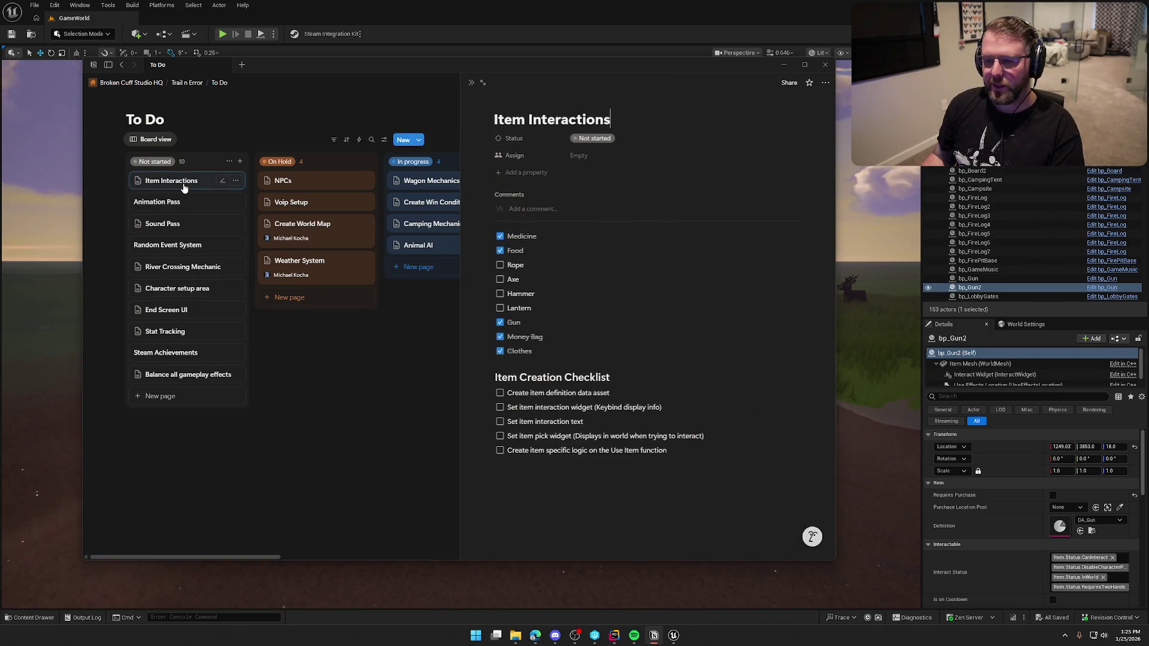
left_click(321, 370)
mouse_move(186, 181)
left_mouse_down()
mouse_move(419, 269)
mouse_move(409, 379)
left_mouse_up()
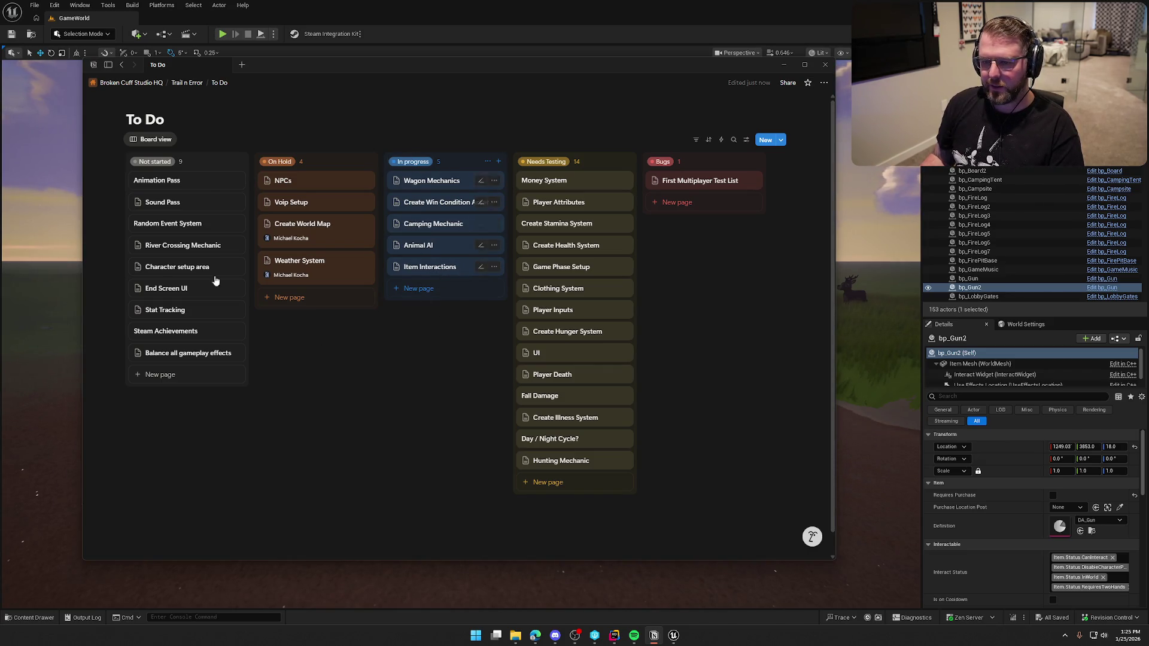
mouse_move(173, 250)
left_mouse_down()
mouse_move(200, 263)
mouse_move(419, 289)
left_mouse_up()
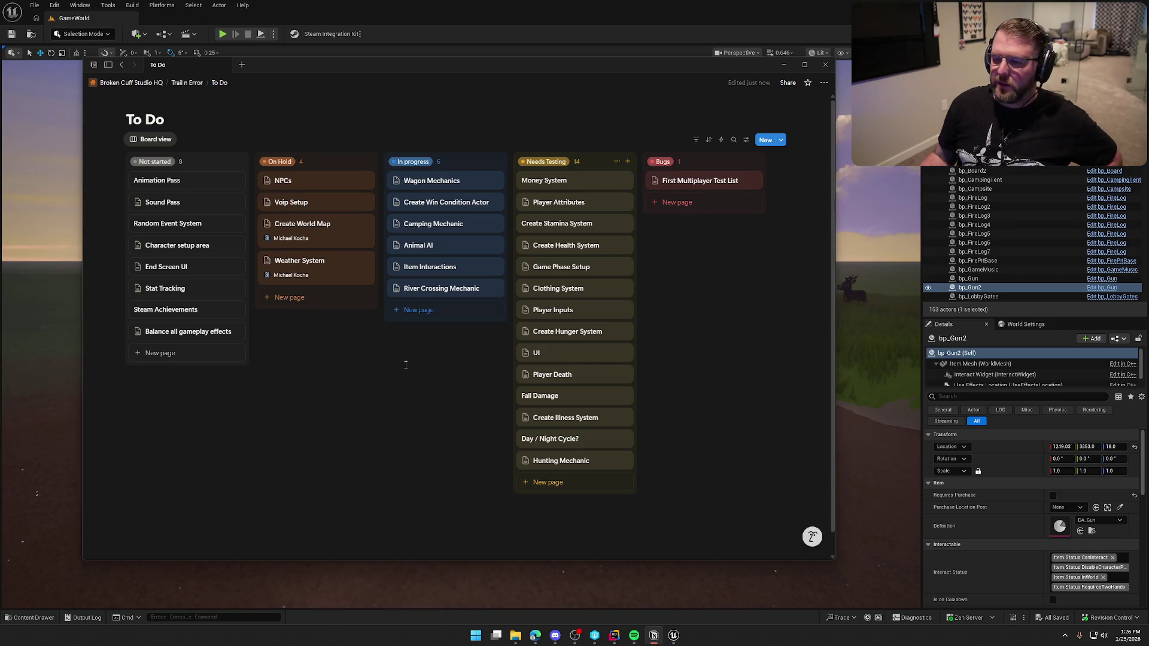
left_click(421, 57)
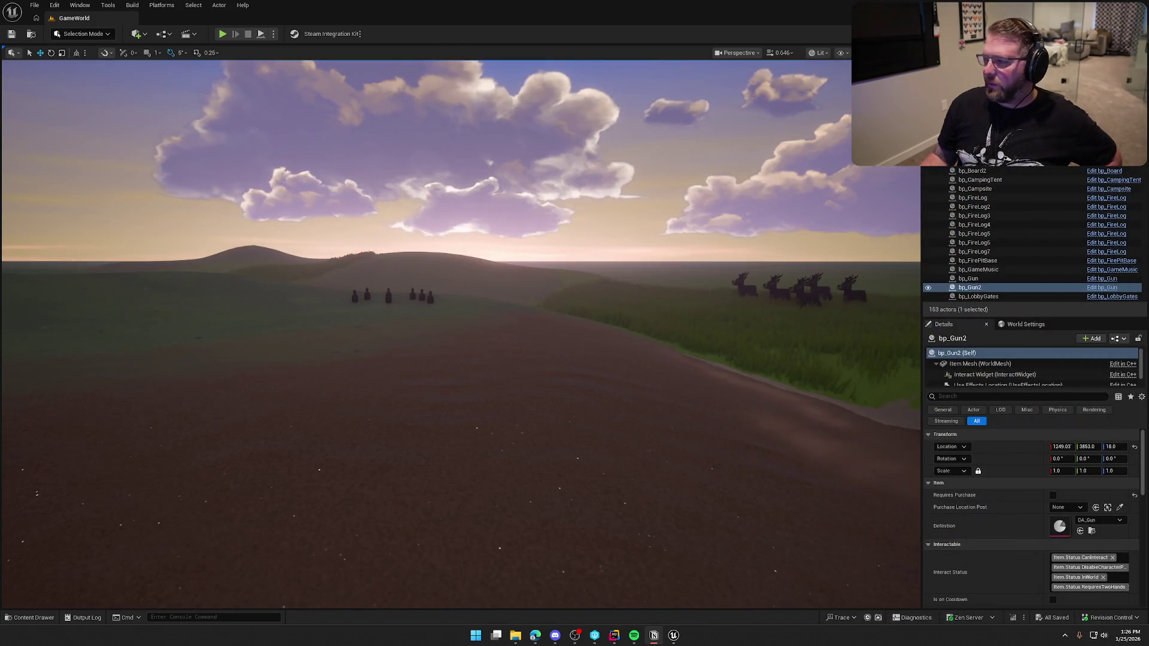
left_click(222, 34)
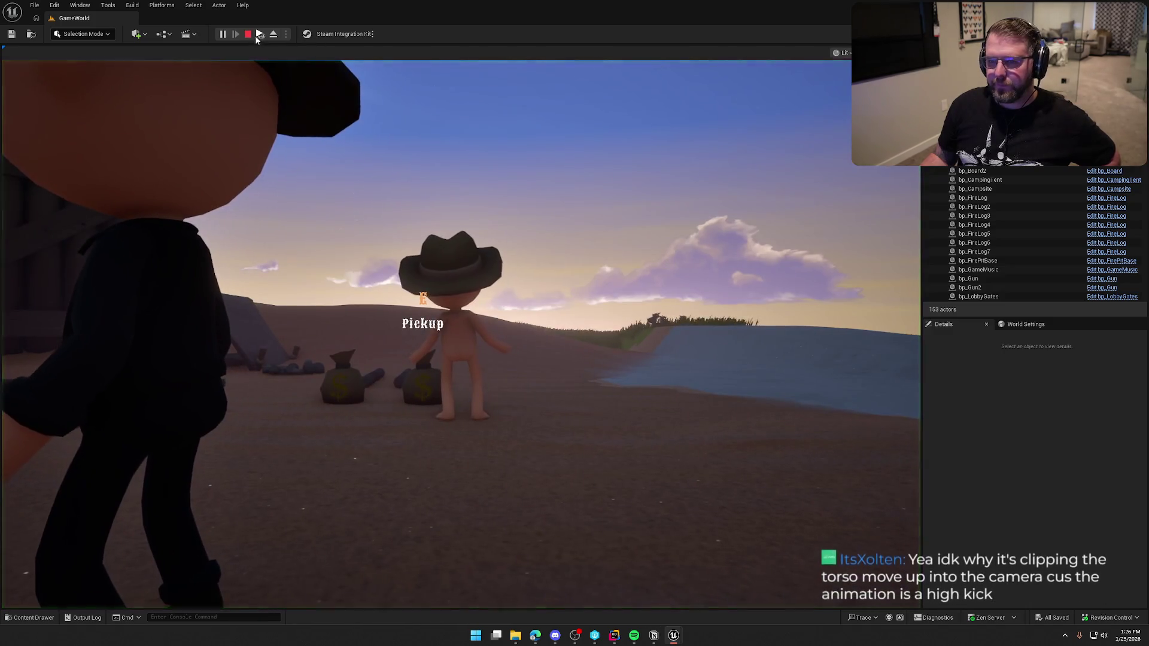
left_click(258, 37)
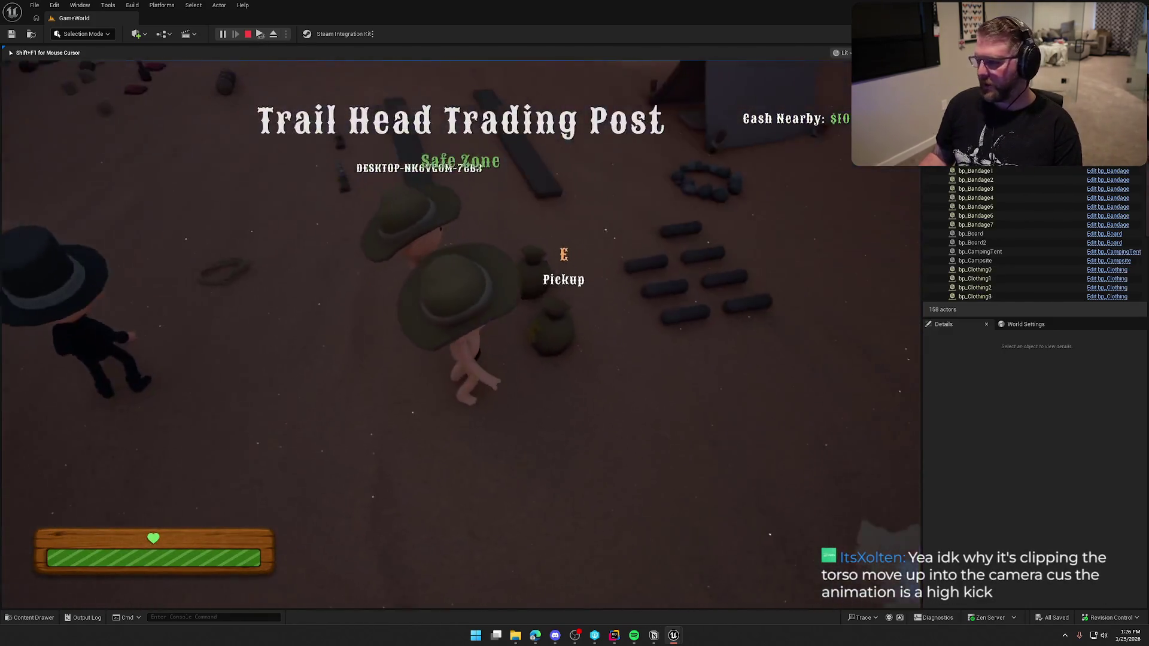
key("super")
key("super")
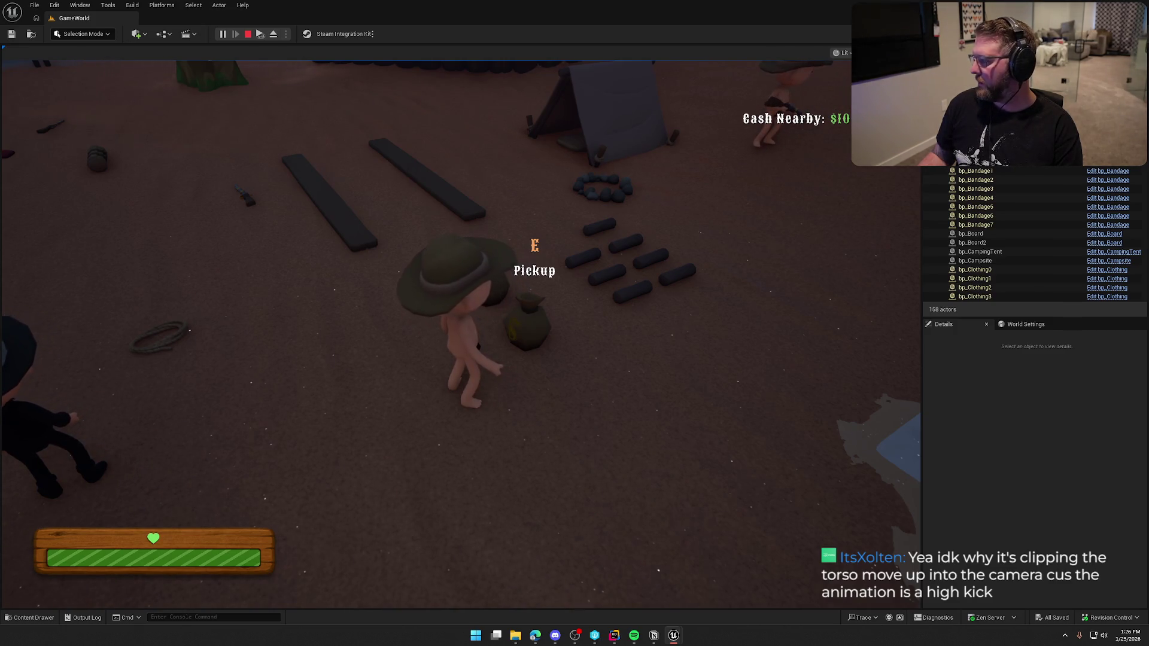
key("super")
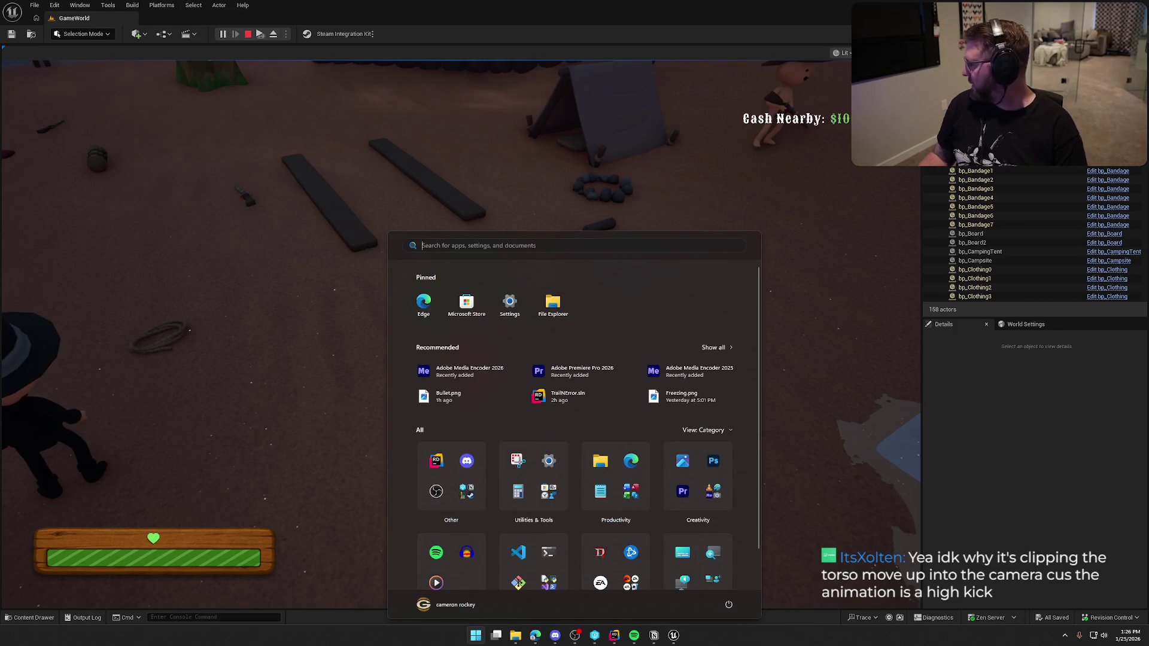
key("Escape")
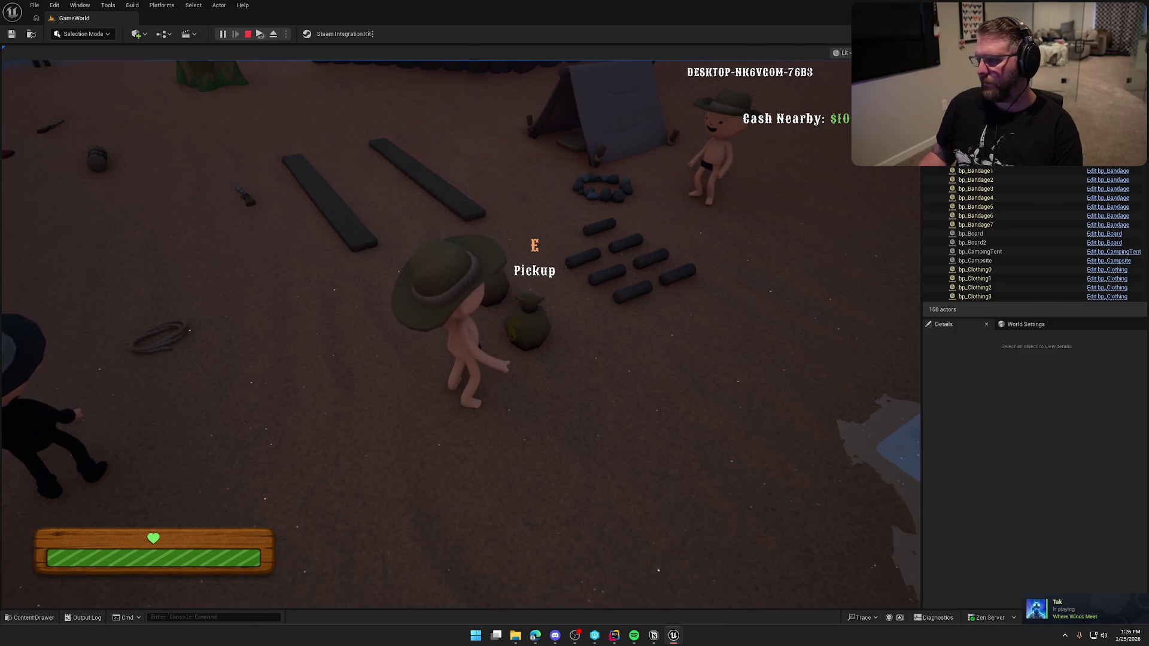
key("Escape")
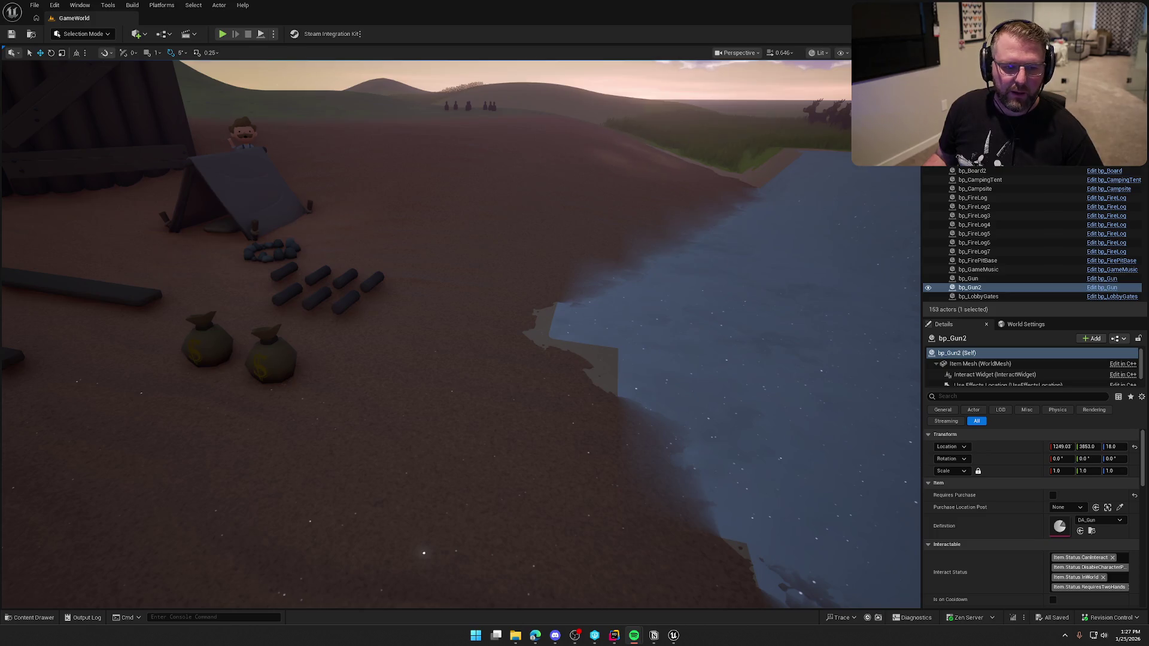
Fly the viewport camera around the campsite to frame the fence and tent, then switch to Notion.
mouse_move(711, 374)
left_mouse_down()
mouse_move(715, 311)
mouse_move(711, 375)
left_mouse_up()
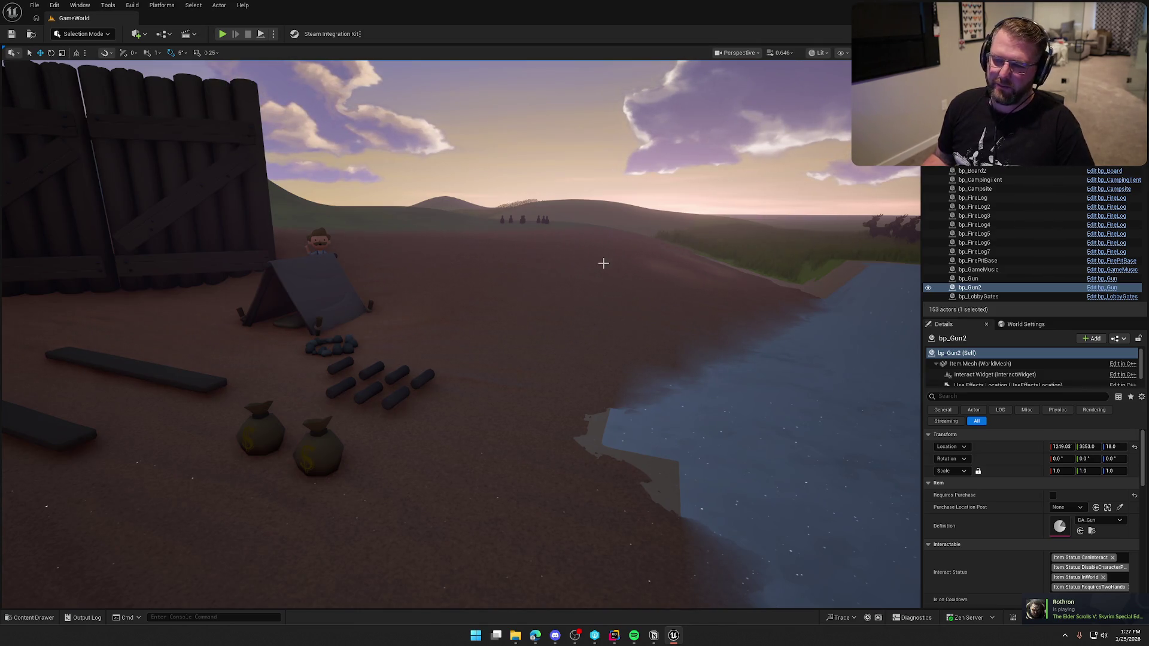
left_click_drag(454, 256, 419, 239)
mouse_move(500, 264)
left_mouse_down()
mouse_move(491, 257)
mouse_move(501, 264)
left_mouse_up()
key("Escape")
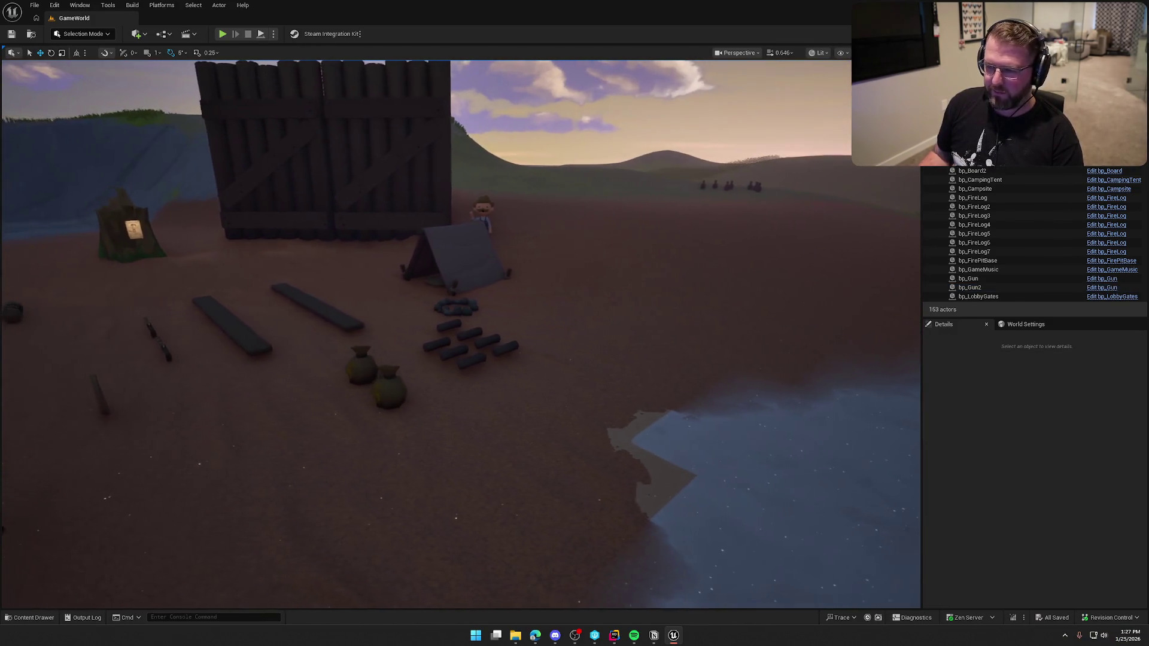
left_click_drag(430, 199, 428, 197)
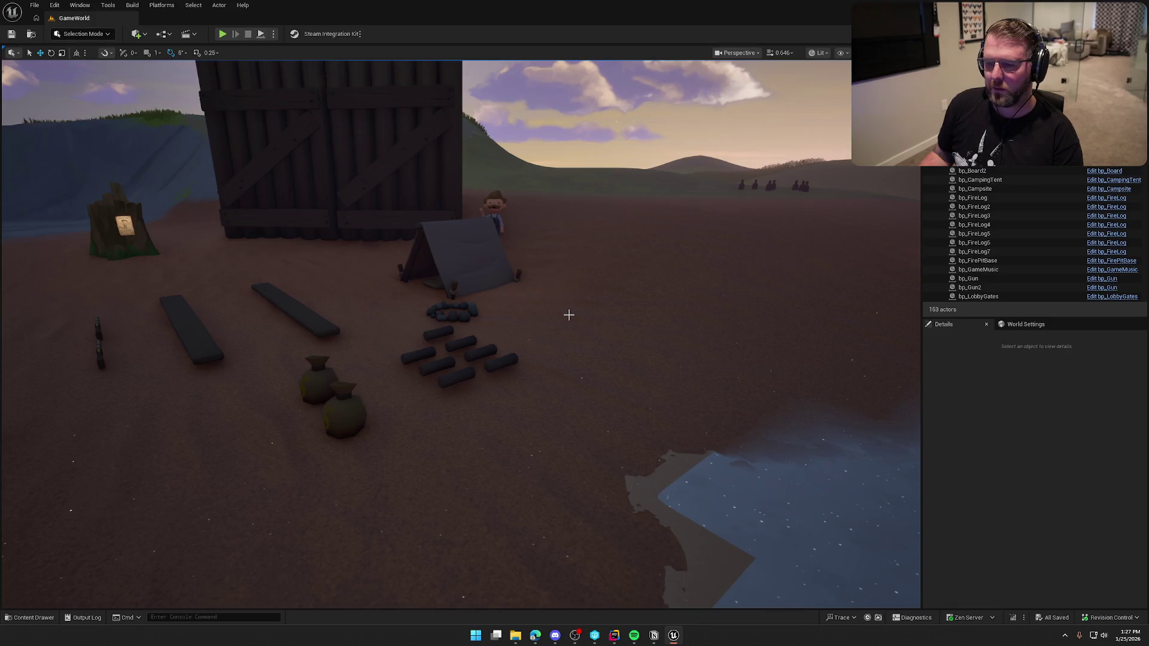
left_click_drag(585, 316, 568, 315)
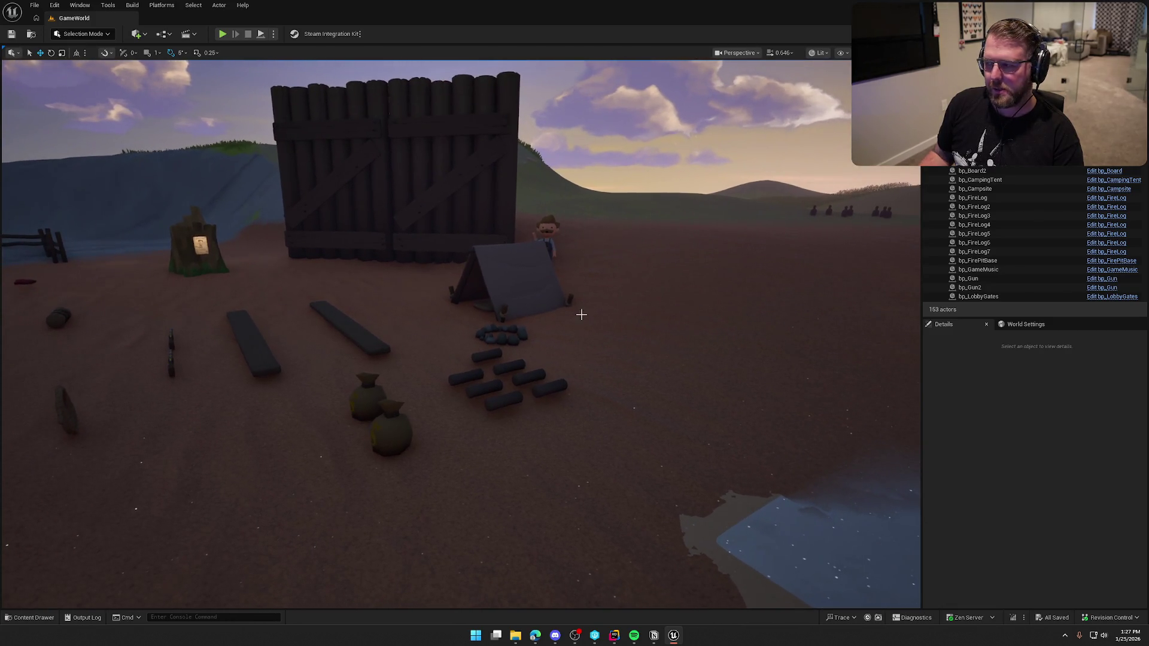
key("alt+Tab")
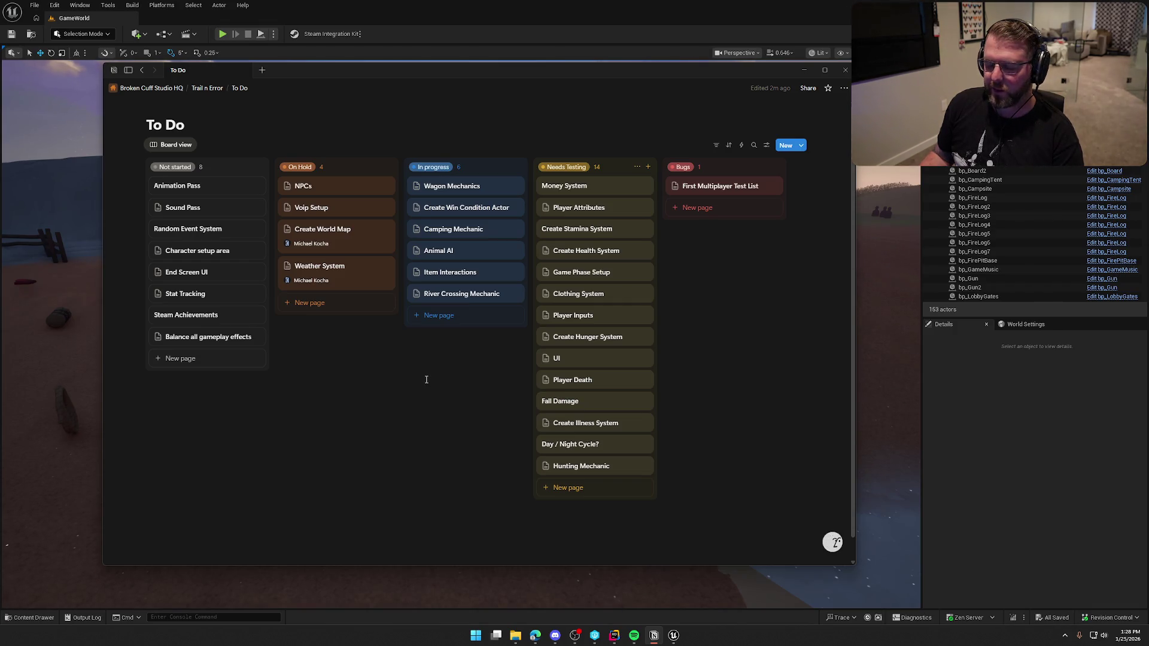
Peek at Camping Mechanic, minimize Notion, and pull the Unreal view back to the cabin and characters.
left_click(443, 231)
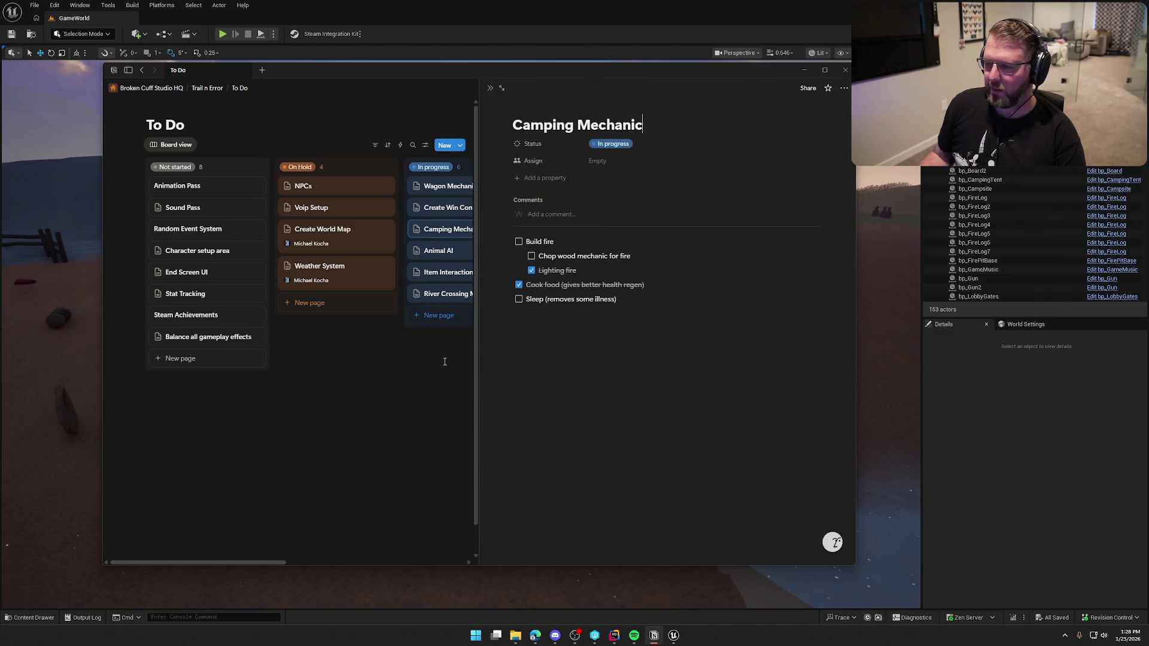
left_click(490, 88)
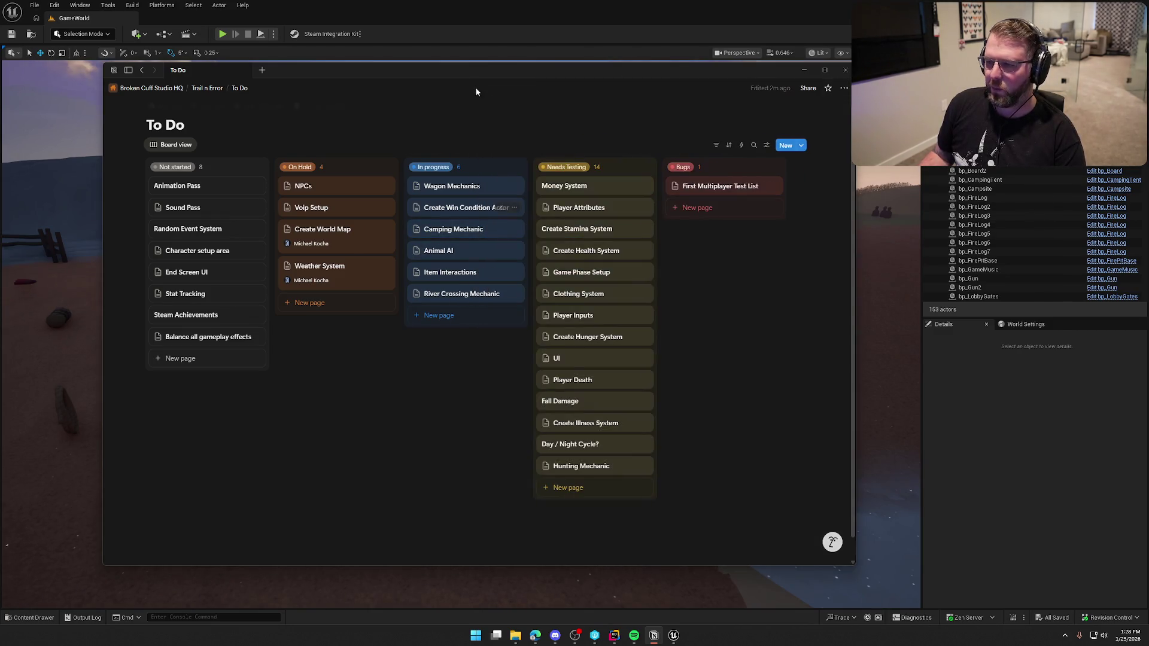
left_click(804, 70)
left_click_drag(436, 406, 416, 218)
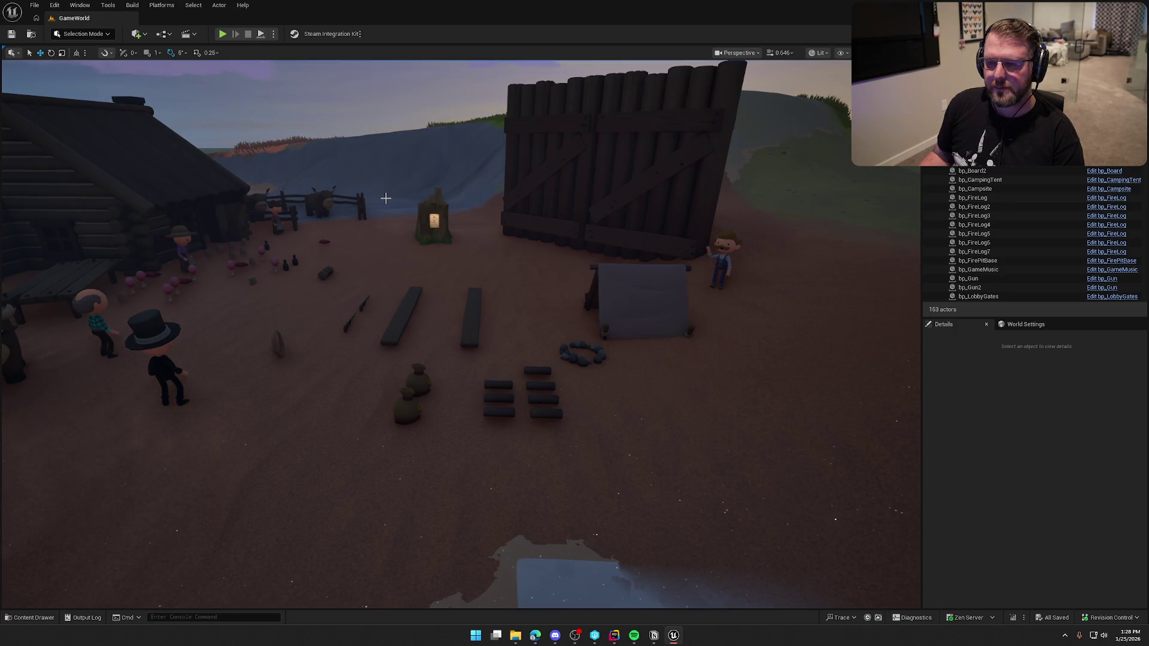
Open the Content Drawer's Maps folder, load the TrailMap level, and dismiss the drawer.
left_click_drag(385, 198, 448, 167)
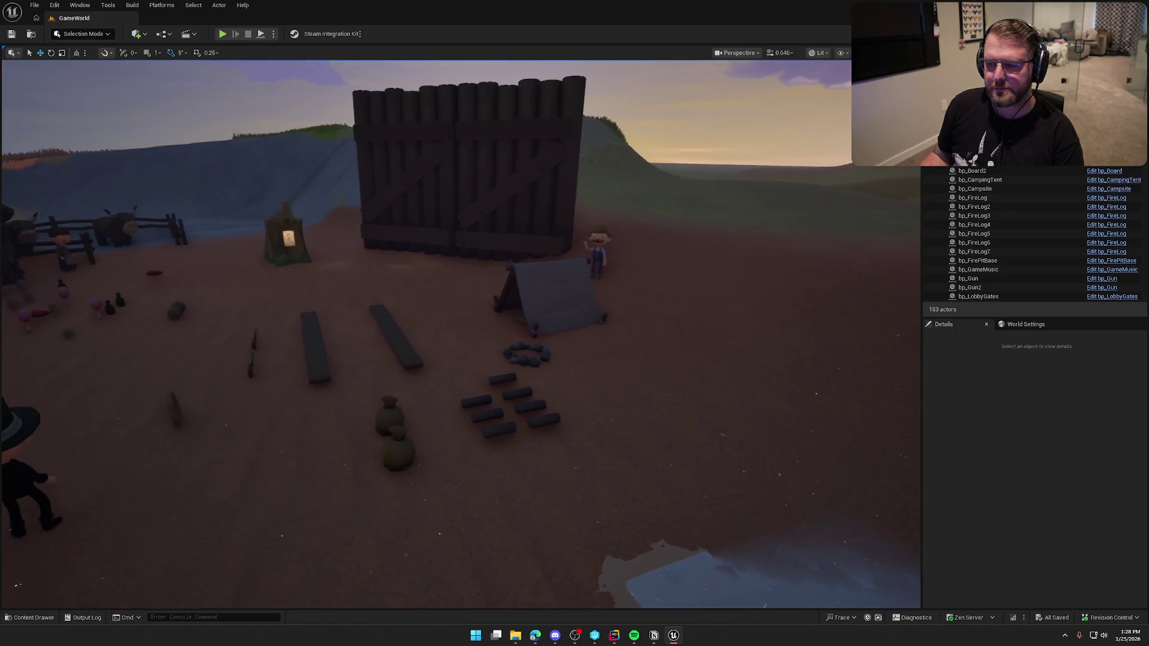
key("ctrl+space")
left_click(15, 488)
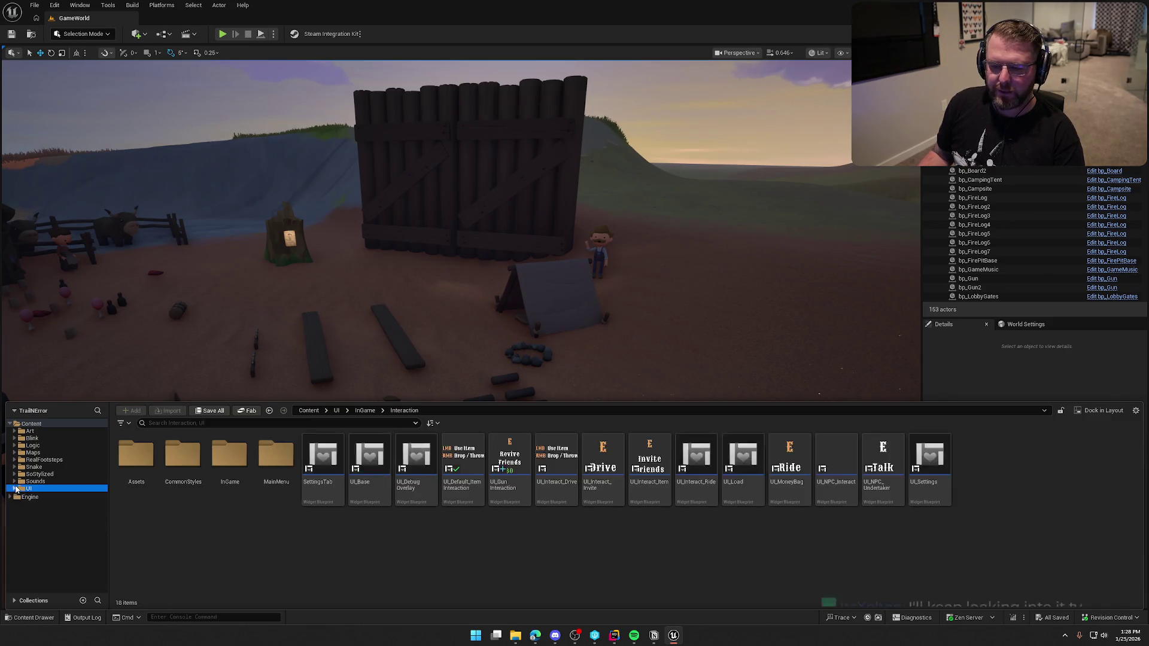
left_click(33, 452)
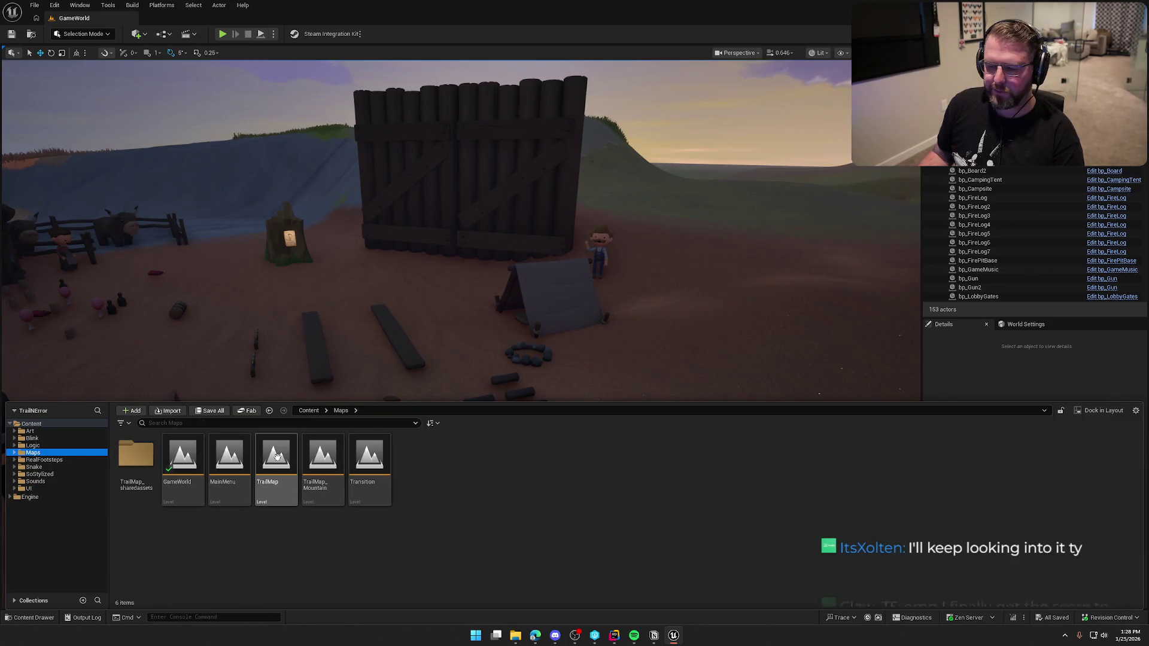
left_click(276, 463)
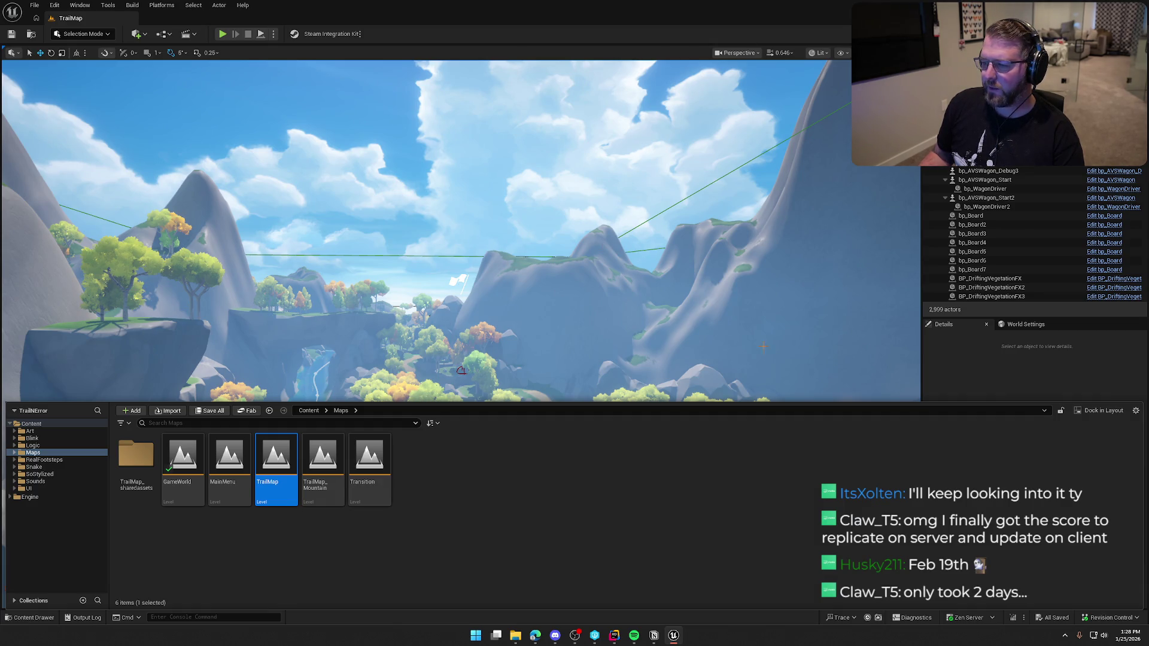
left_click(964, 375)
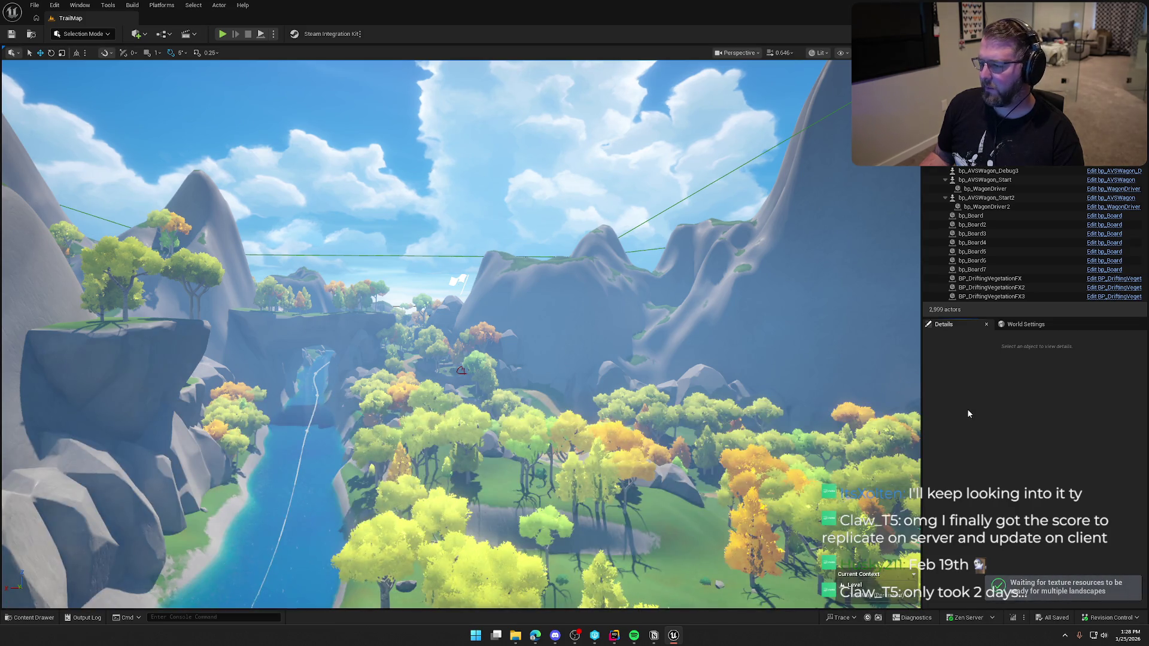
Raise the camera speed and fly down through the TrailMap meadow toward the rock cliffs.
scroll(461, 334, "up", 3)
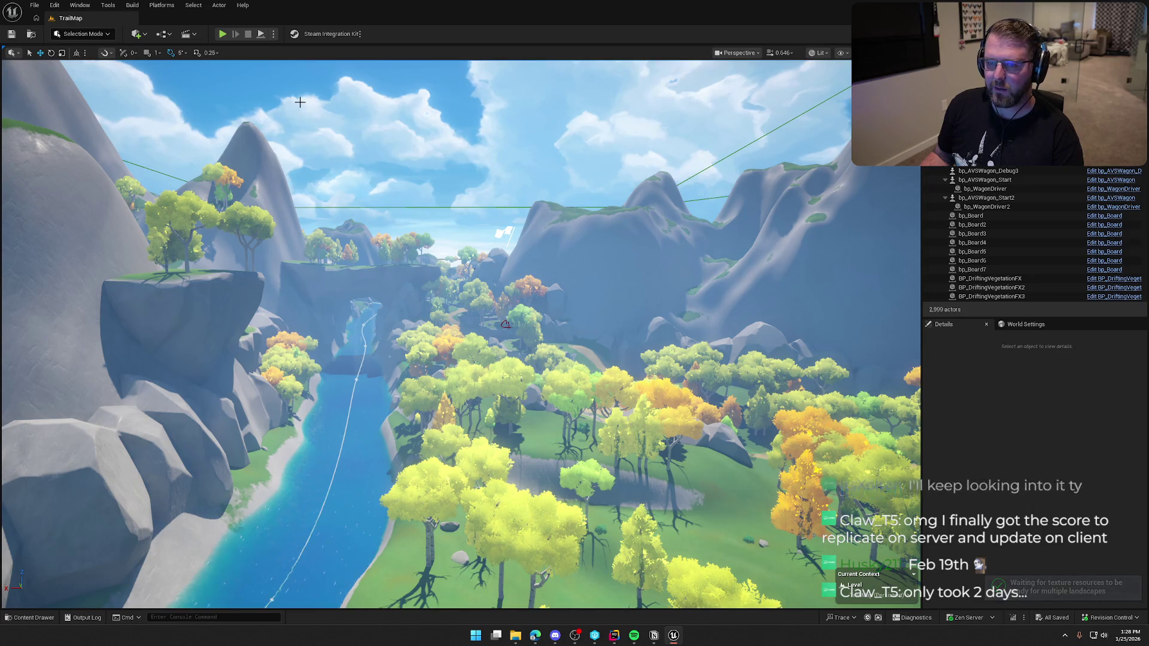
scroll(461, 334, "up", 2)
scroll(475, 331, "up", 6)
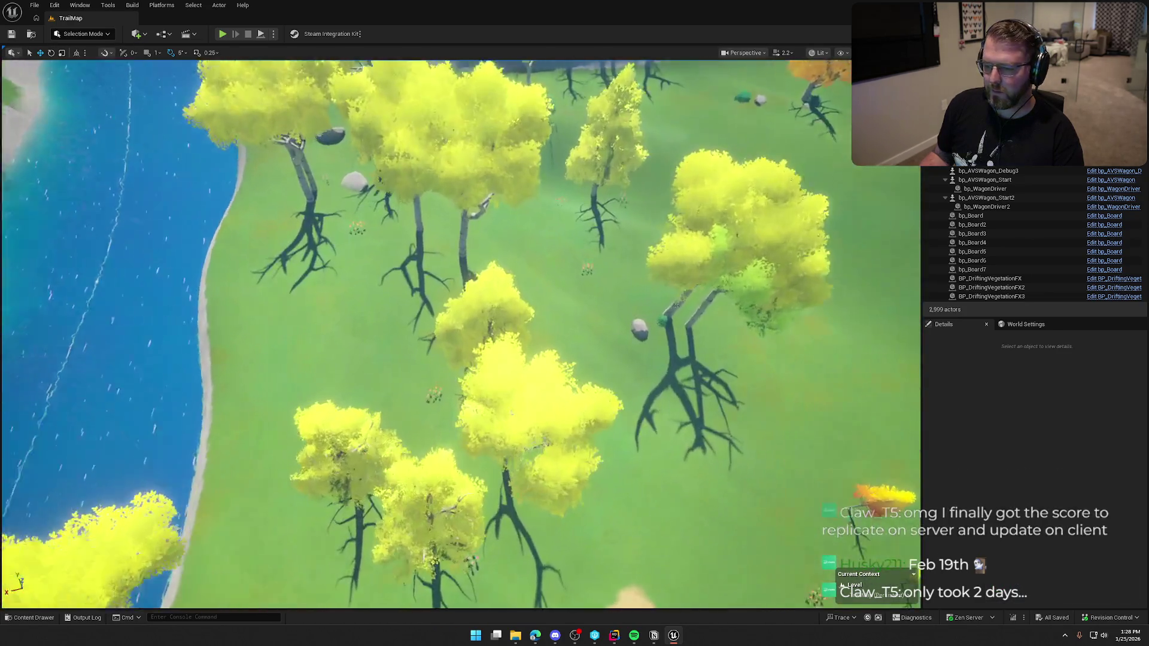
scroll(474, 330, "up", 5)
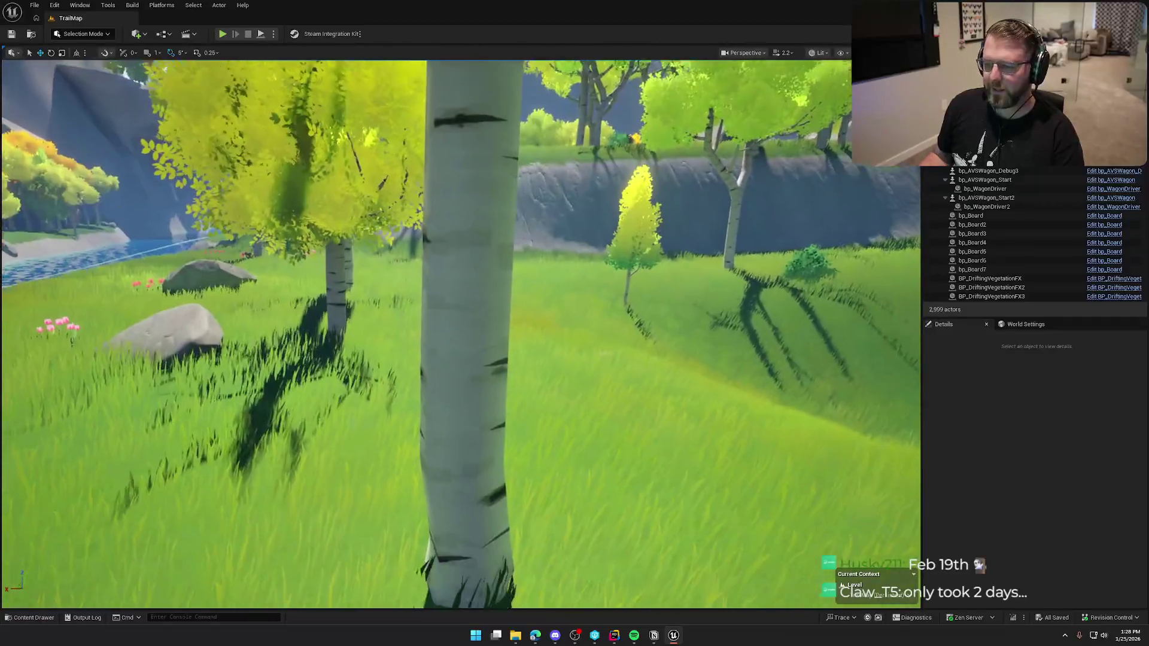
mouse_move(475, 331)
left_mouse_down()
mouse_move(524, 326)
mouse_move(463, 353)
mouse_move(462, 326)
mouse_move(413, 326)
mouse_move(412, 263)
mouse_move(422, 371)
mouse_move(470, 371)
mouse_move(465, 389)
left_mouse_up()
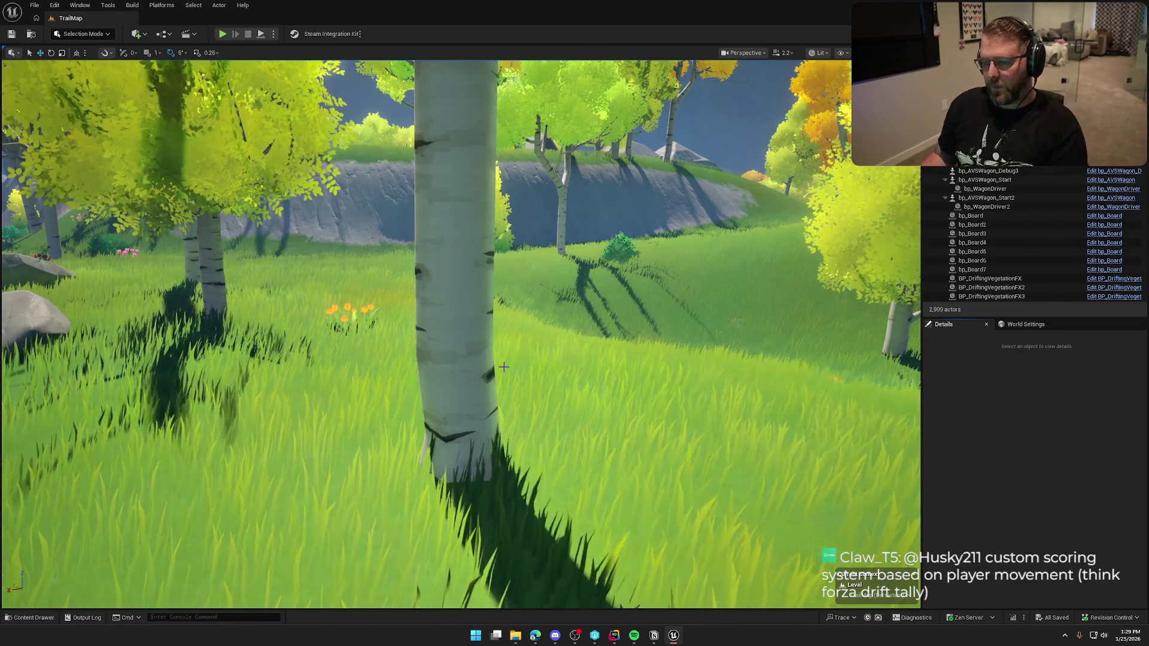
Inspect the foliage around the birch trees, then pull back for a wide forest view.
left_click(502, 338)
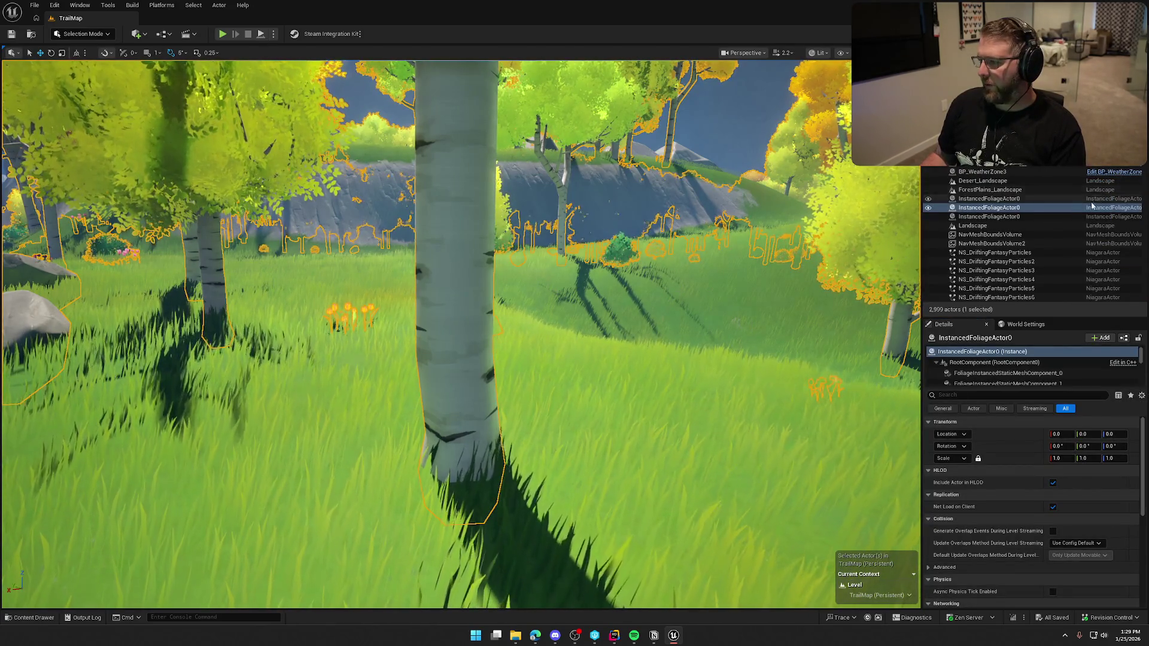
key("Escape")
left_click_drag(717, 335, 694, 317)
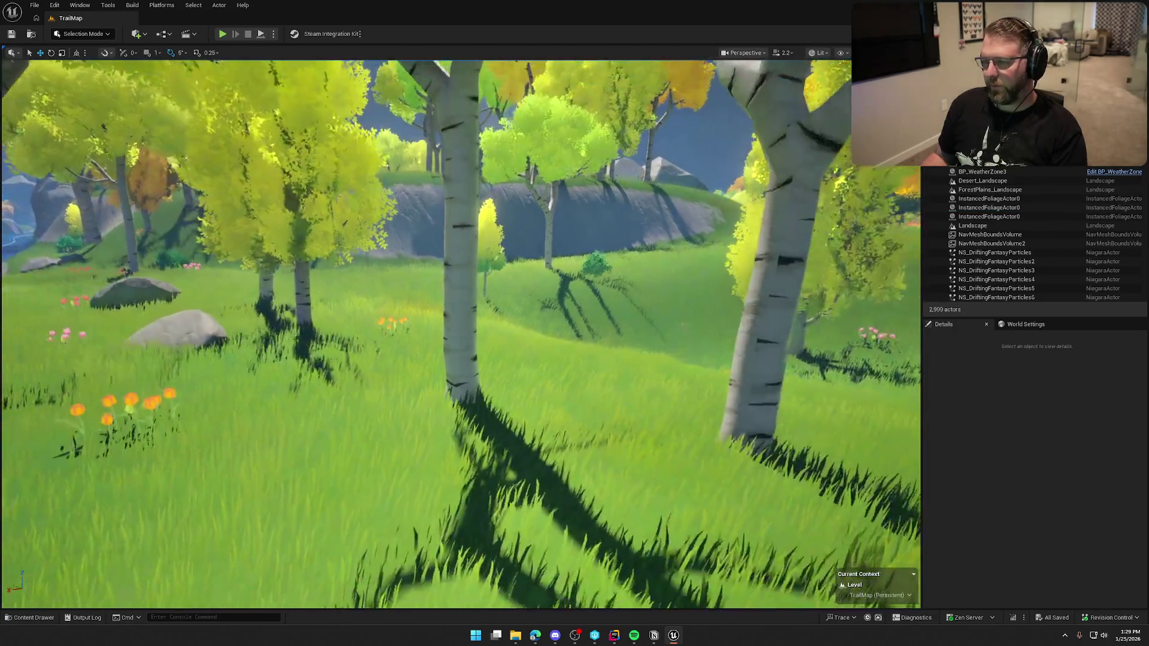
key("ctrl+space")
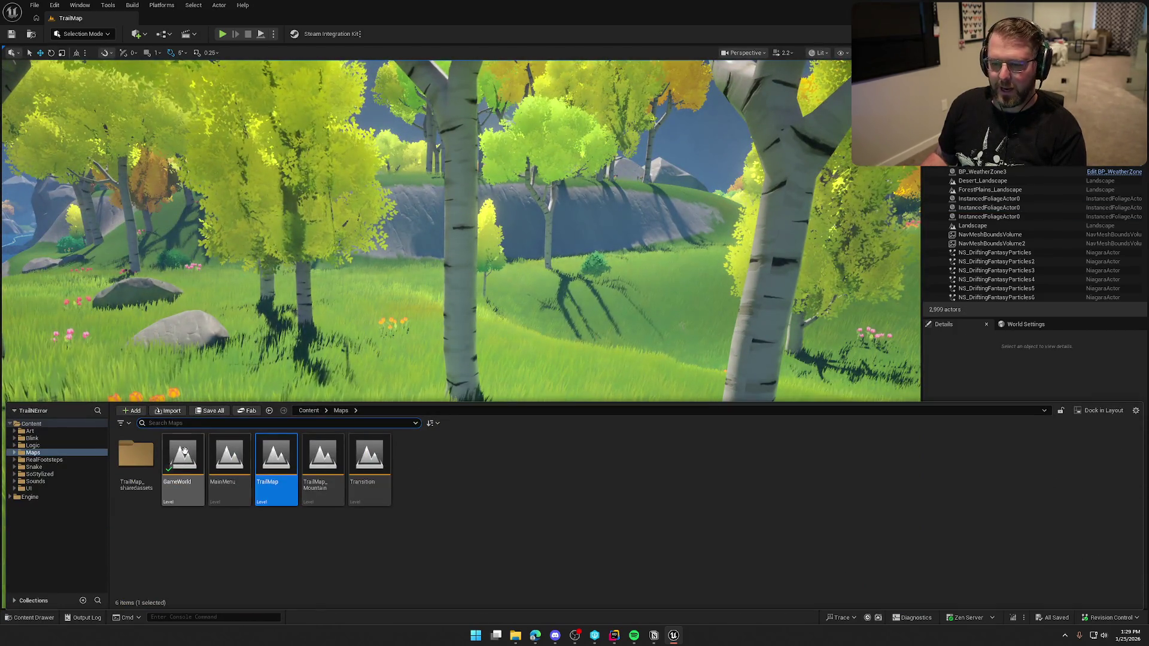
Load GameWorld from the Maps folder and look around the newly opened level.
double_click(177, 456)
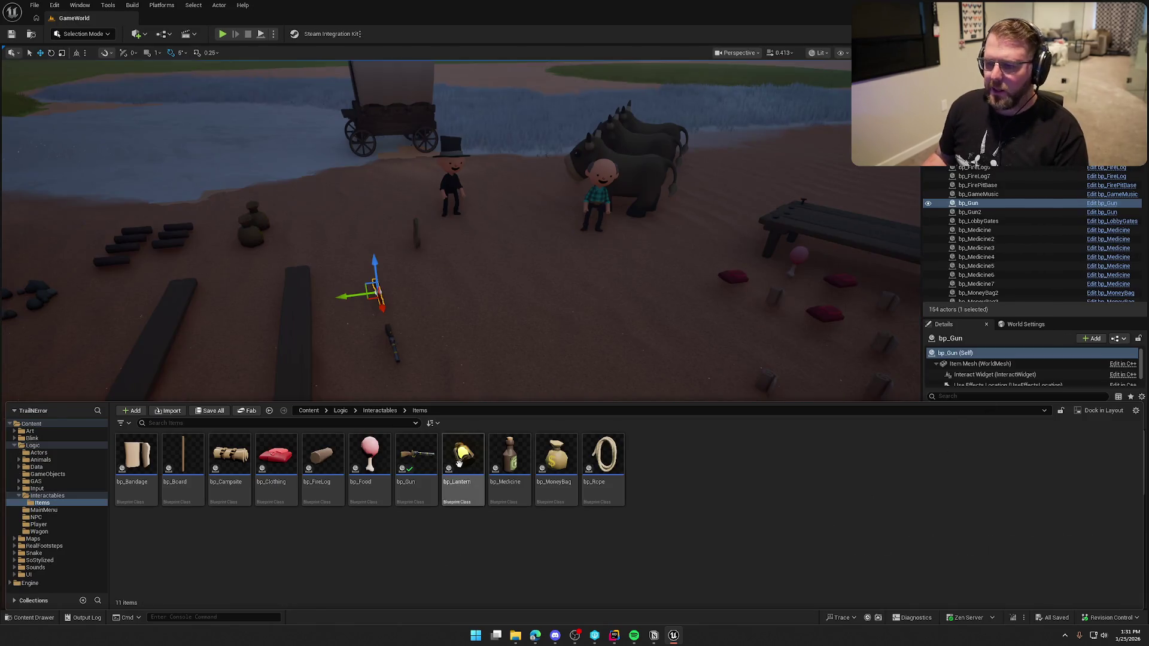
mouse_move(533, 313)
left_mouse_down()
mouse_move(491, 323)
mouse_move(473, 344)
mouse_move(470, 326)
mouse_move(420, 285)
mouse_move(421, 315)
mouse_move(407, 308)
mouse_move(422, 306)
mouse_move(413, 302)
mouse_move(419, 323)
mouse_move(422, 299)
left_mouse_up()
Focus on bp_Gun, survey the campsite's cabin and log benches, and bring up the Items folder.
key("f")
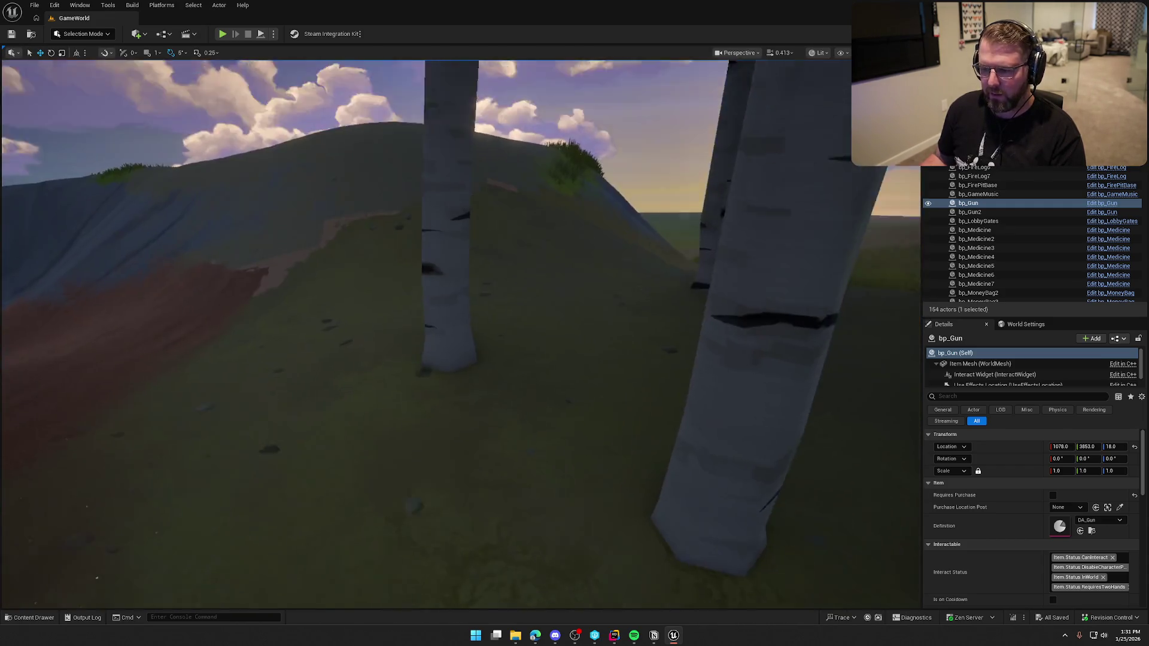
scroll(460, 335, "down", 10)
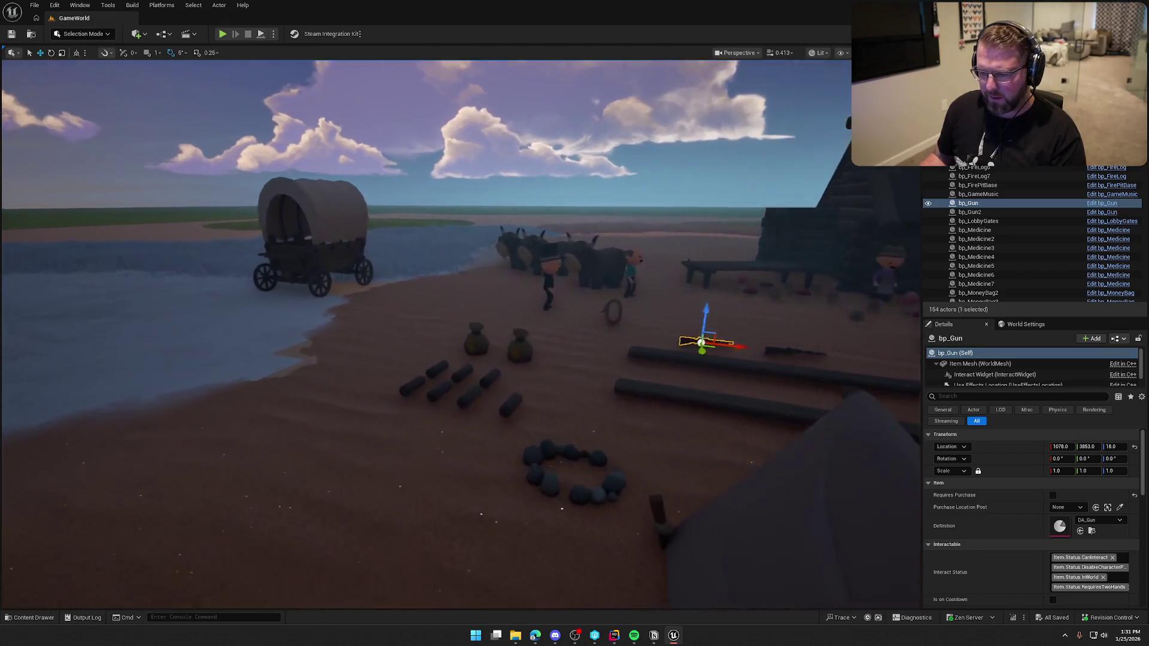
scroll(521, 303, "up", 10)
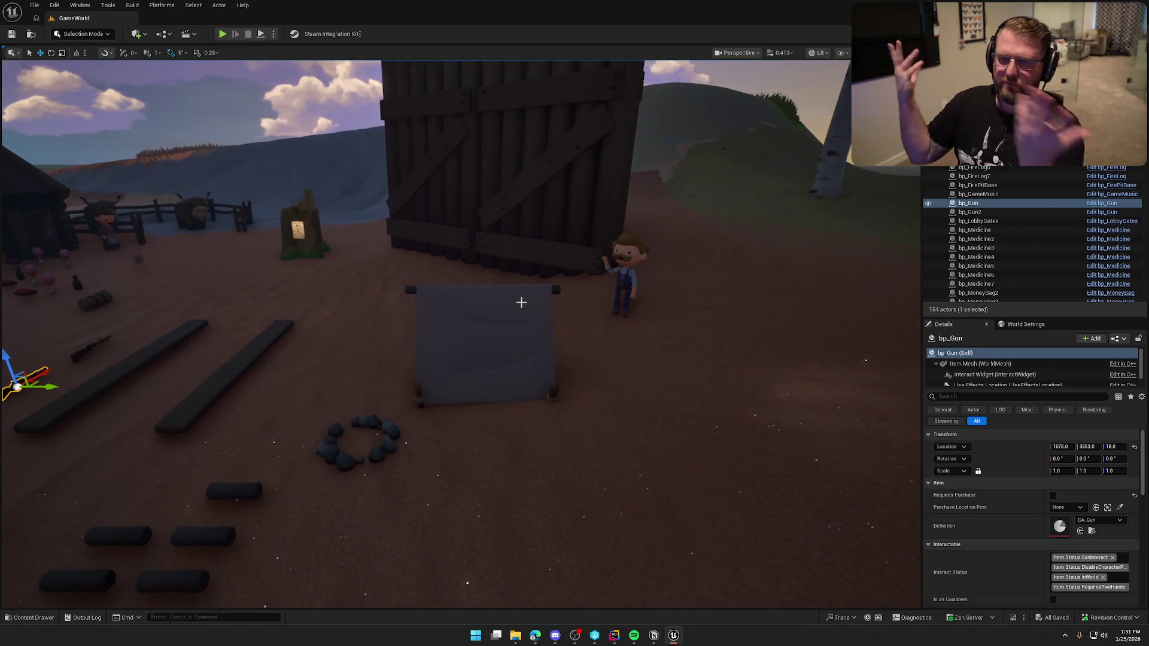
left_click_drag(526, 302, 443, 344)
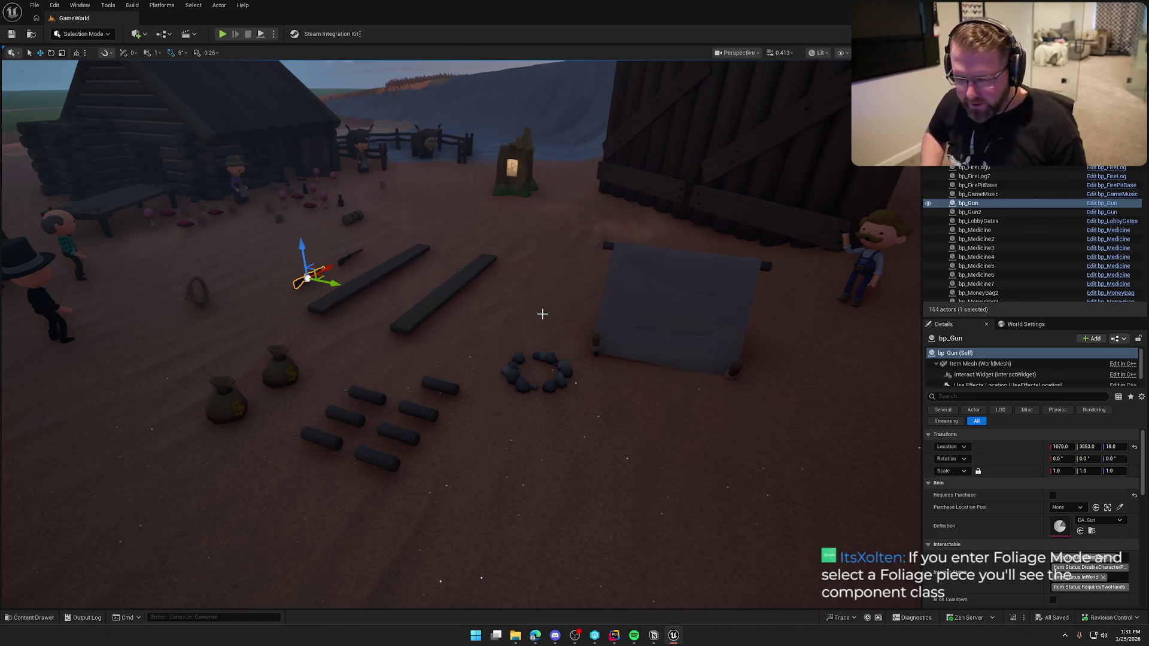
mouse_move(472, 267)
left_mouse_down()
mouse_move(454, 296)
mouse_move(512, 333)
left_mouse_up()
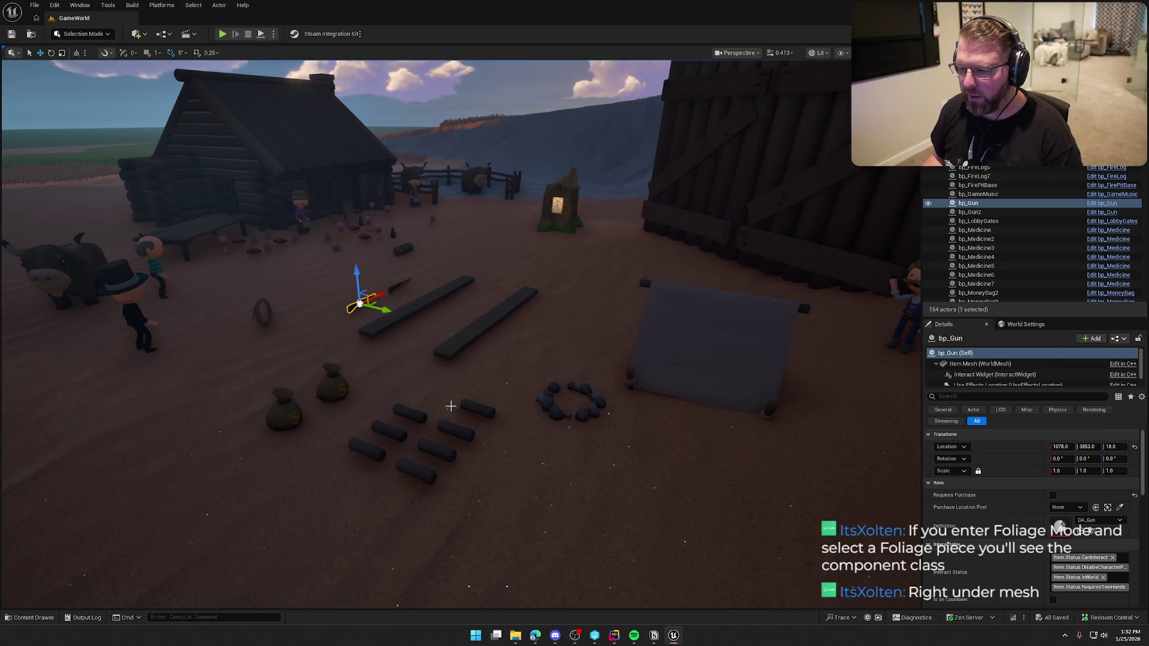
mouse_move(495, 349)
left_mouse_down()
mouse_move(472, 335)
mouse_move(461, 347)
left_mouse_up()
left_click_drag(534, 336, 534, 335)
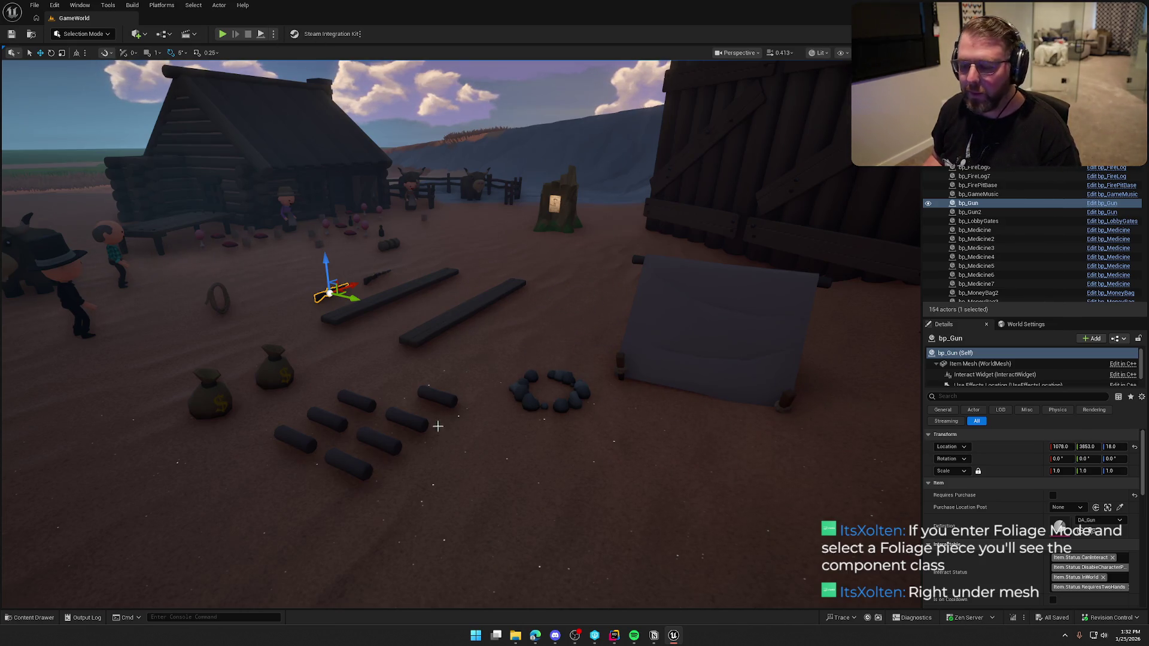
key("ctrl+space")
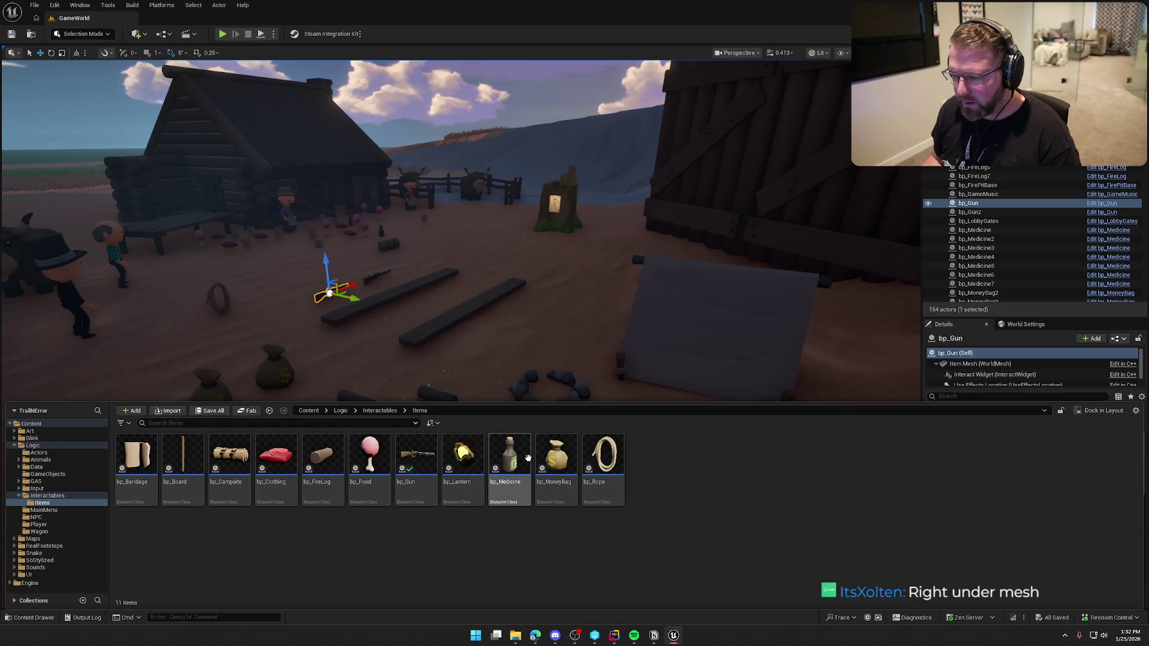
Duplicate bp_Bandage and name the copy bp_Axe.
left_click(145, 464)
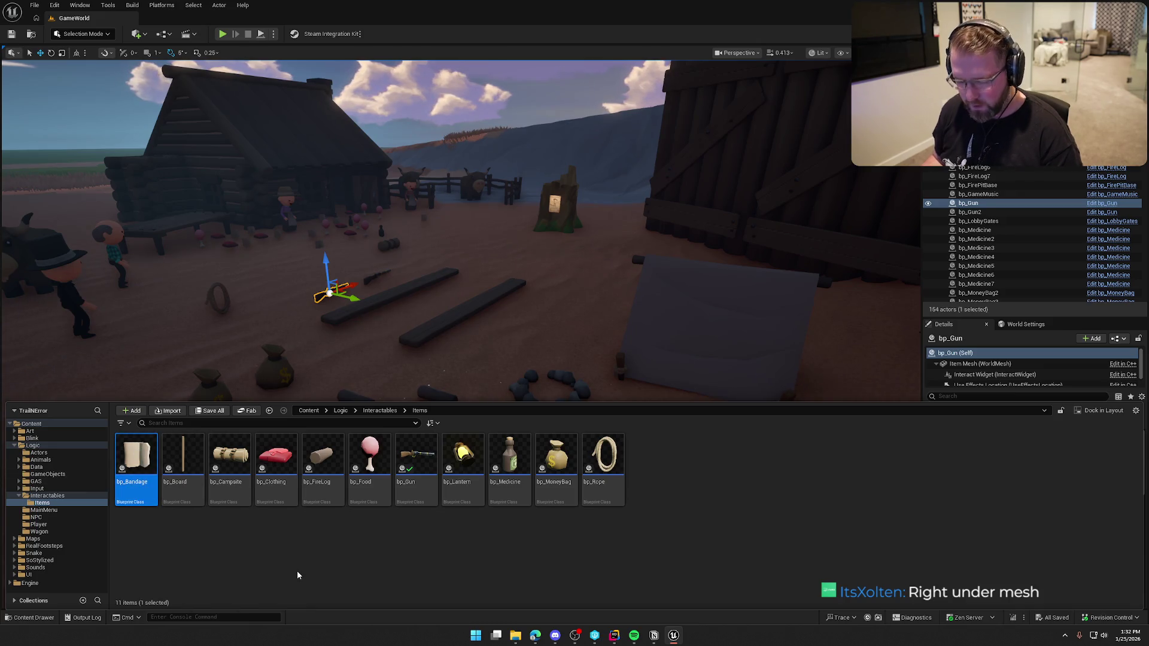
key("ctrl+d")
type("bp_")
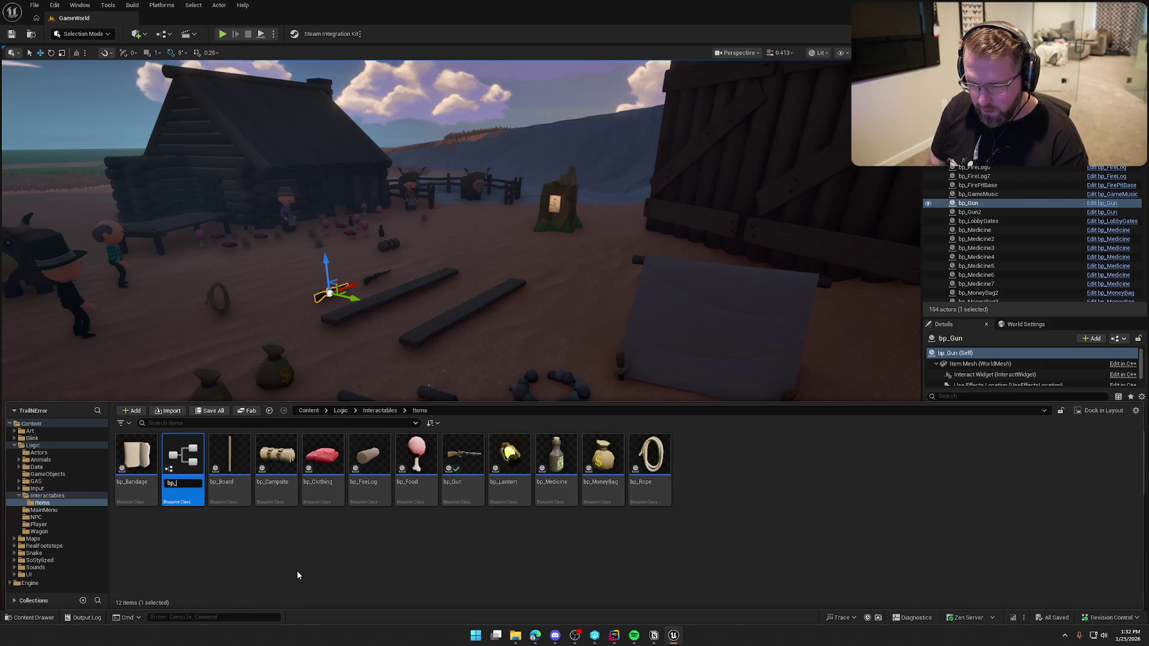
type("Axe")
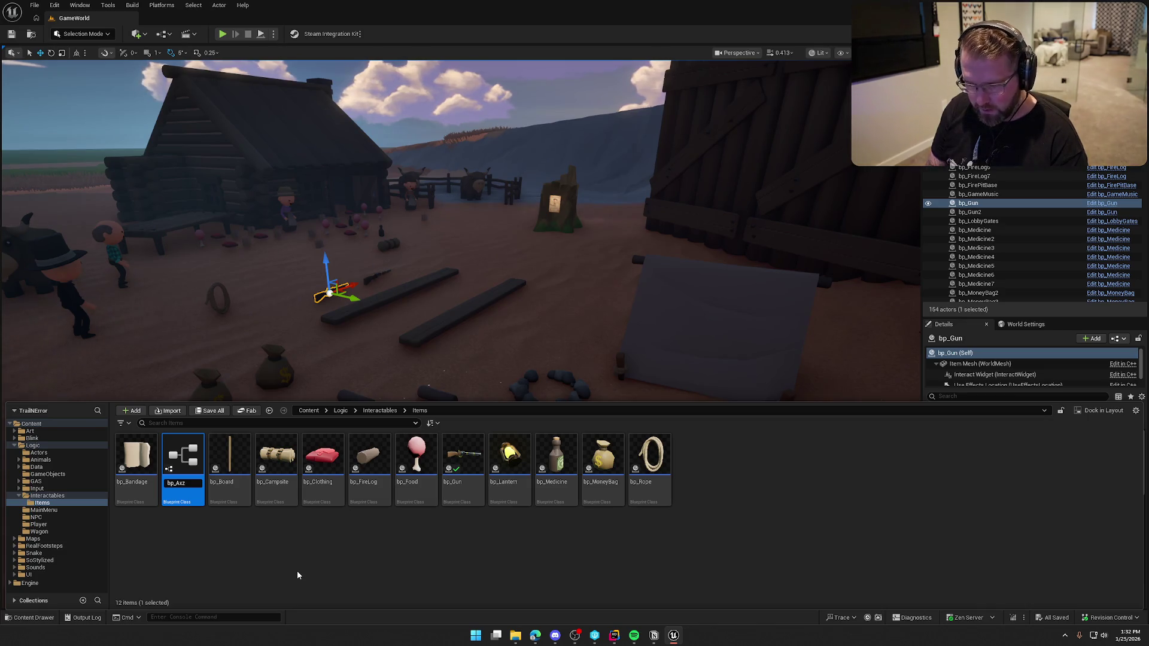
key("BackSpace")
type("e")
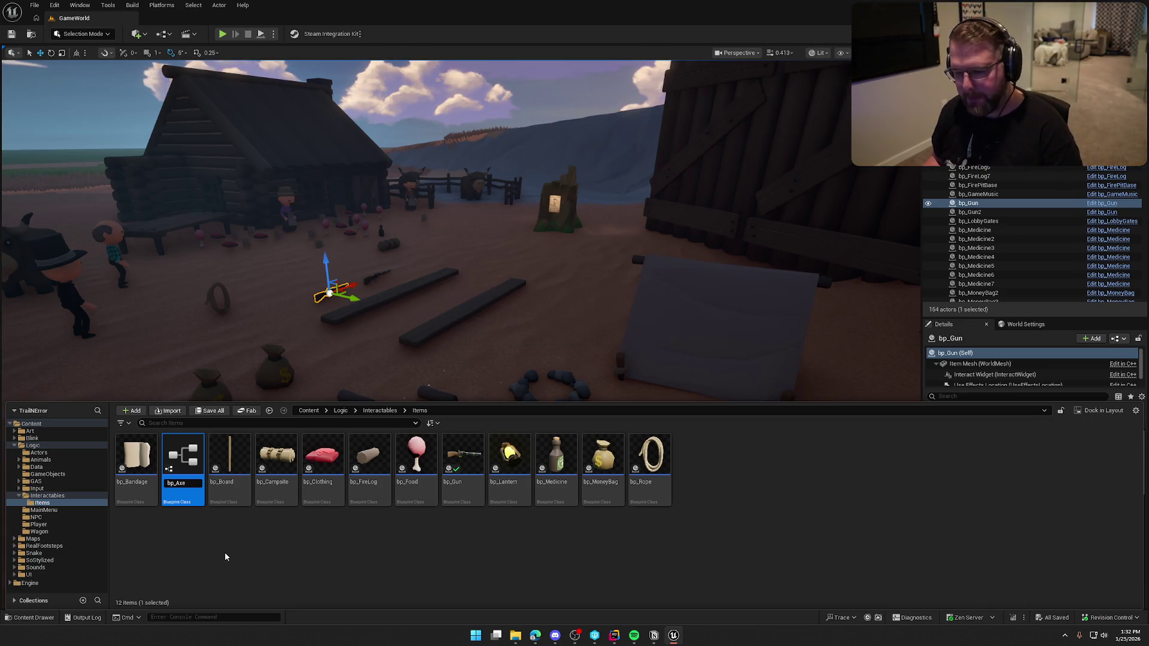
key("Return")
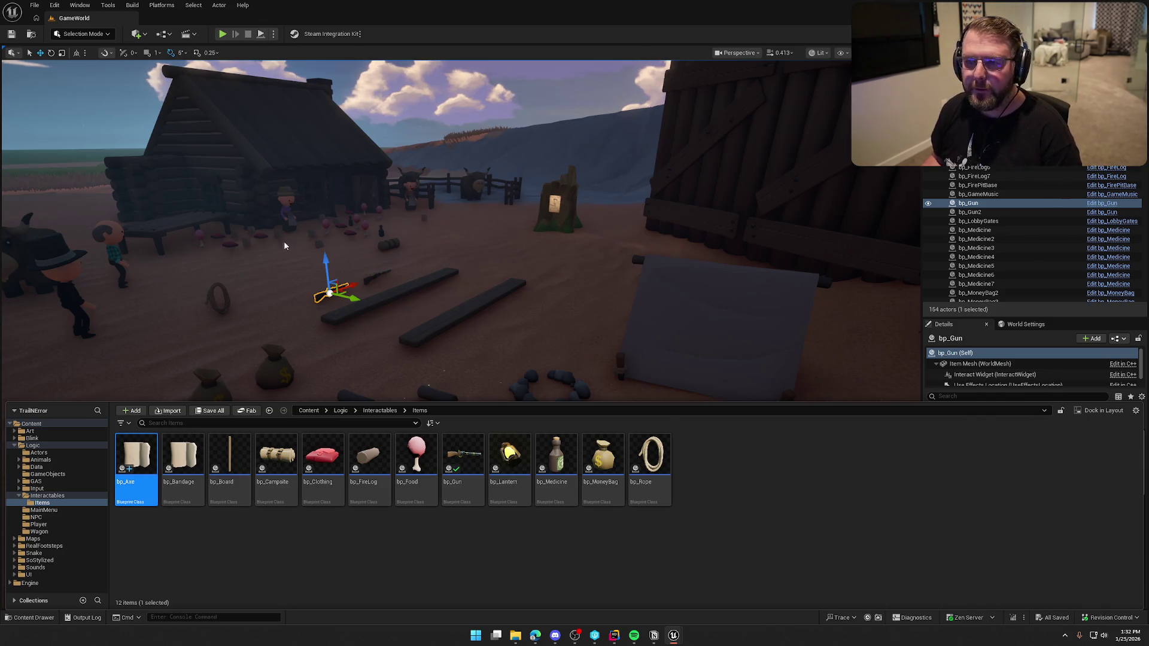
Open bp_Axe, delete every EventGraph node, save it, and inspect its Definition variable.
key("Return")
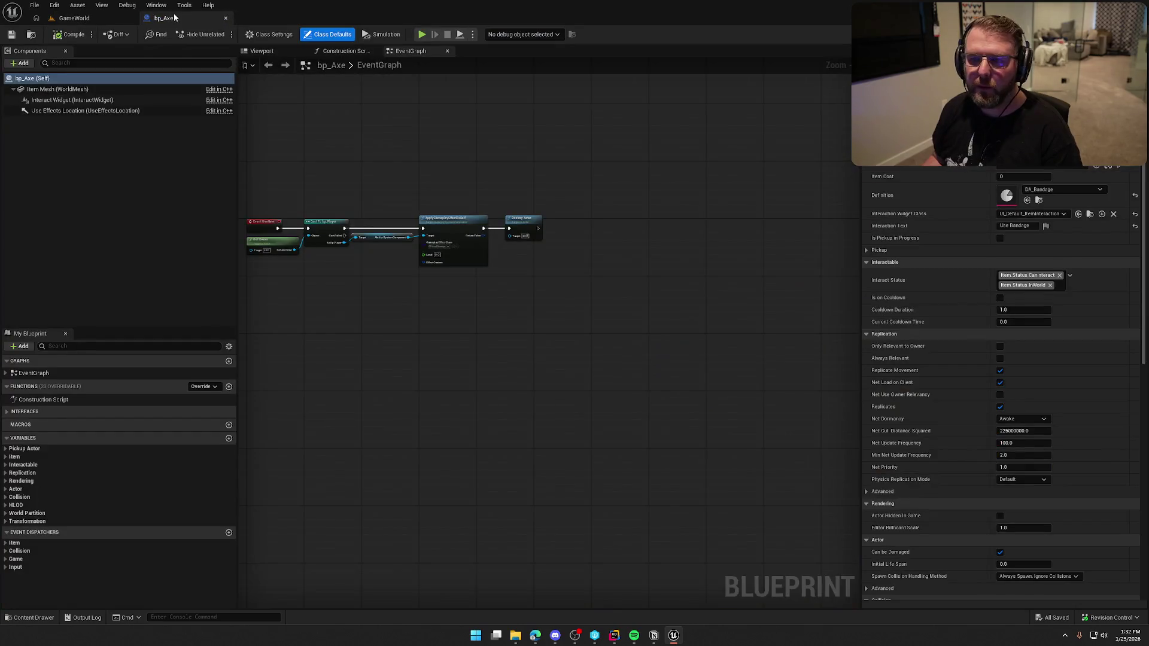
scroll(326, 157, "up", 4)
mouse_move(375, 189)
left_mouse_down()
mouse_move(838, 371)
mouse_move(493, 367)
mouse_move(680, 354)
left_mouse_up()
key("Delete")
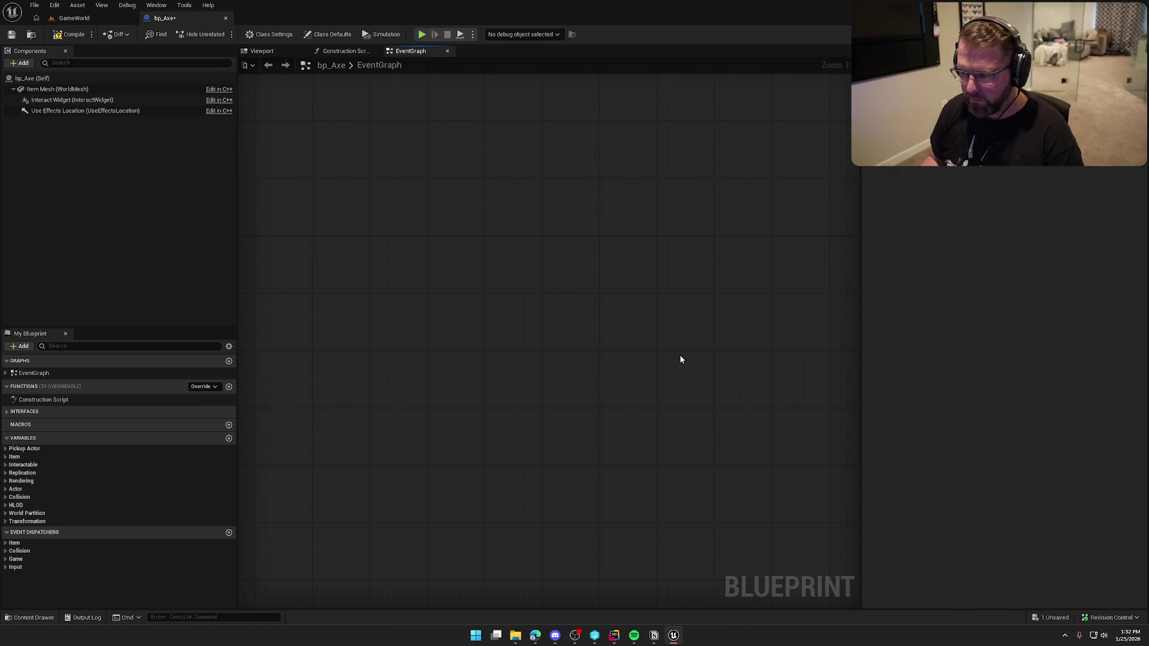
key("Home")
key("ctrl+a")
key("Delete")
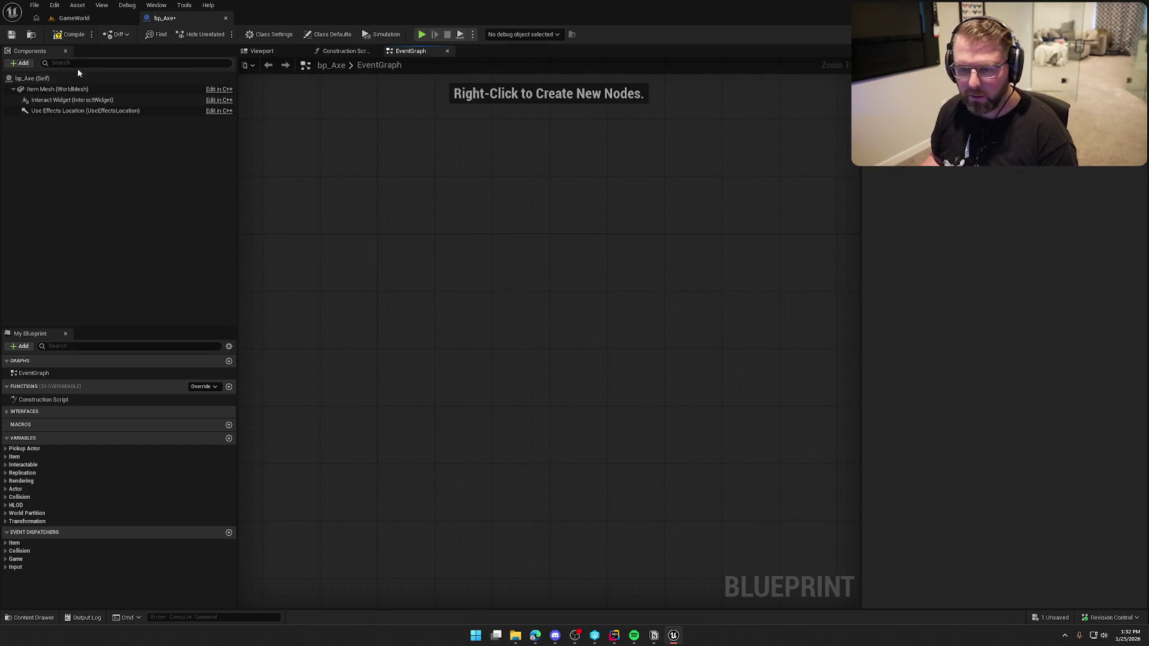
key("ctrl+s")
left_click(9, 458)
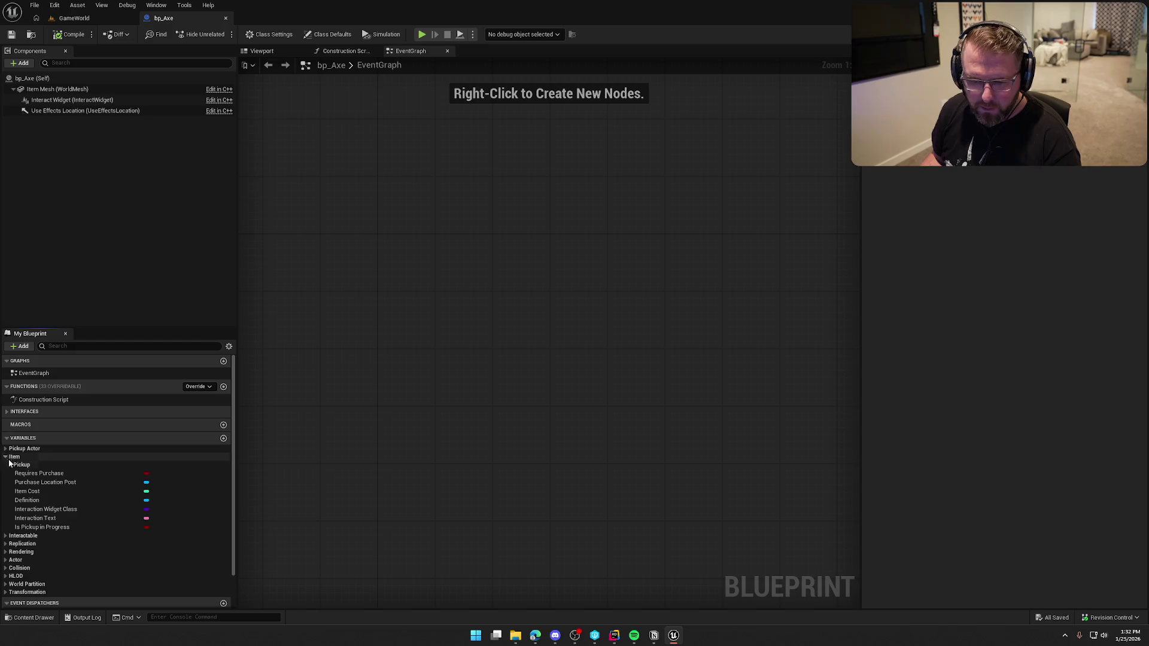
left_click(27, 500)
Duplicate DA_Bandage as DA_Axe and open it for editing.
key("ctrl+space")
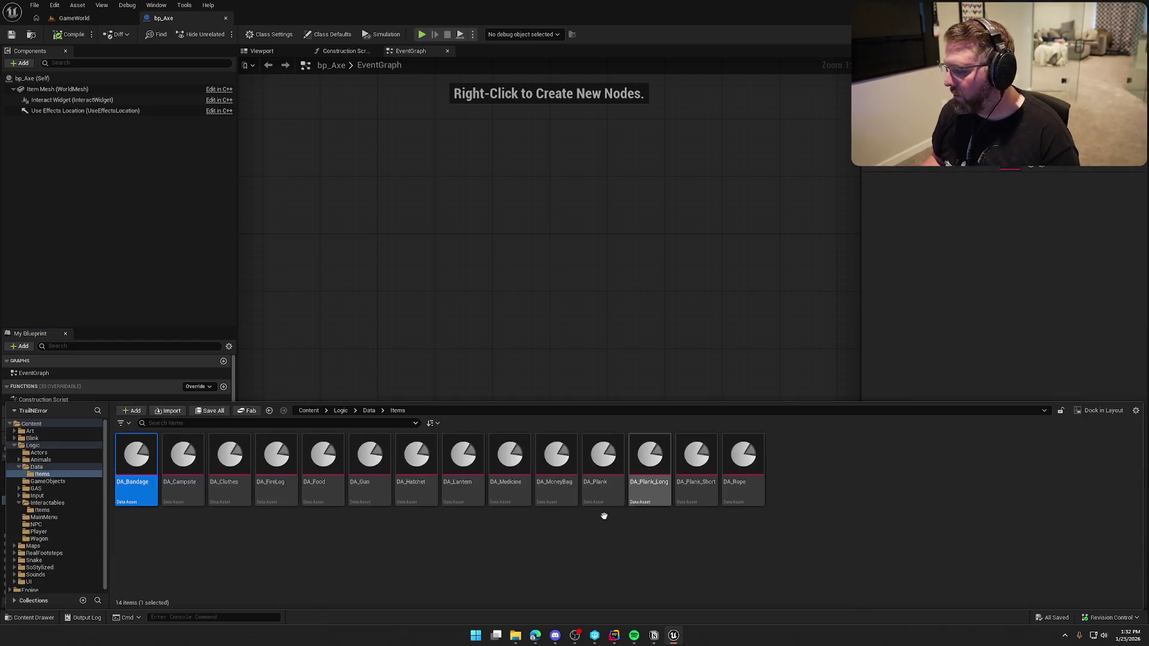
key("ctrl+d")
type("D")
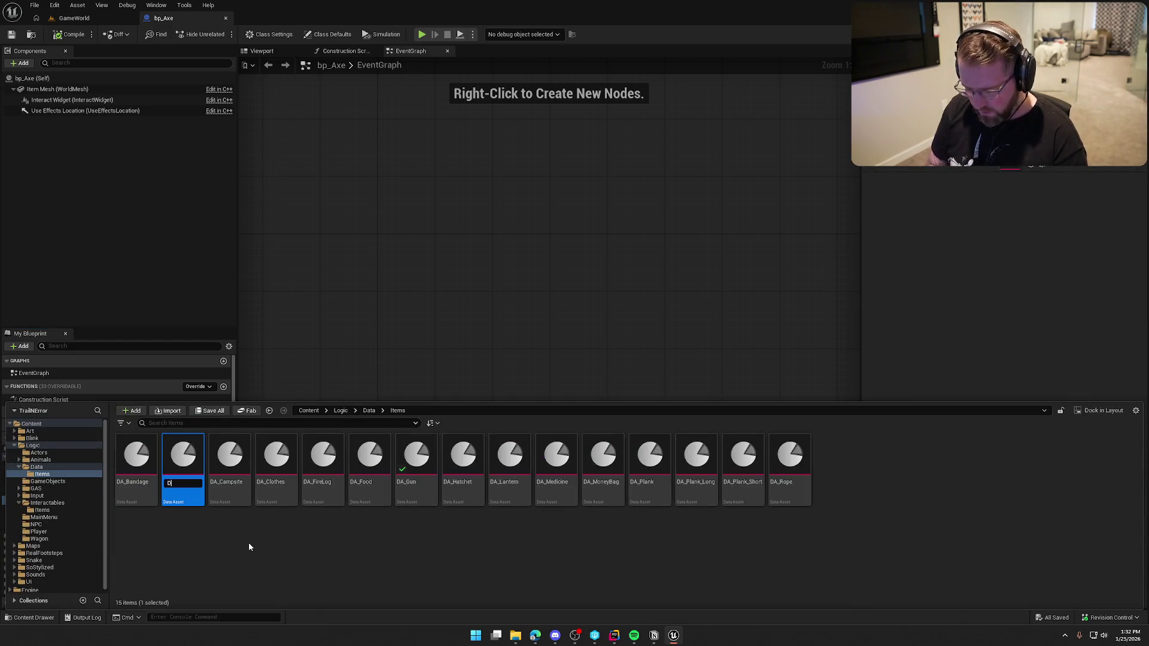
type("A_Axe")
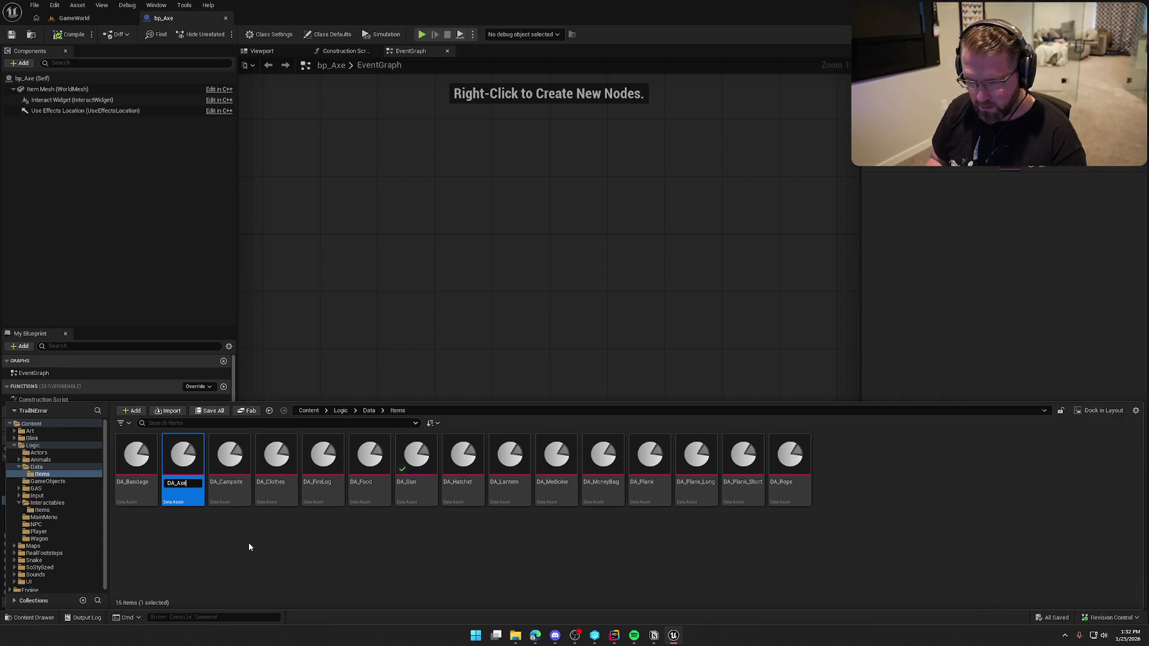
key("Return")
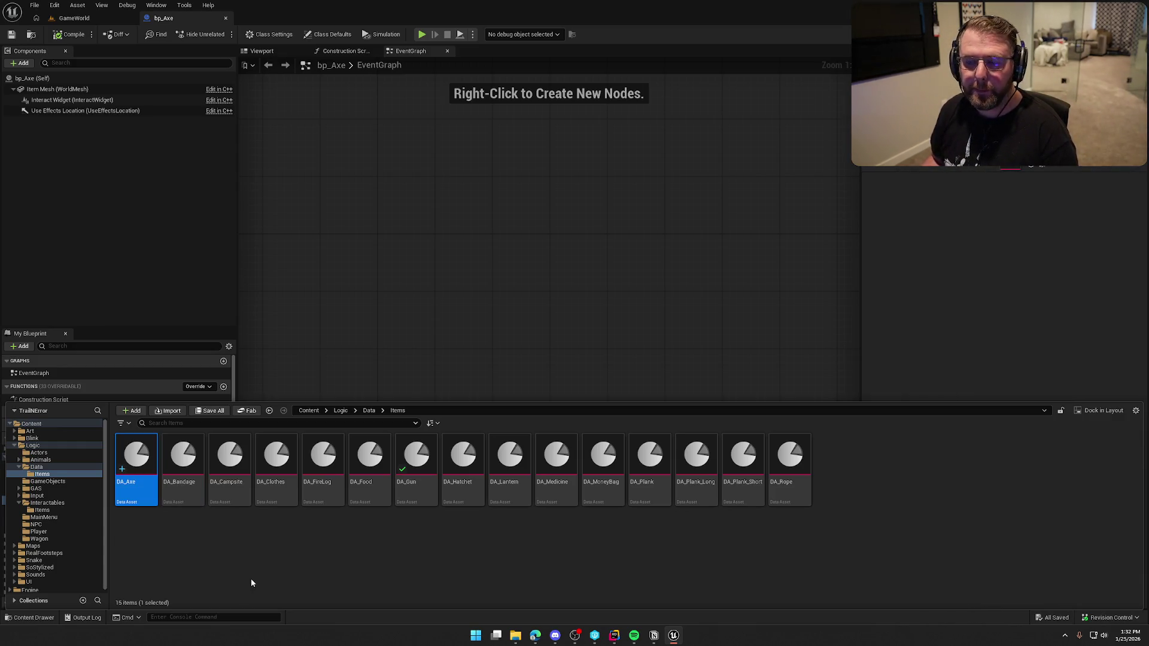
double_click(136, 458)
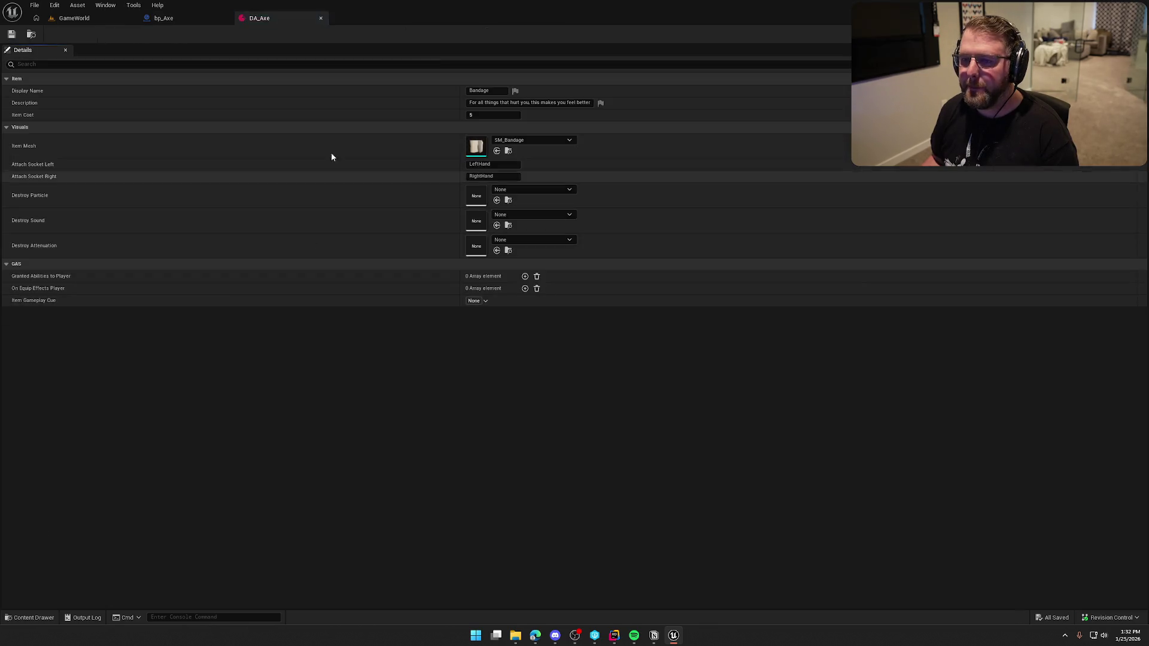
Set DA_Axe's Display Name to Axe, add a chopping description, and keep Item Cost 10.
left_click(494, 91)
type("Axe")
key("Return")
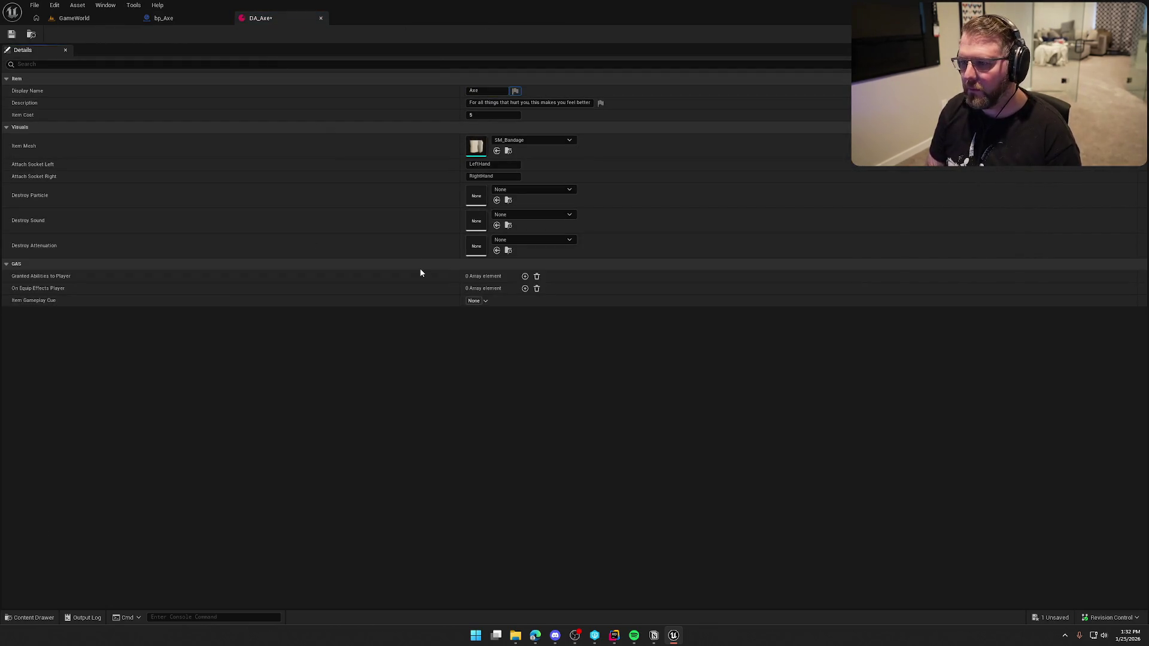
key("Tab")
type("G")
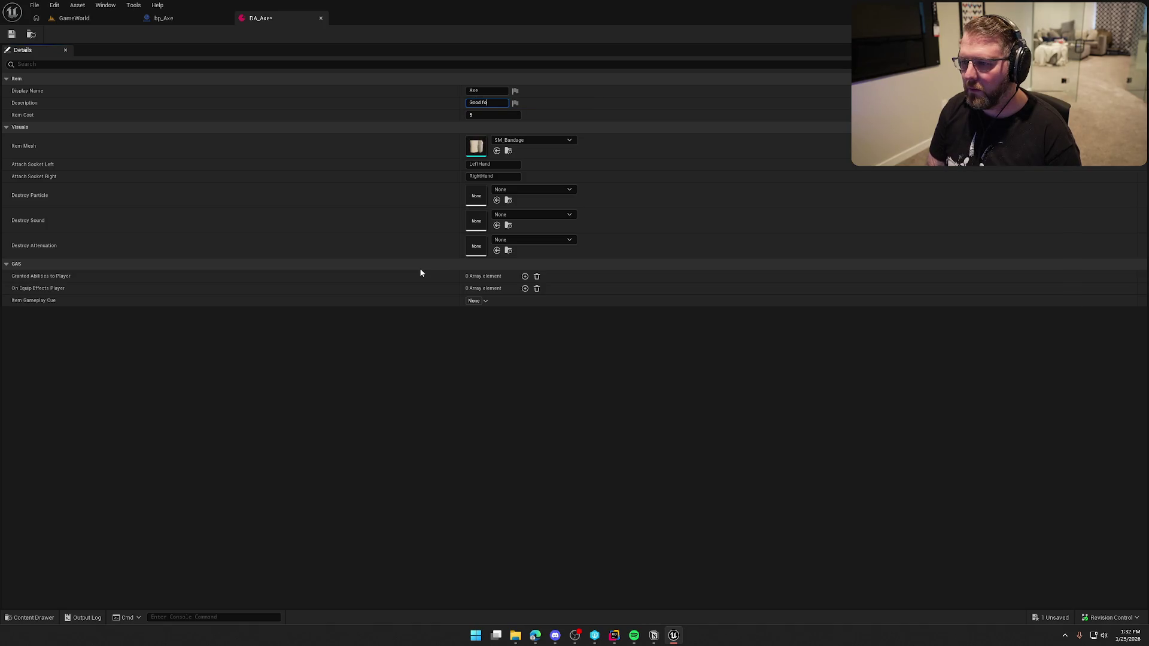
type("ping things...like trees!")
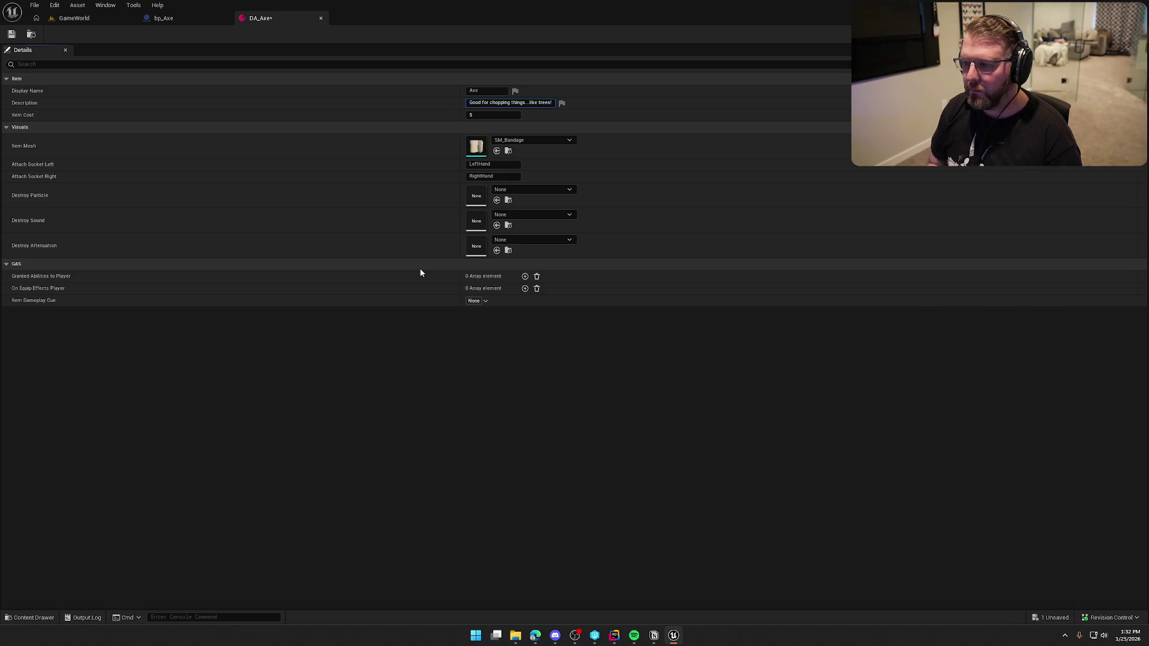
key("Return")
key("Tab")
type("10")
key("Return")
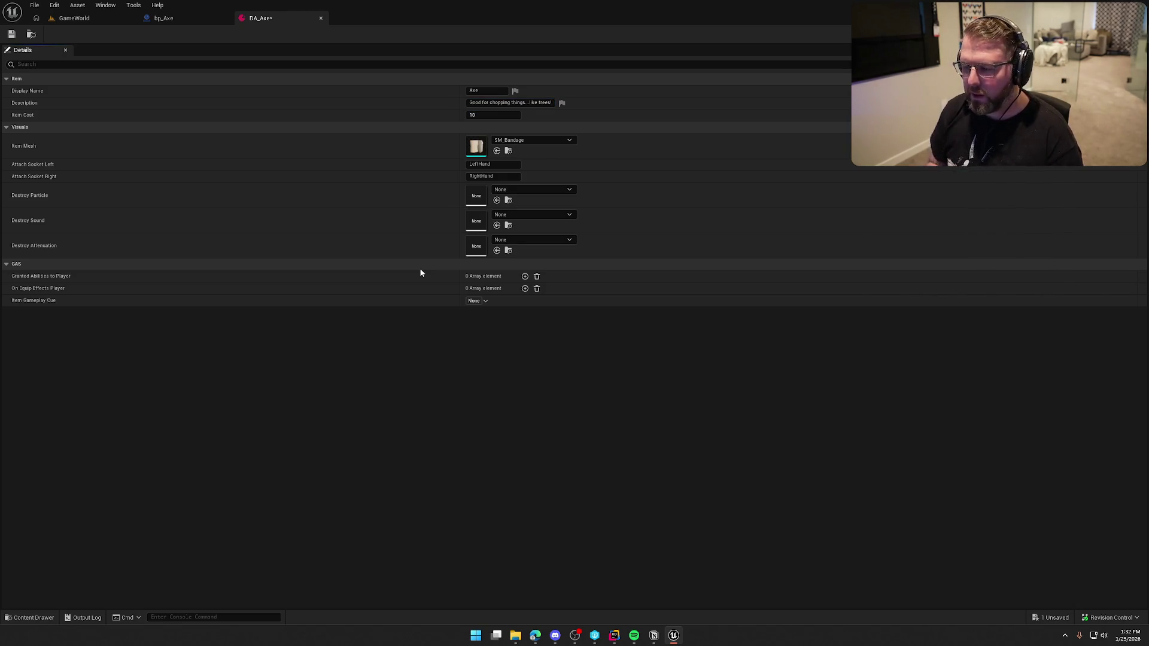
Set DA_Axe's Item Mesh to SM_Axe_Long.
left_click(566, 139)
type("axe")
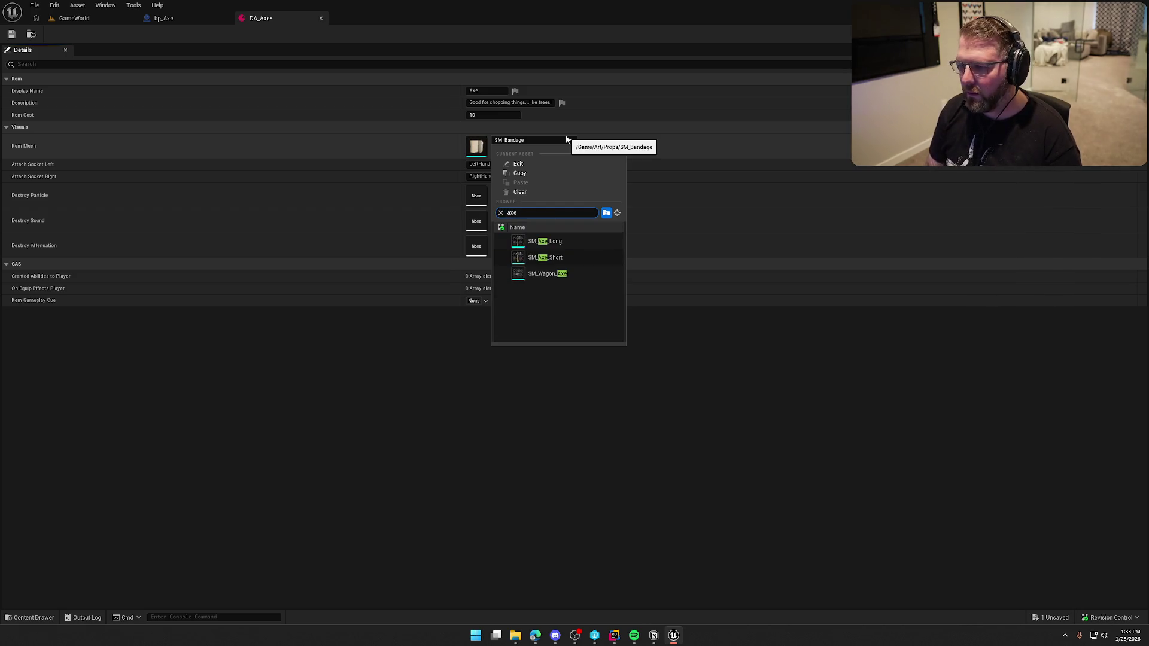
left_click(545, 242)
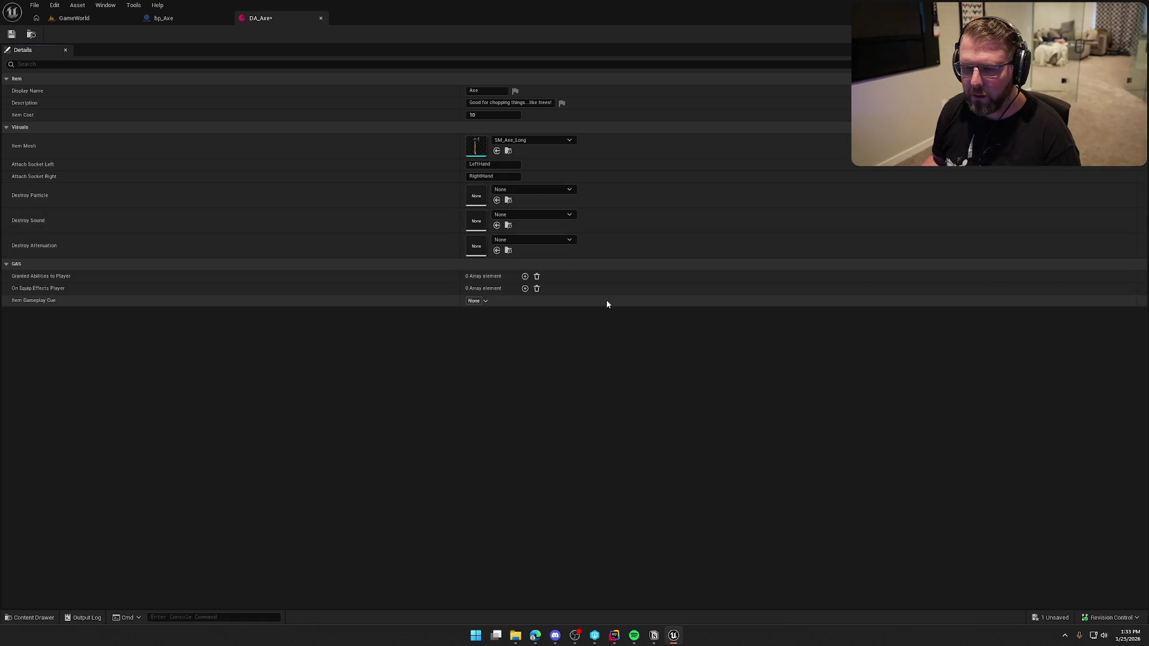
left_click(562, 191)
type("gun")
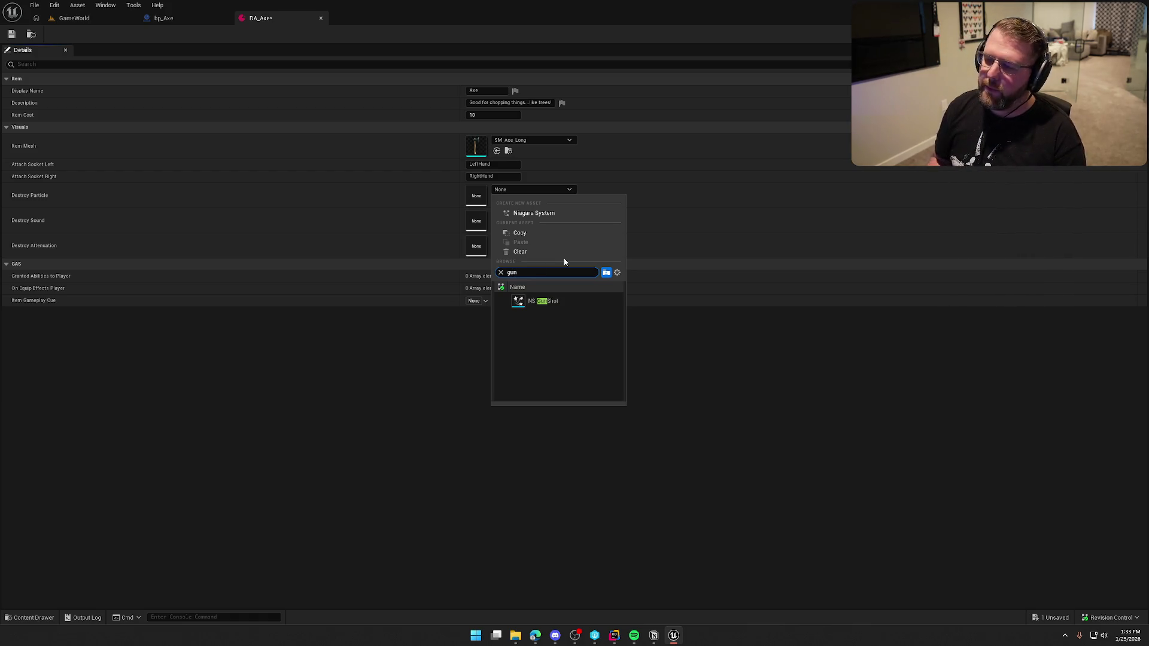
Give DA_Axe destroy particle NS_GunShot, destroy sound Poof and destroy attenuation Item_Atten.
left_click(554, 301)
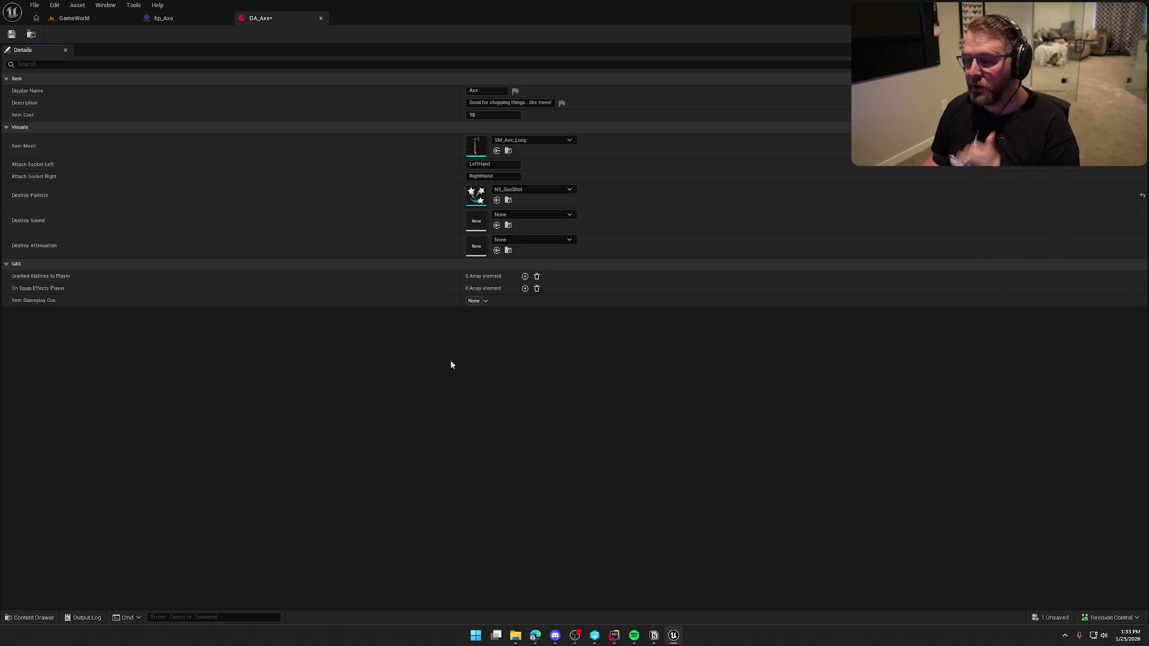
left_click(564, 216)
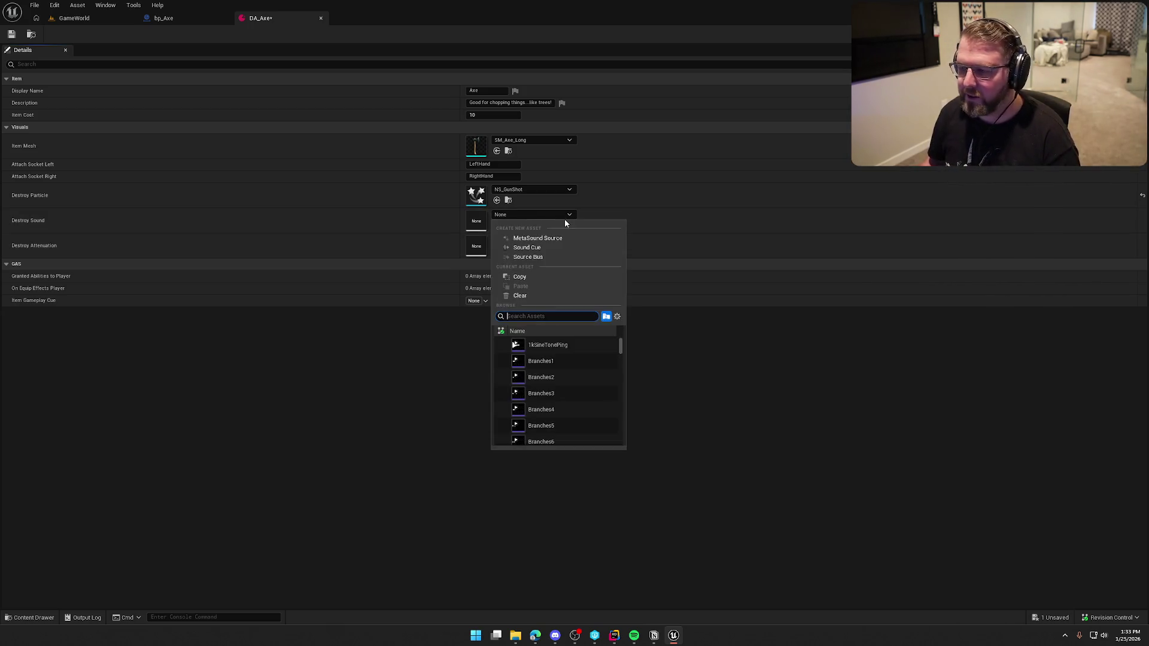
type("poof")
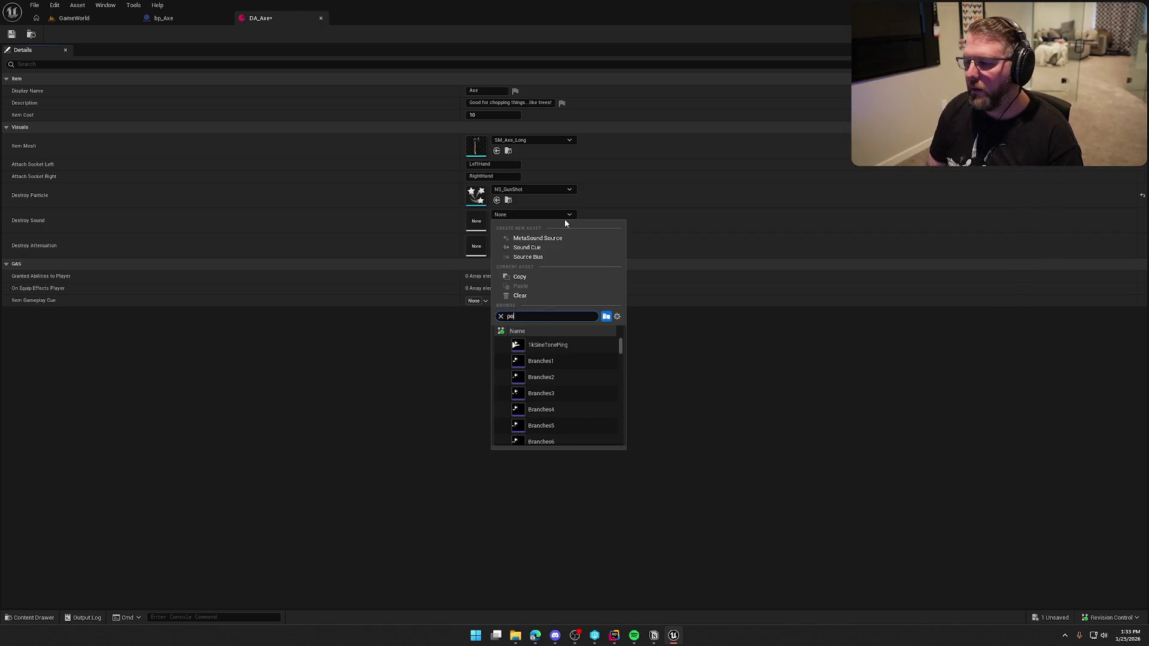
key("Return")
left_click(557, 240)
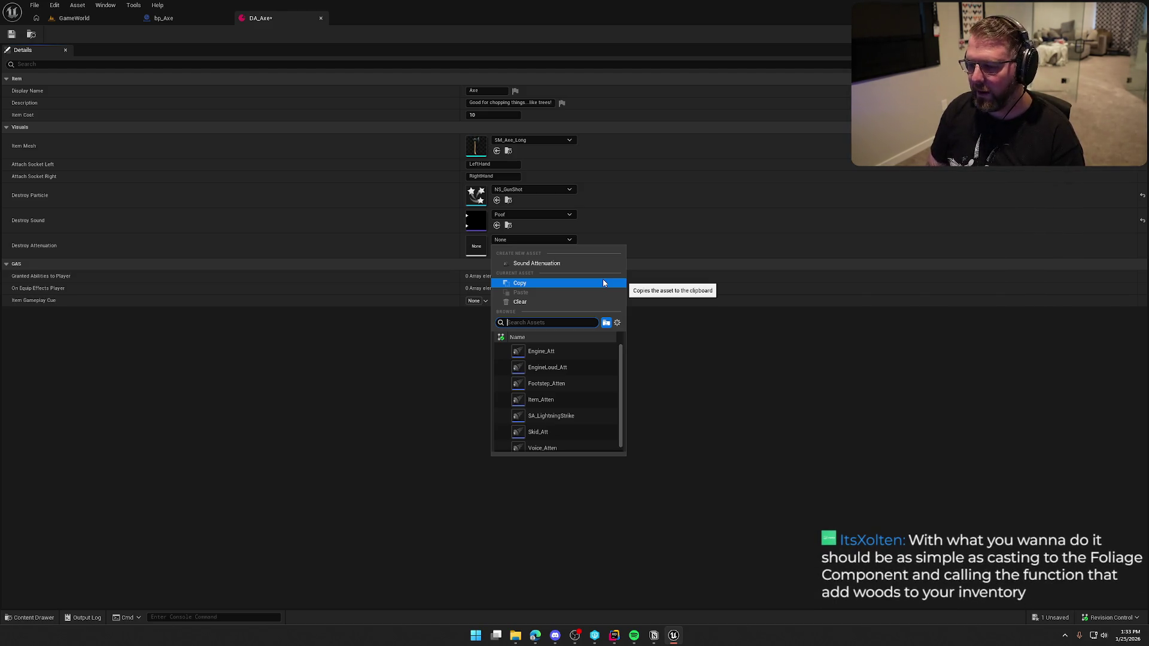
type("item")
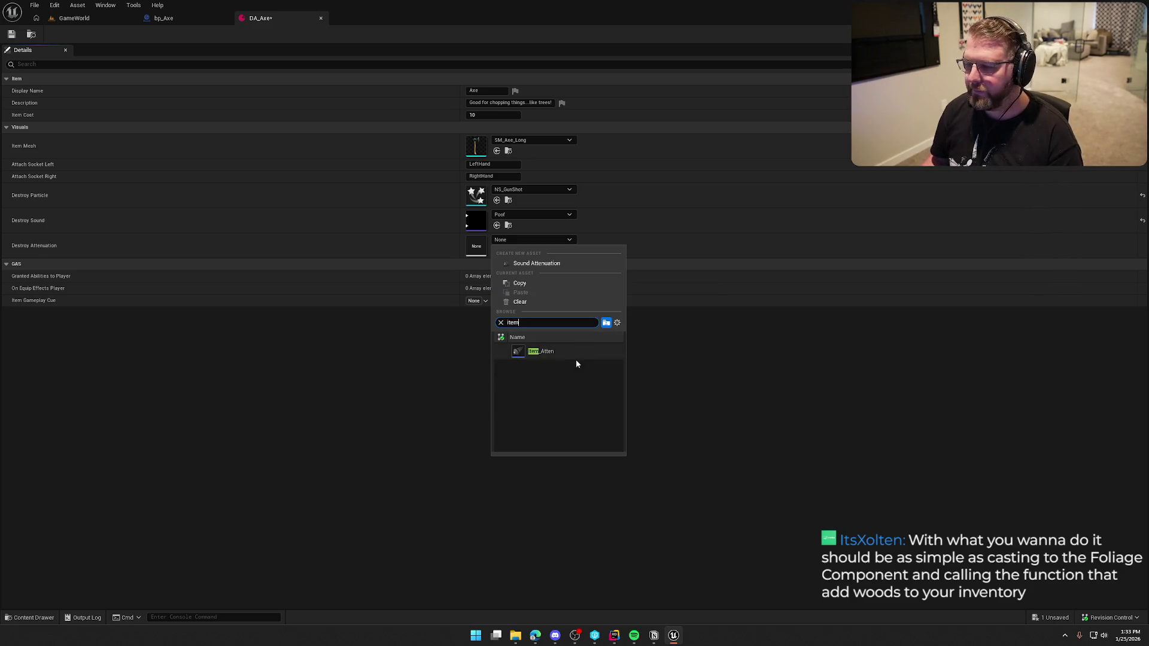
key("Return")
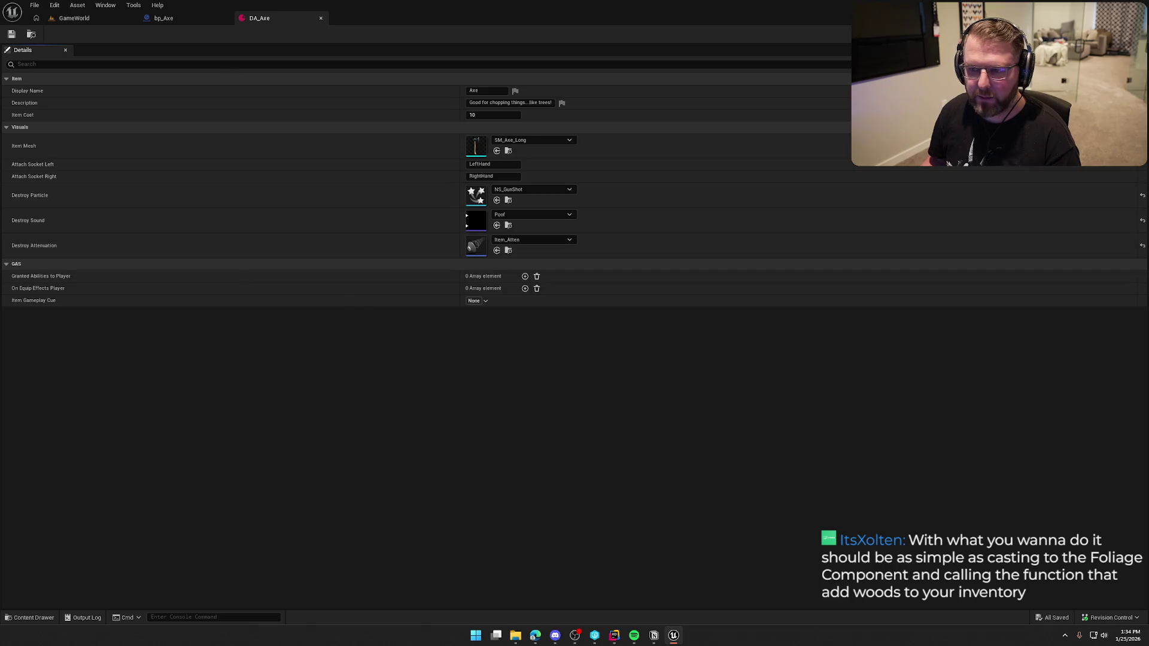
left_click(173, 18)
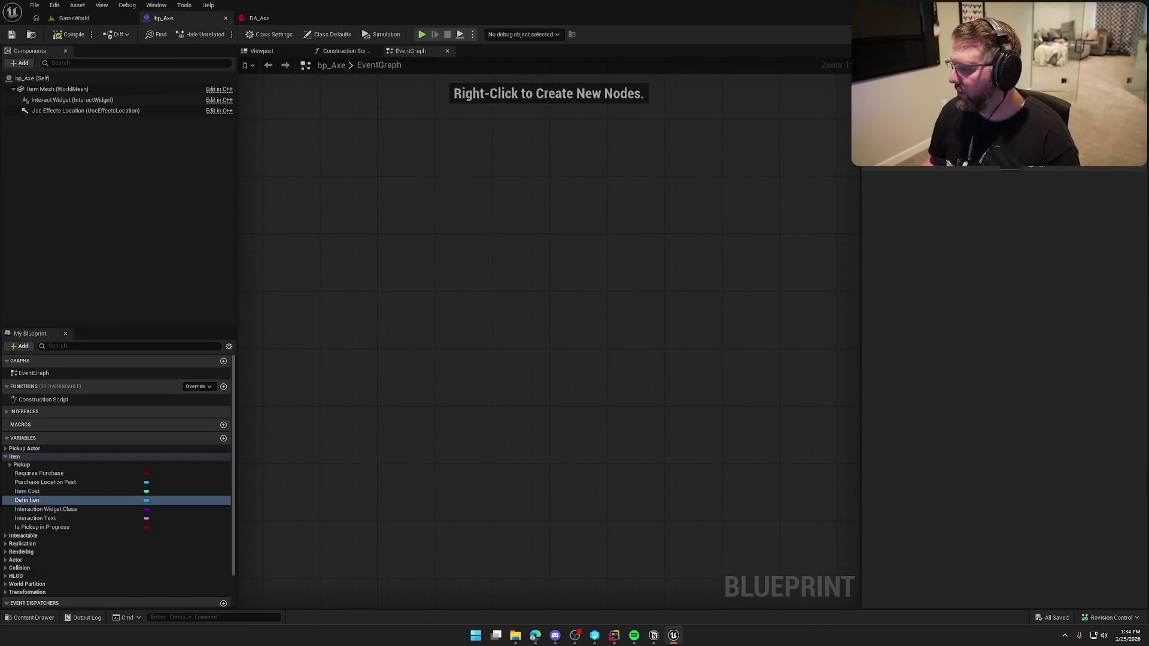
Set bp_Axe's Definition to DA_Axe and compile and save.
left_click(1065, 160)
left_click(1080, 255)
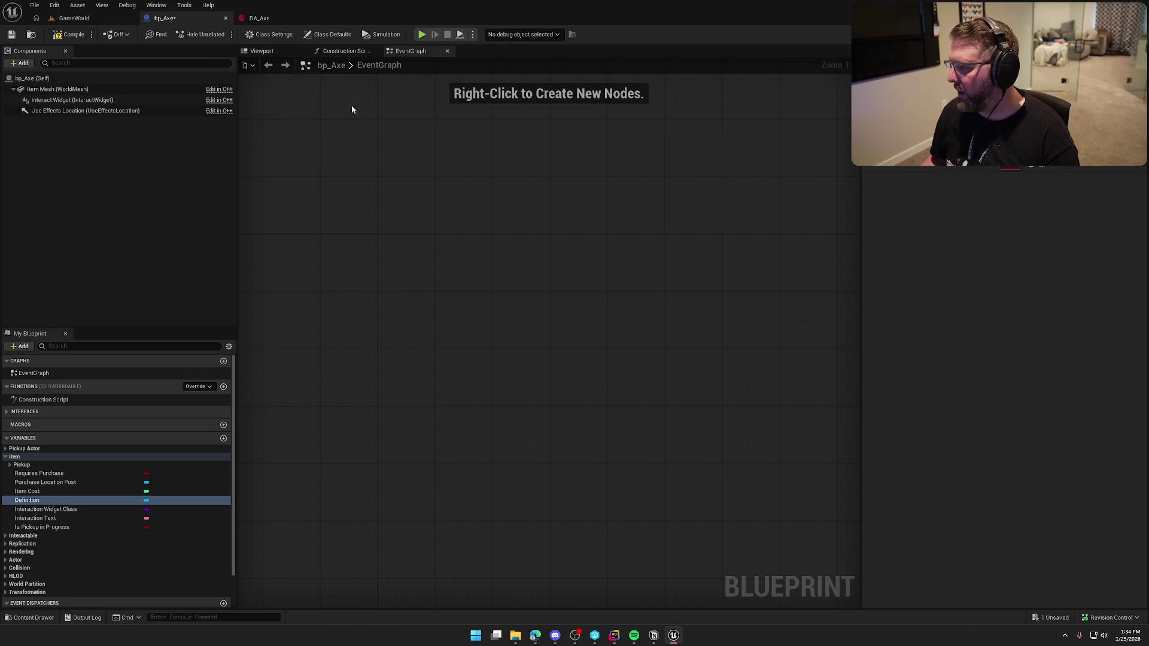
left_click(67, 37)
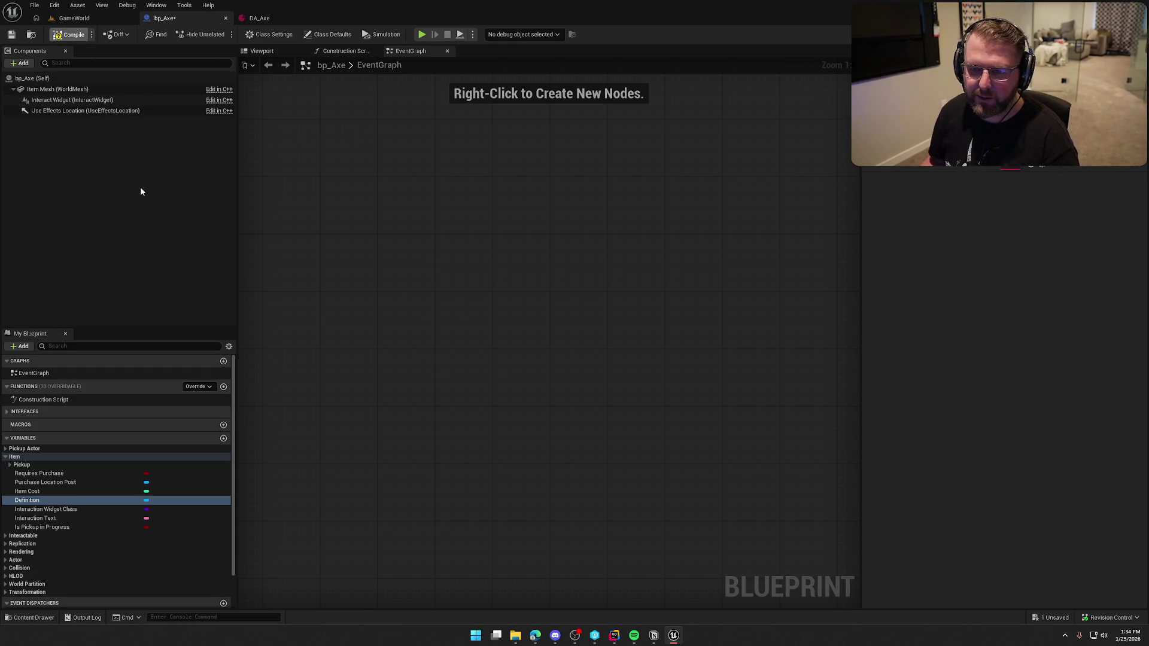
Change the Item Mesh component's static mesh to SM_Axe_Long and save bp_Axe.
left_click(76, 99)
left_click(58, 88)
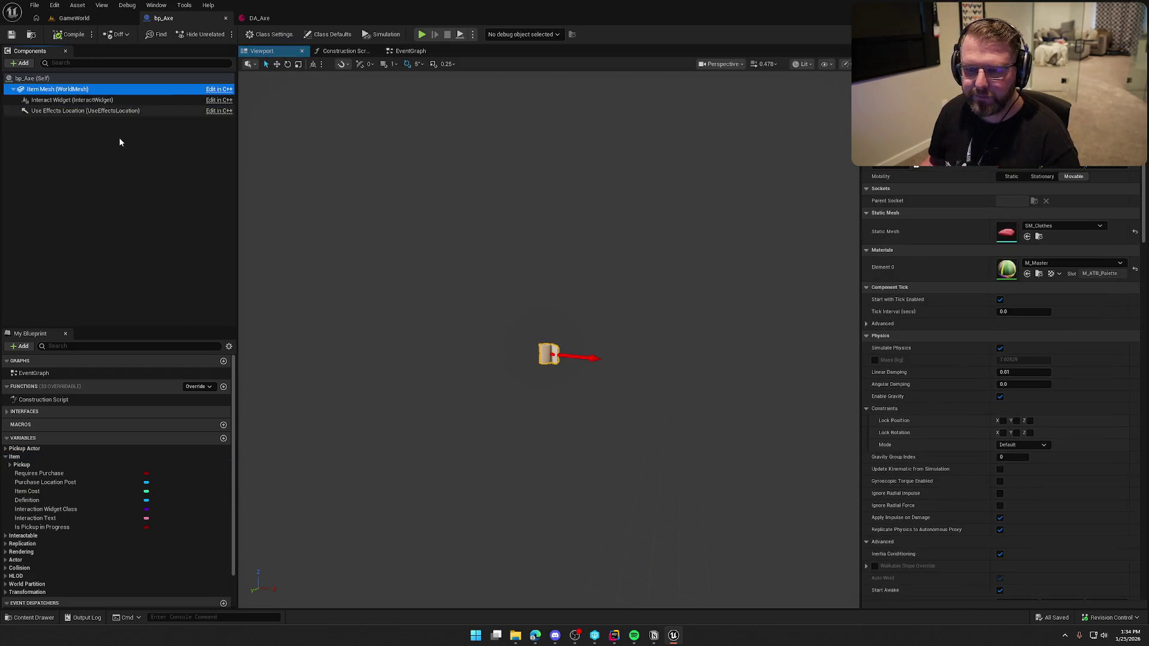
left_click(1063, 225)
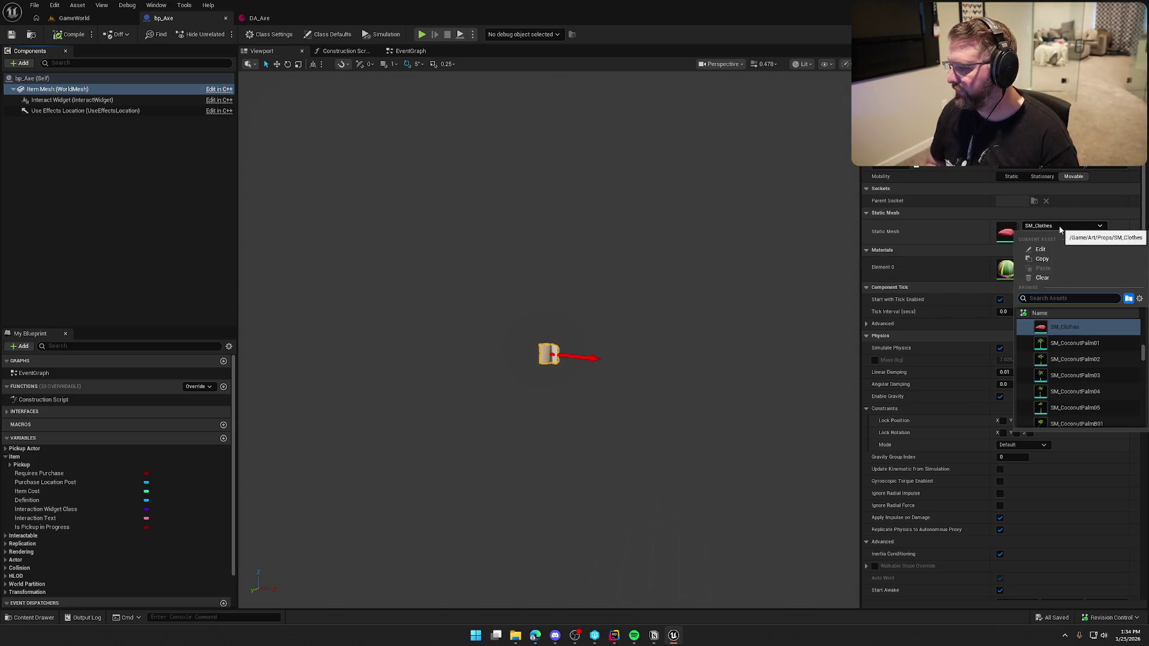
type("axe")
left_click(1097, 327)
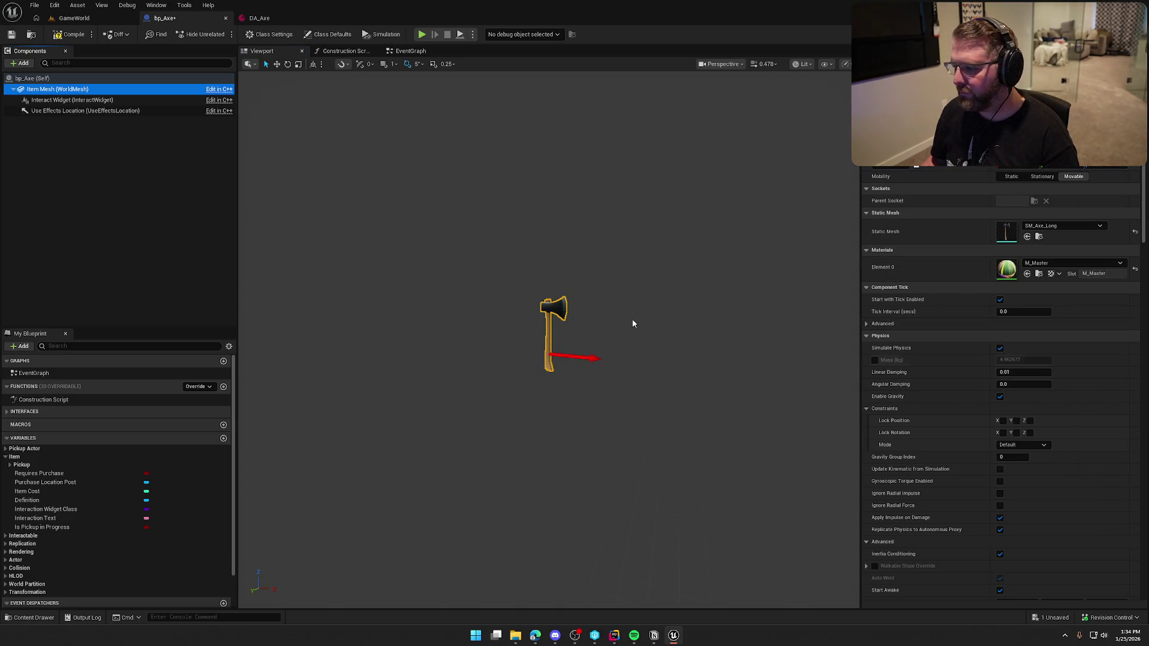
left_click(137, 201)
key("ctrl+s")
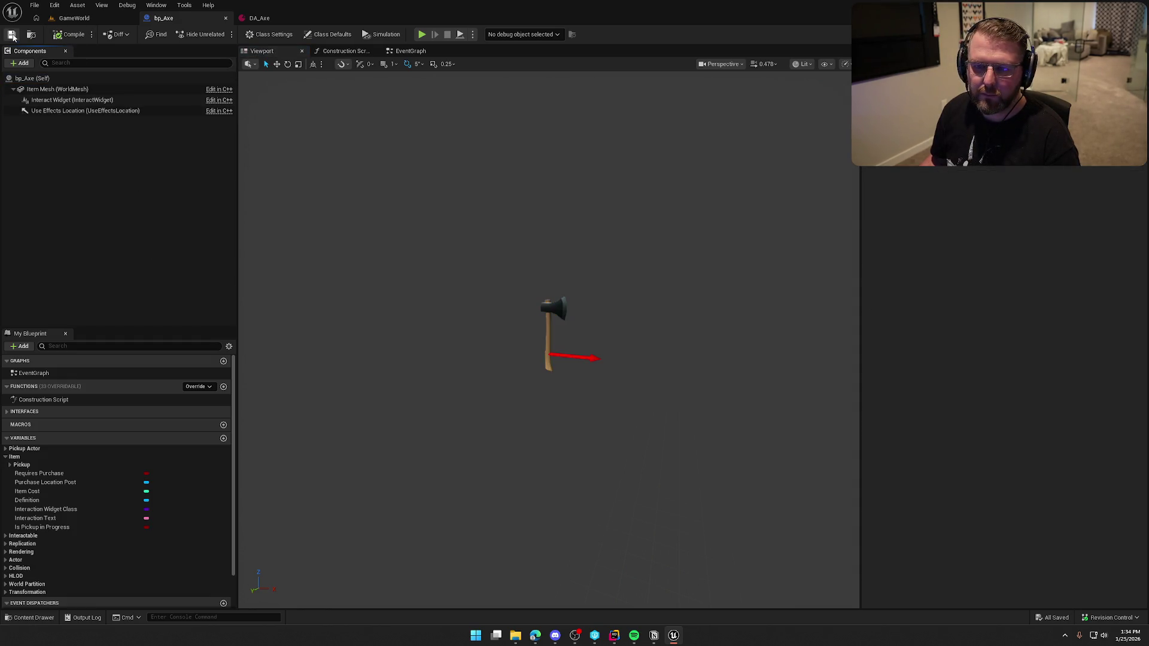
left_click(402, 52)
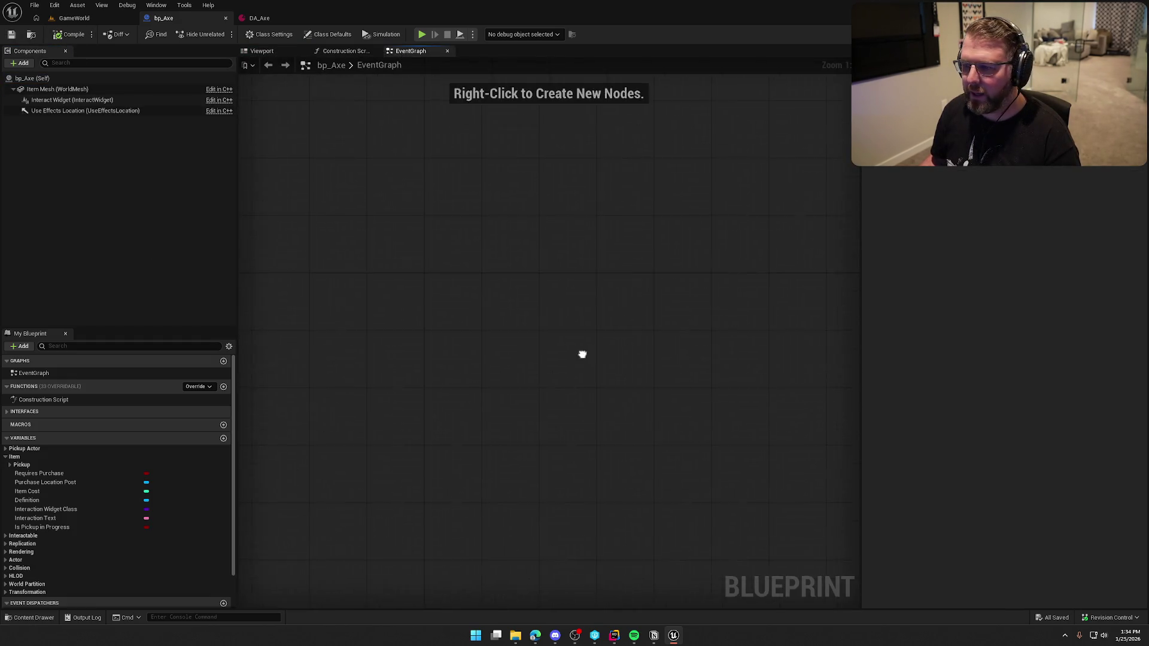
Add an Event MC_UseItem node with a parent MC_UseItem call beside it.
right_click(360, 236)
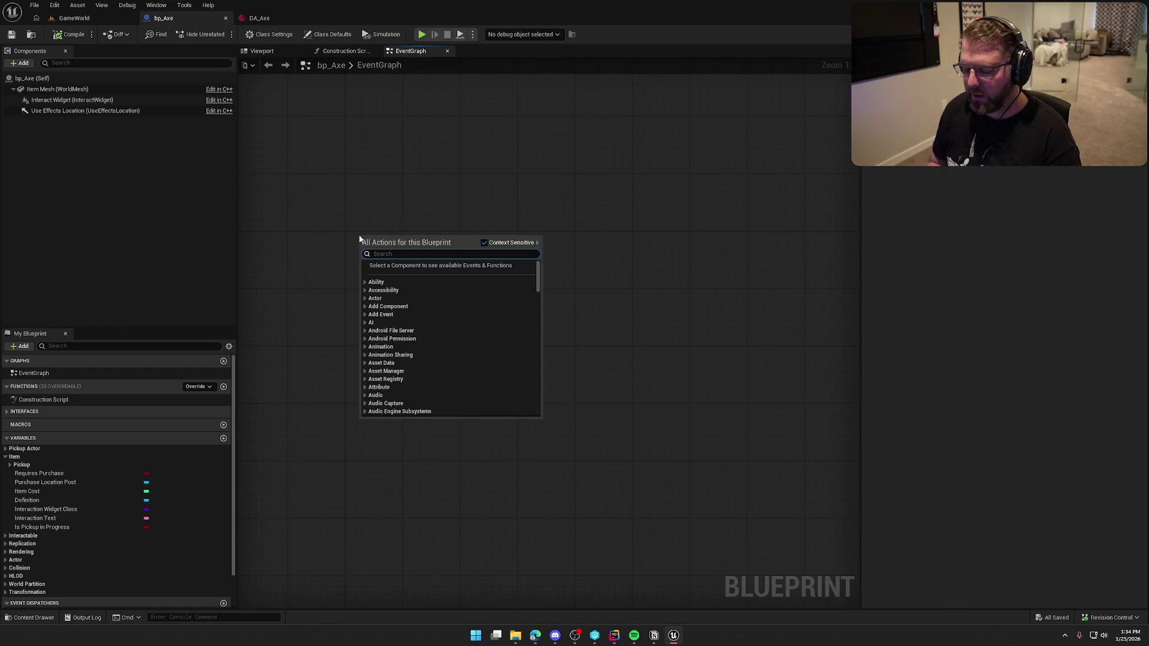
type("mc_")
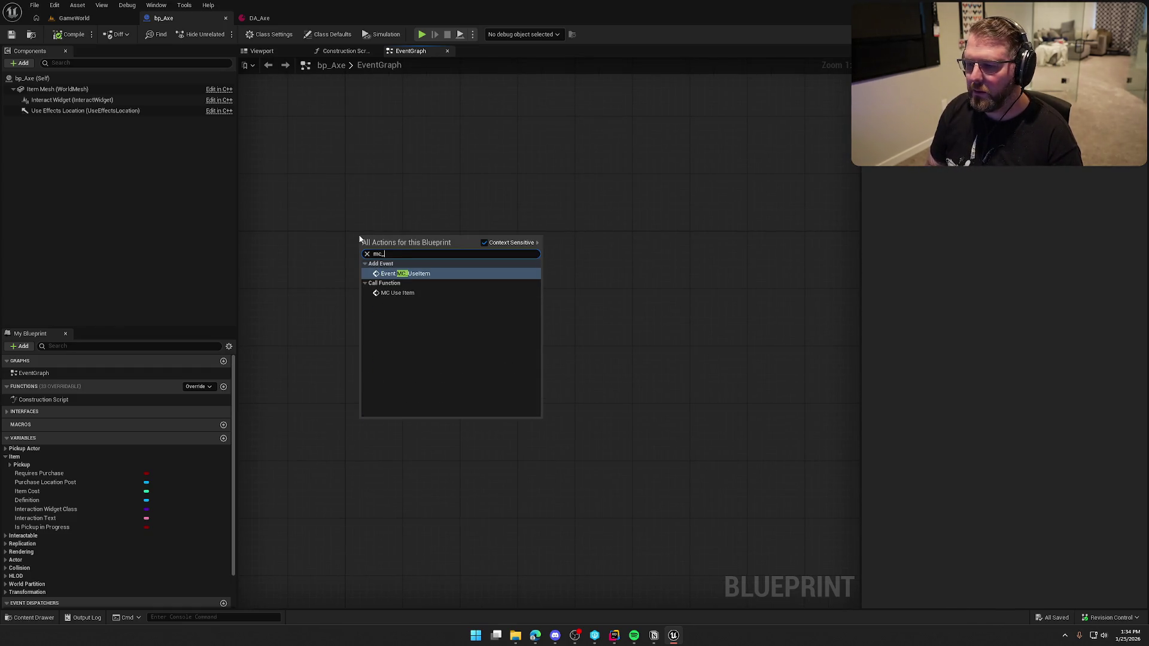
key("Return")
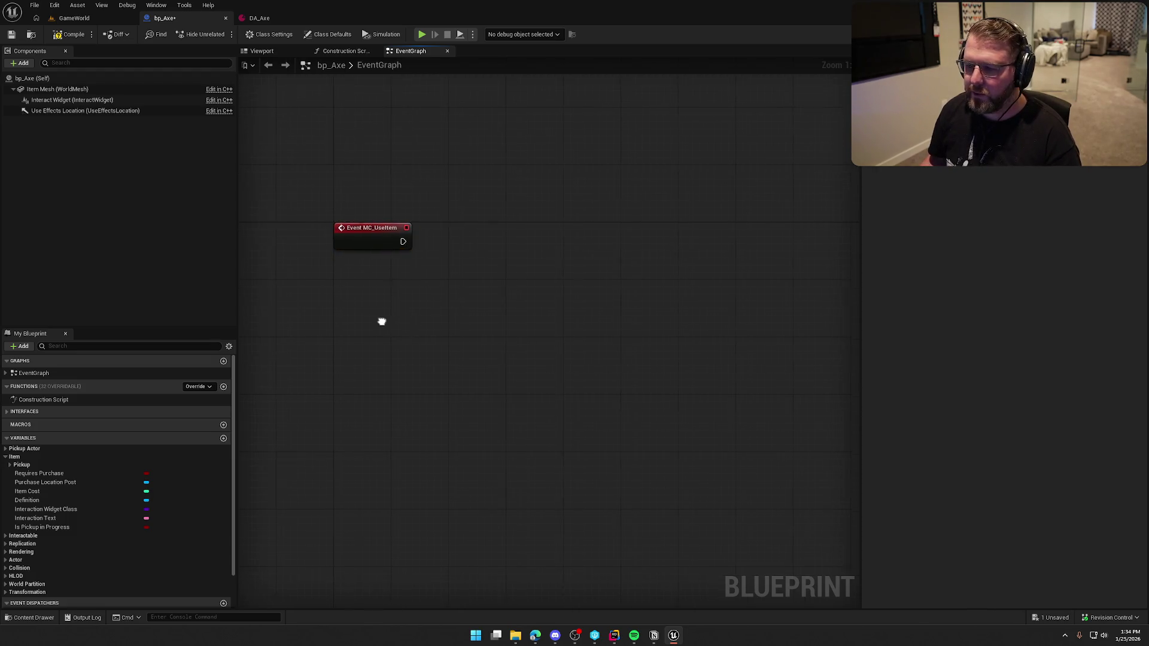
right_click(369, 233)
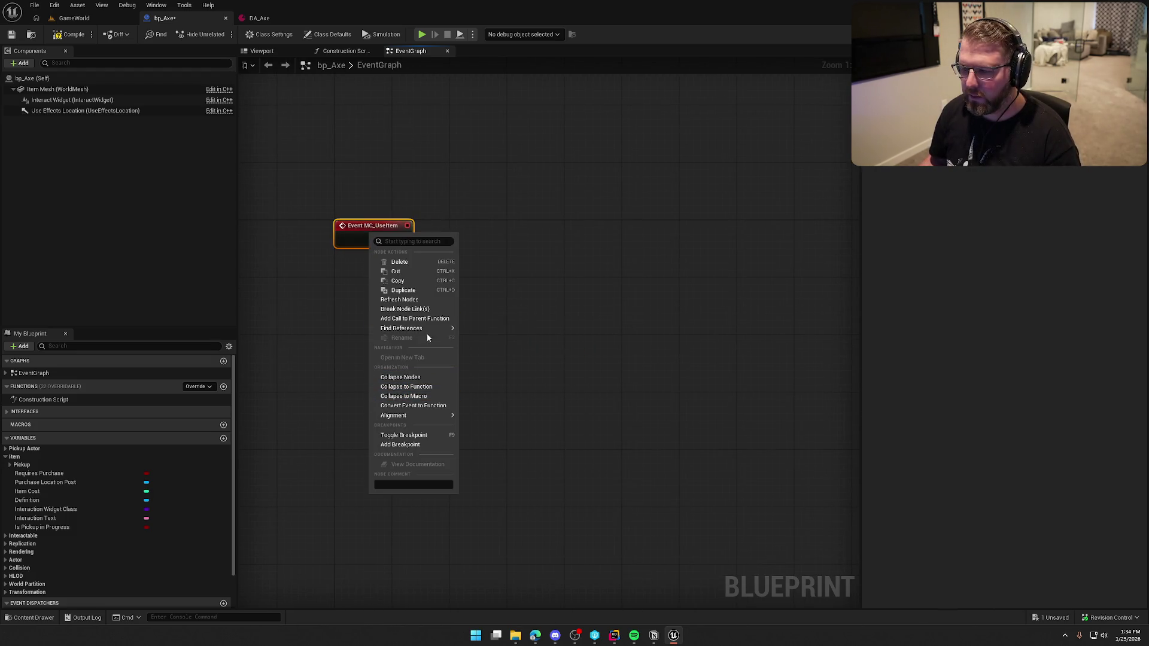
left_click(427, 333)
mouse_move(342, 274)
left_mouse_down()
mouse_move(405, 239)
mouse_move(502, 226)
left_mouse_up()
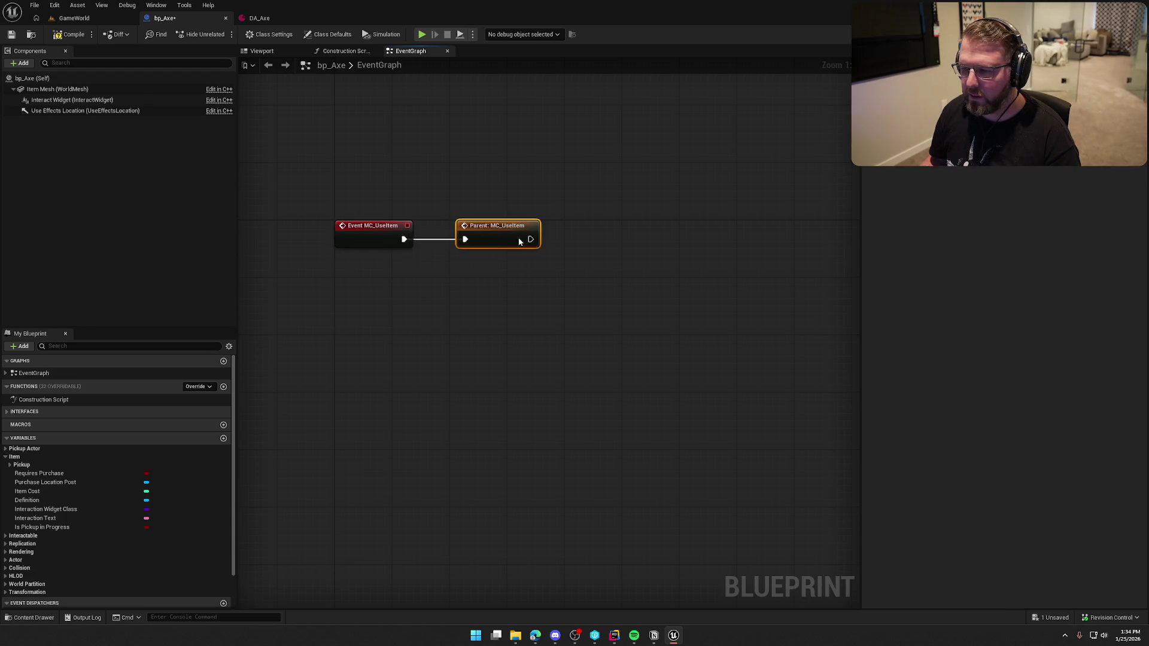
left_click(527, 304)
Wire a Play Montage node after the parent MC_UseItem call.
left_click_drag(417, 226, 484, 230)
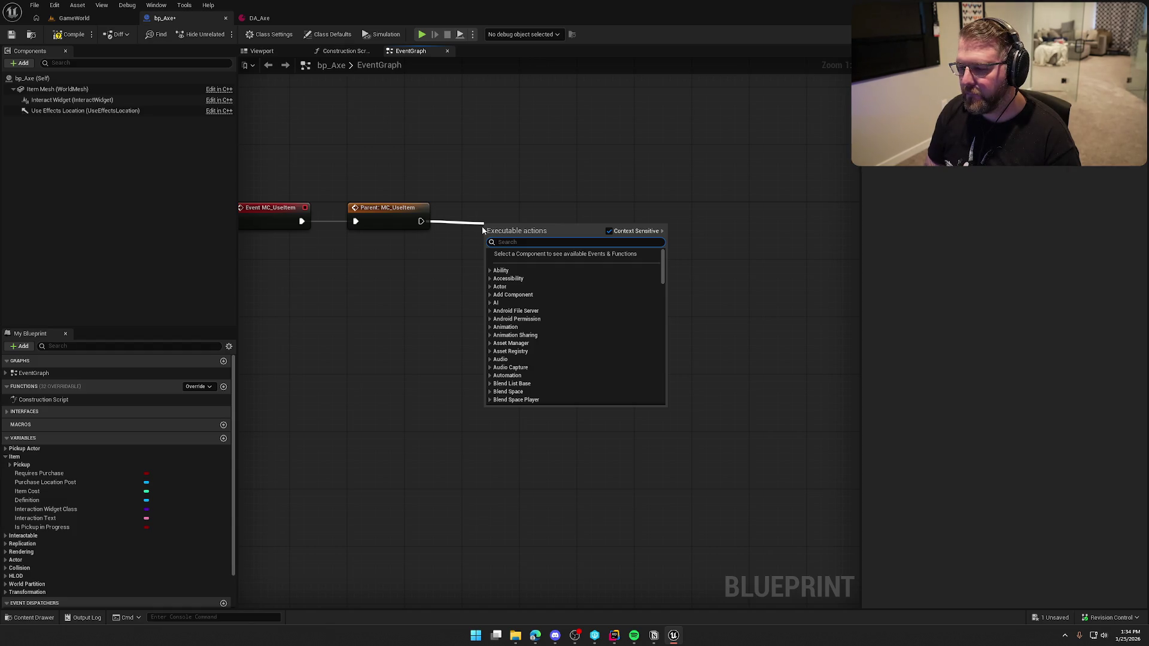
type("play montage")
key("Return")
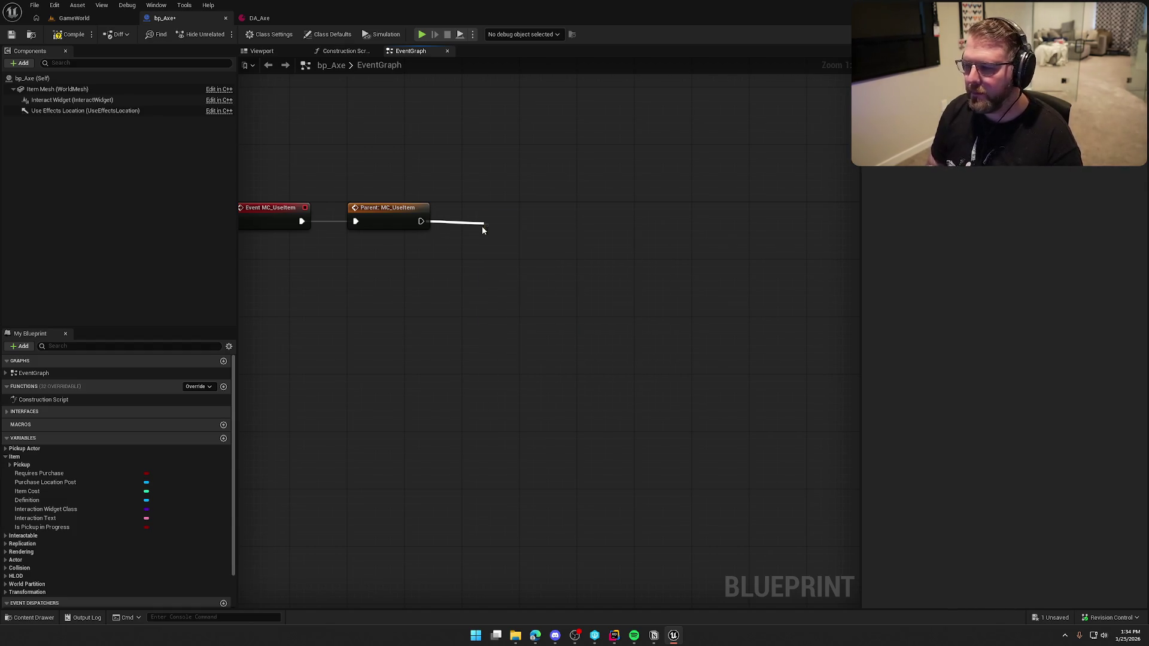
left_click_drag(561, 229, 548, 222)
left_click(426, 307)
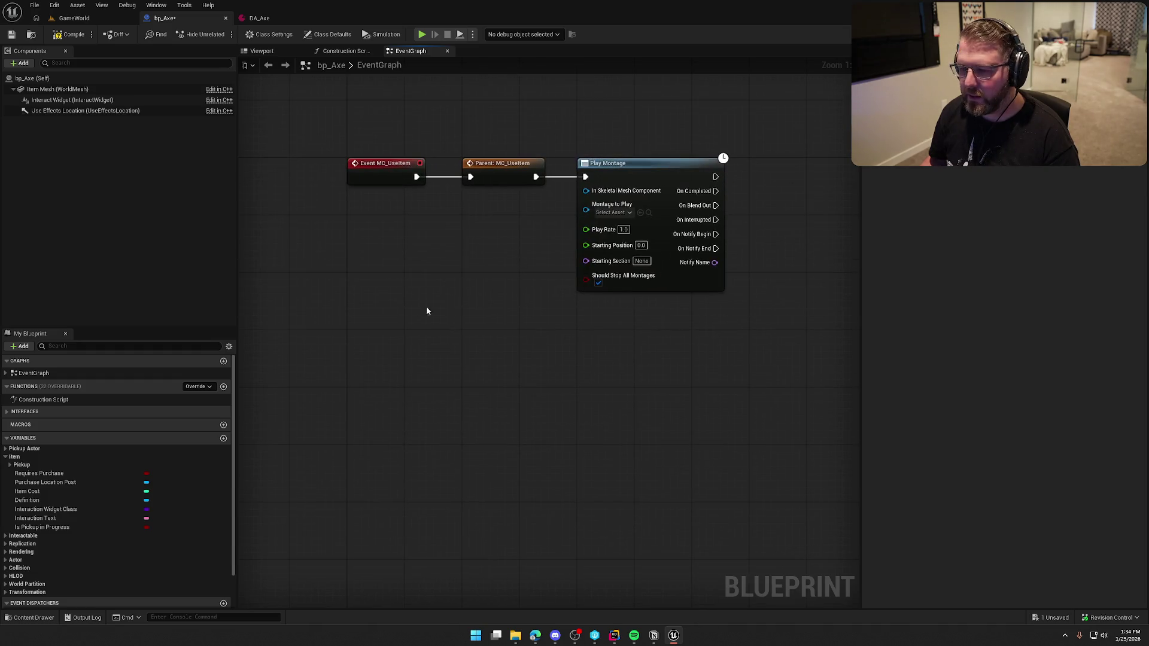
Copy the Get Owner, Cast To bp_Player and Mesh nodes from bp_Gun's event graph.
key("ctrl+space")
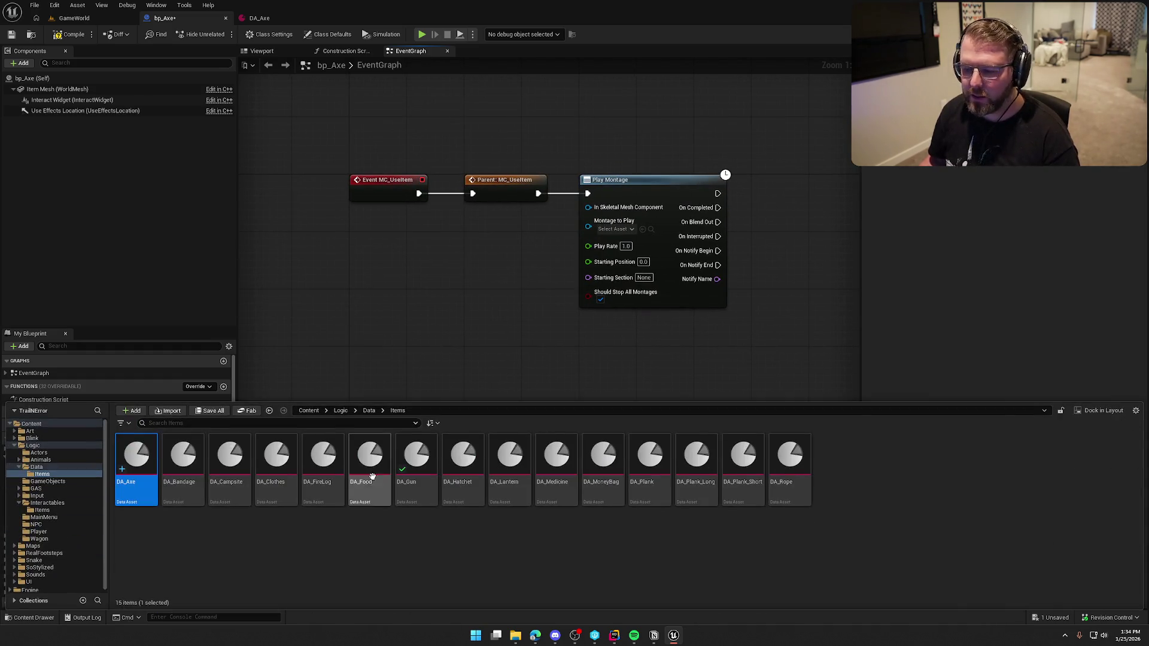
left_click(27, 37)
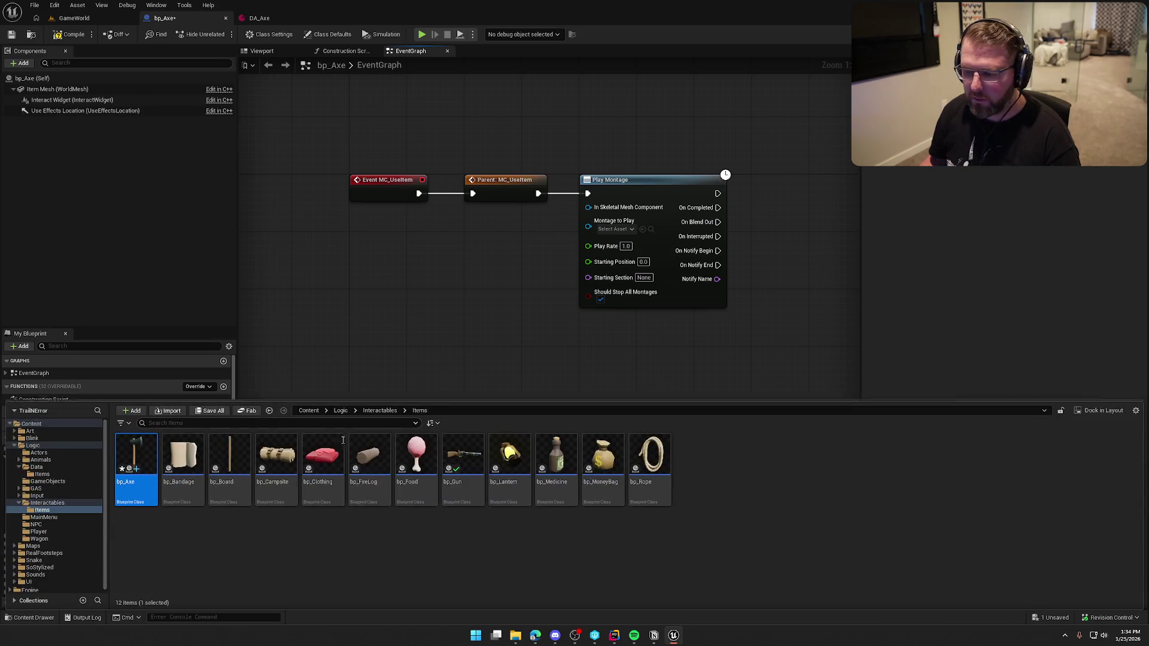
double_click(464, 467)
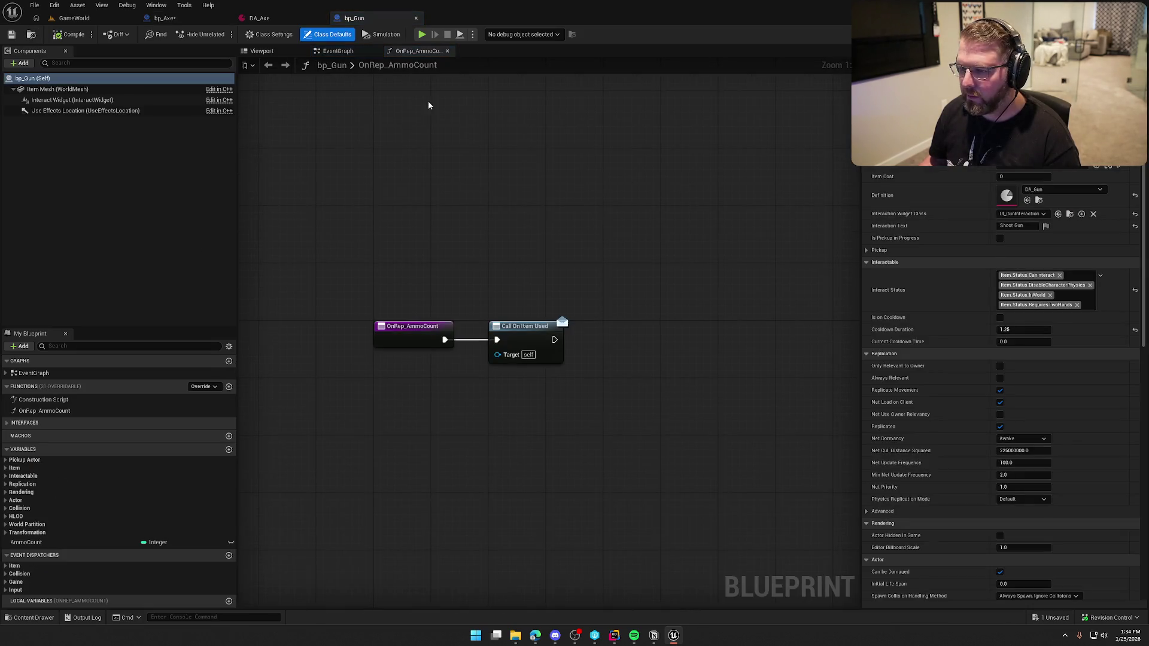
left_click(338, 51)
mouse_move(449, 431)
left_mouse_down()
mouse_move(481, 352)
mouse_move(595, 340)
left_mouse_up()
left_click(509, 216)
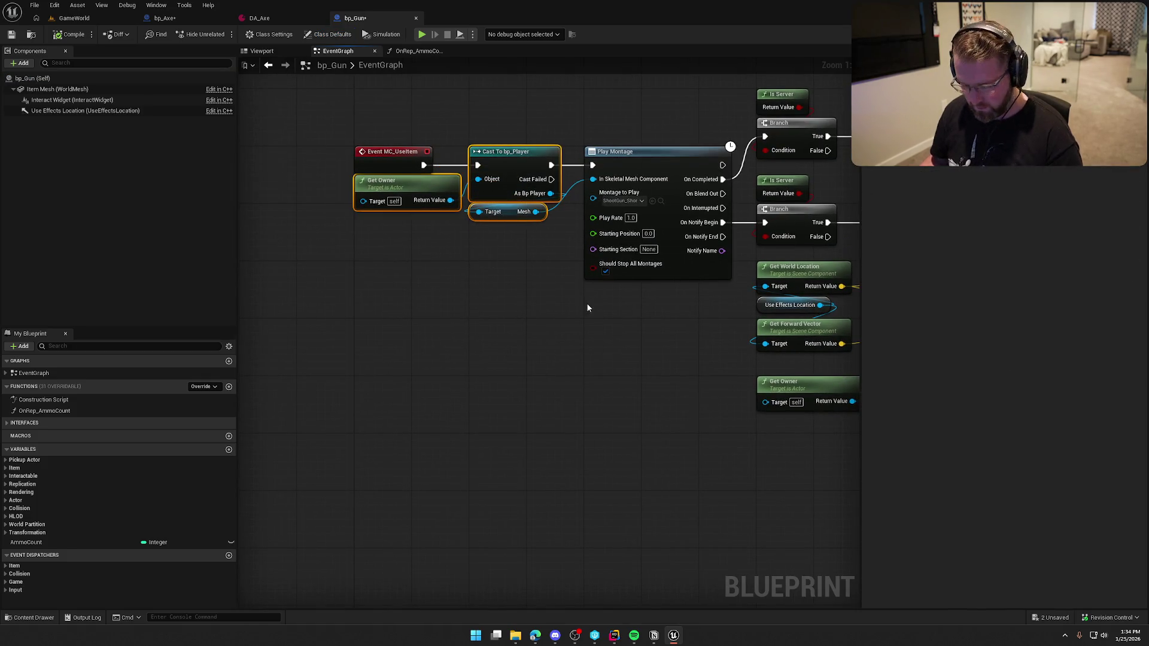
Replace bp_Axe's parent call with the pasted cast nodes, feeding the player's Mesh into Play Montage.
left_click(186, 20)
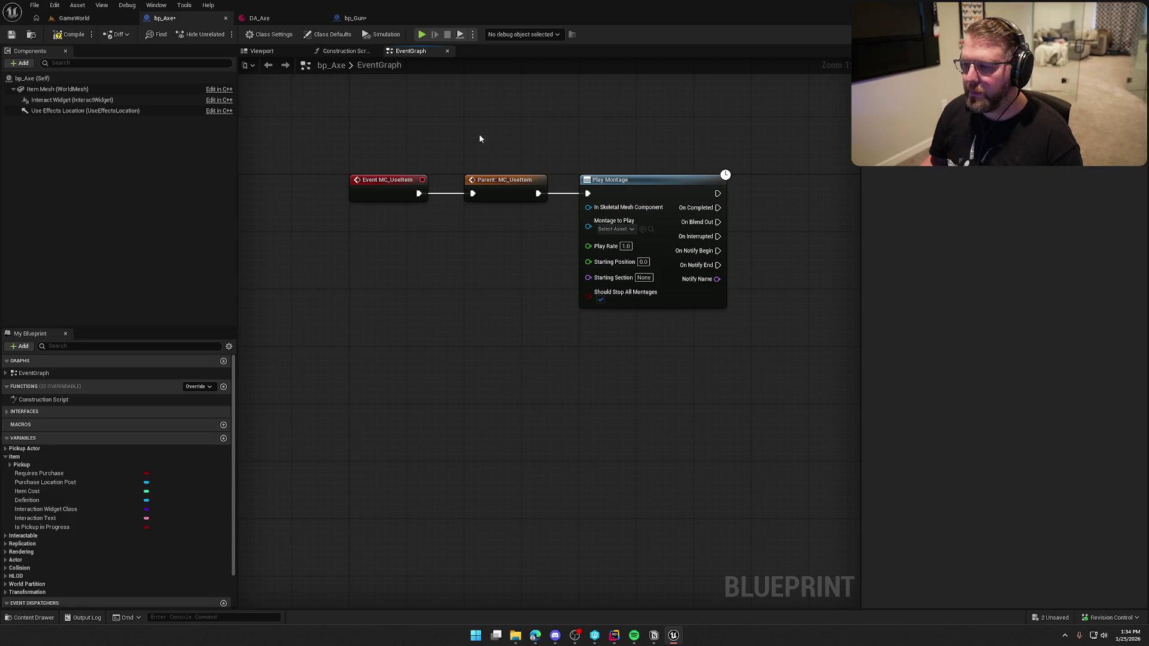
left_click_drag(480, 139, 517, 267)
key("Delete")
key("ctrl+v")
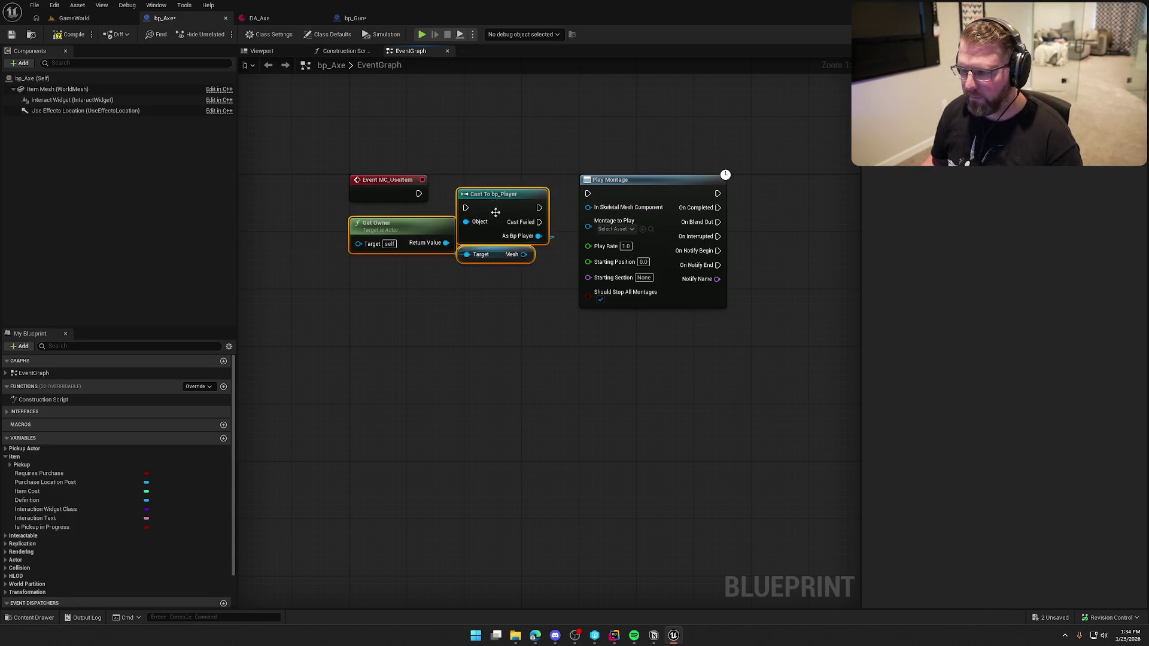
mouse_move(466, 208)
left_mouse_down()
mouse_move(418, 193)
mouse_move(486, 188)
left_mouse_up()
left_click(537, 252)
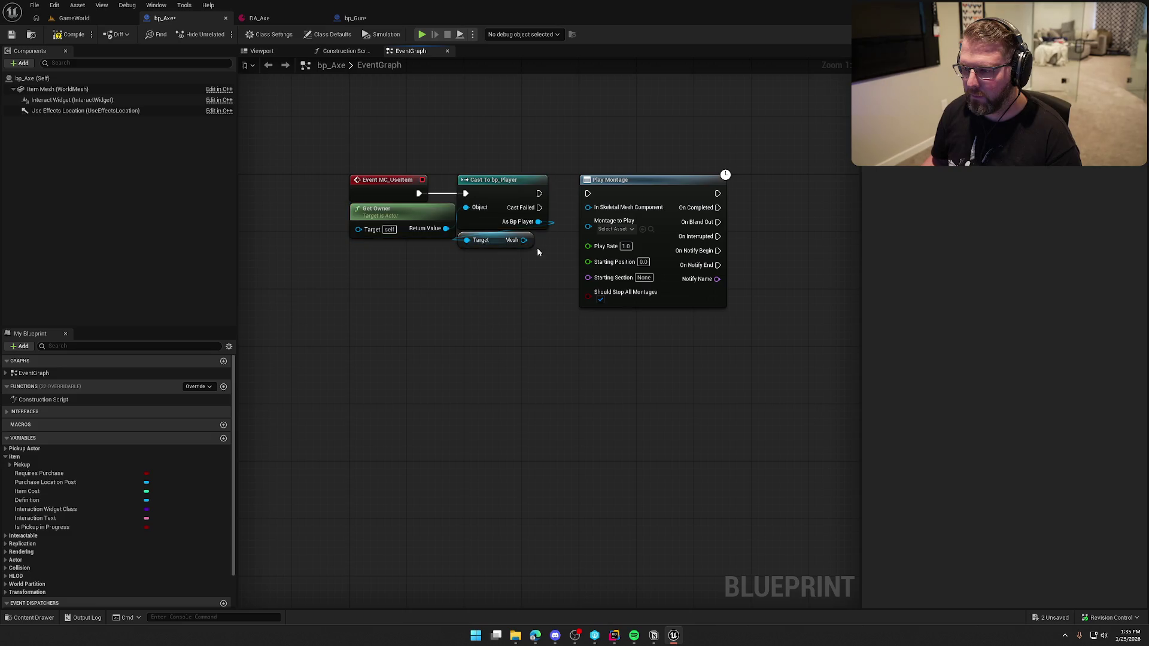
left_click_drag(524, 240, 590, 232)
left_click_drag(590, 219, 589, 208)
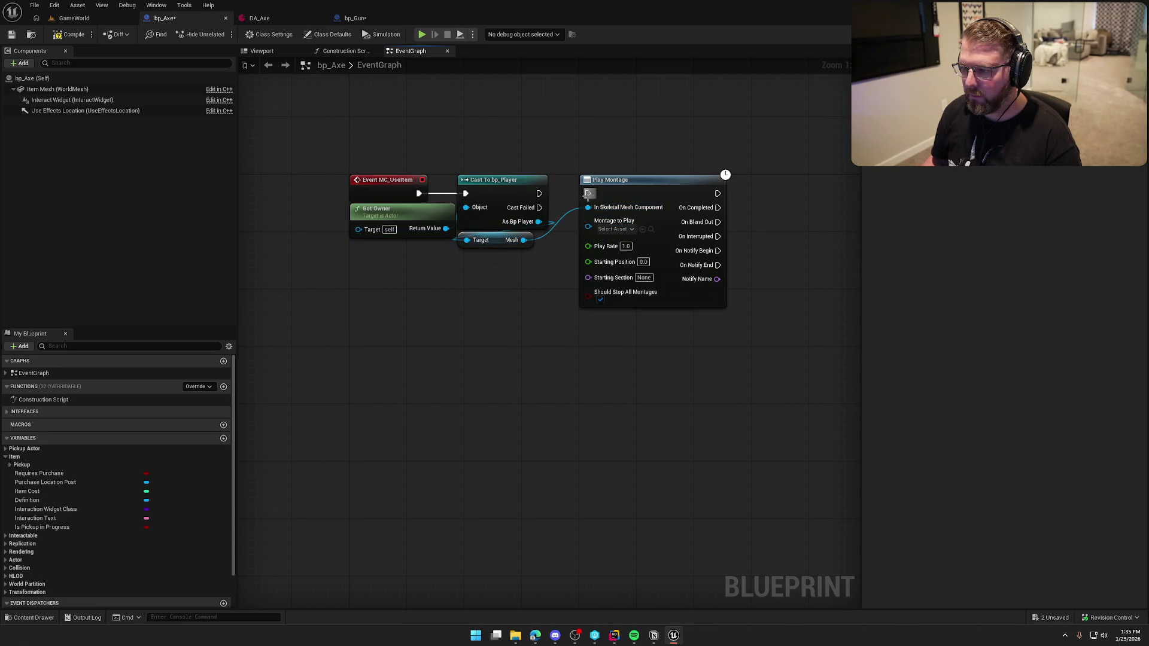
Set Play Montage's Montage to Play to Dancing_Montage and locate it in the Content Drawer.
left_click(523, 220)
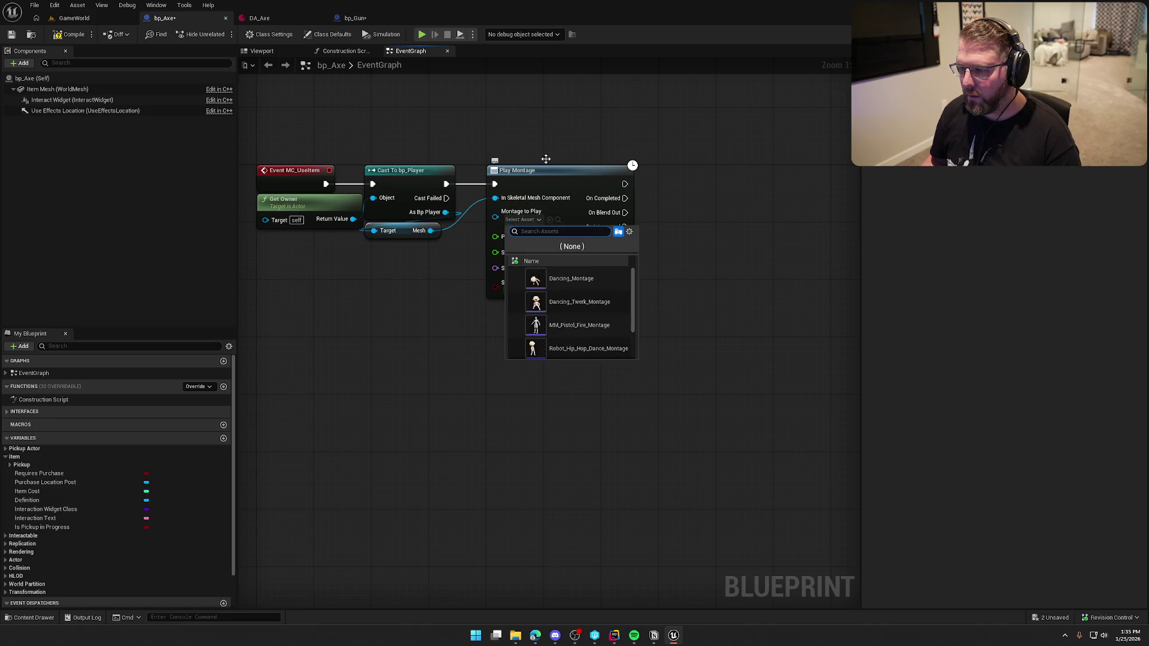
left_click(713, 336)
key("ctrl+space")
left_click(538, 220)
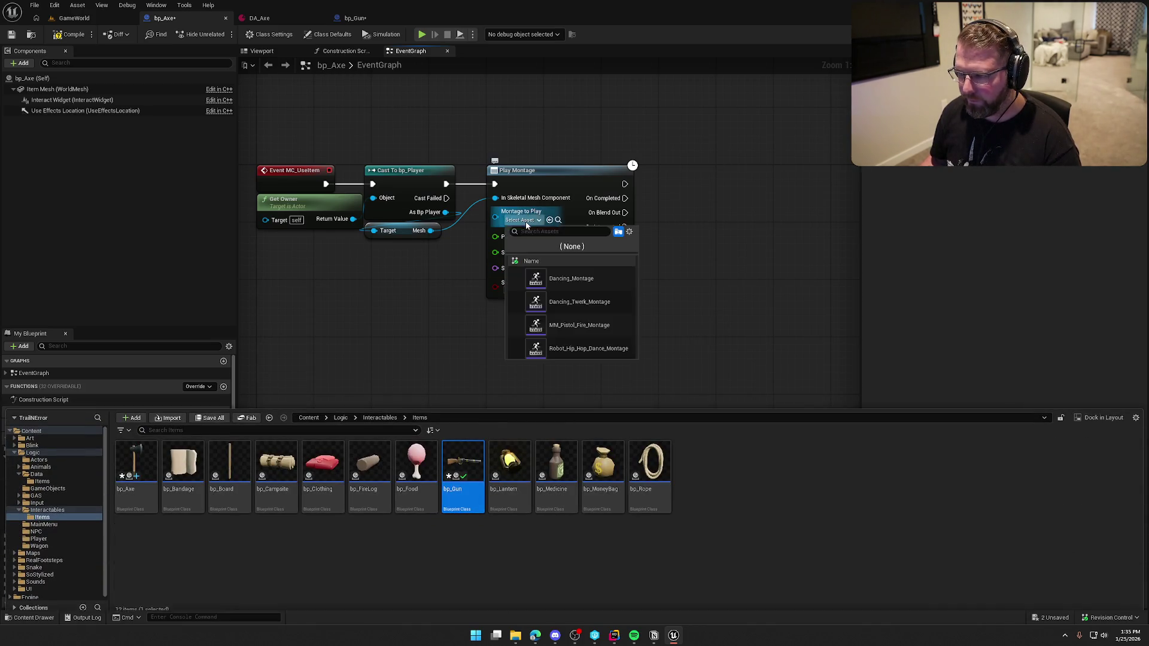
left_click(572, 278)
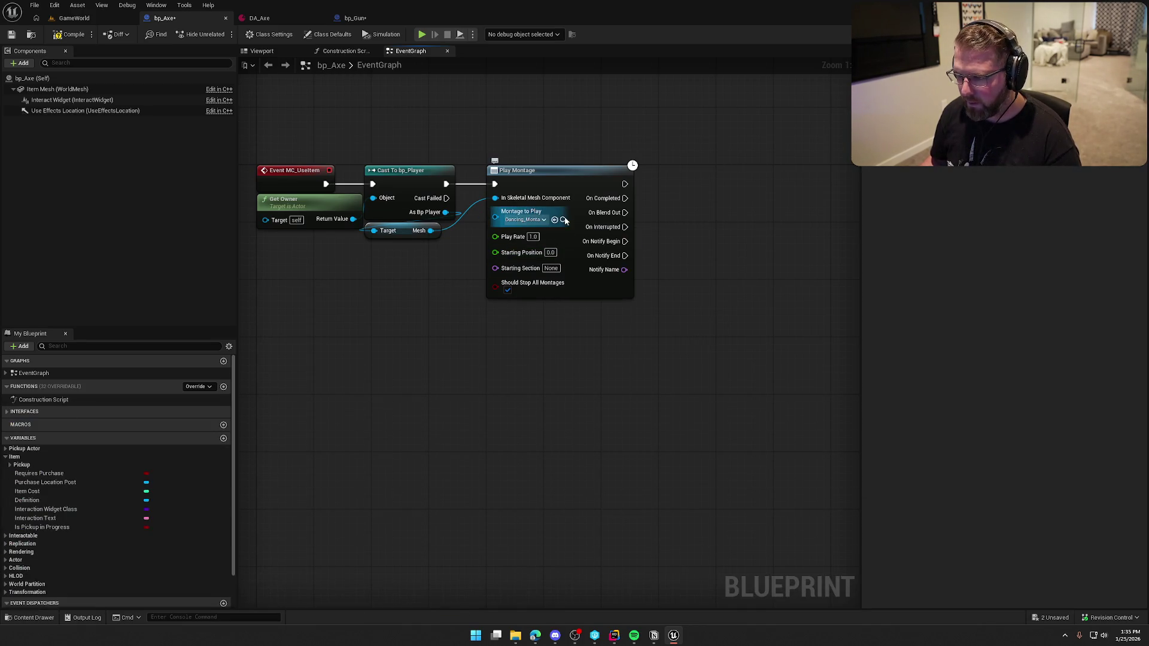
left_click(563, 220)
left_click(580, 568)
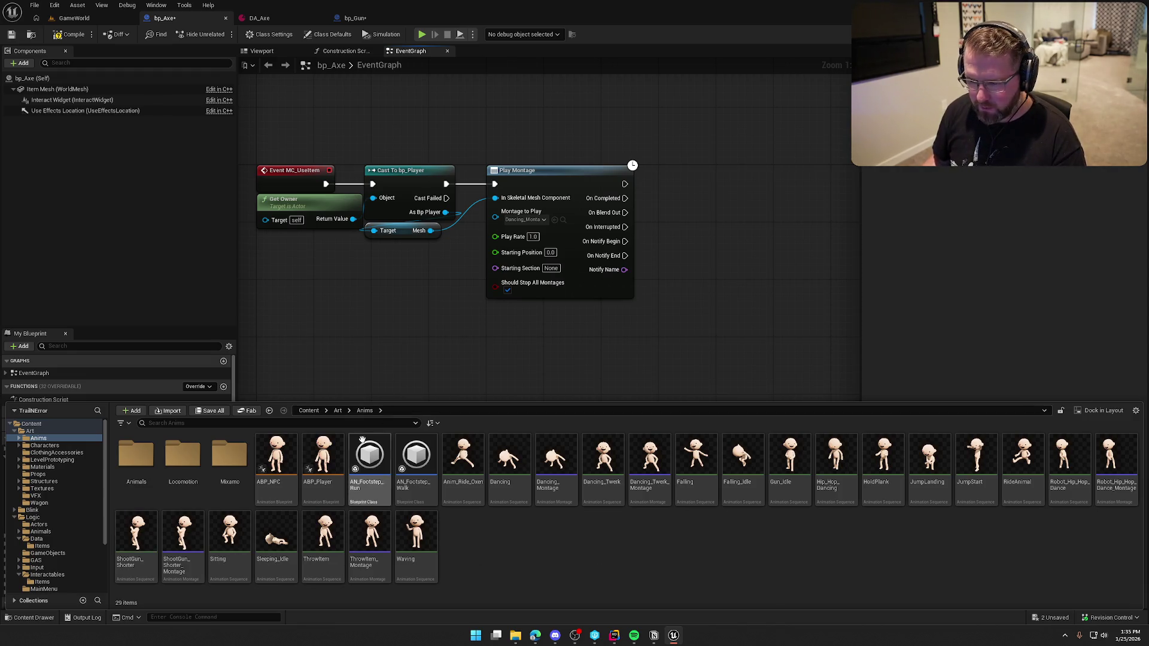
Import SwingAxe.fbx into the Mixamo folder using Y_Bot_Skeleton as the skeleton.
double_click(228, 456)
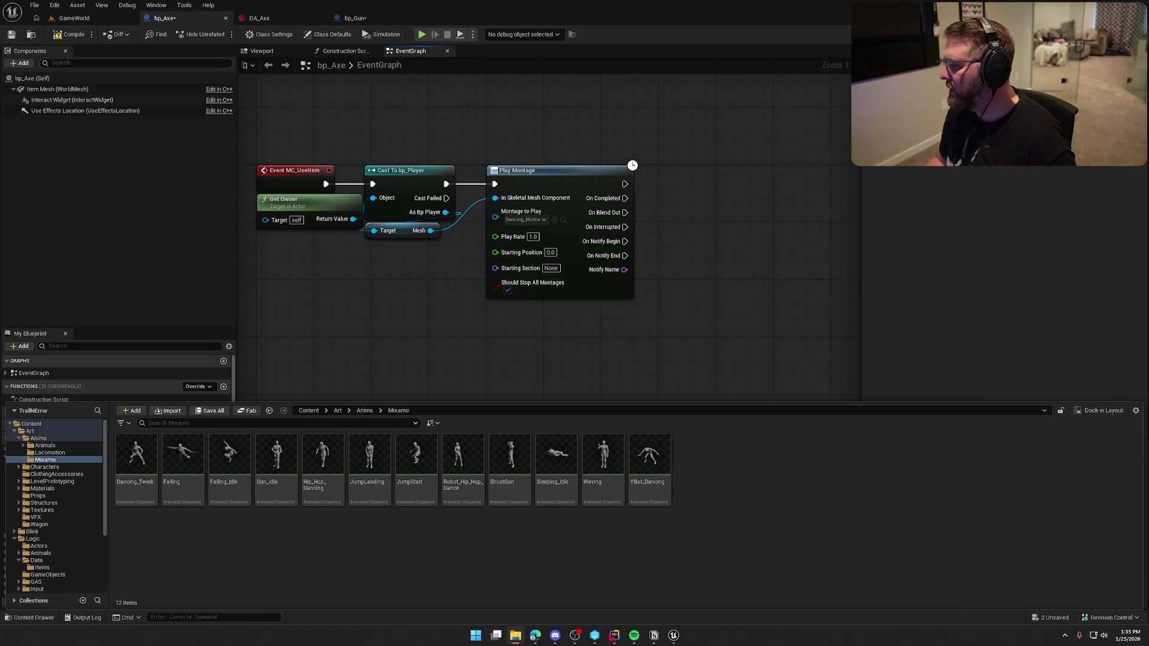
scroll(648, 396, "down", 2)
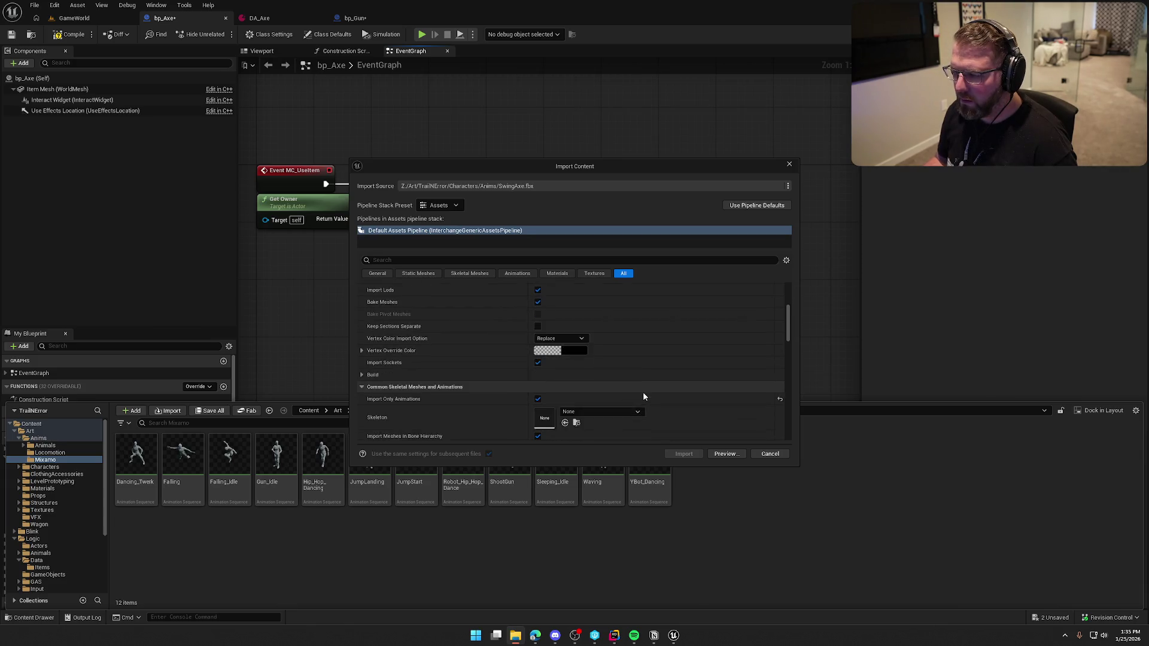
scroll(643, 396, "down", 4)
left_click(594, 328)
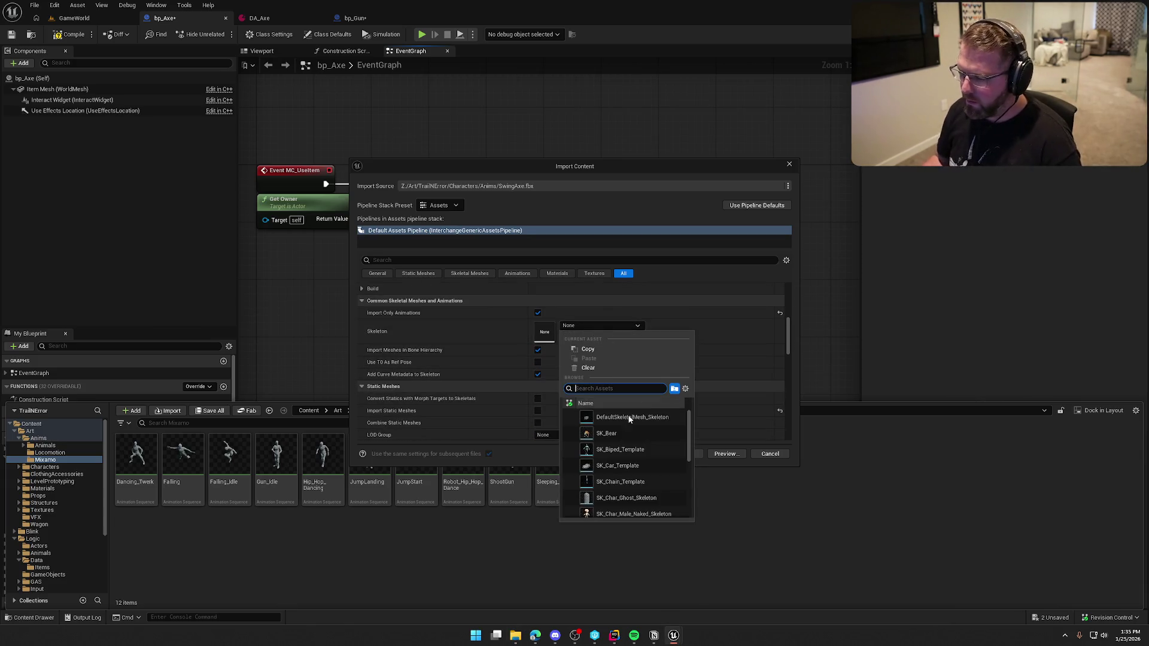
scroll(627, 467, "down", 5)
left_click(619, 512)
left_click(687, 454)
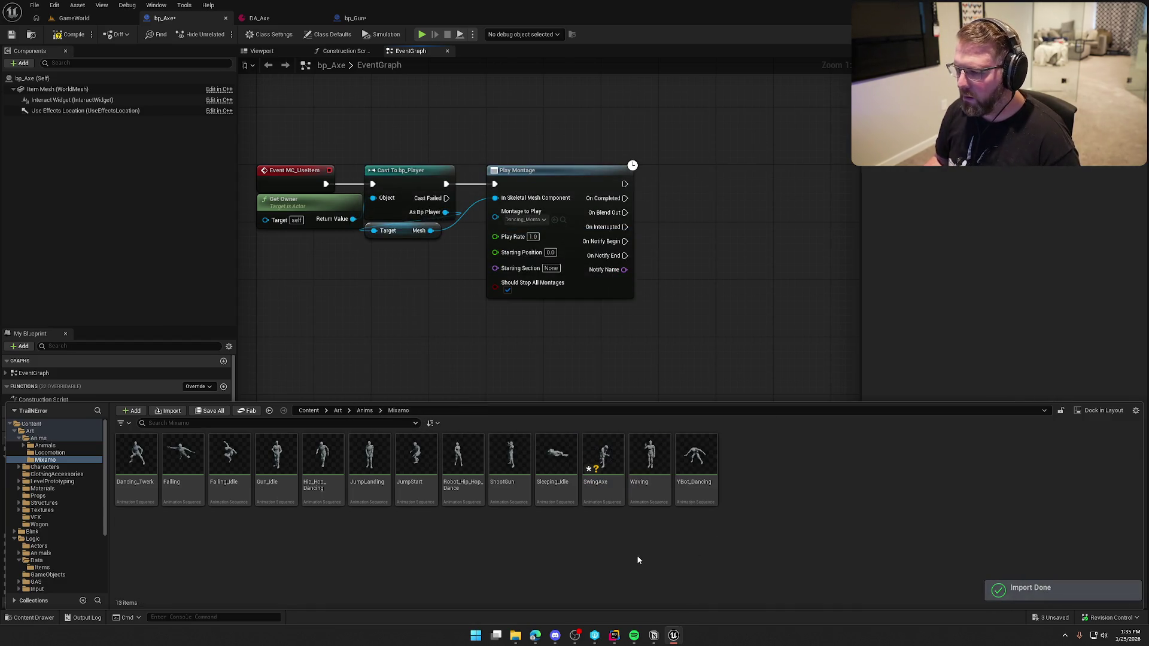
right_click(610, 474)
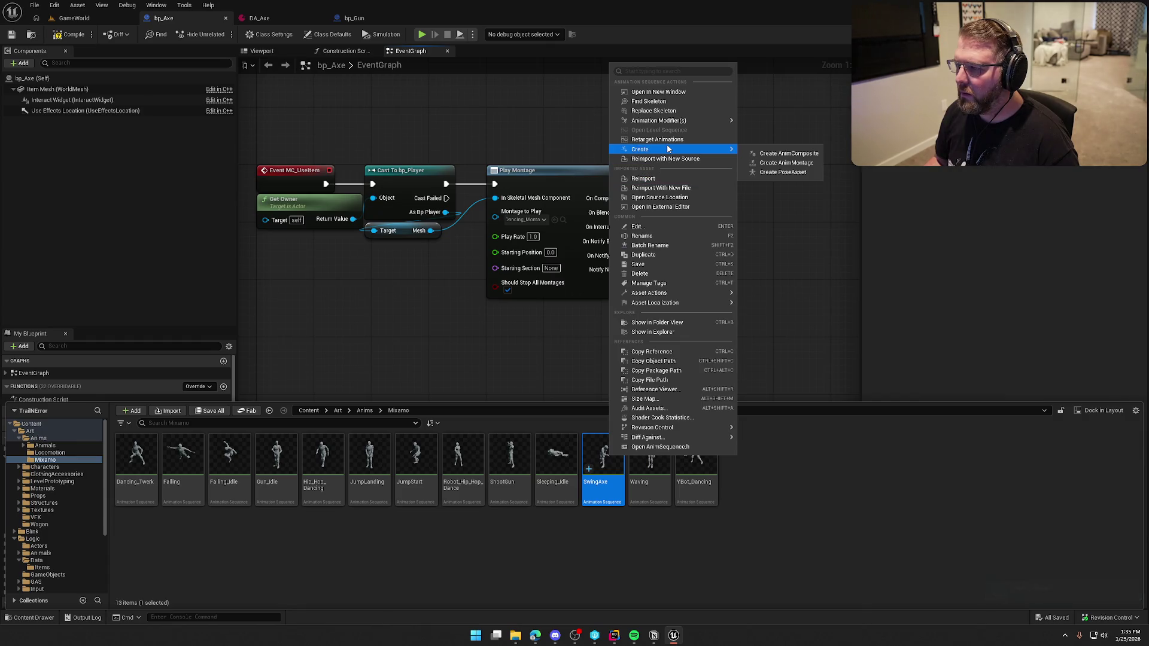
Retarget the SwingAxe animation onto the SK_Char_Male_Naked target mesh.
left_click(659, 140)
left_click(785, 215)
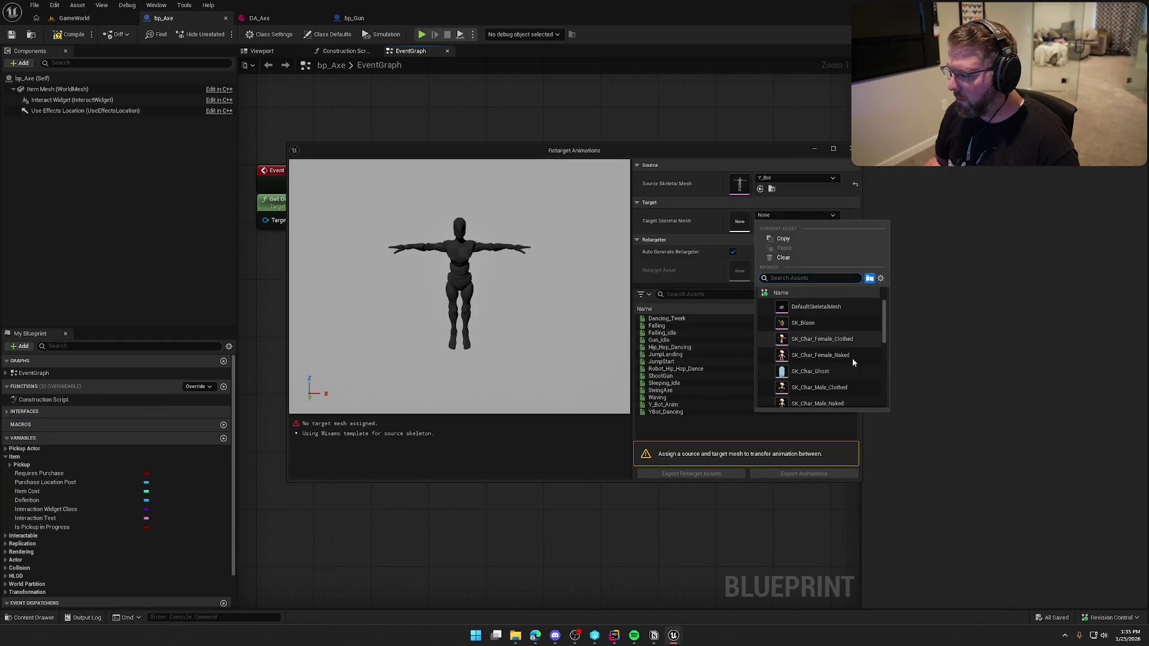
left_click(856, 402)
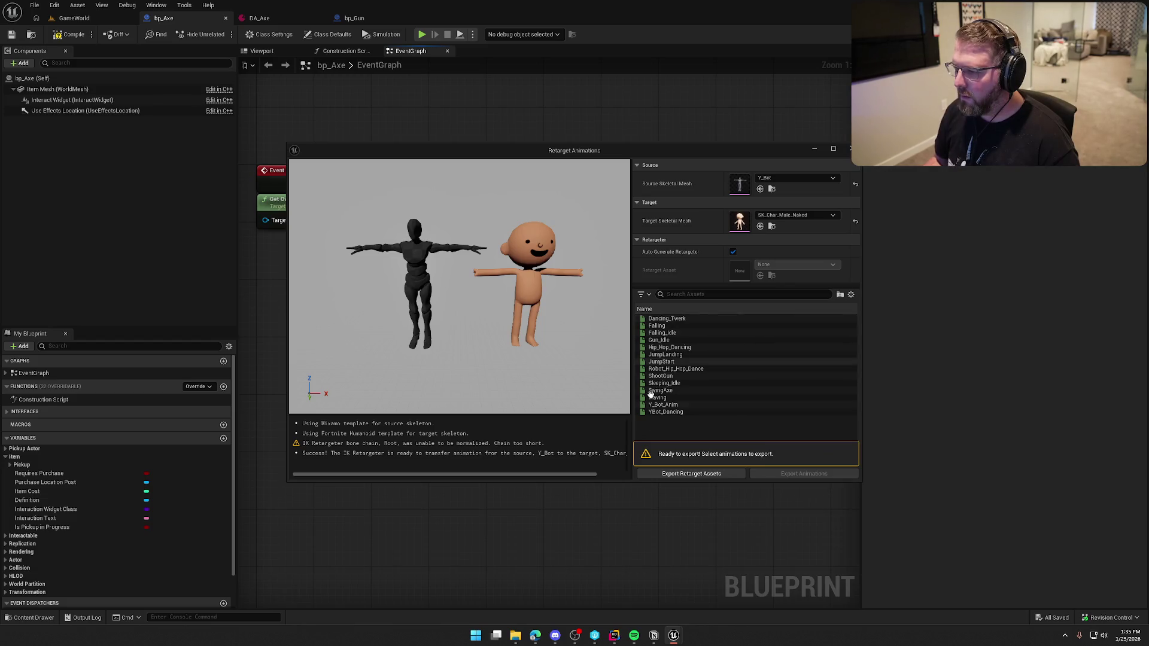
left_click(681, 391)
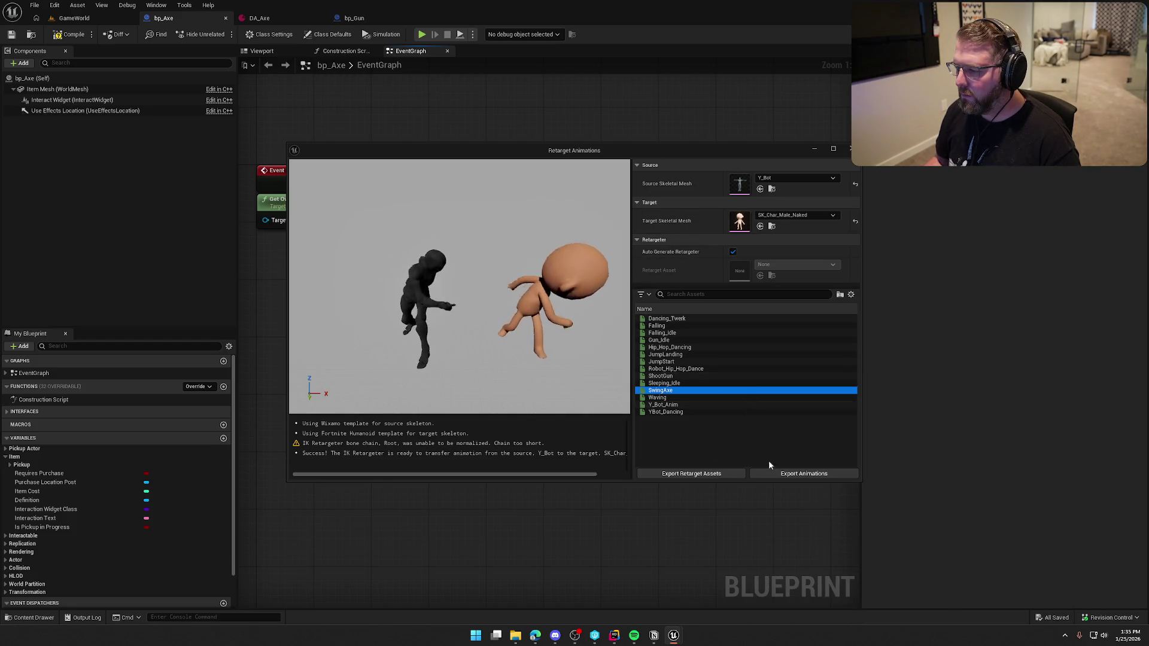
Export the retargeted SwingAxe animation into /Game/Art/Anims.
left_click(790, 474)
left_click(540, 227)
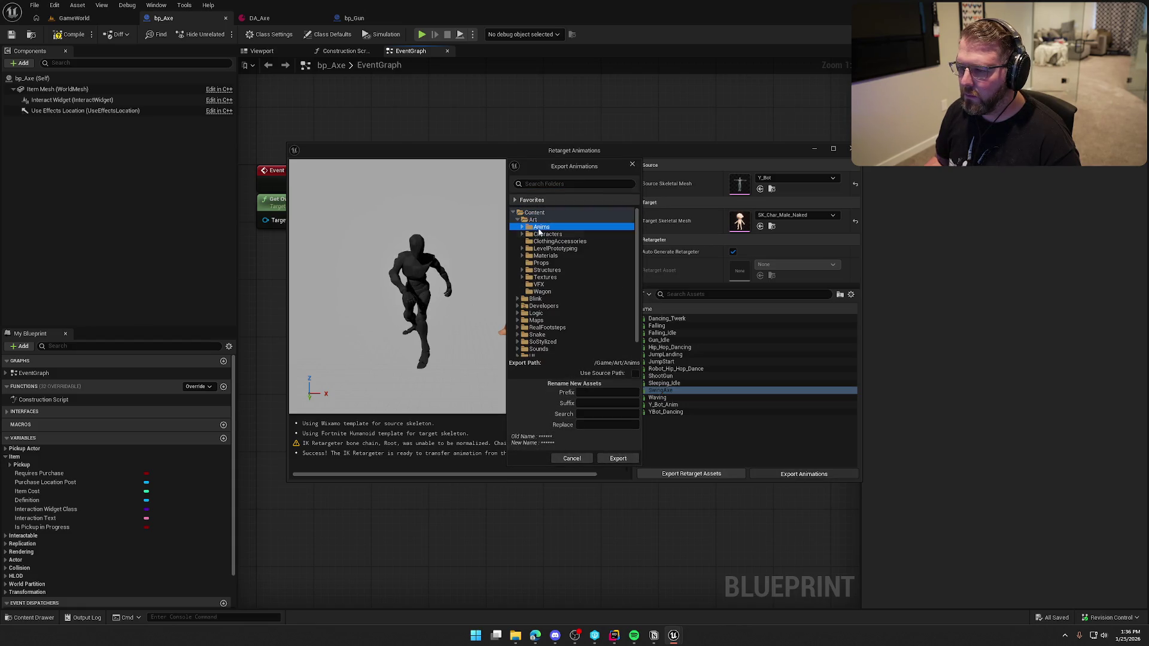
left_click(522, 227)
left_click(616, 458)
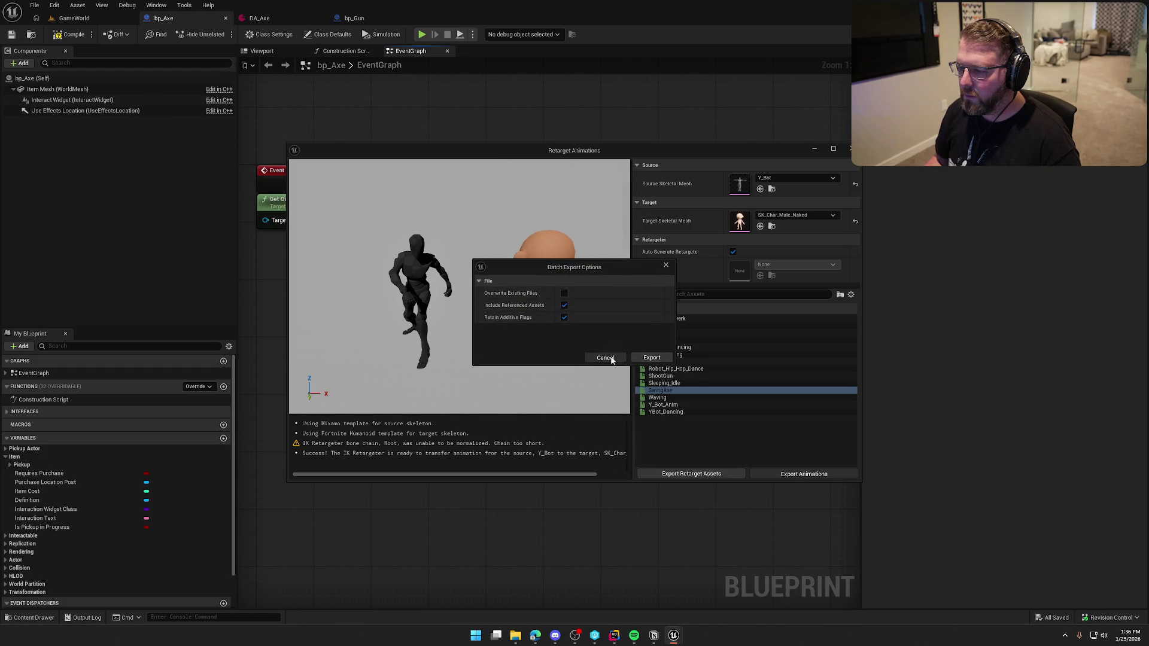
left_click(651, 357)
left_click(790, 475)
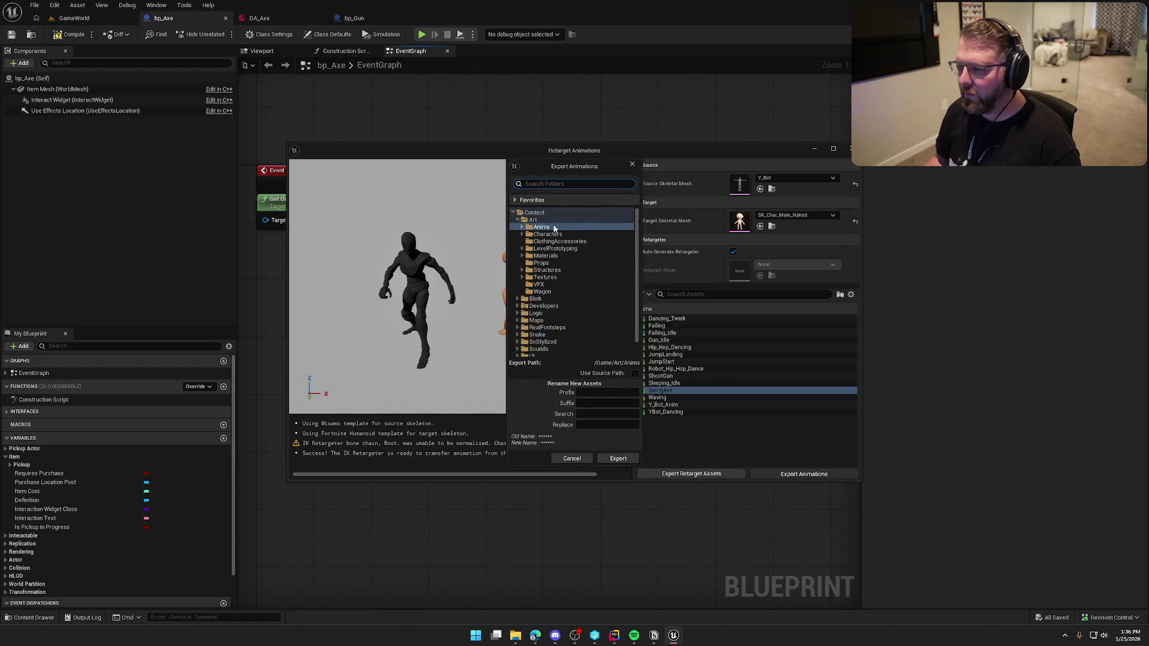
left_click(617, 459)
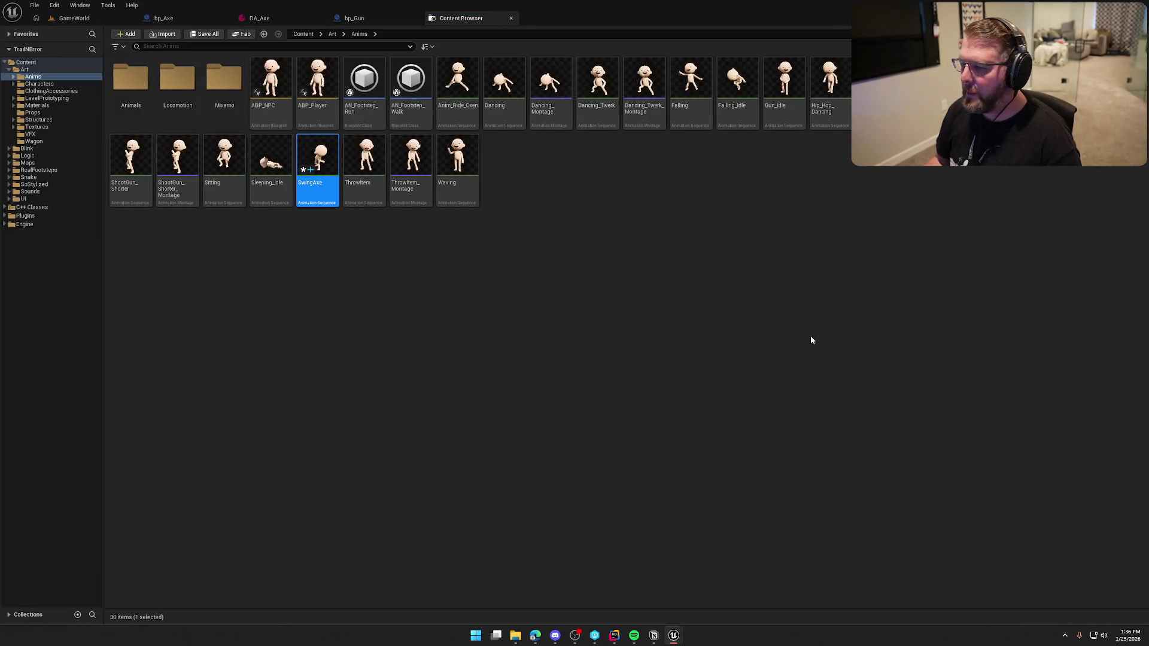
Preview the retargeted SwingAxe animation, then create an AnimMontage from it named SwingAxe_Montage.
key("Return")
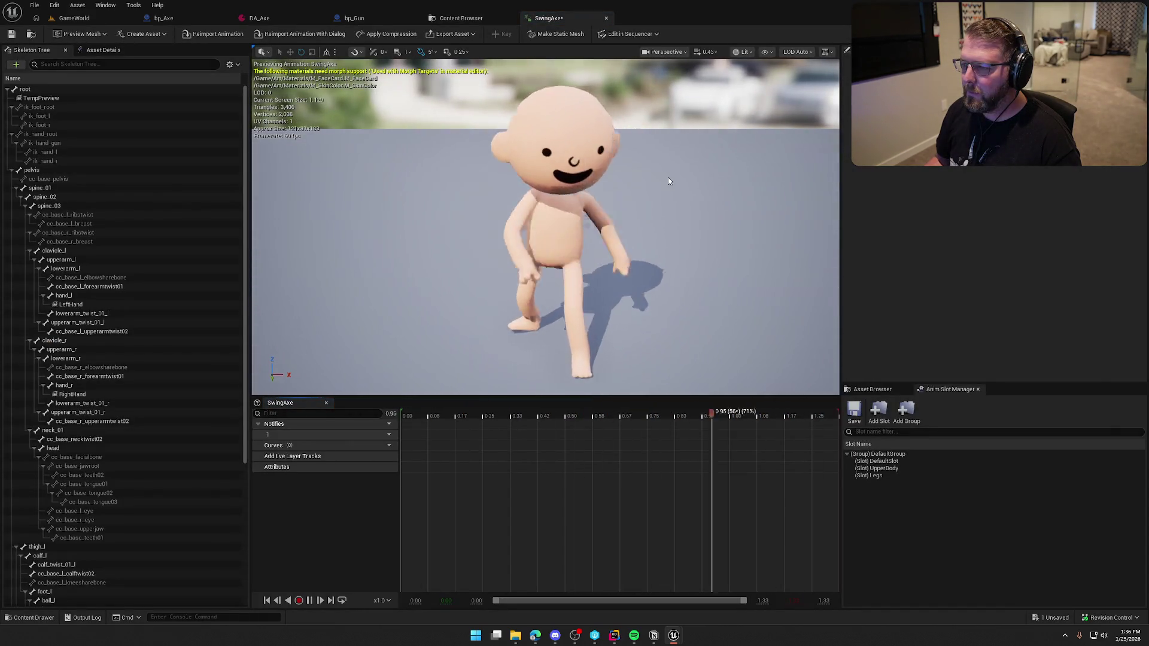
key("ctrl+w")
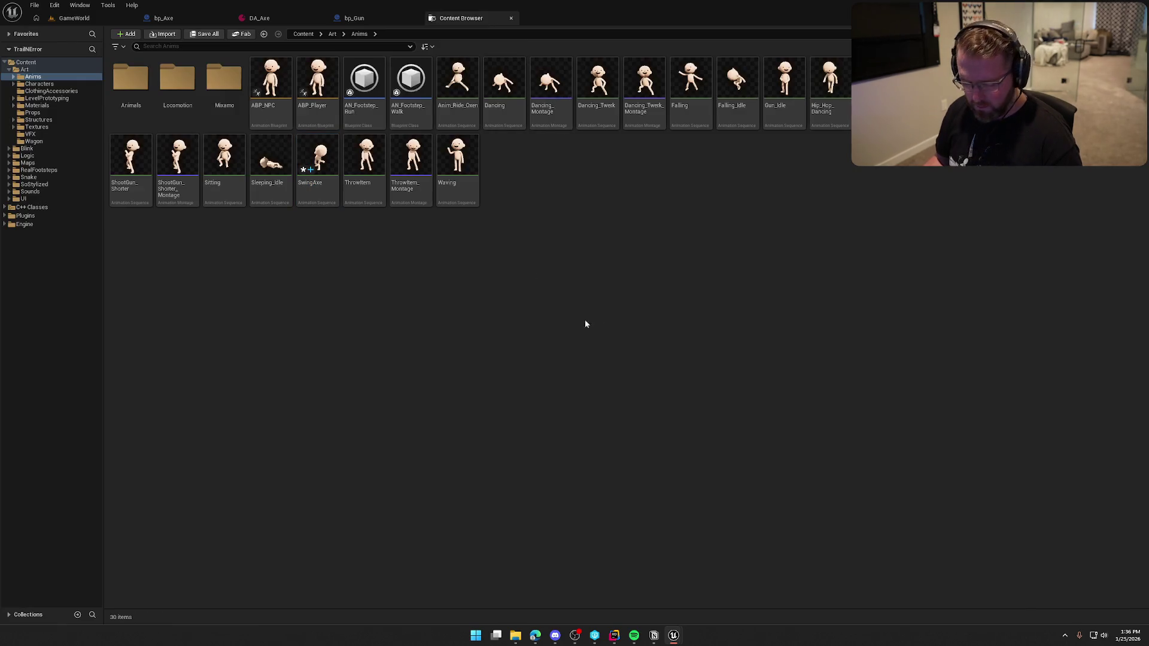
left_click(318, 165)
right_click(322, 169)
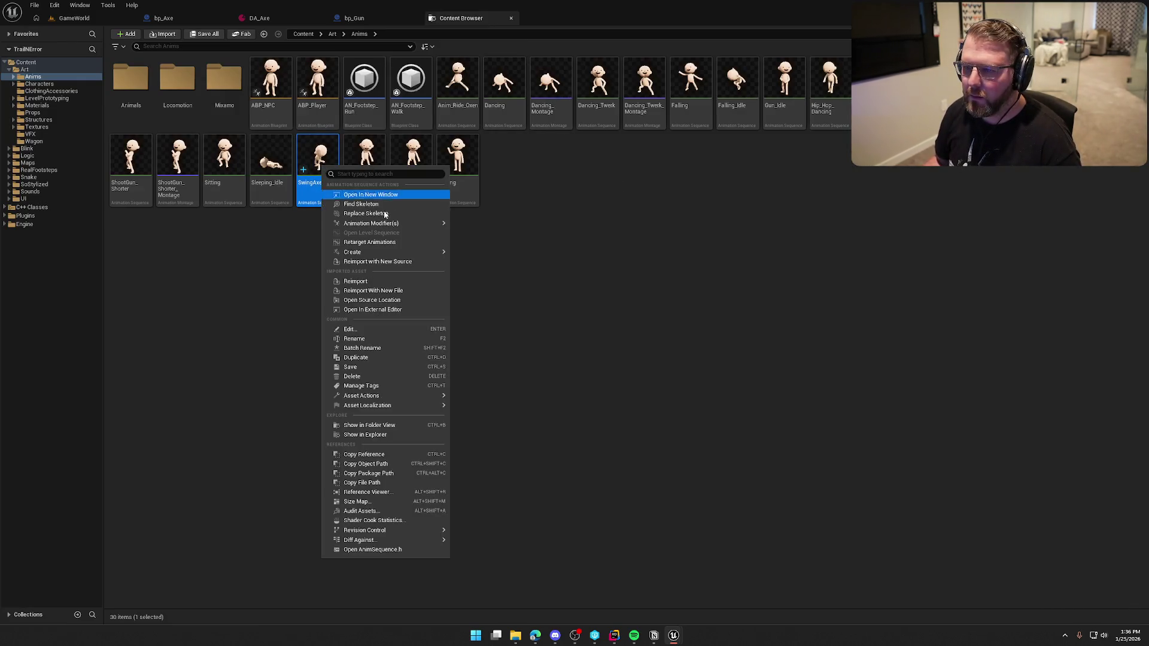
mouse_move(413, 223)
mouse_move(426, 252)
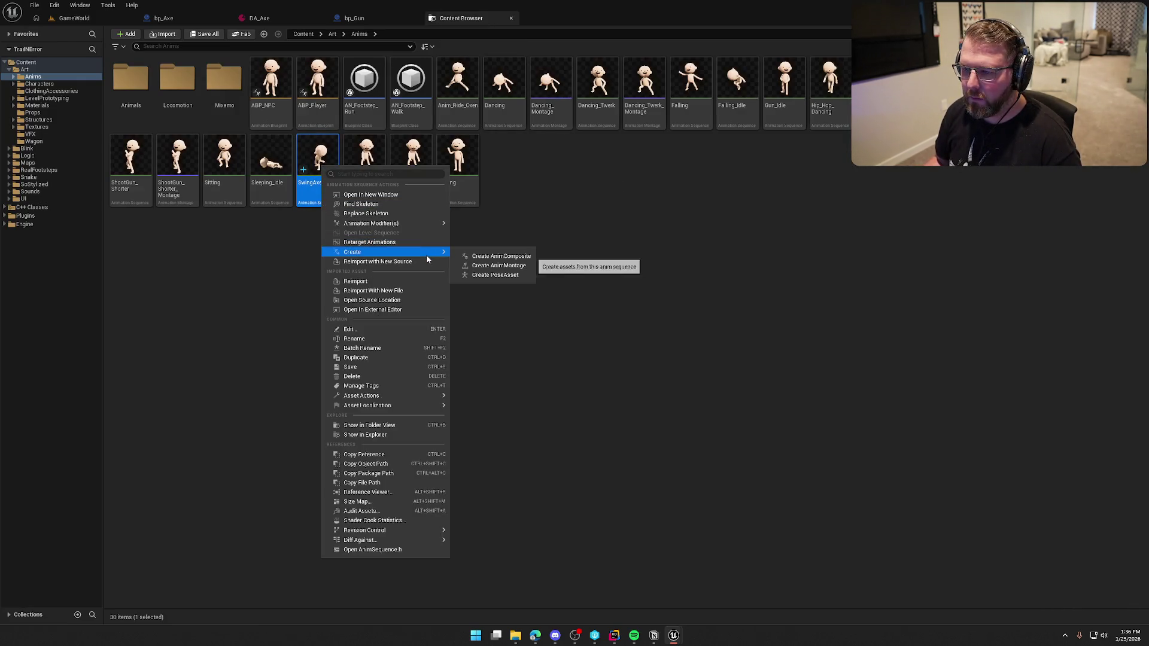
left_click(527, 266)
key("Return")
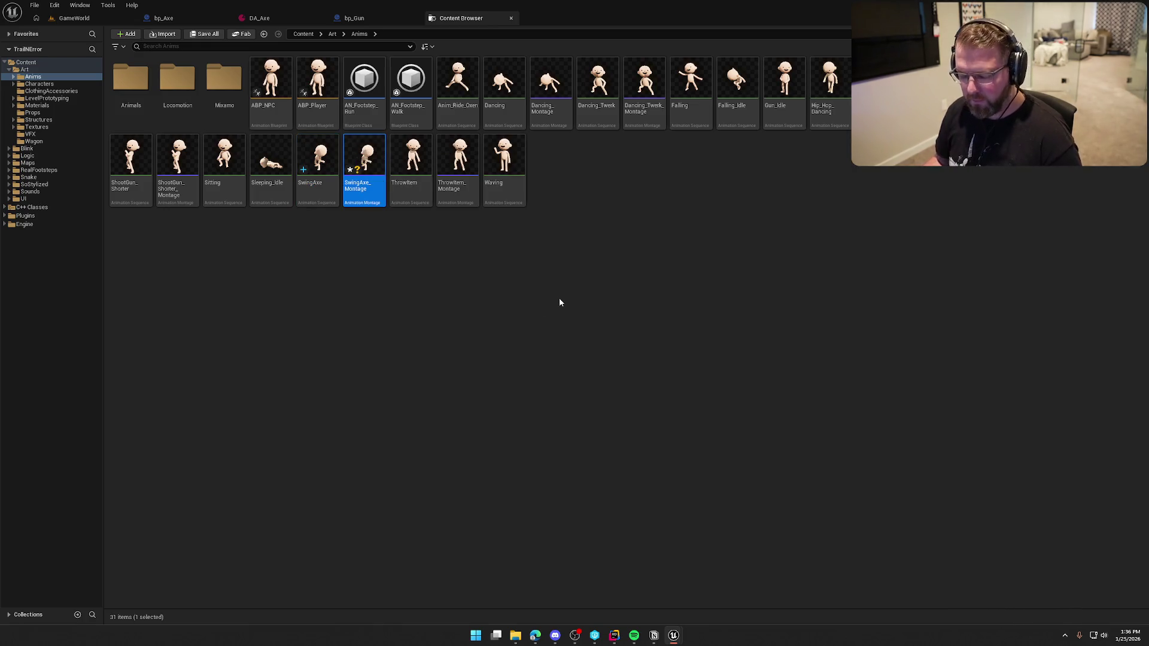
Close the Content Browser and return to bp_Axe's Play Montage montage list.
middle_click(443, 18)
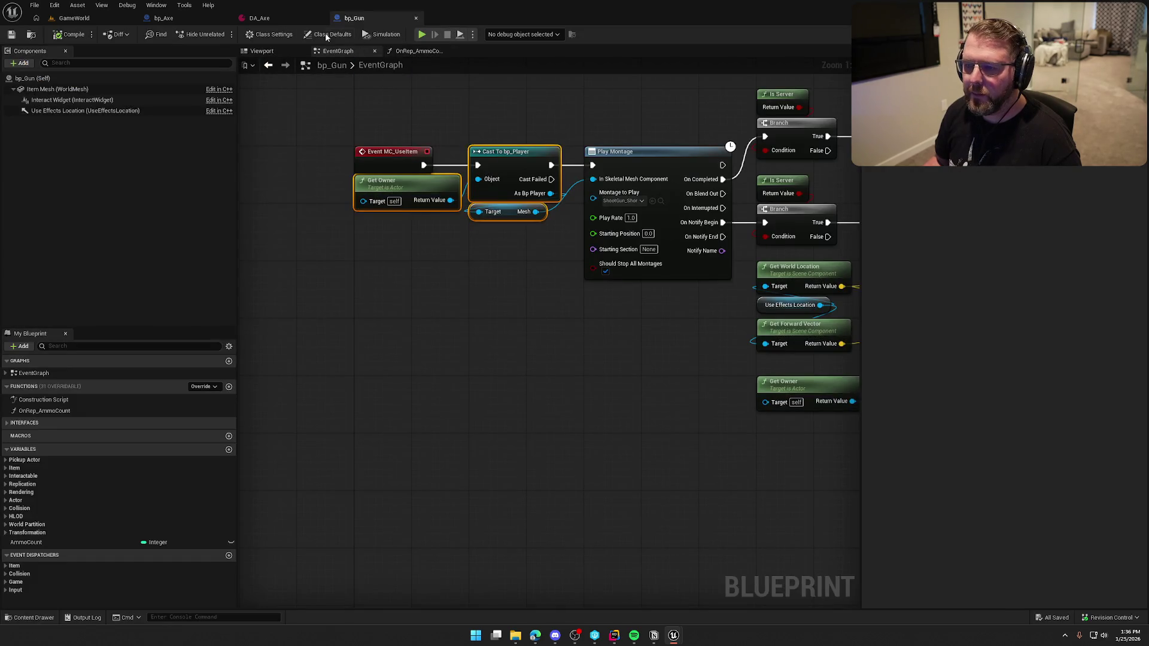
left_click(174, 18)
left_click(544, 219)
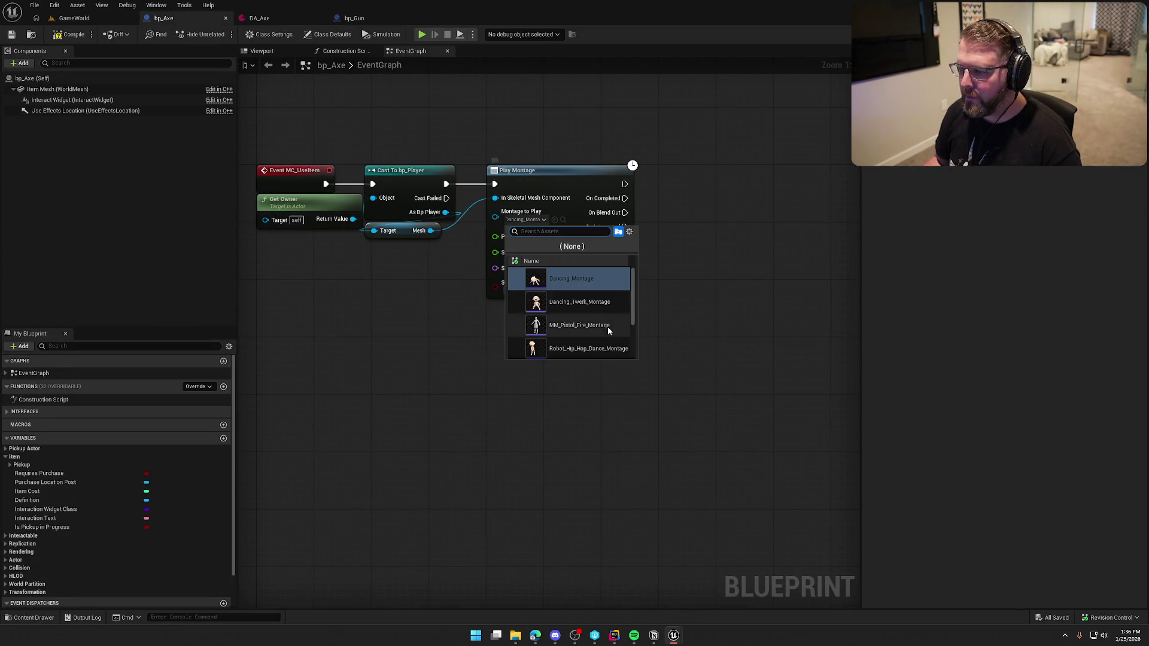
Set Play Montage's Montage to Play to SwingAxe_Montage and nudge the Cast To bp_Player node.
type("swing")
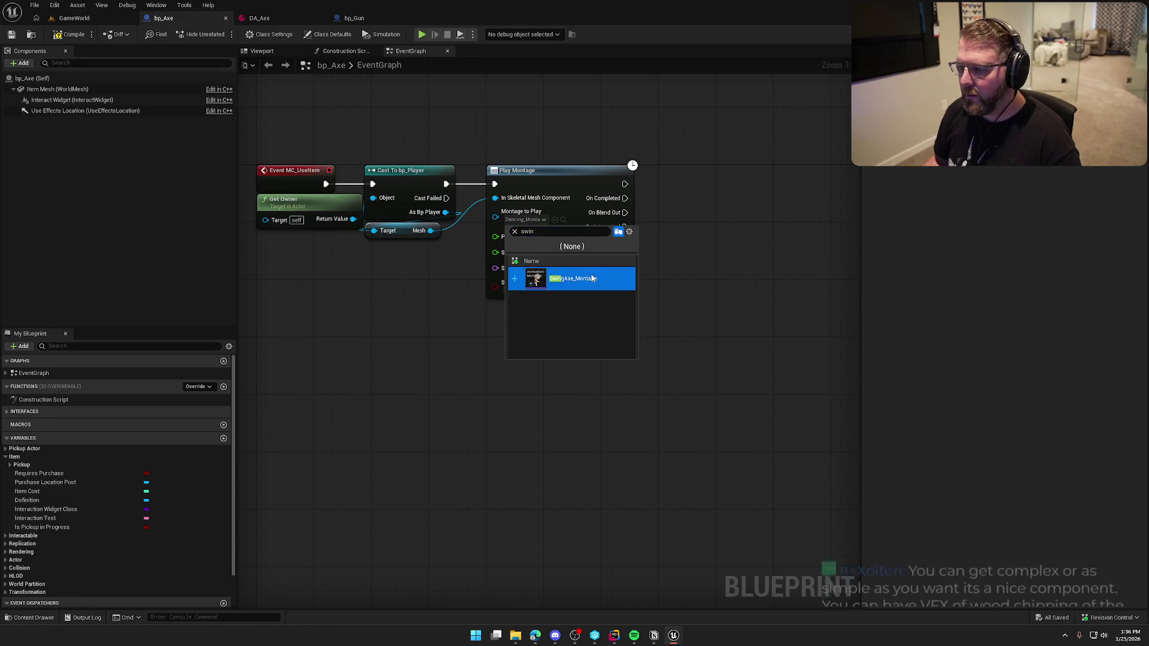
left_click(568, 276)
left_click_drag(618, 367, 603, 371)
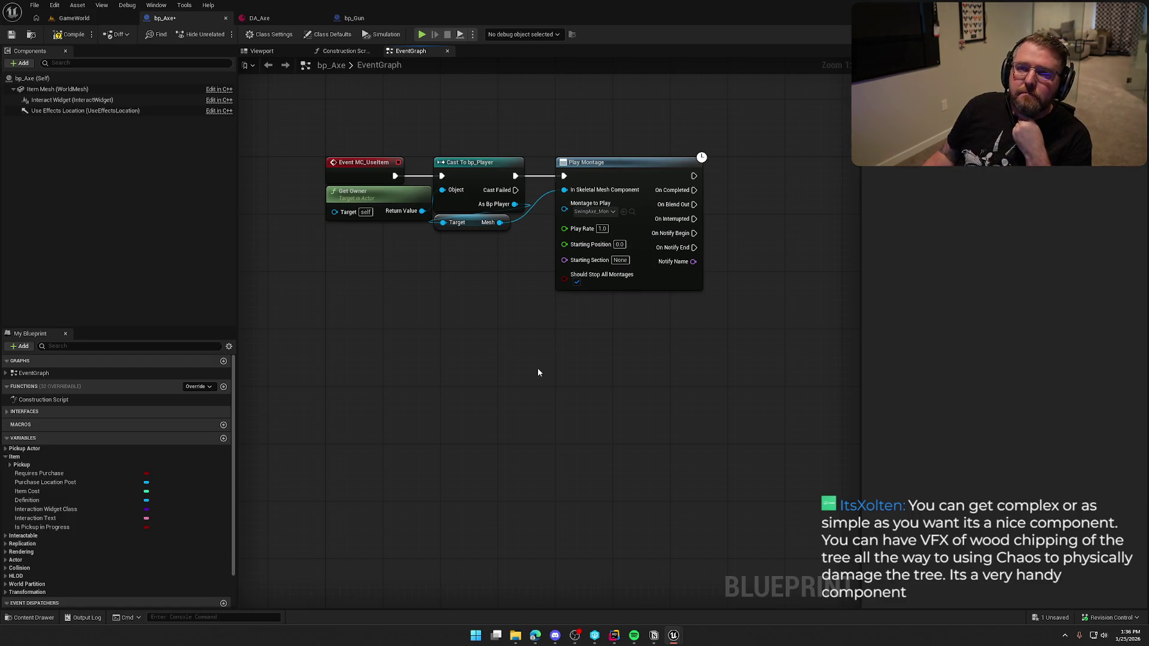
left_click_drag(597, 367, 561, 366)
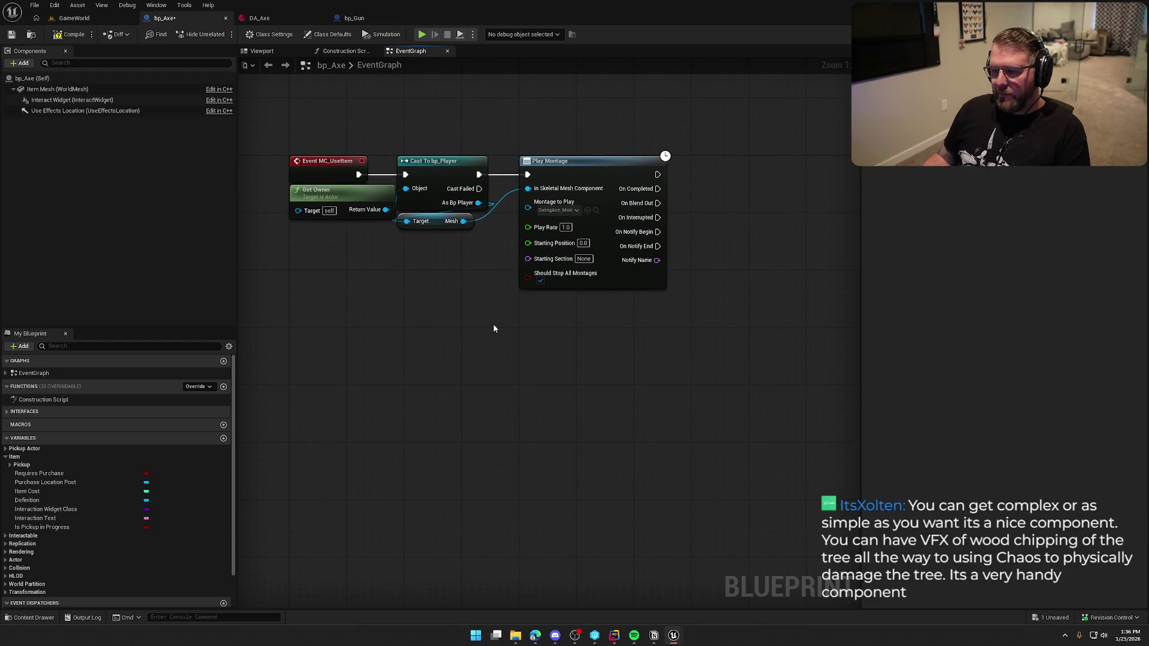
left_click_drag(436, 172, 450, 174)
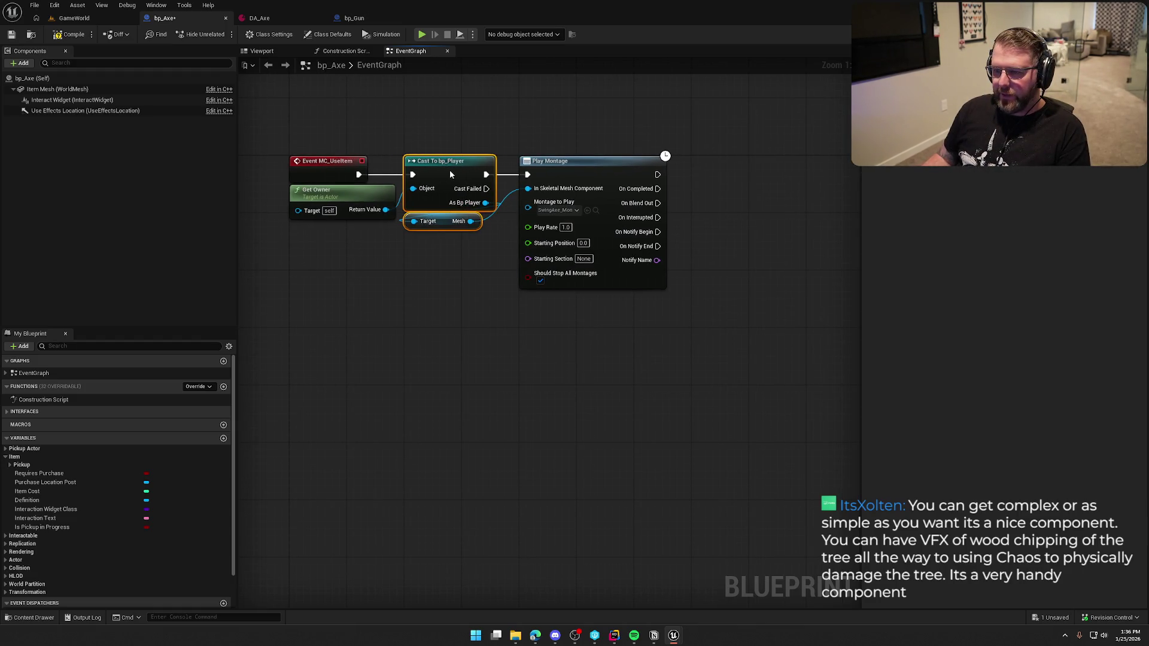
left_click(453, 128)
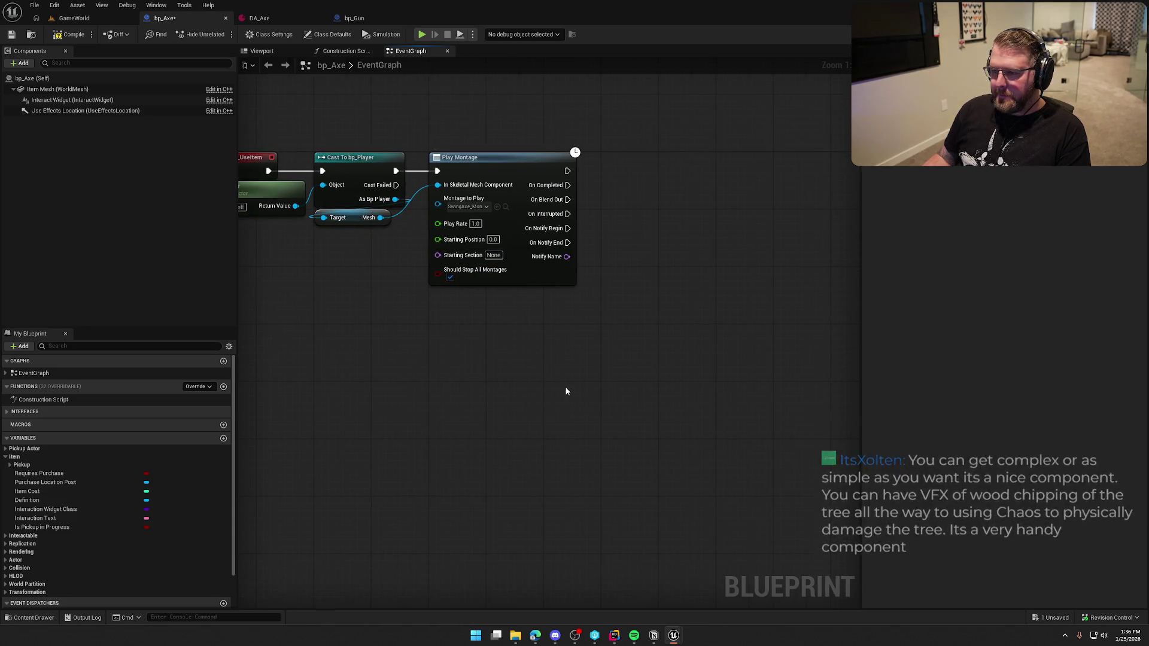
Save the bp_Axe blueprint and move to the bp_Gun event graph.
key("ctrl+s")
left_click_drag(395, 369, 477, 398)
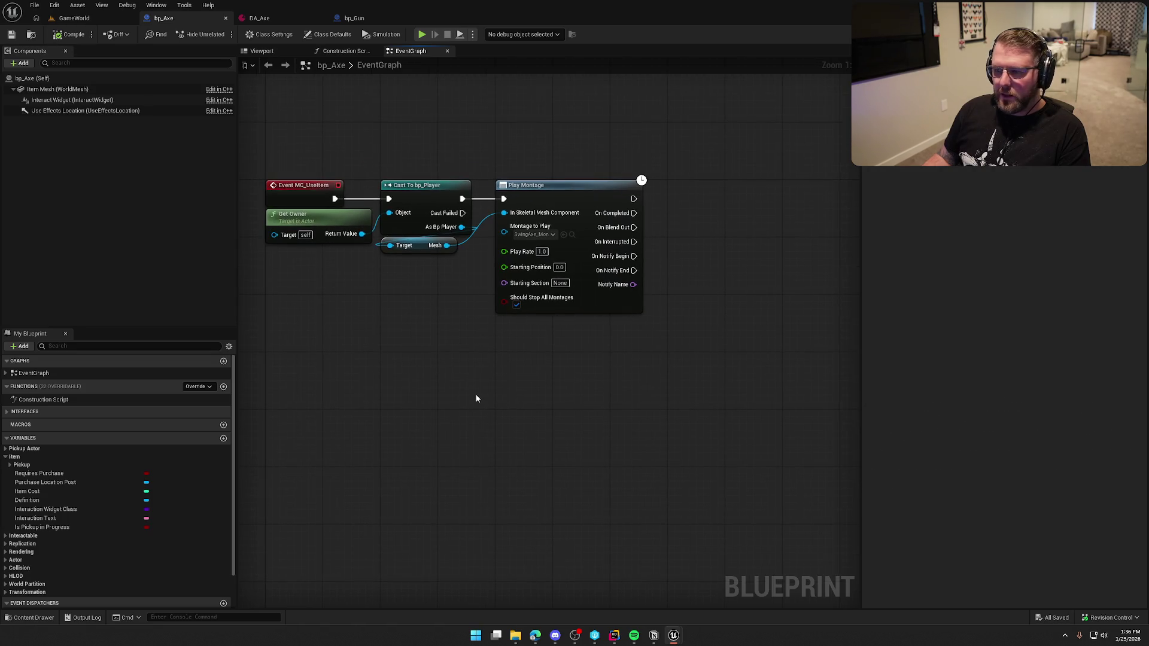
left_click(354, 18)
mouse_move(636, 377)
left_mouse_down()
mouse_move(444, 383)
mouse_move(254, 362)
left_mouse_up()
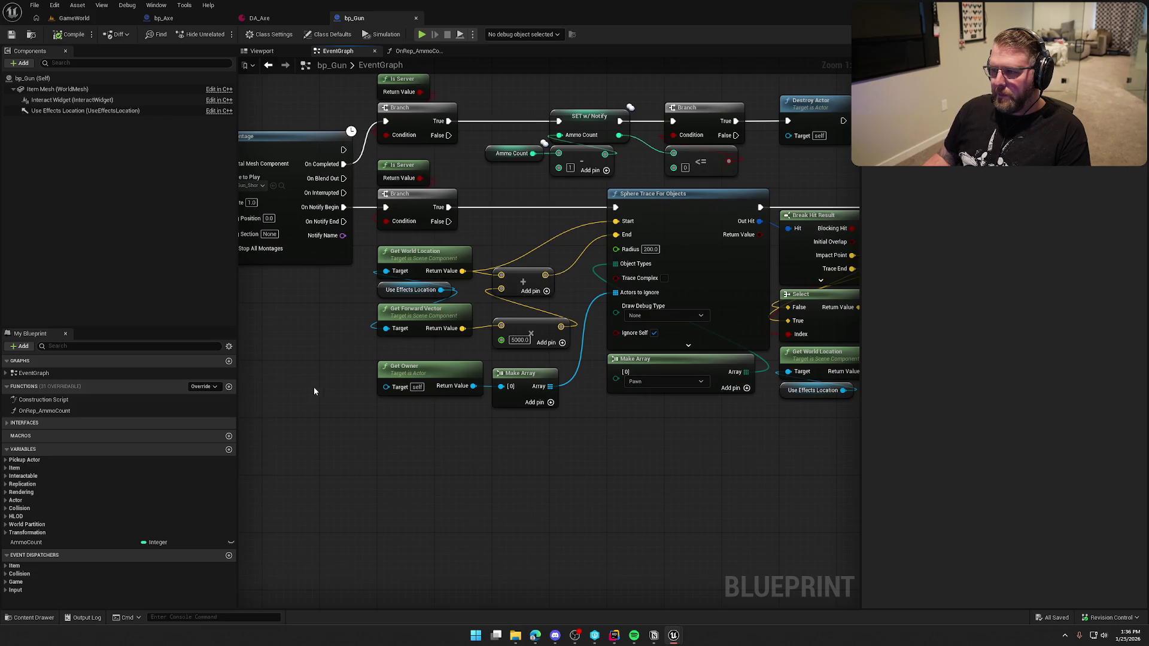
scroll(313, 387, "down", 1)
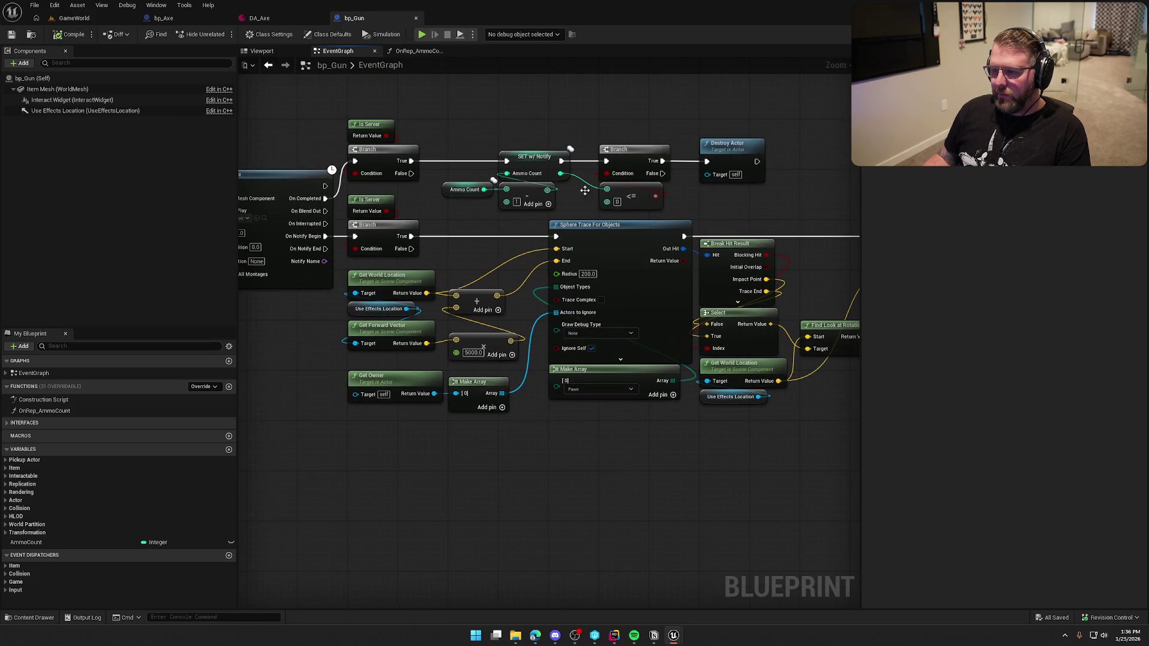
left_click_drag(601, 507, 522, 484)
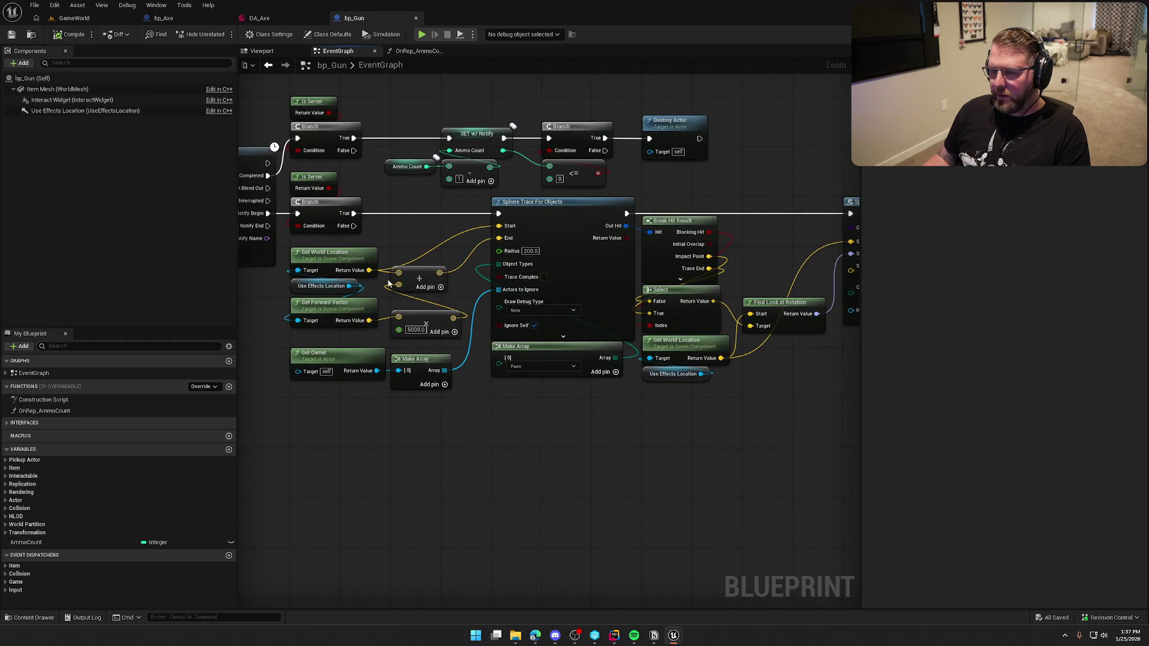